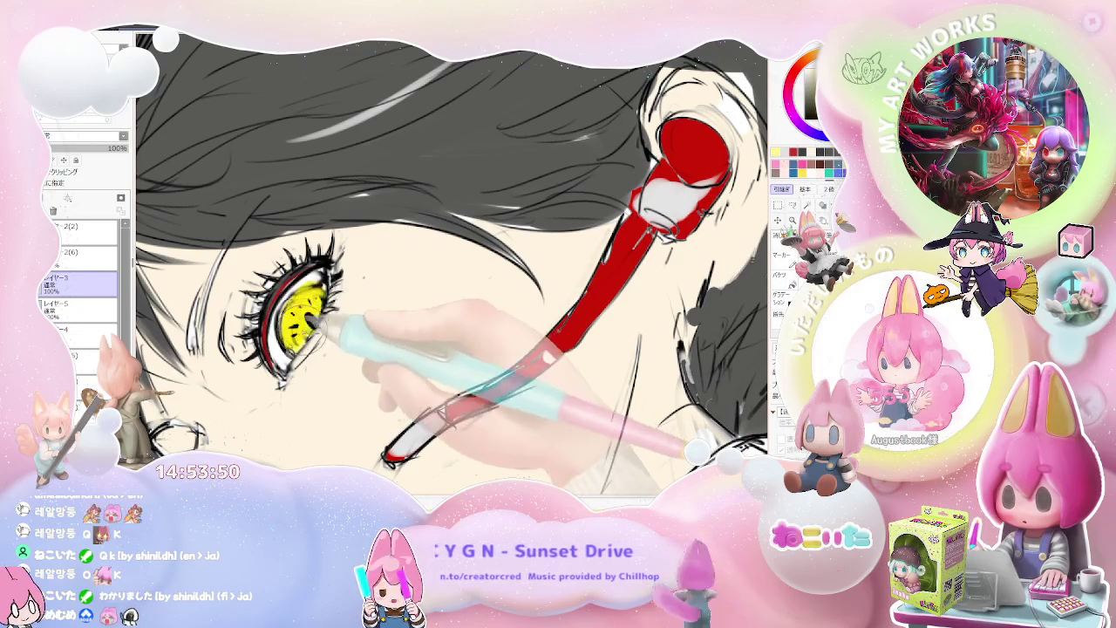
# Frame the character and bucket-fill the backpack with yellow
pyautogui.hotkey('ctrl', '-')
pyautogui.hotkey('ctrl', '-')
pyautogui.hotkey('ctrl', '-')
pyautogui.hotkey('ctrl', '-')
pyautogui.press('h')
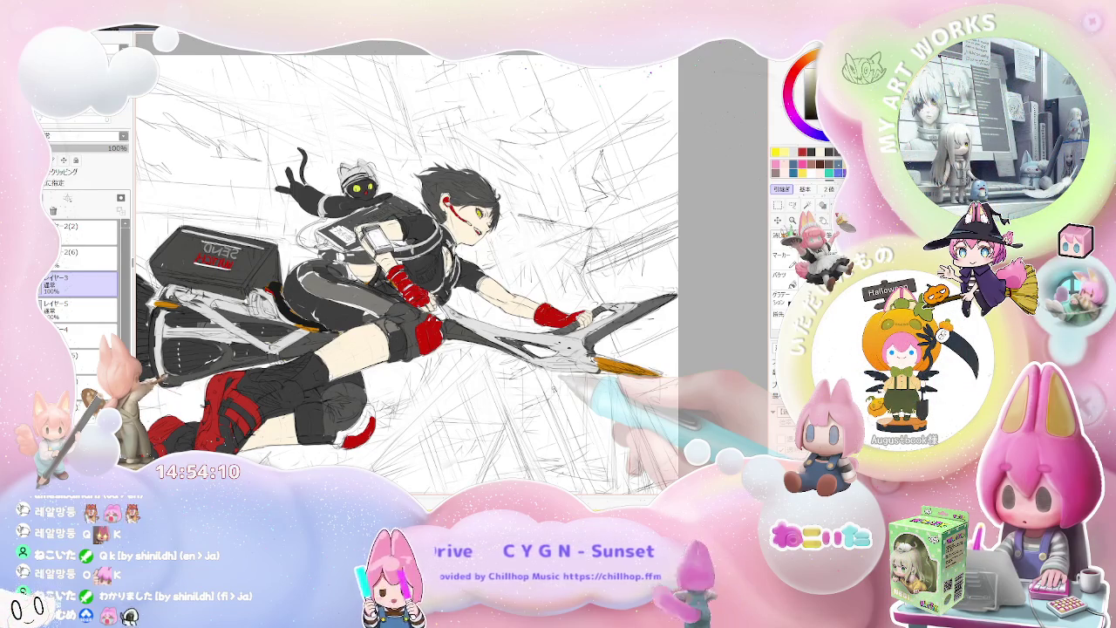
pyautogui.press('-')
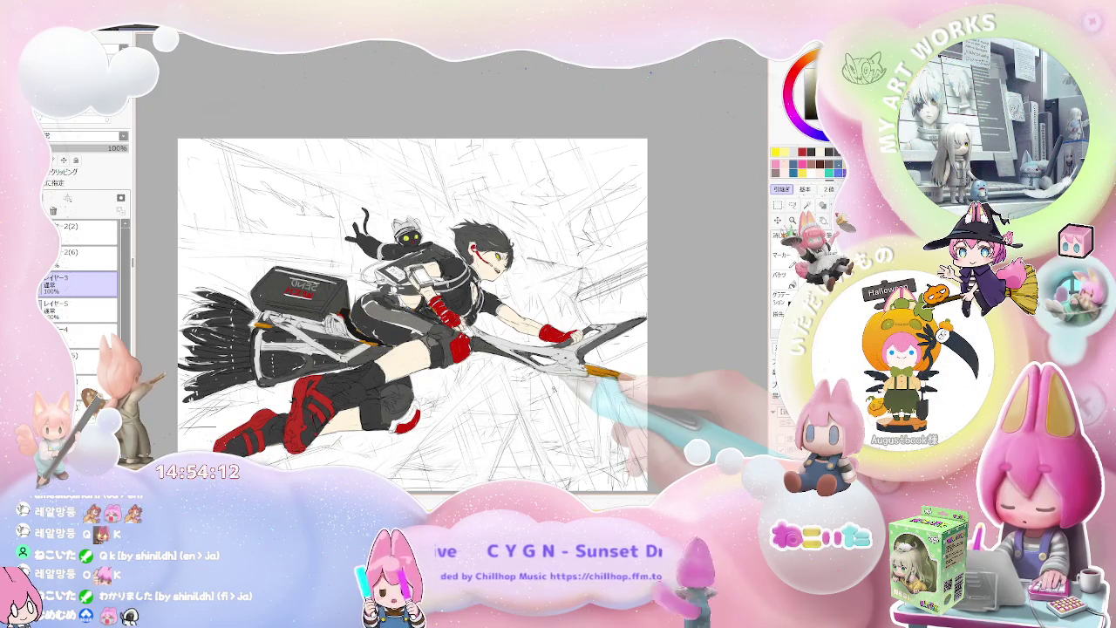
pyautogui.press('Delete')
pyautogui.press('Delete')
pyautogui.press('Delete')
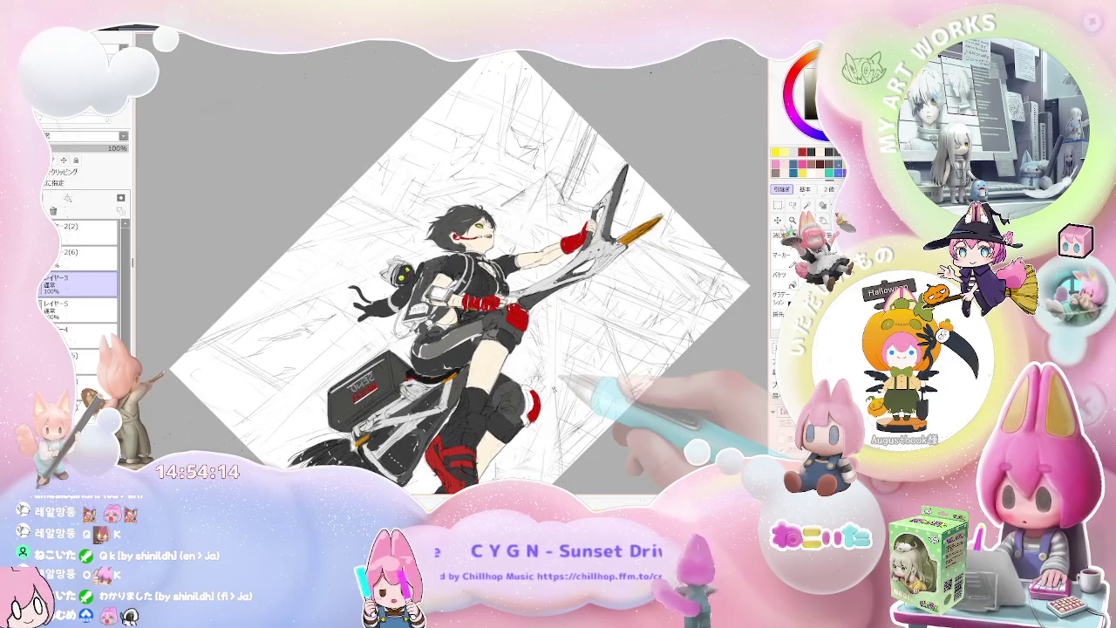
pyautogui.press('+')
pyautogui.press('+')
pyautogui.press('+')
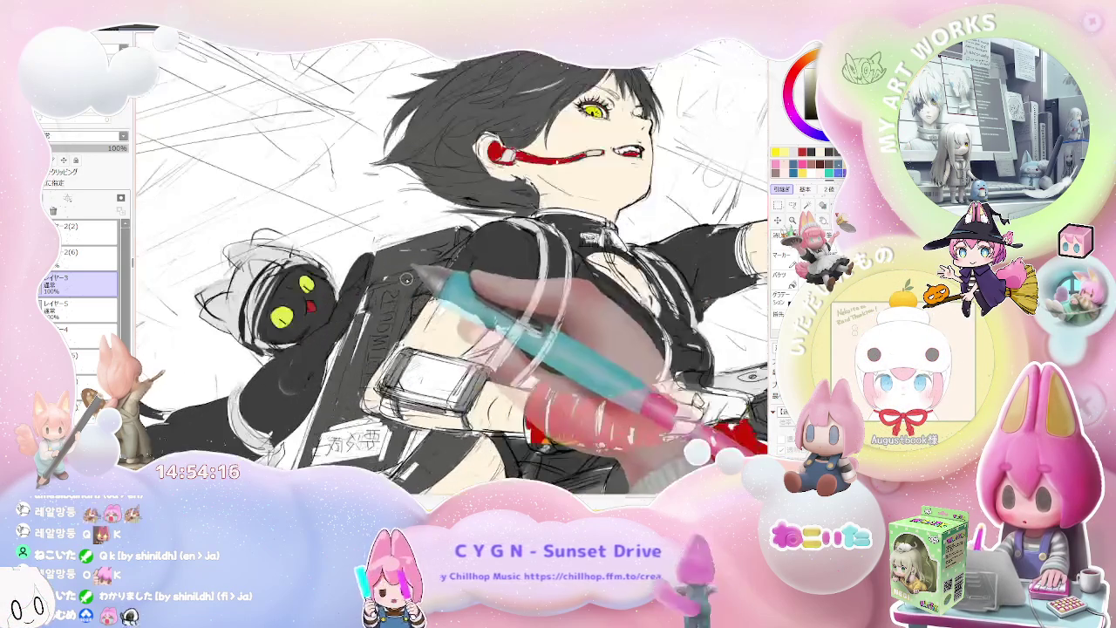
pyautogui.moveTo(408, 277); pyautogui.dragTo(369, 380)
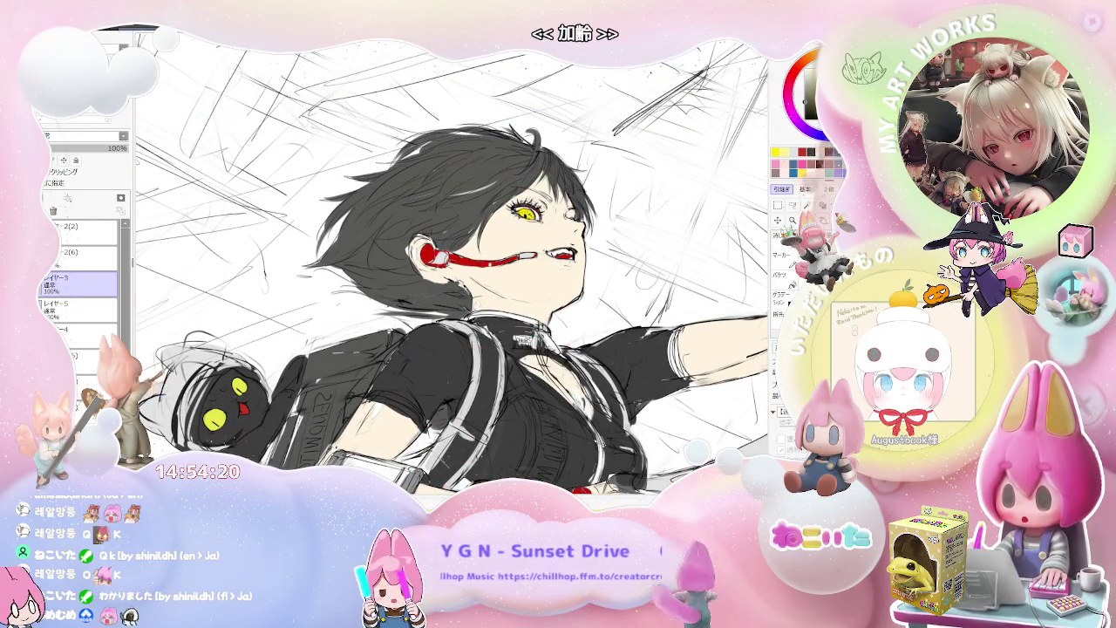
pyautogui.press('-')
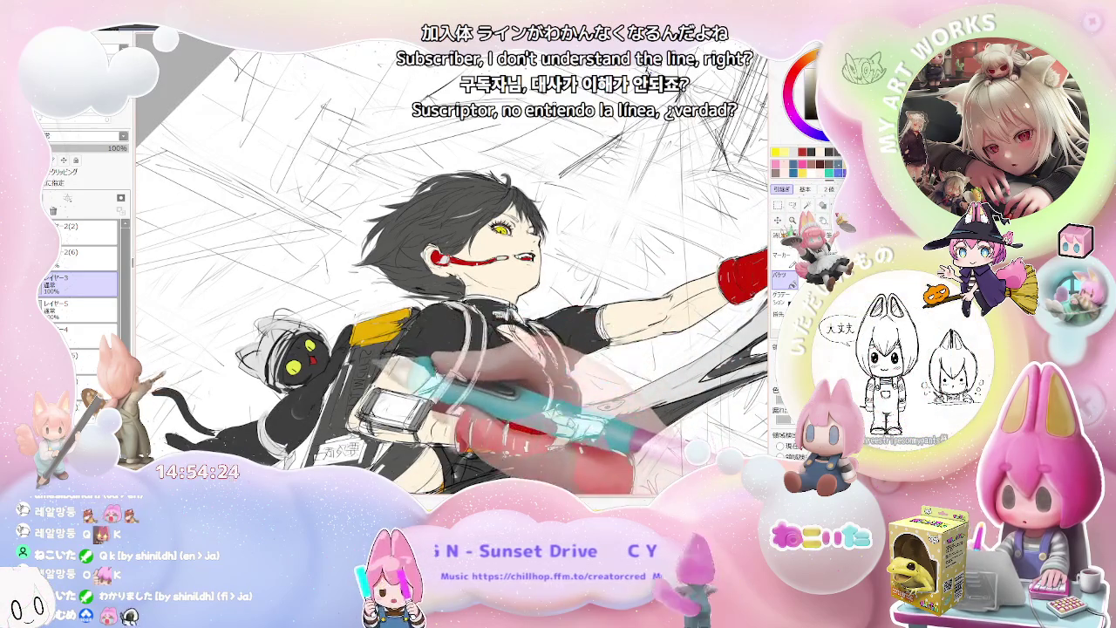
pyautogui.click(357, 375)
# Mirror, rotate and zoom the view to check the yellow pack beside the cat
pyautogui.press('-')
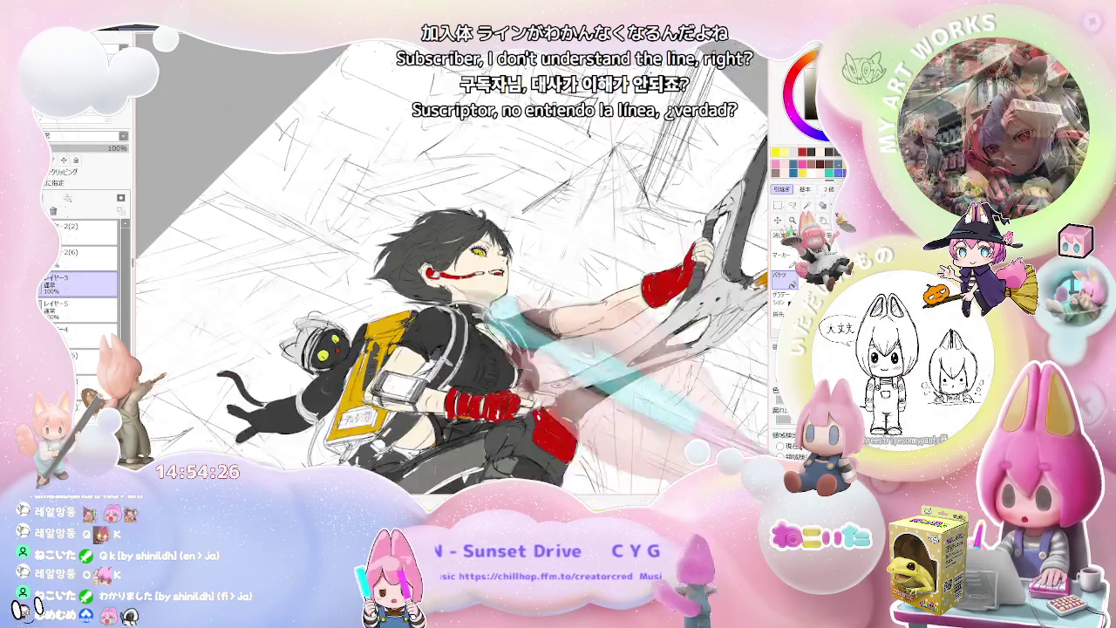
pyautogui.press('Delete')
pyautogui.press('h')
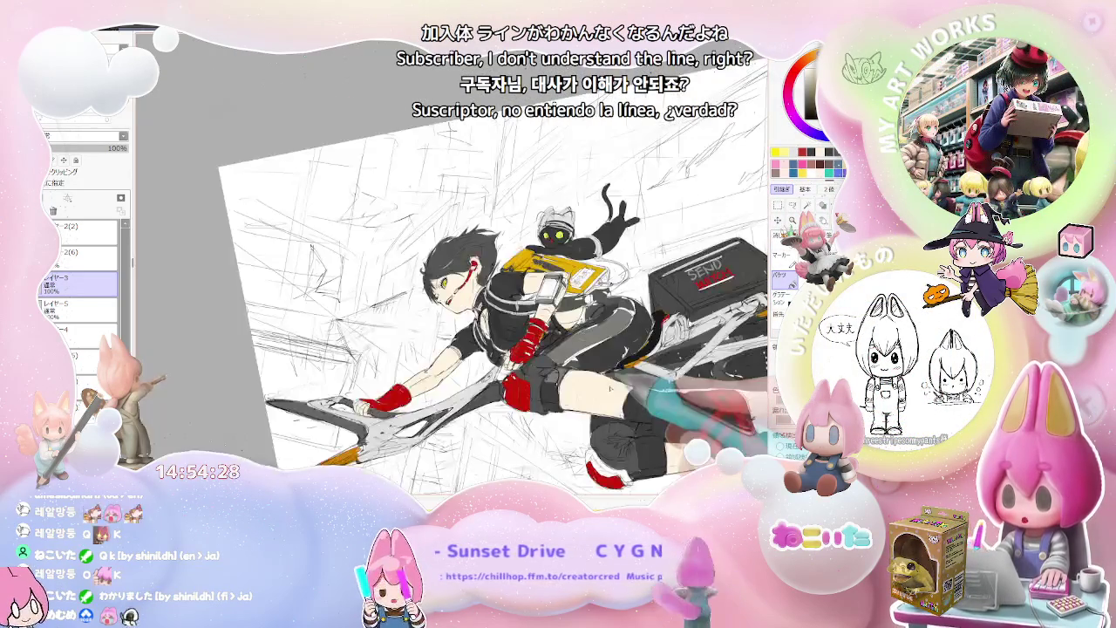
pyautogui.press('End')
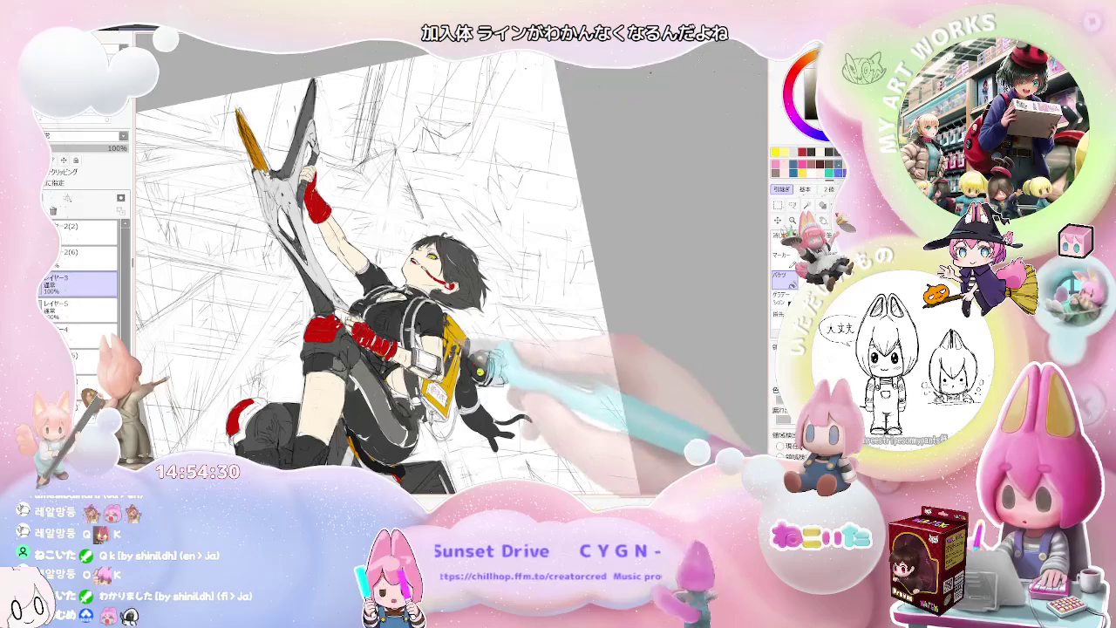
pyautogui.hotkey('ctrl', '+')
pyautogui.press('End')
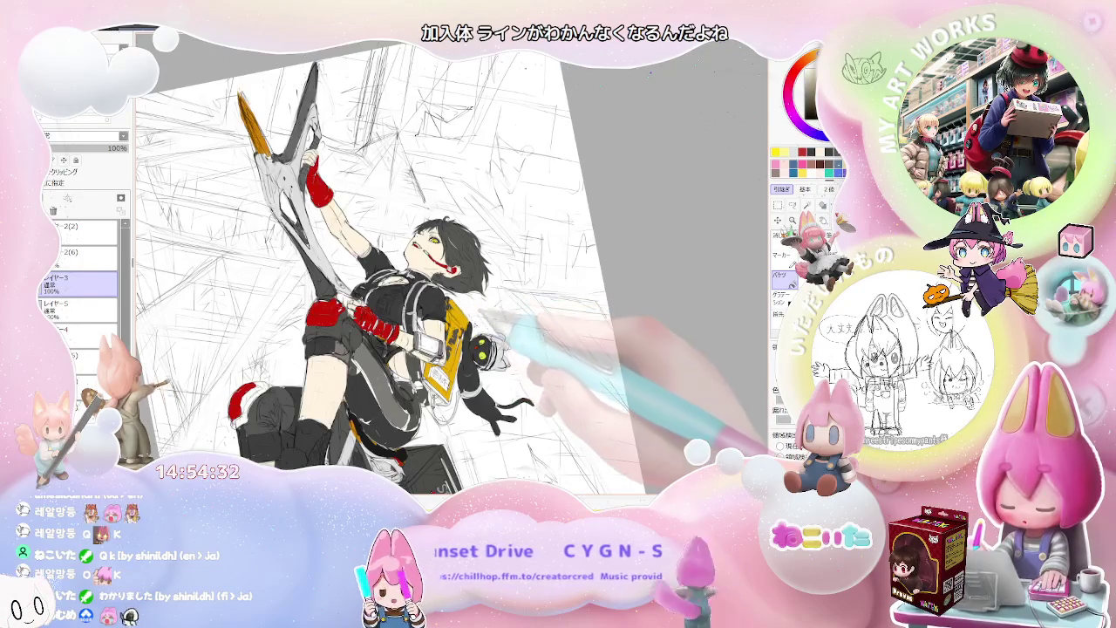
pyautogui.press('End')
pyautogui.press('End')
pyautogui.hotkey('ctrl', '+')
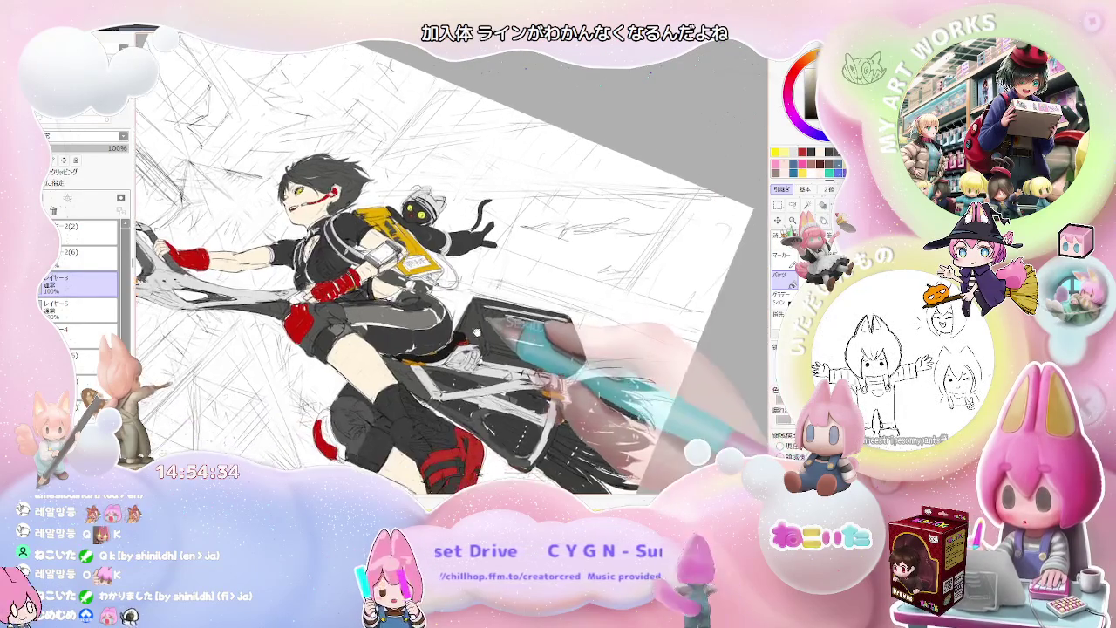
pyautogui.hotkey('ctrl', '+')
pyautogui.hotkey('ctrl', '+')
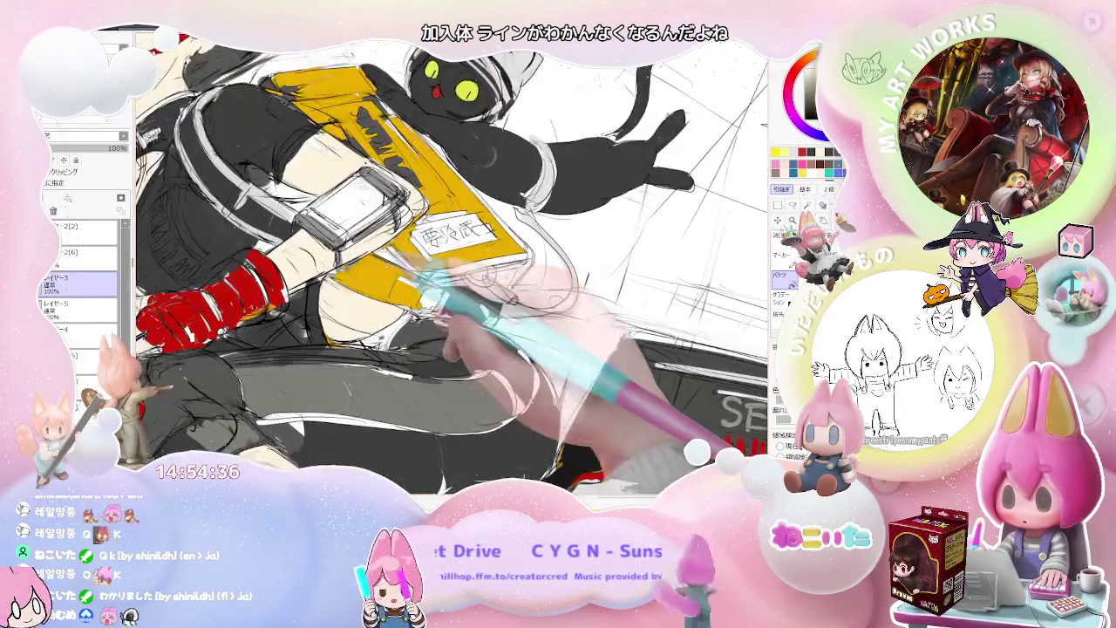
pyautogui.hotkey('ctrl', '-')
pyautogui.hotkey('ctrl', '-')
pyautogui.hotkey('ctrl', '-')
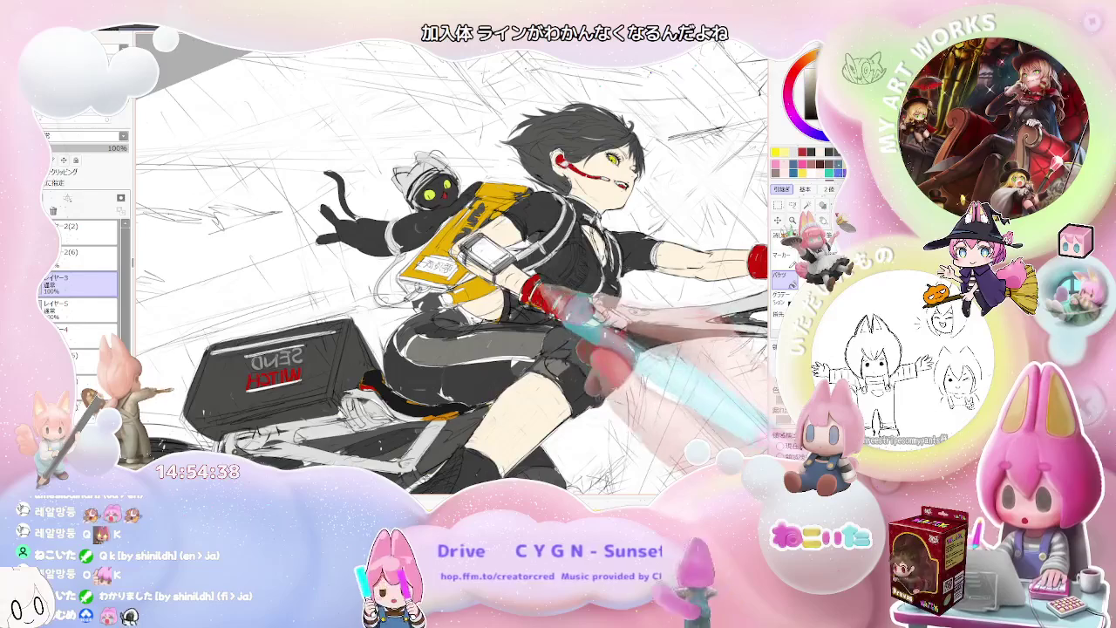
pyautogui.hotkey('ctrl', '+')
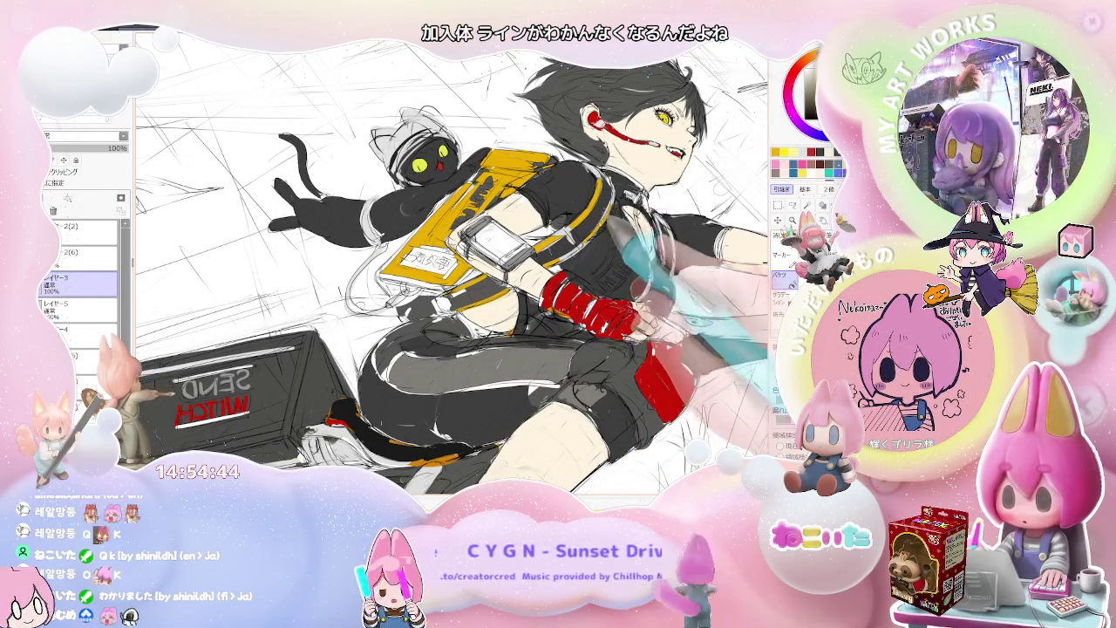
# Alternate between the whole figure and a close upper-body view at different tilts
pyautogui.hotkey('ctrl', '-')
pyautogui.hotkey('ctrl', '-')
pyautogui.press('Delete')
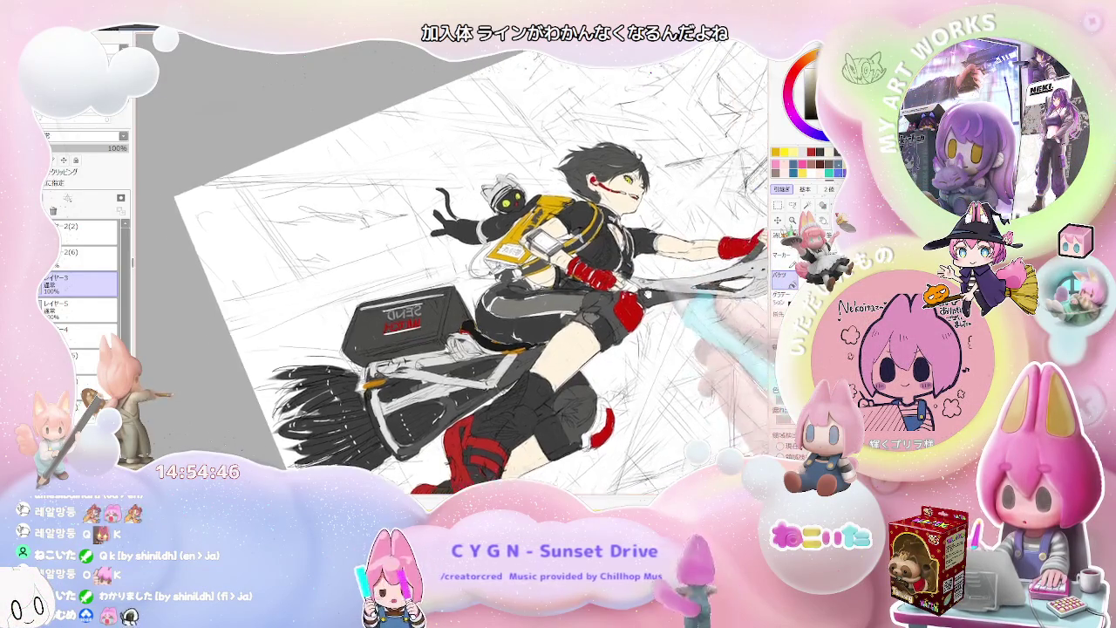
pyautogui.hotkey('ctrl', '+')
pyautogui.press('End')
pyautogui.hotkey('ctrl', '+')
pyautogui.hotkey('ctrl', '+')
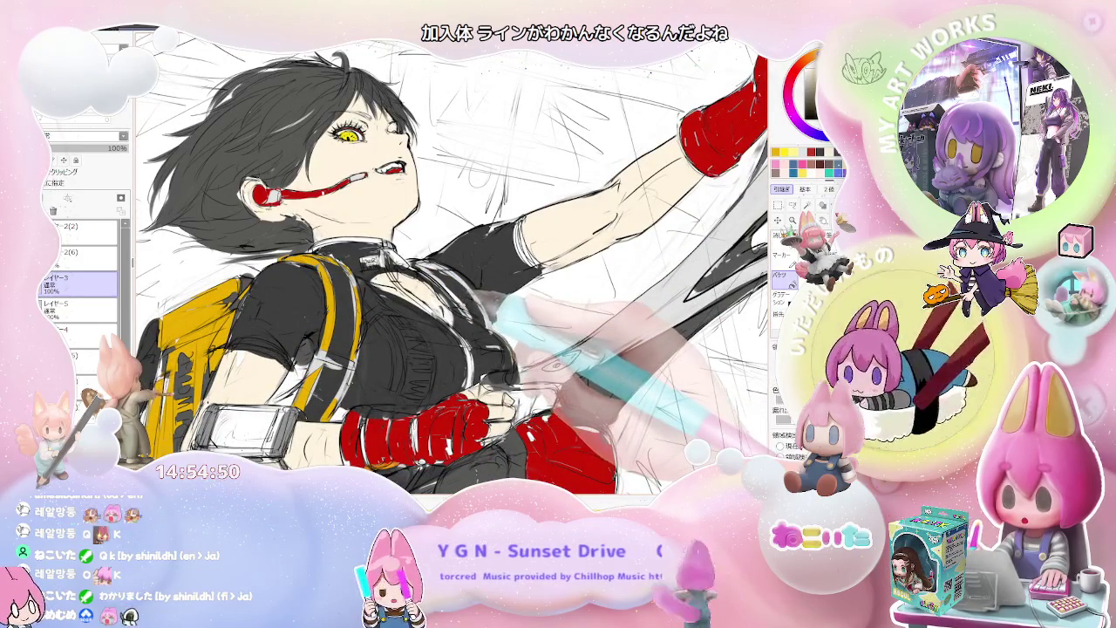
pyautogui.hotkey('ctrl', '-')
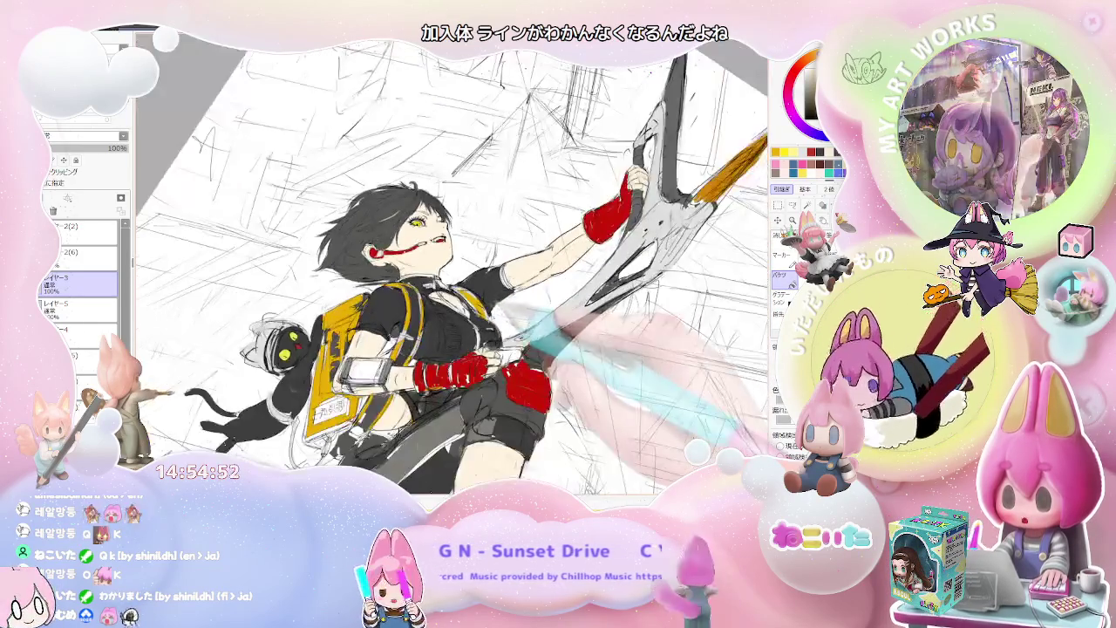
pyautogui.press('End')
pyautogui.press('End')
pyautogui.press('End')
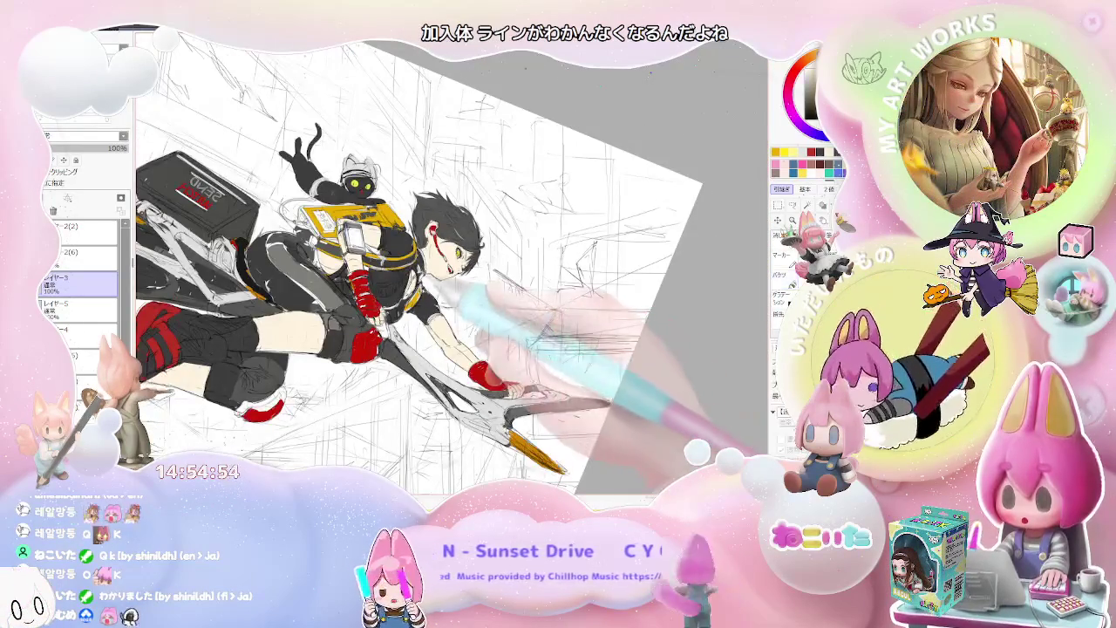
pyautogui.hotkey('ctrl', '+')
pyautogui.press('Home')
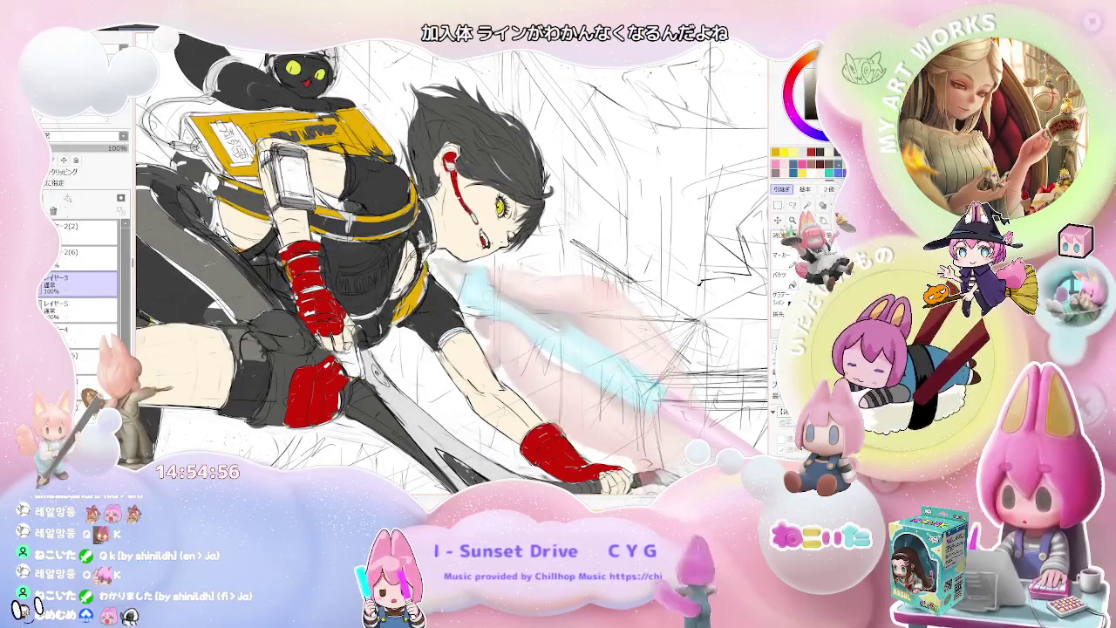
pyautogui.press('Delete')
pyautogui.press('Delete')
pyautogui.press('Delete')
pyautogui.press('Delete')
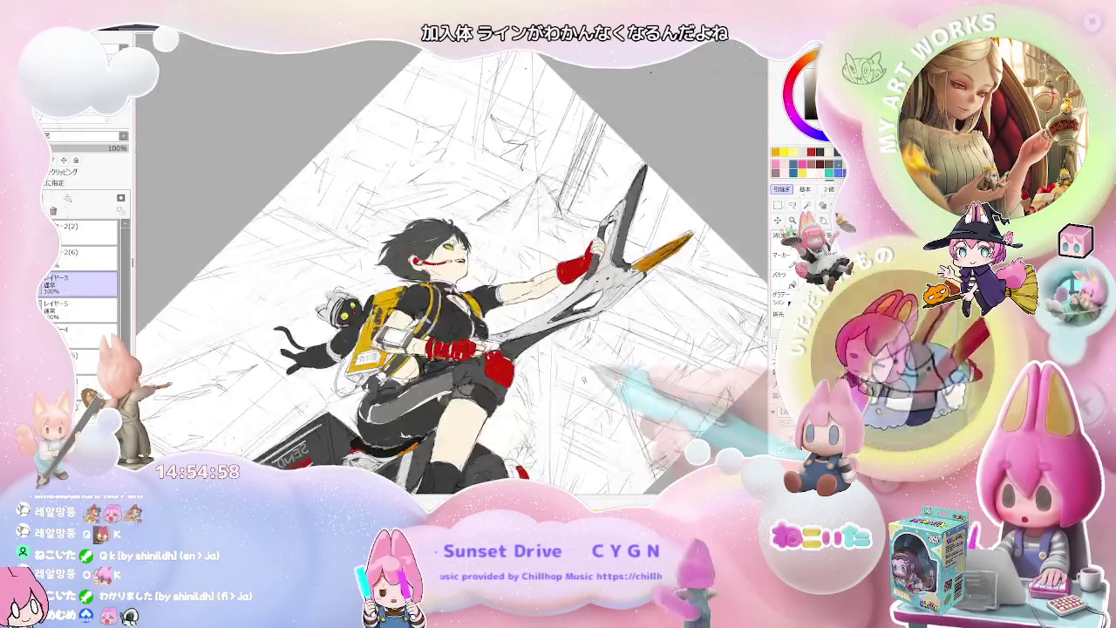
pyautogui.hotkey('ctrl', '-')
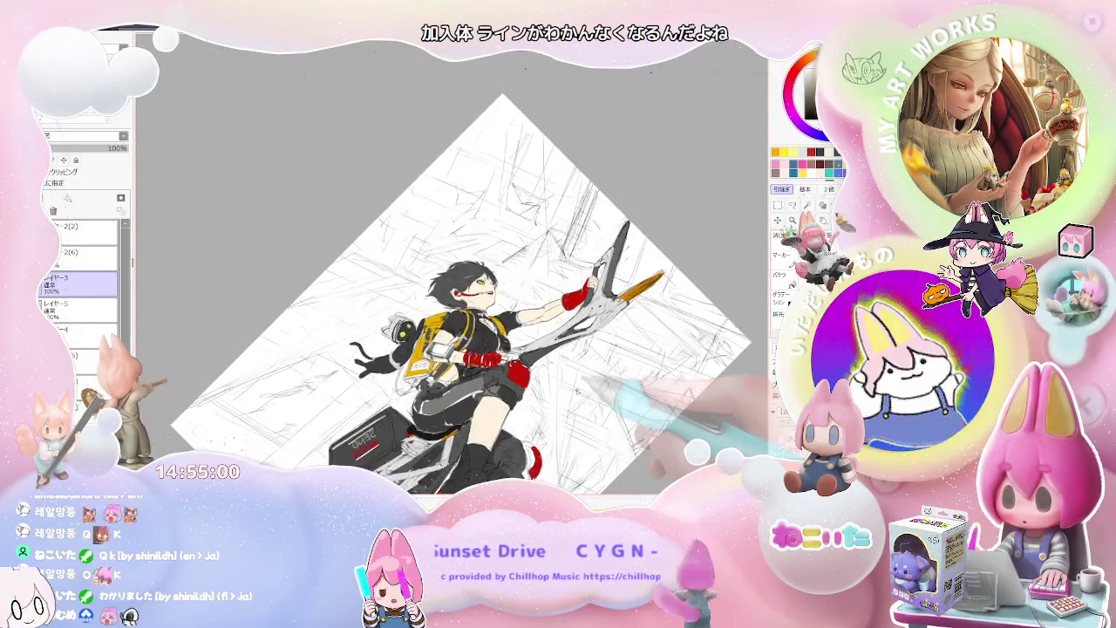
# Straighten the view and zoom in on the character to review the fills
pyautogui.press('End')
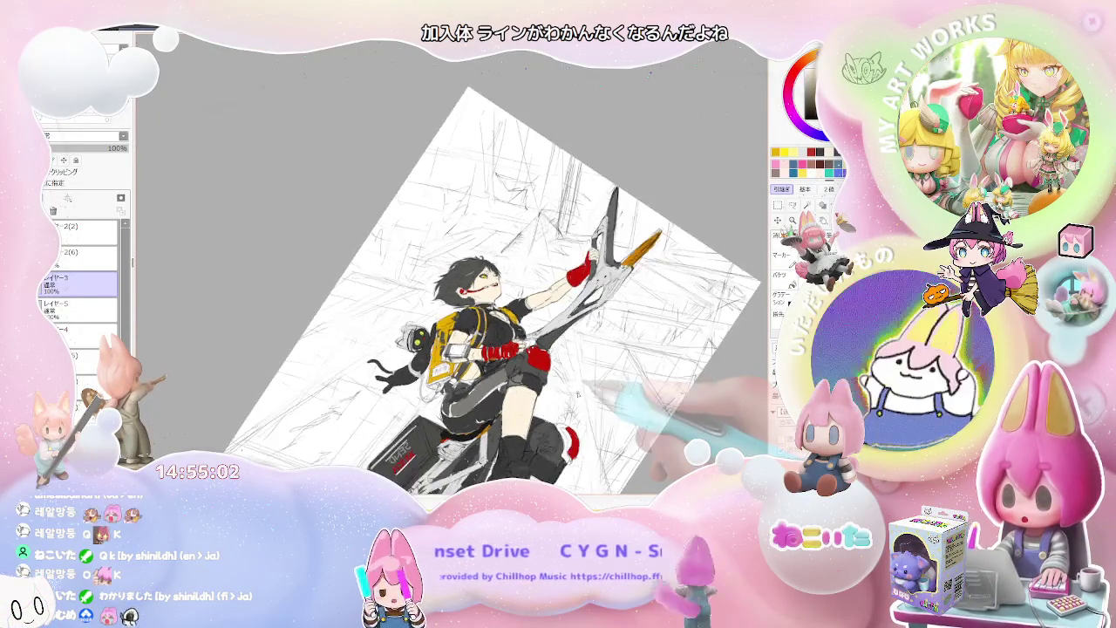
pyautogui.press('End')
pyautogui.hotkey('ctrl', '+')
pyautogui.hotkey('ctrl', '+')
pyautogui.hotkey('ctrl', '+')
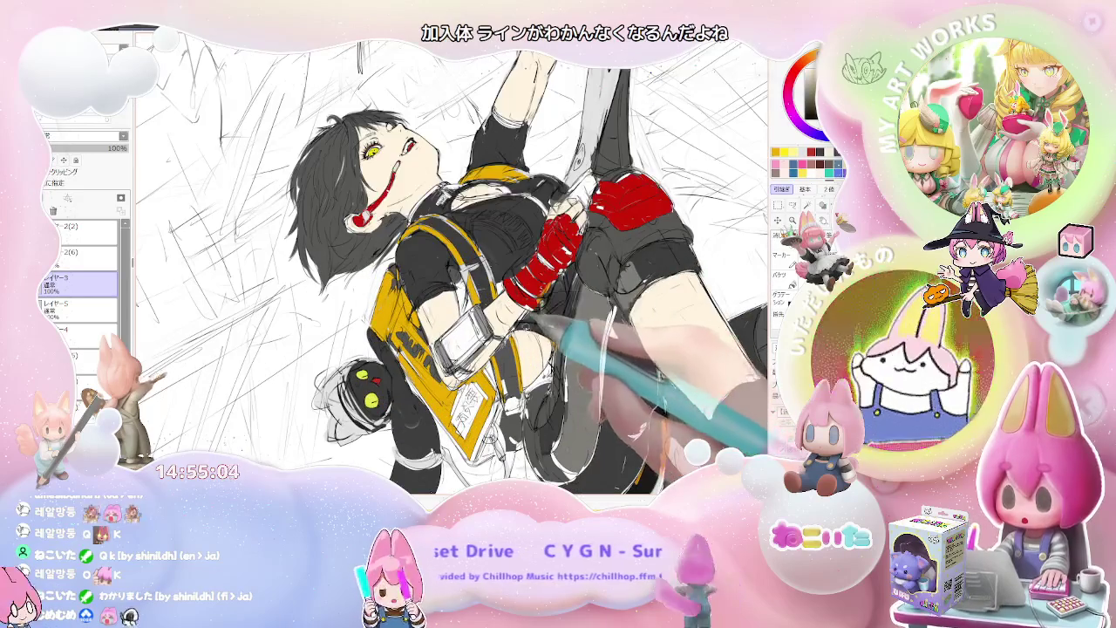
pyautogui.hotkey('ctrl', '-')
pyautogui.press('End')
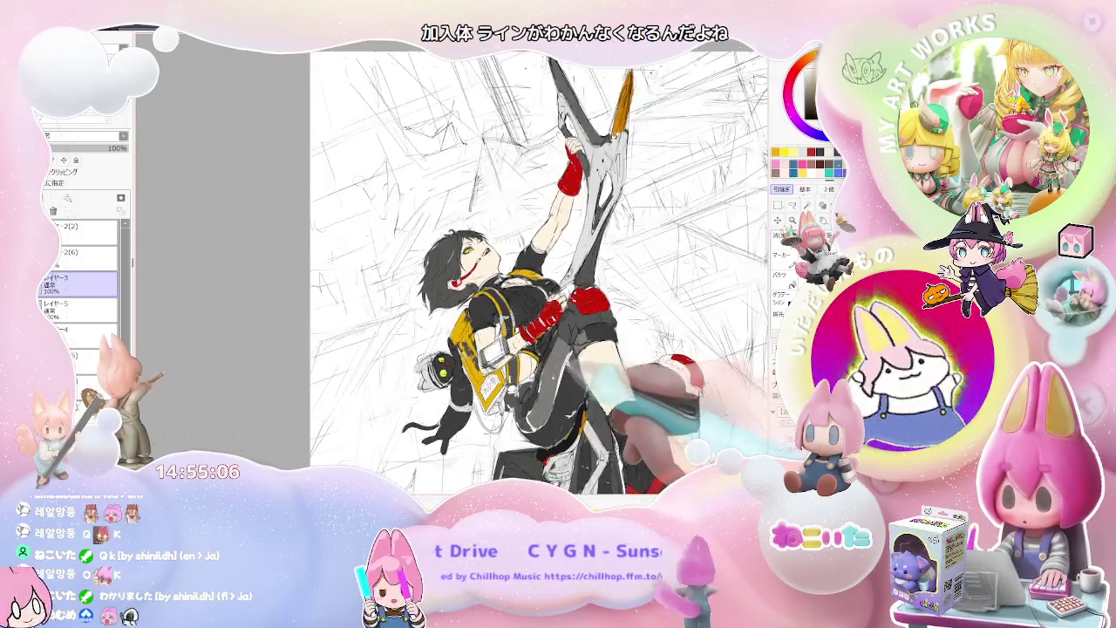
pyautogui.press('End')
pyautogui.hotkey('ctrl', '+')
pyautogui.press('End')
pyautogui.hotkey('ctrl', '+')
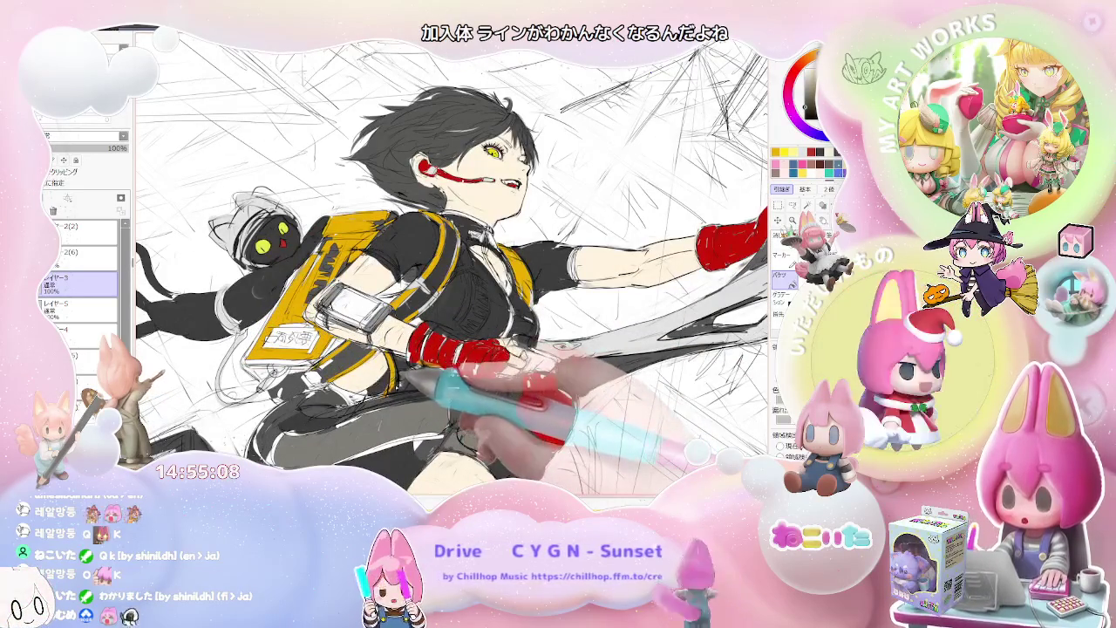
pyautogui.press('Delete')
pyautogui.press('Delete')
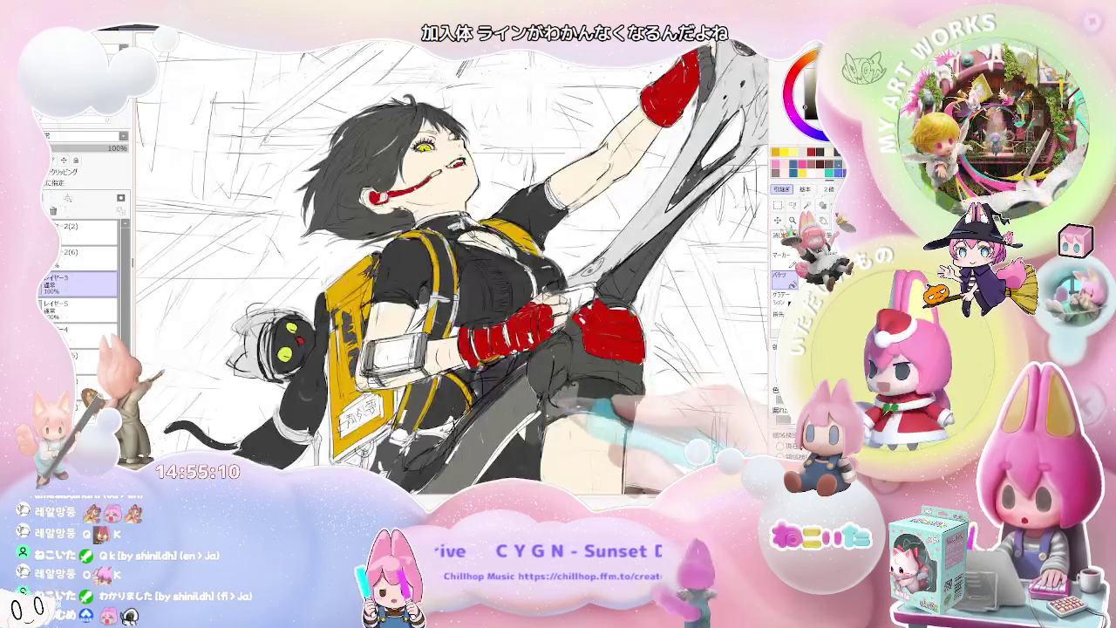
pyautogui.press('End')
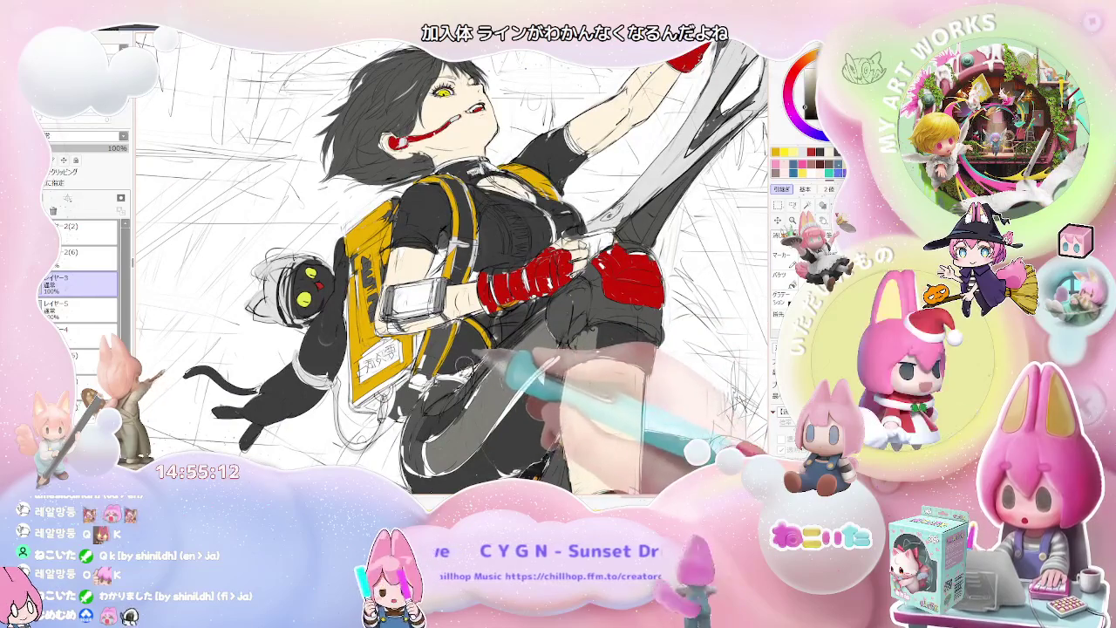
pyautogui.hotkey('ctrl', '-')
pyautogui.press('End')
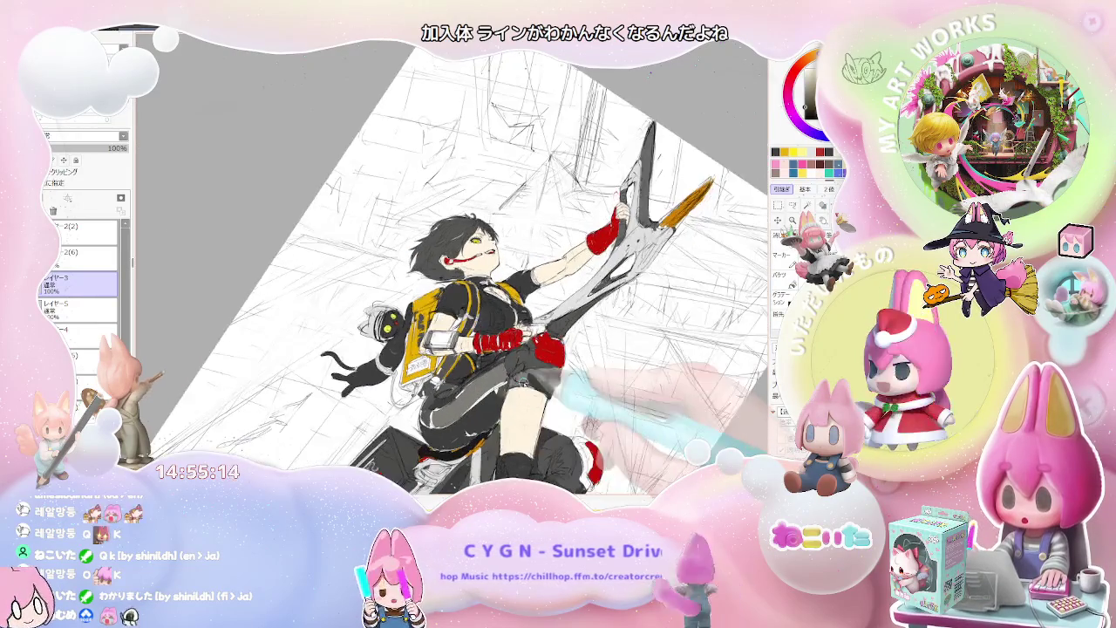
pyautogui.press('End')
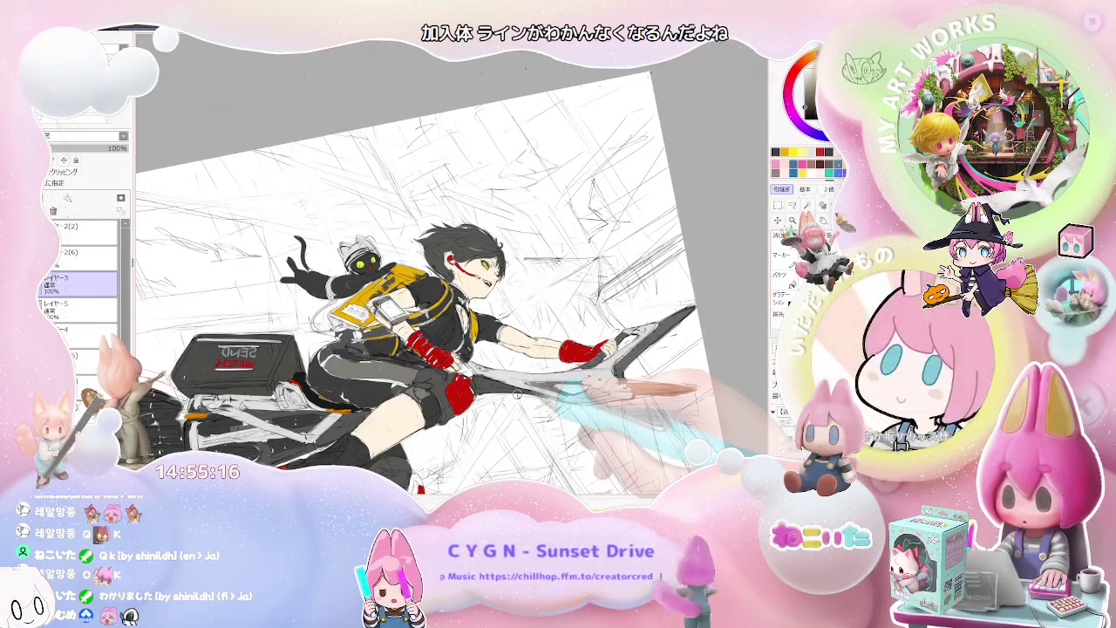
pyautogui.press('Insert')
pyautogui.press('End')
pyautogui.press('End')
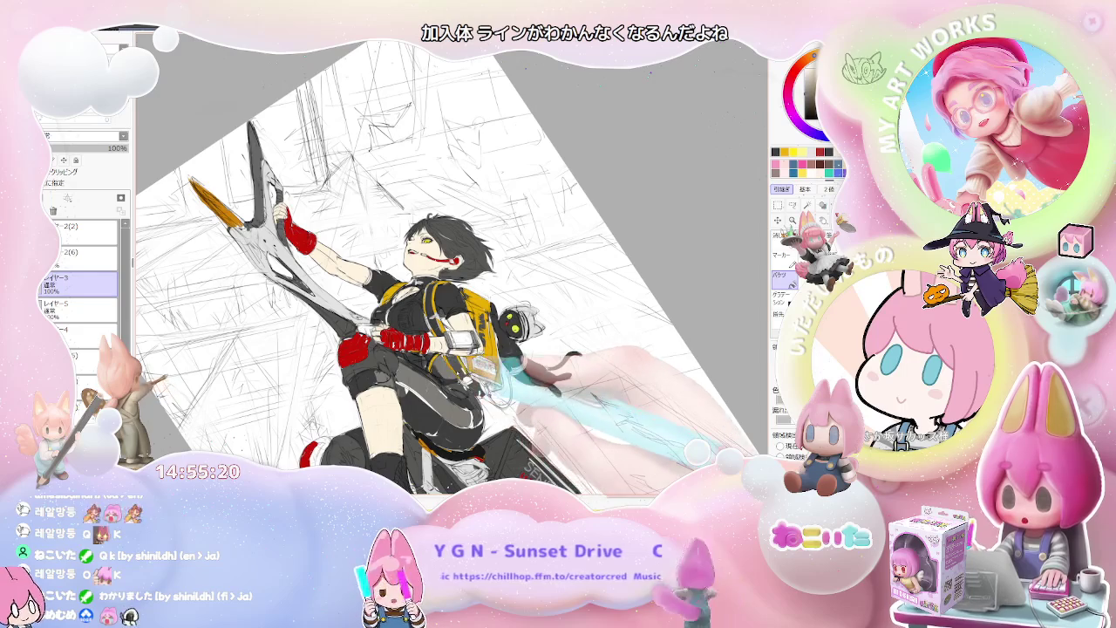
pyautogui.hotkey('ctrl', '+')
pyautogui.hotkey('ctrl', '+')
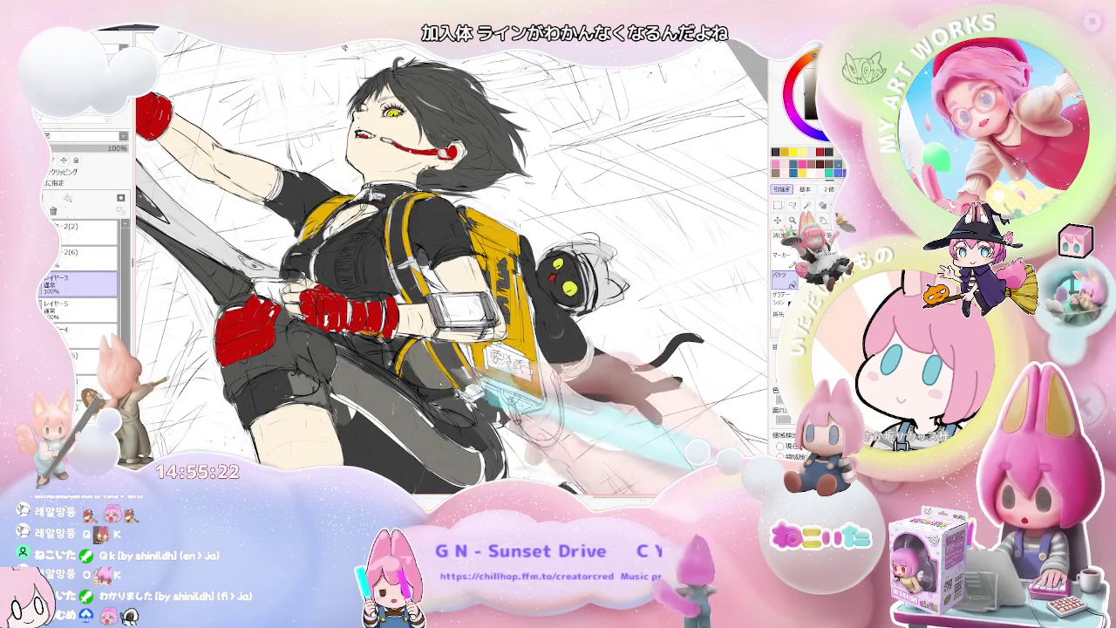
pyautogui.hotkey('ctrl', '-')
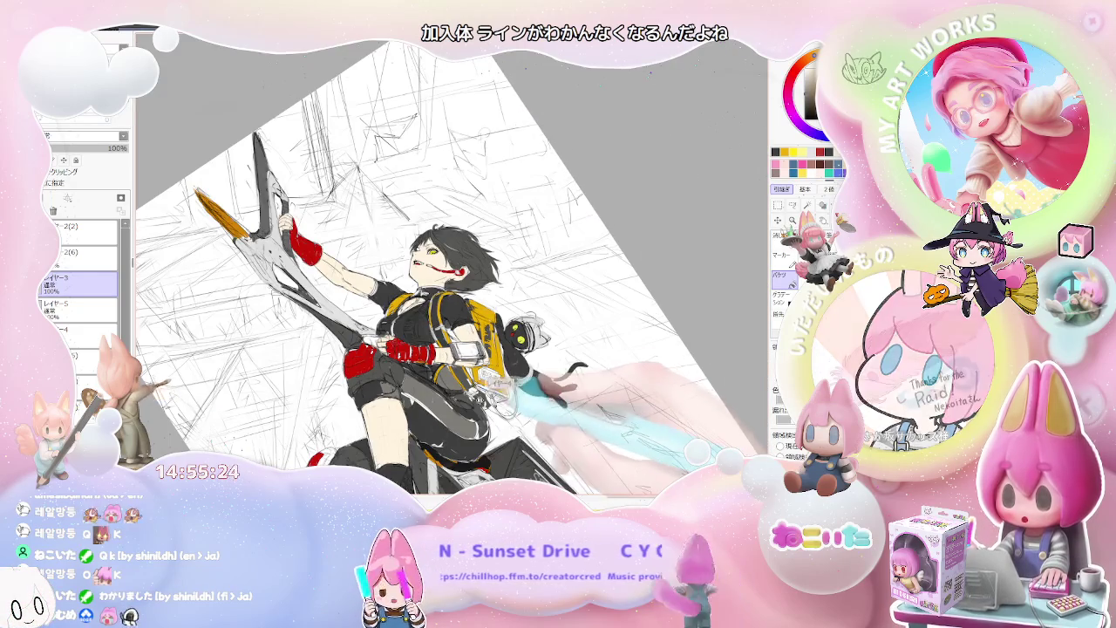
pyautogui.hotkey('ctrl', '+')
pyautogui.hotkey('ctrl', '-')
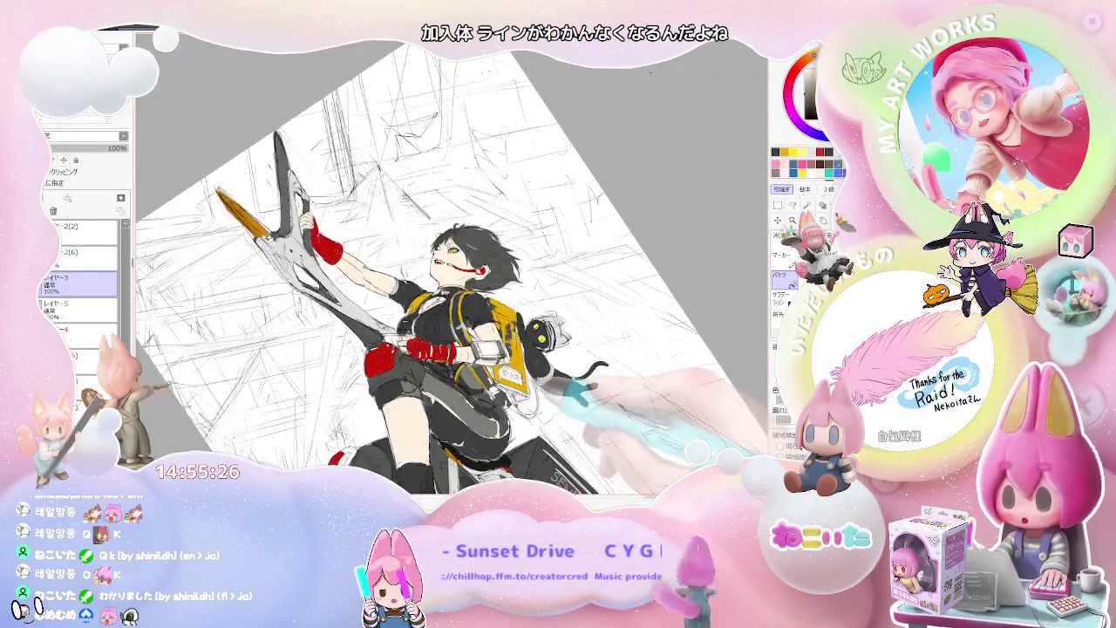
pyautogui.press('Home')
pyautogui.press('End')
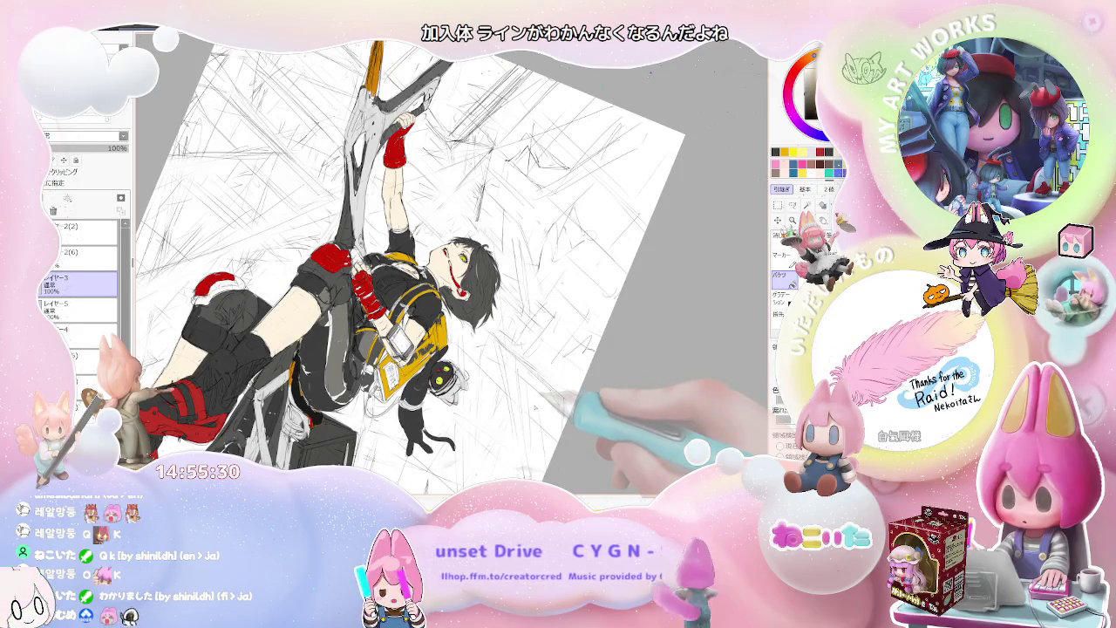
pyautogui.hotkey('ctrl', '-')
pyautogui.press('Delete')
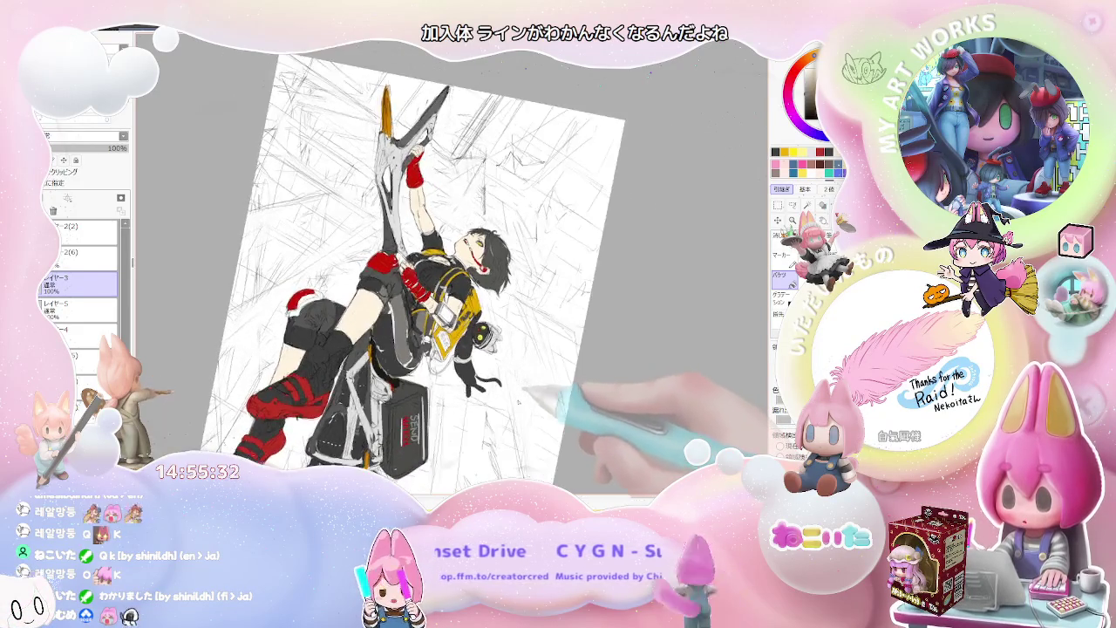
pyautogui.press('Delete')
pyautogui.press('Delete')
pyautogui.press('Delete')
pyautogui.press('Delete')
pyautogui.press('Delete')
pyautogui.press('Delete')
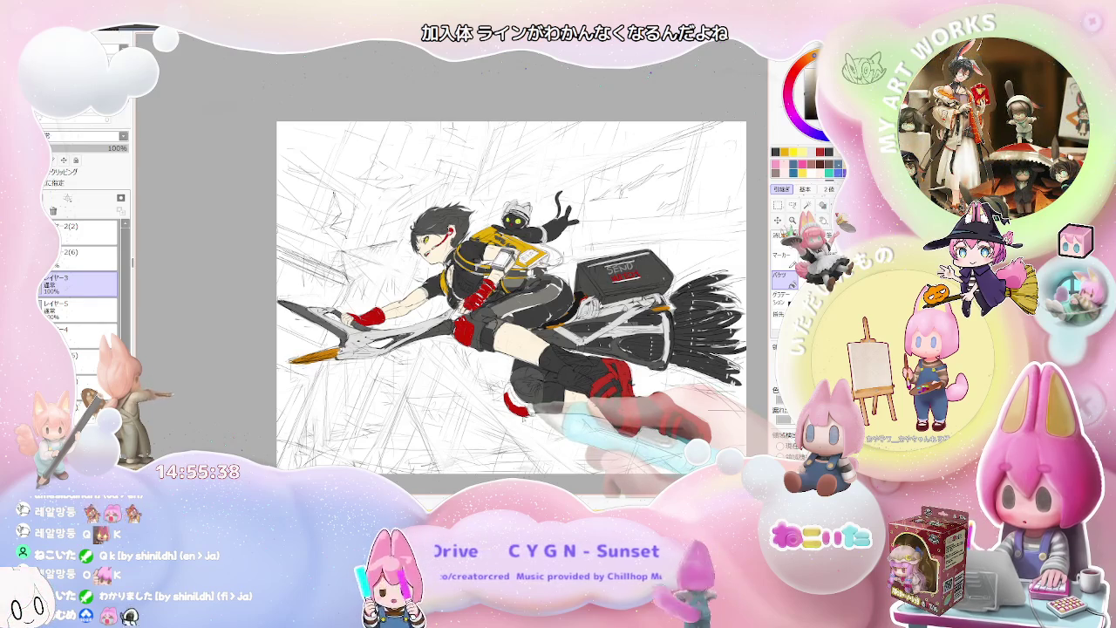
pyautogui.press('Insert')
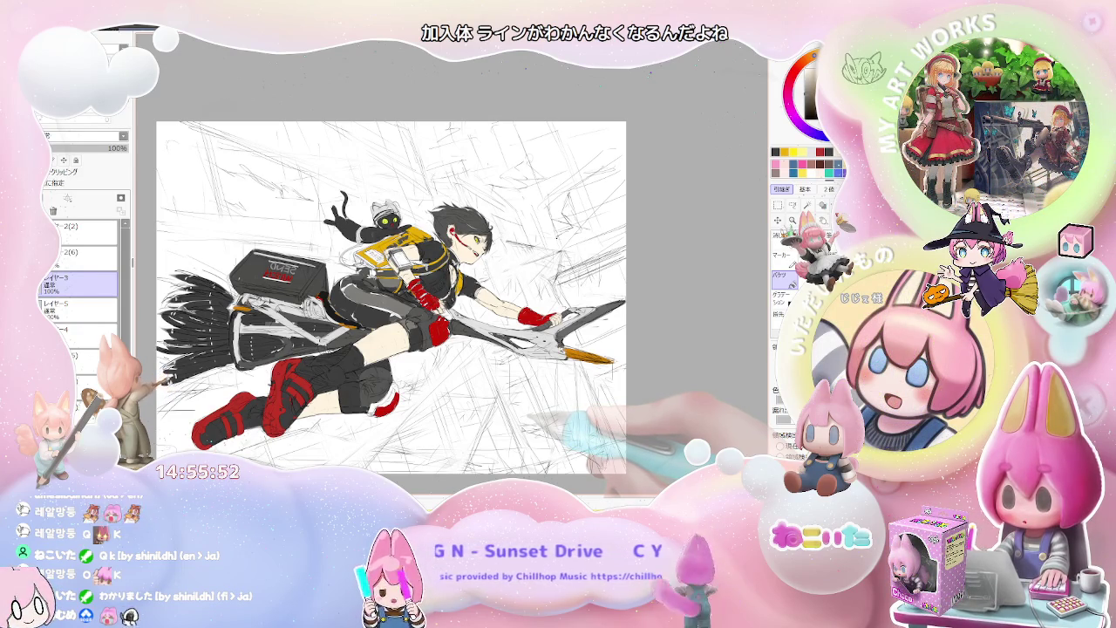
pyautogui.scroll(5, 462, 244)
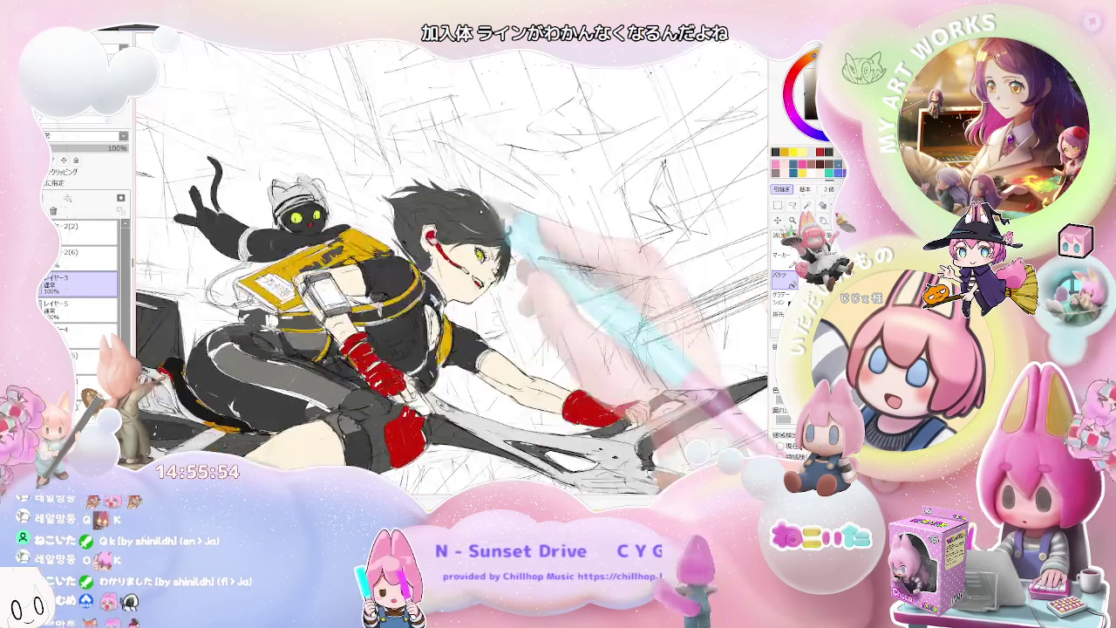
pyautogui.press('Delete')
pyautogui.press('Delete')
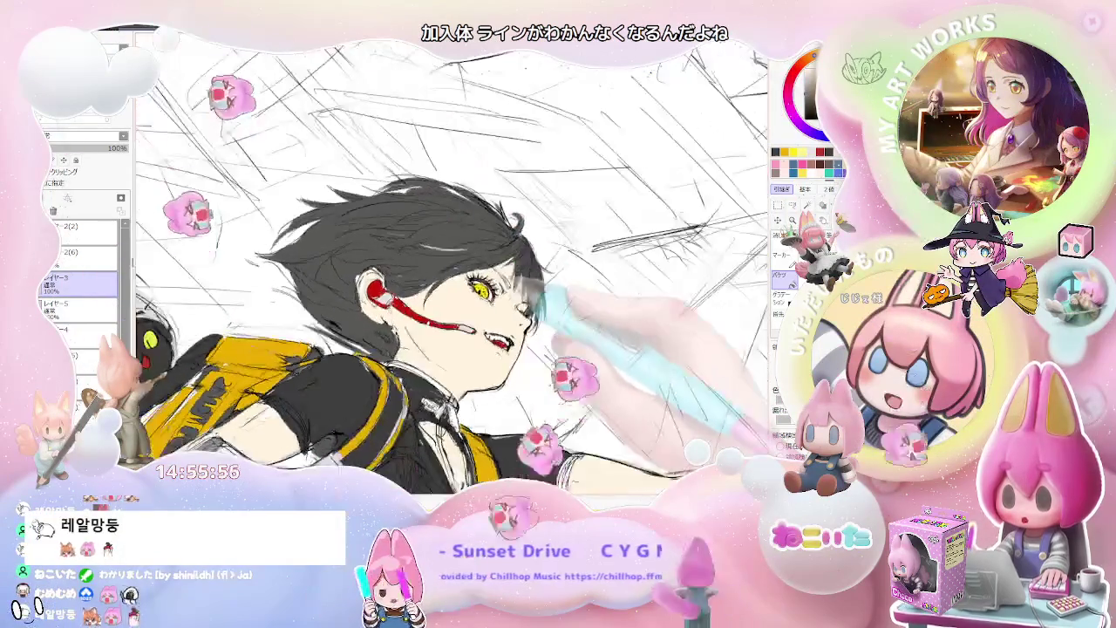
pyautogui.scroll(2, 524, 305)
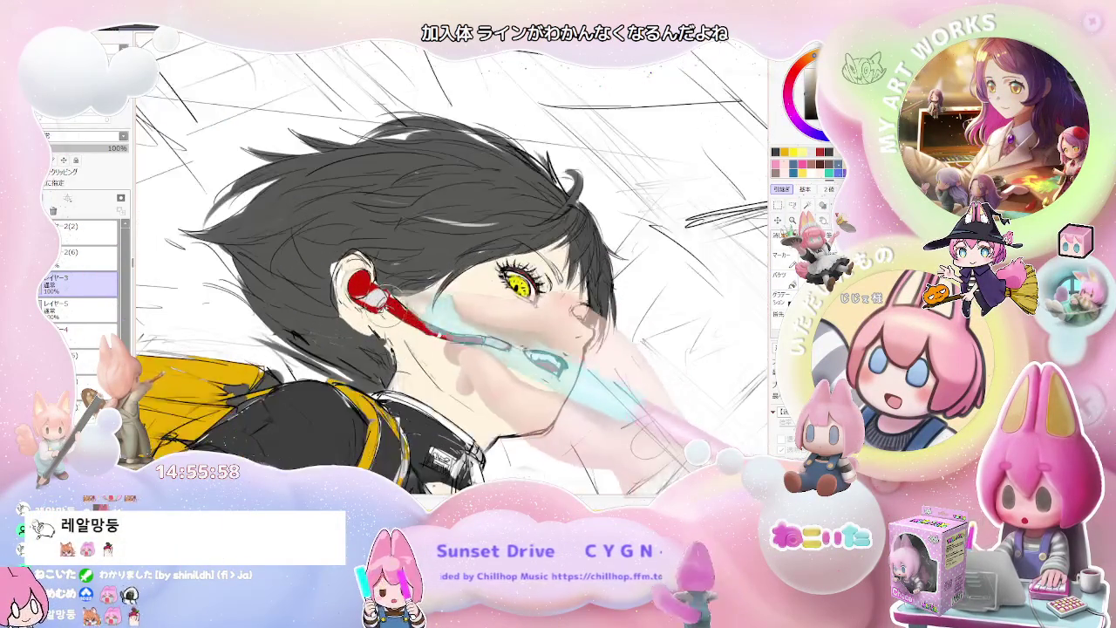
pyautogui.scroll(1, 524, 306)
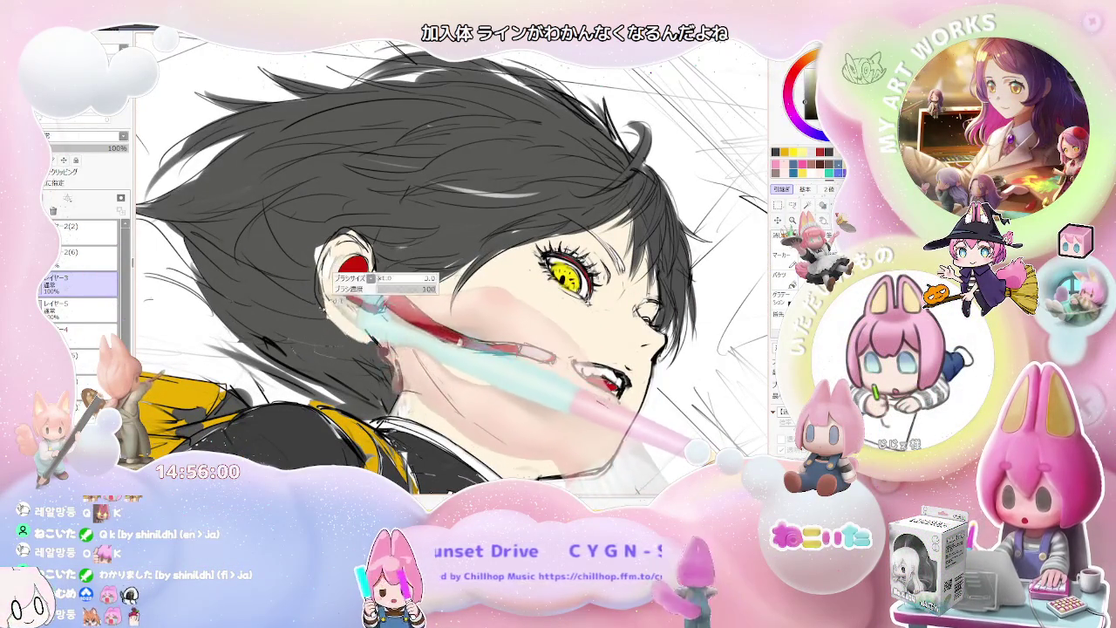
pyautogui.press('Home')
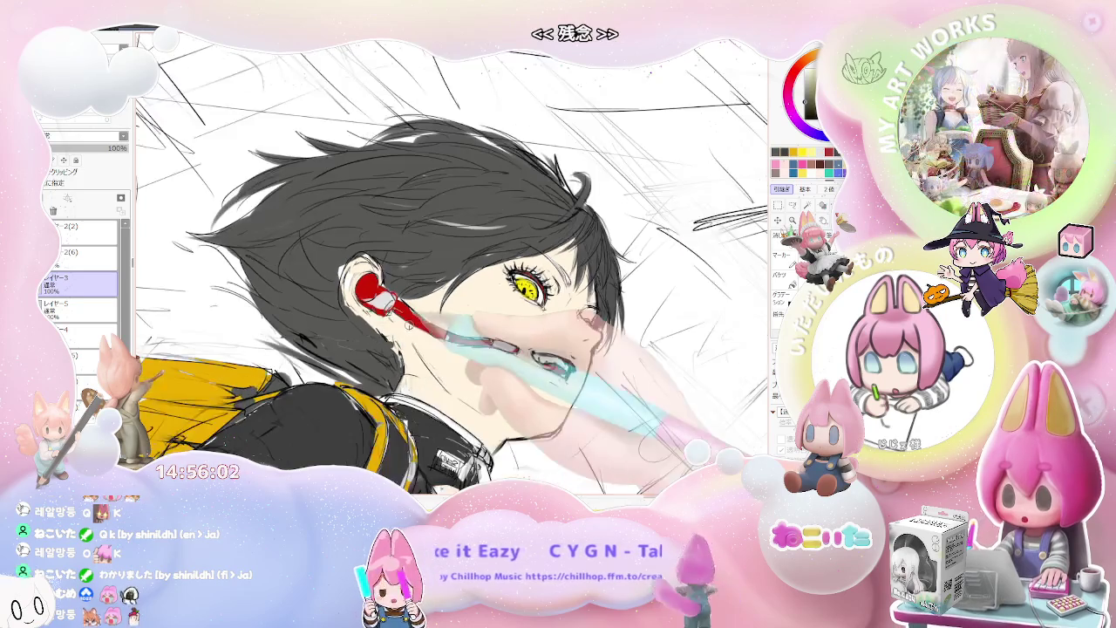
pyautogui.press('h')
pyautogui.scroll(1, 576, 351)
pyautogui.scroll(1, 541, 288)
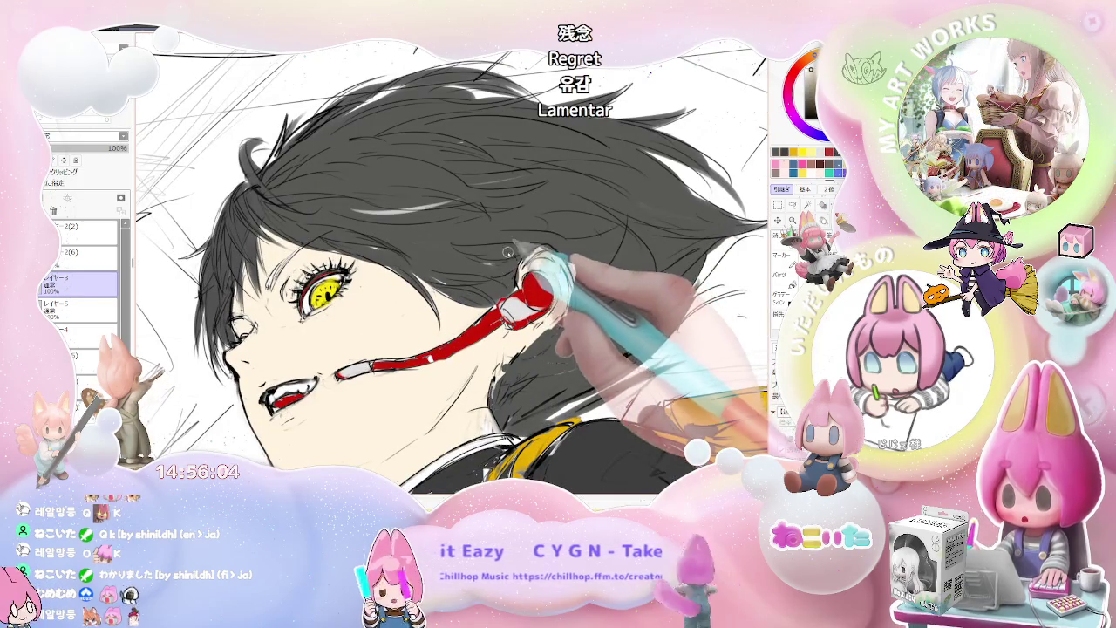
pyautogui.press('h')
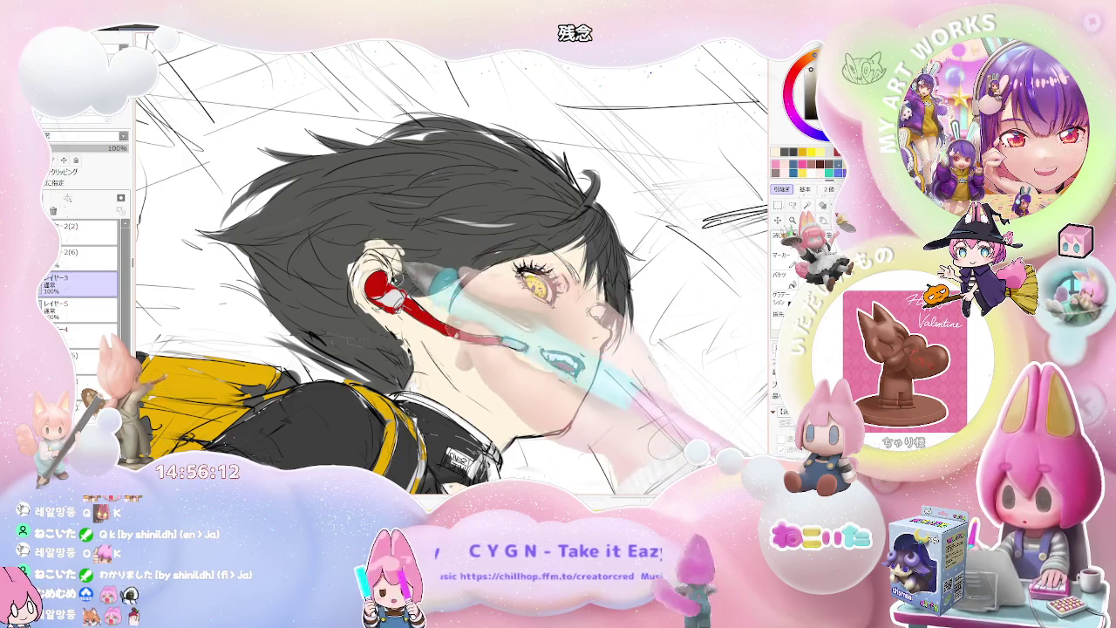
pyautogui.scroll(-2, 451, 269)
pyautogui.scroll(-2, 452, 268)
pyautogui.scroll(-1, 451, 269)
pyautogui.scroll(-1, 452, 268)
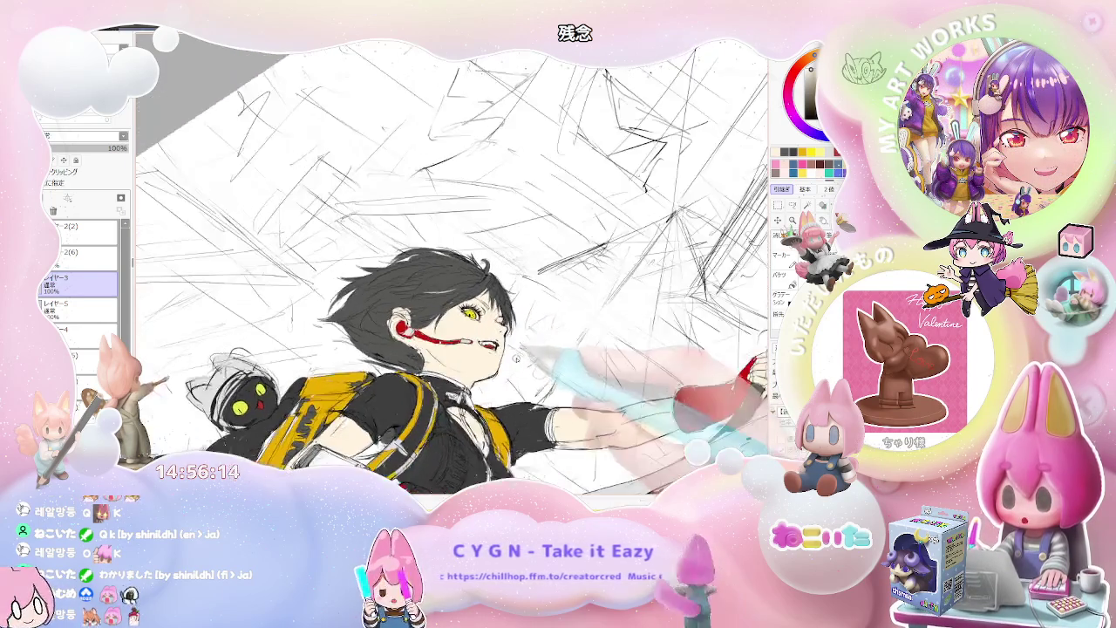
pyautogui.scroll(2, 516, 358)
pyautogui.scroll(2, 516, 358)
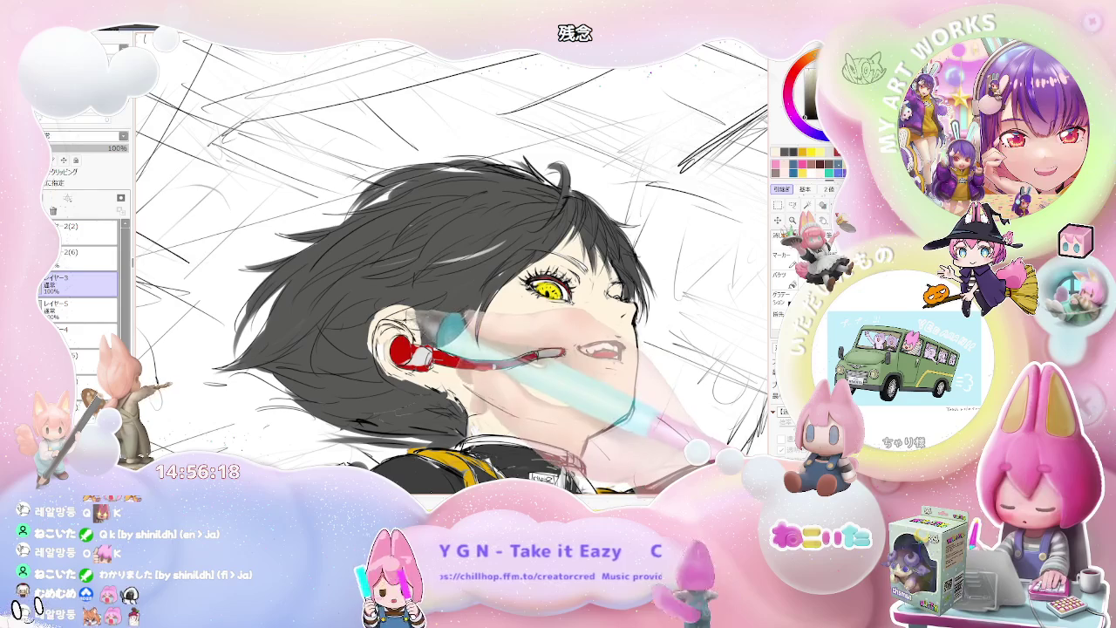
pyautogui.scroll(-2, 452, 268)
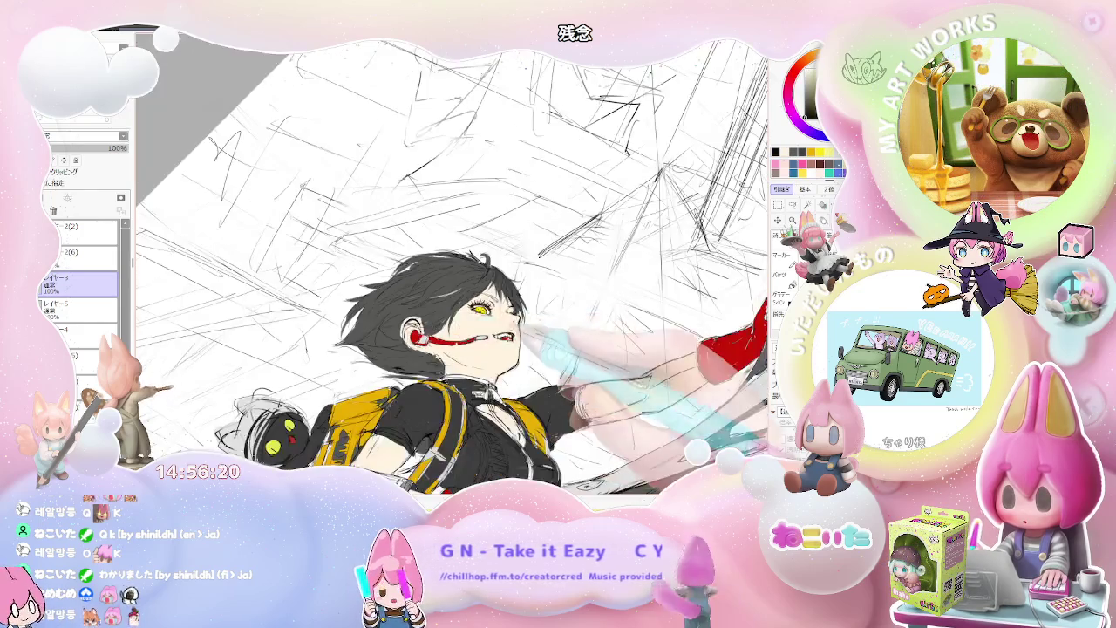
pyautogui.press('h')
pyautogui.scroll(1, 523, 331)
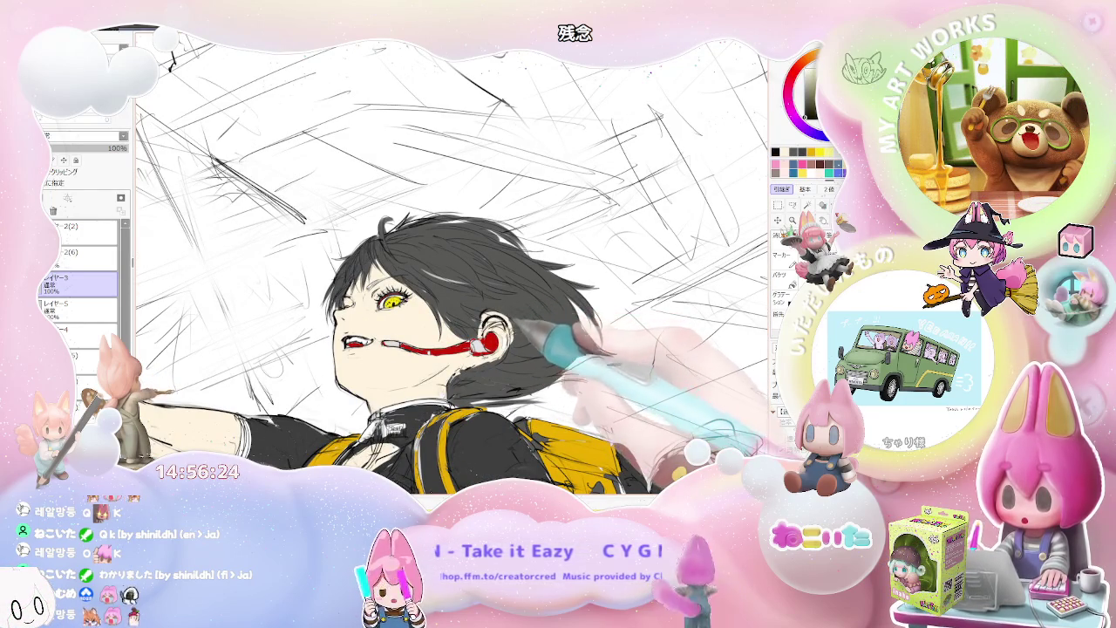
pyautogui.scroll(-1, 452, 262)
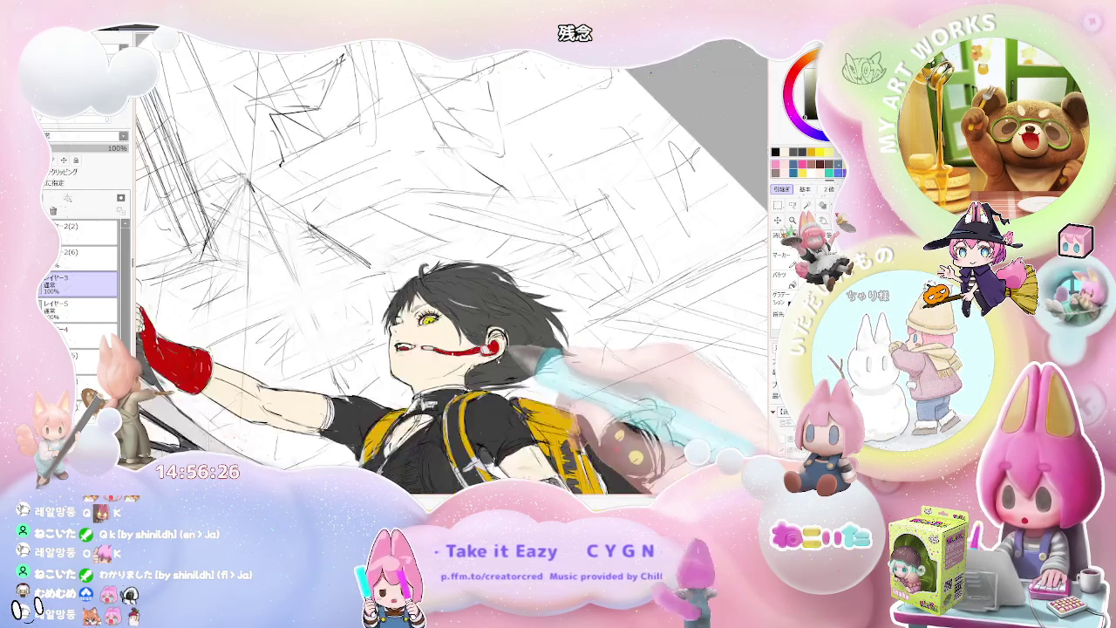
pyautogui.scroll(-1, 452, 262)
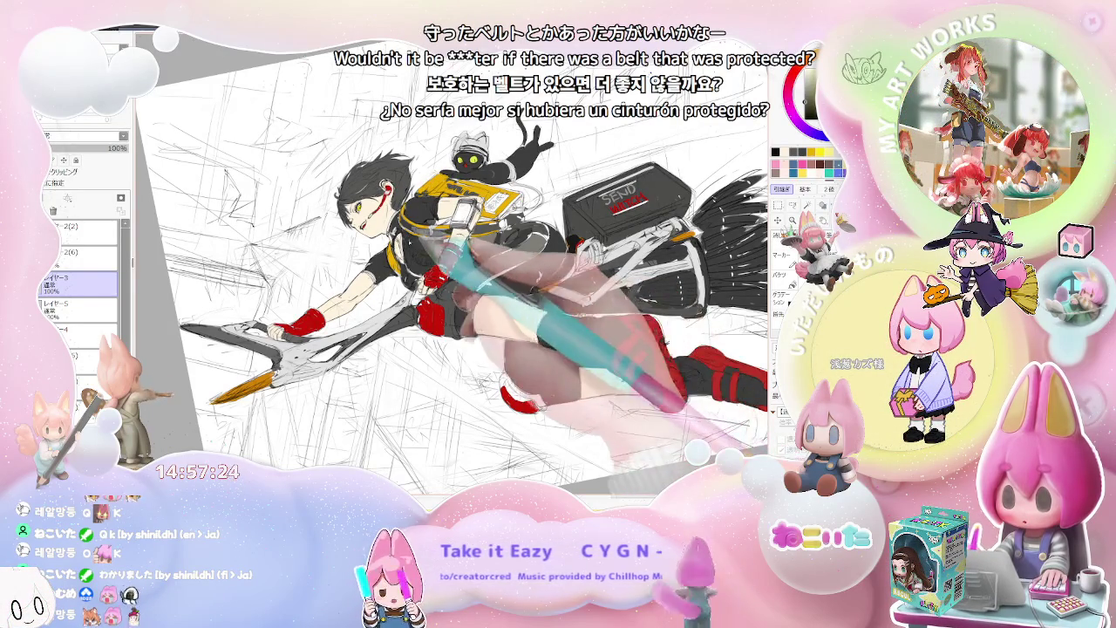
pyautogui.scroll(3, 452, 288)
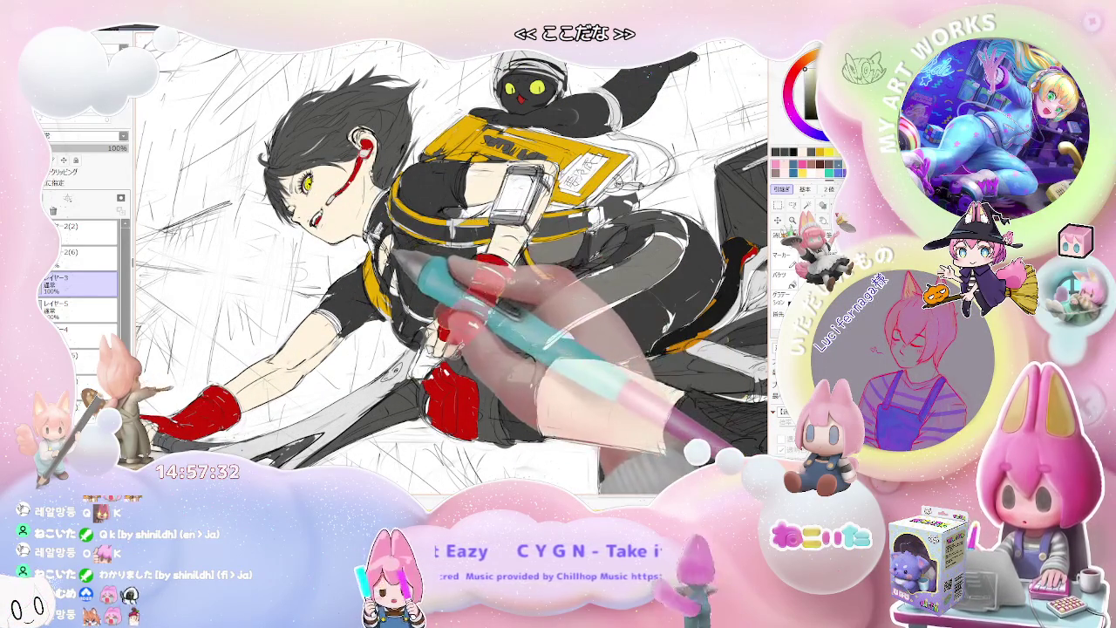
# Tilt, mirror and zoom the view to frame the girl's gloved fist
pyautogui.press('End')
pyautogui.press('End')
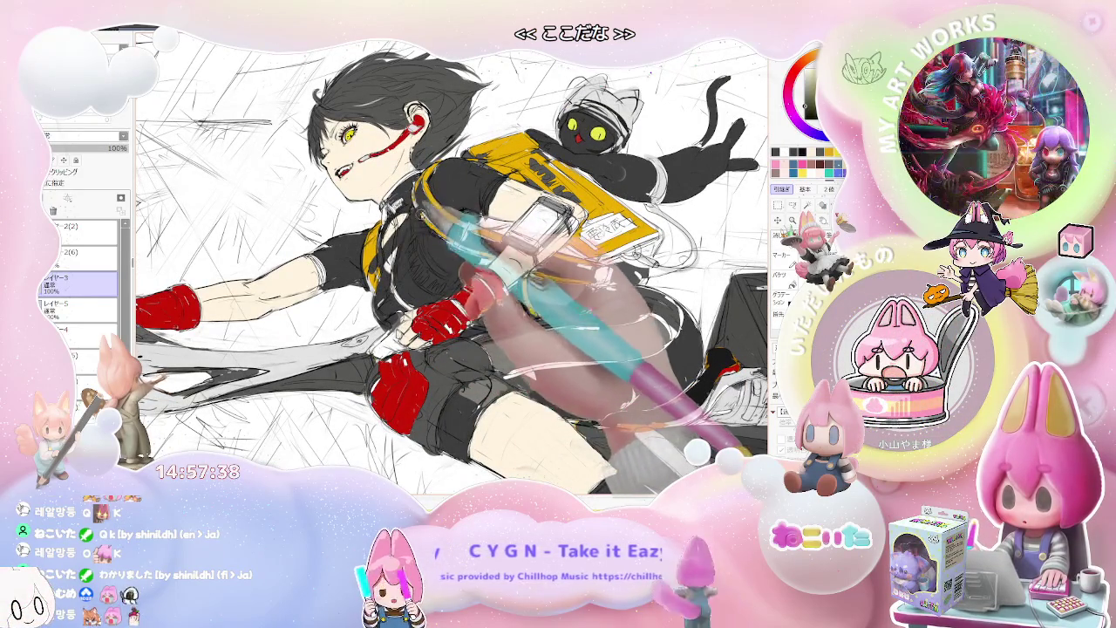
pyautogui.press('End')
pyautogui.press('End')
pyautogui.press('End')
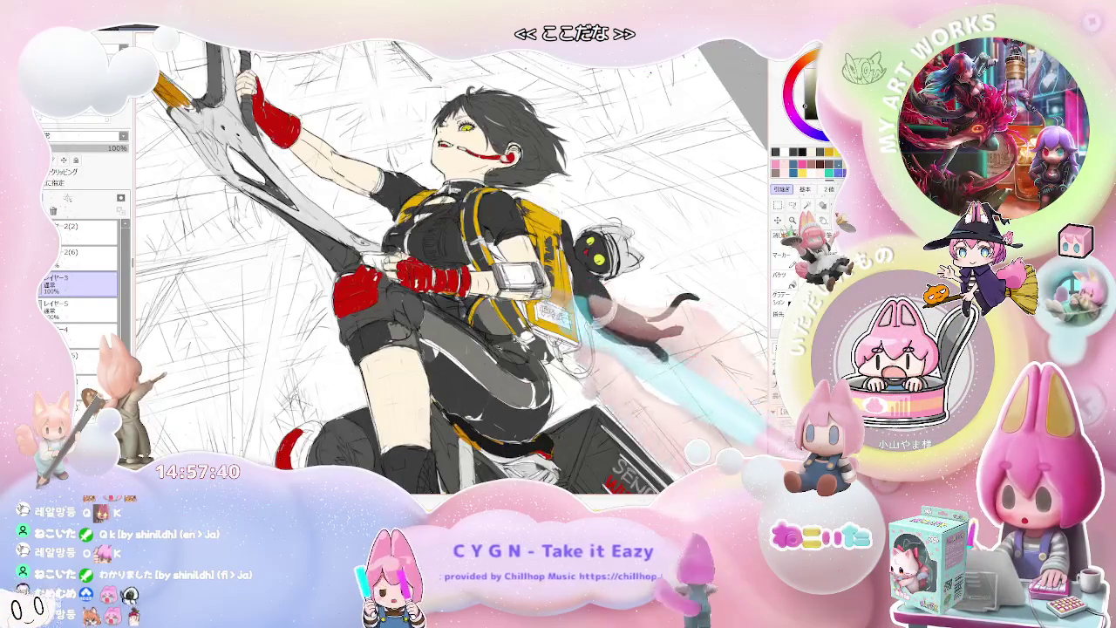
pyautogui.press('Insert')
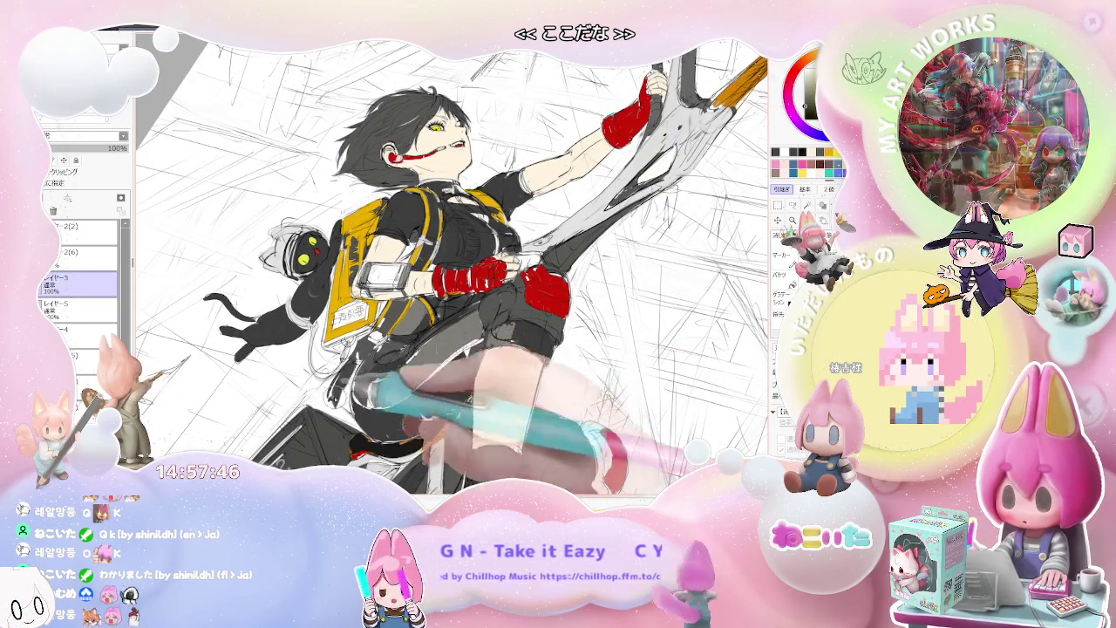
pyautogui.press('Delete')
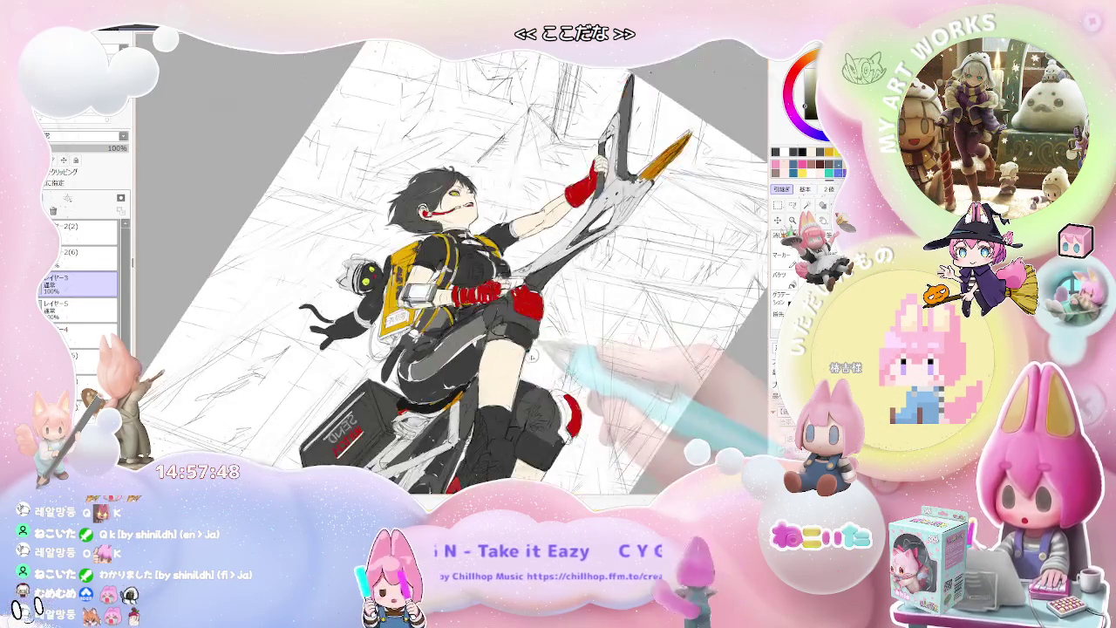
pyautogui.press('End')
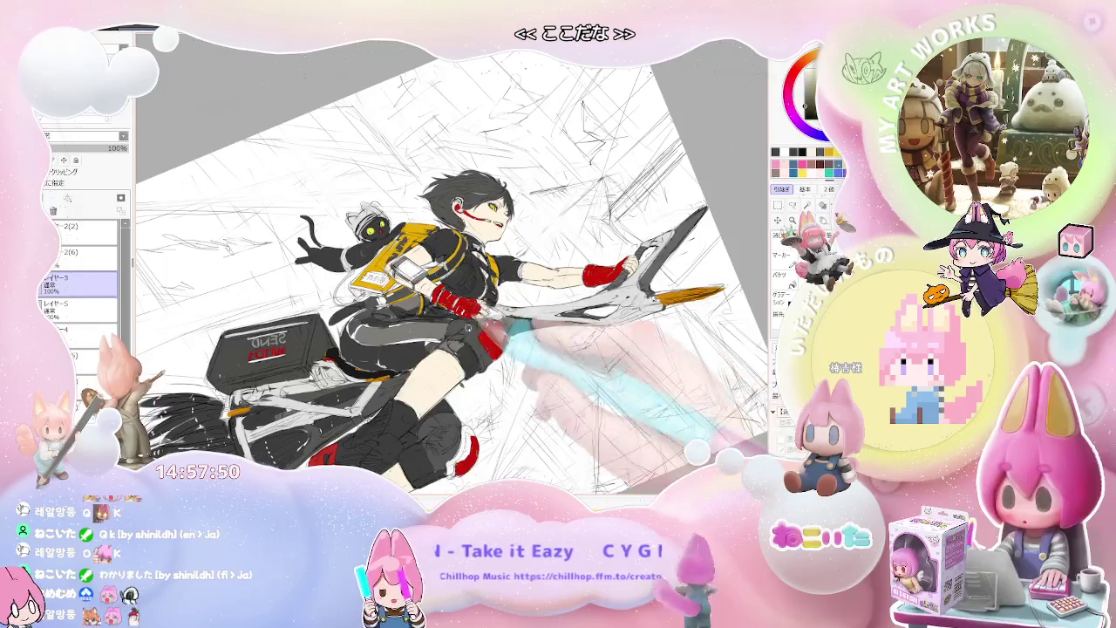
pyautogui.hotkey('ctrl', '+')
pyautogui.hotkey('ctrl', '-')
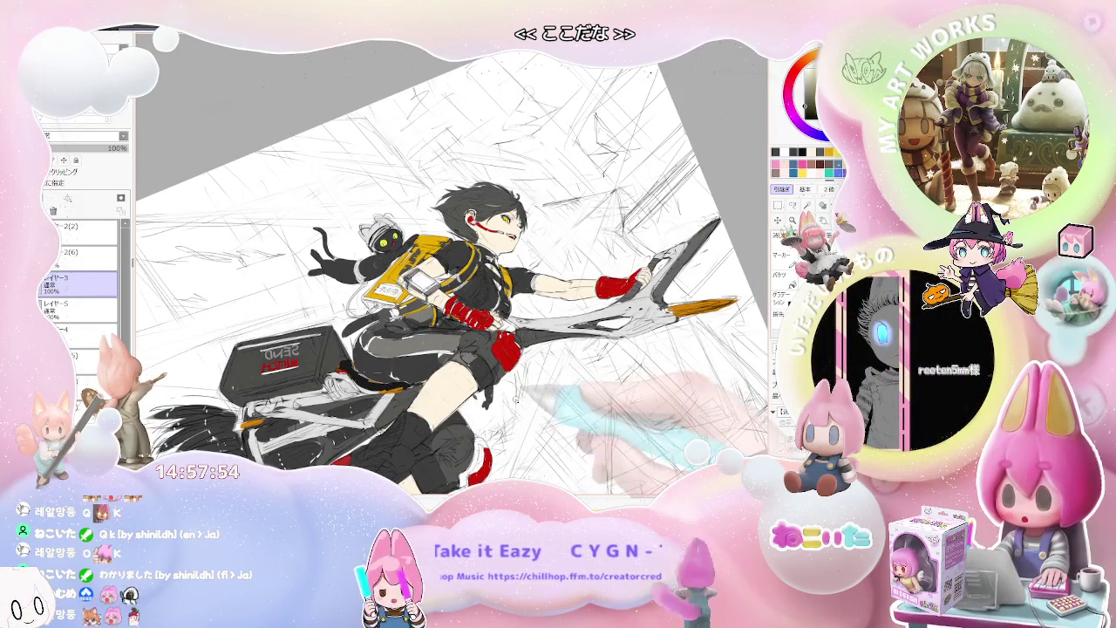
pyautogui.press('End')
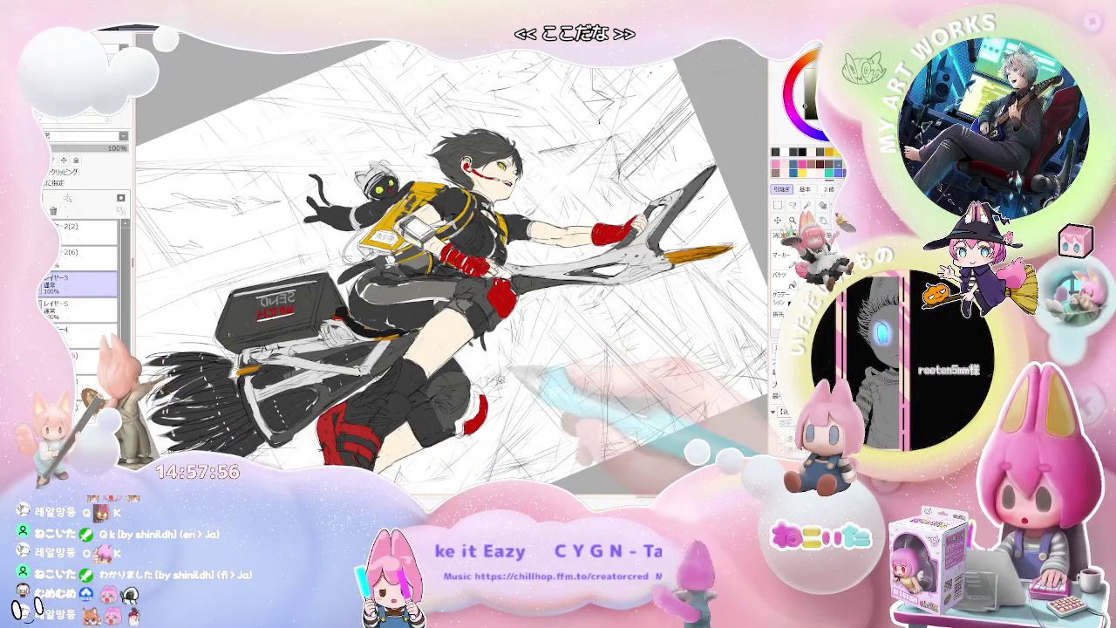
pyautogui.press('Delete')
pyautogui.hotkey('ctrl', '+')
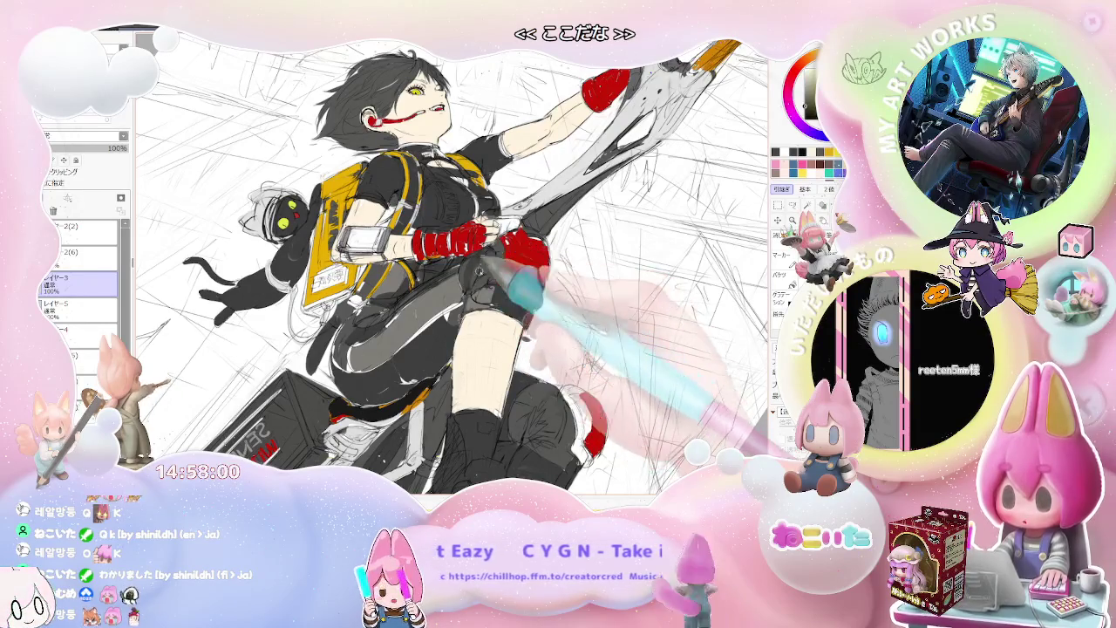
# Set the brush size to 82 and paint over the grey smudge on the fist
pyautogui.hotkey('ctrl', '-')
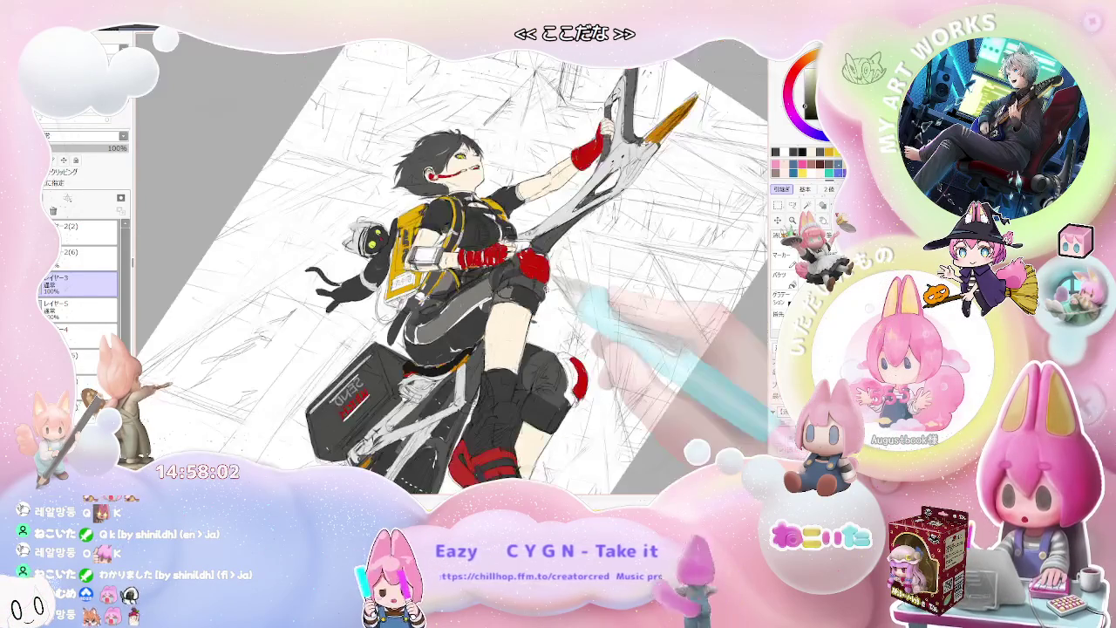
pyautogui.press('End')
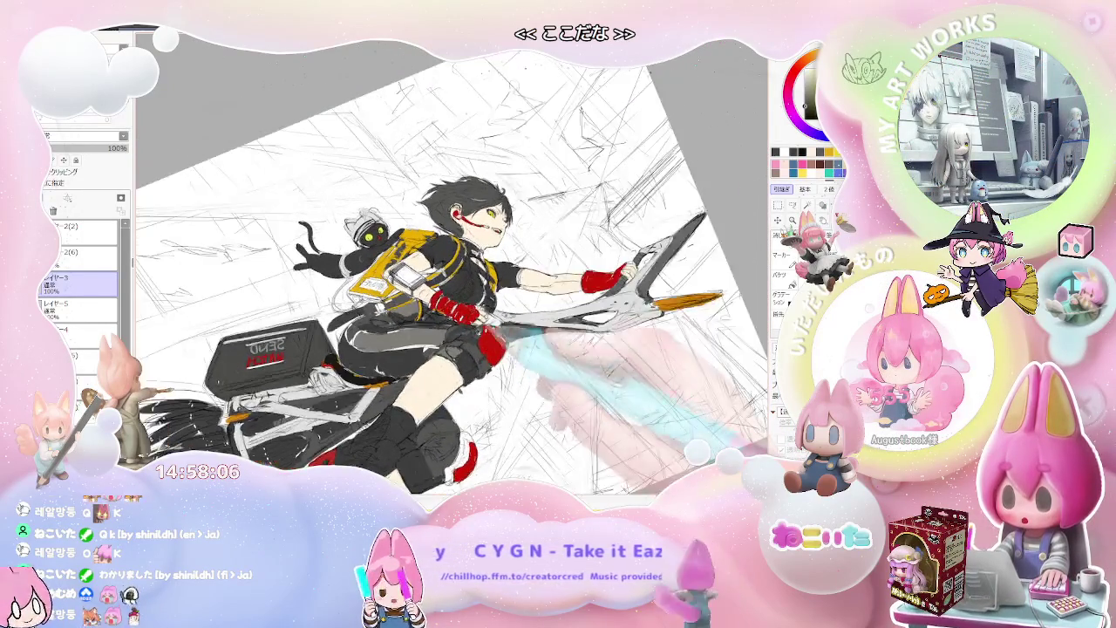
pyautogui.hotkey('ctrl', '+')
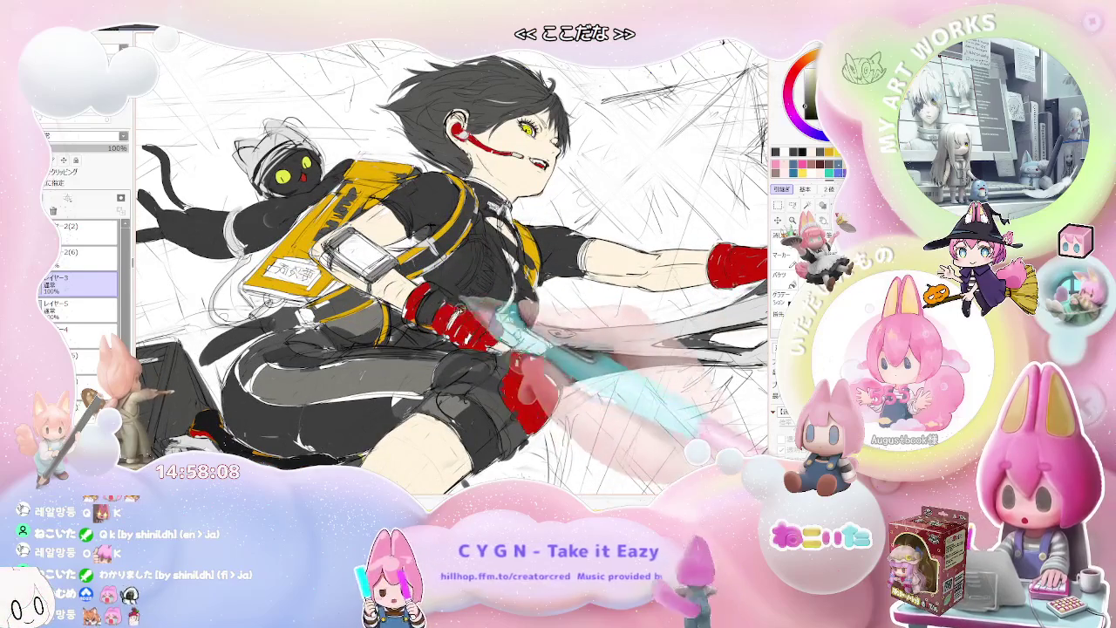
pyautogui.hotkey('ctrl', '-')
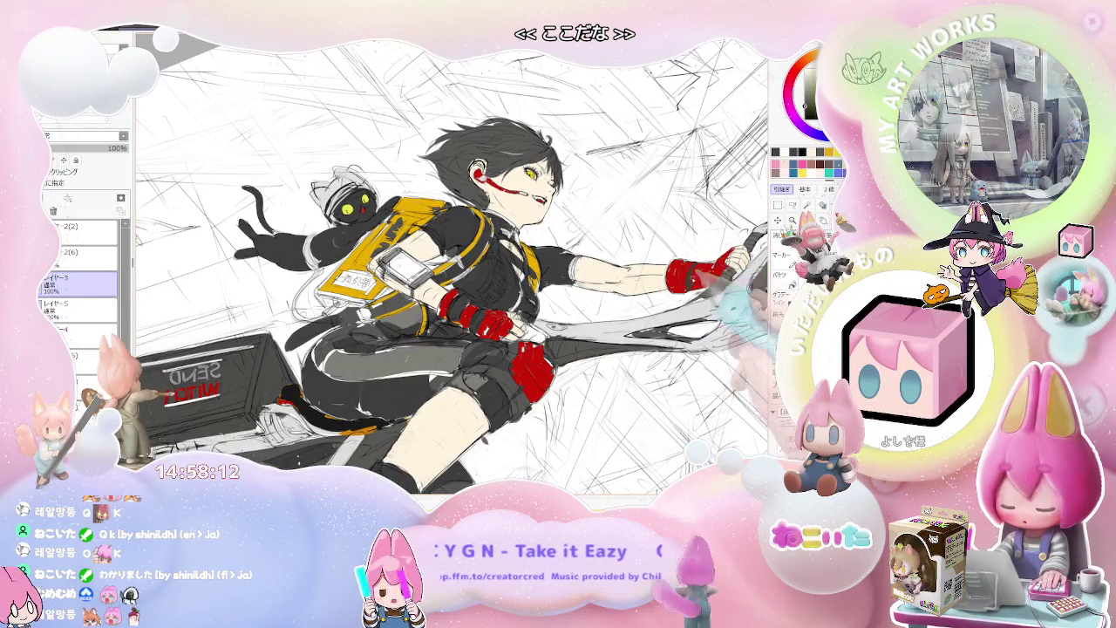
pyautogui.press(']')
pyautogui.moveTo(715, 271); pyautogui.dragTo(737, 257)
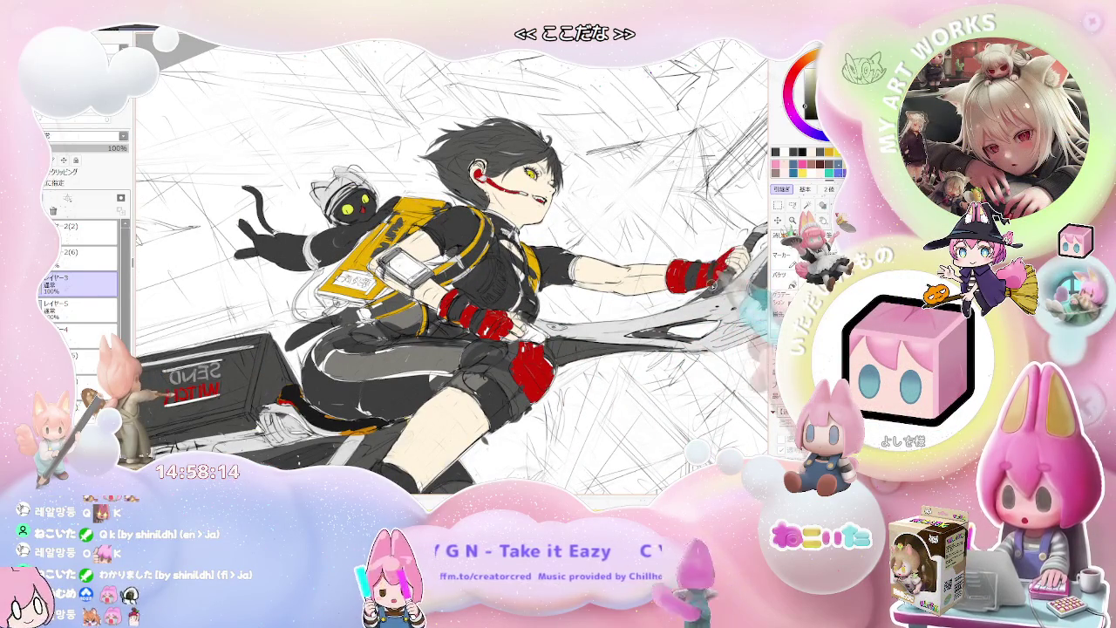
# Fill the fingerless glove with flat yellow using the Bucket tool
pyautogui.press('Delete')
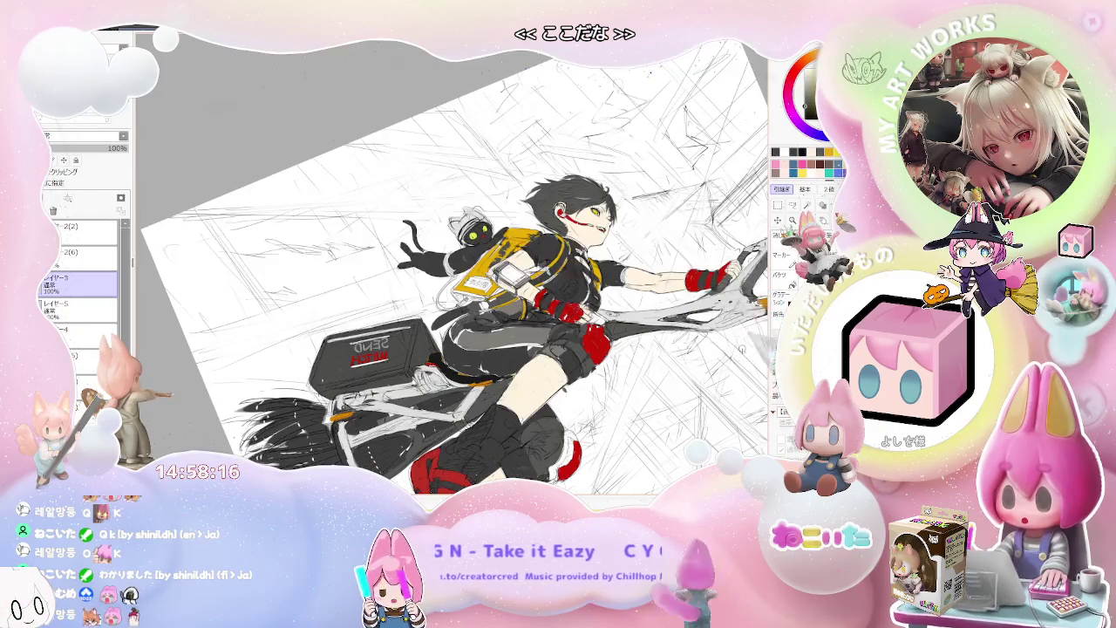
pyautogui.press('h')
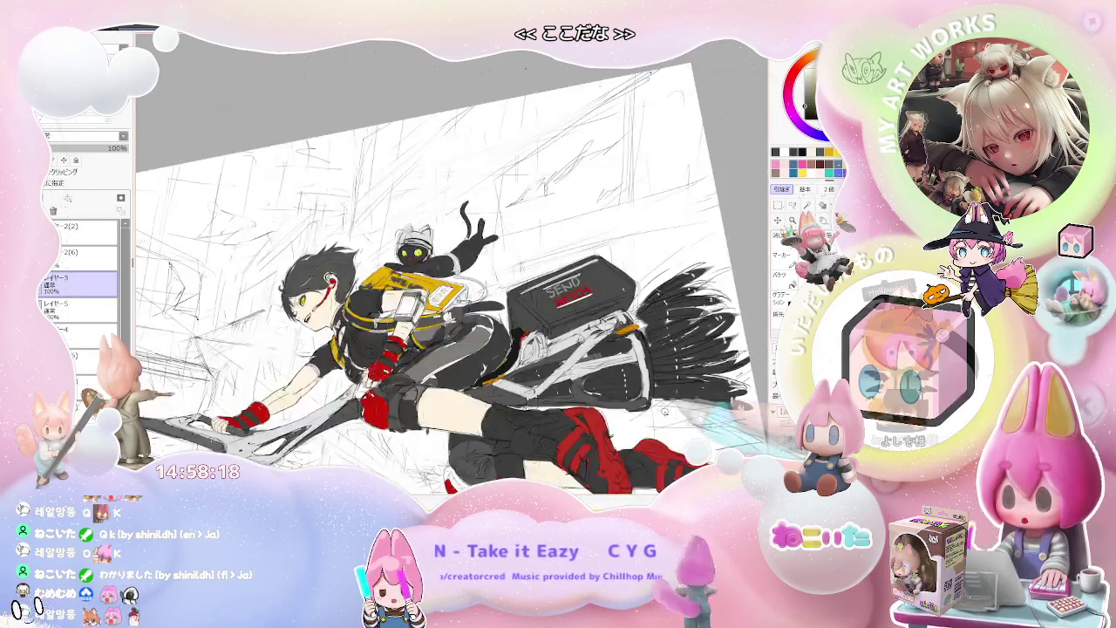
pyautogui.press('End')
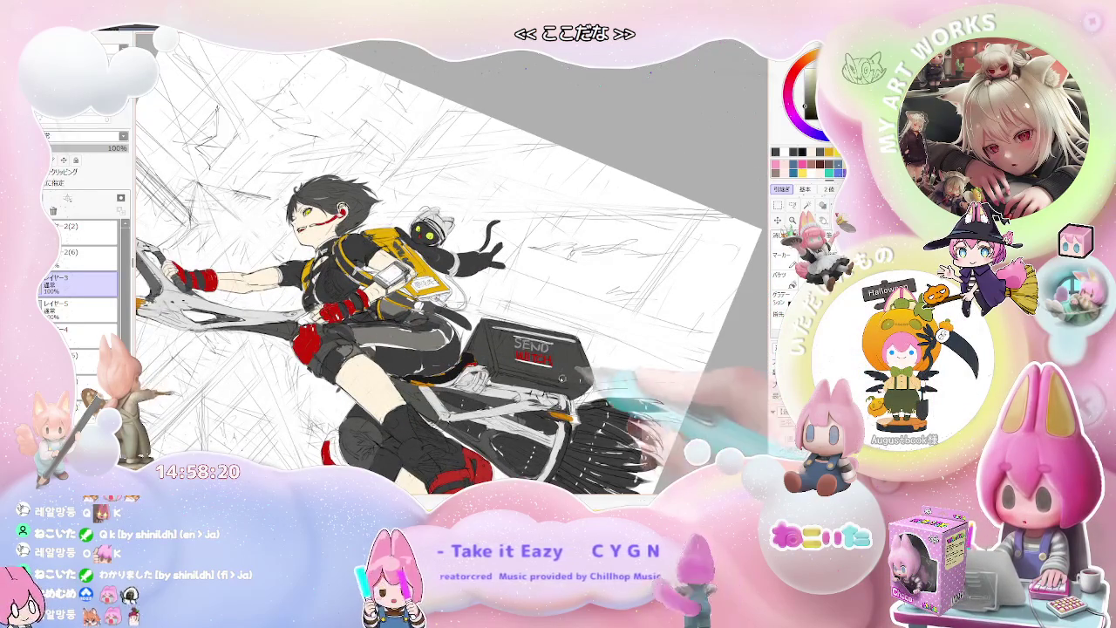
pyautogui.hotkey('ctrl', '+')
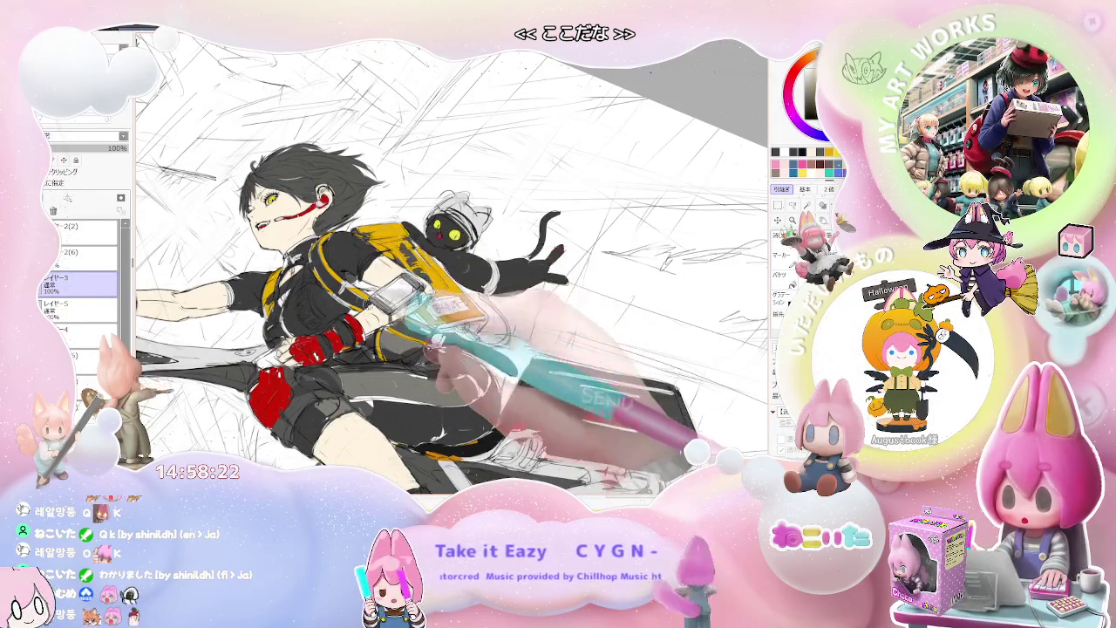
pyautogui.hotkey('ctrl', '+')
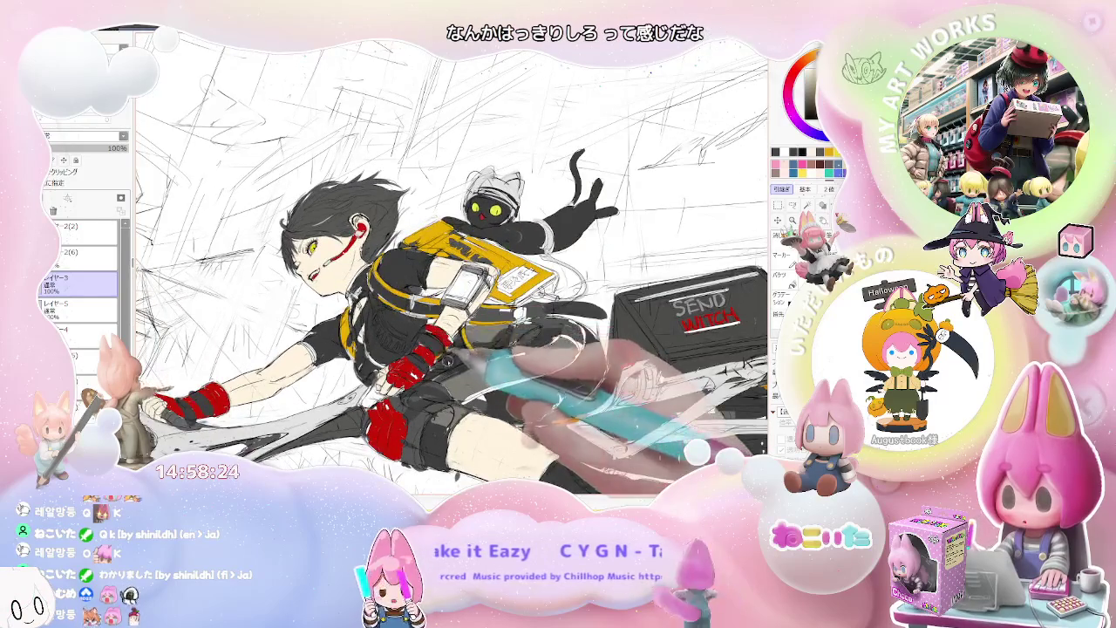
pyautogui.hotkey('ctrl', '+')
pyautogui.press('g')
pyautogui.click(375, 394)
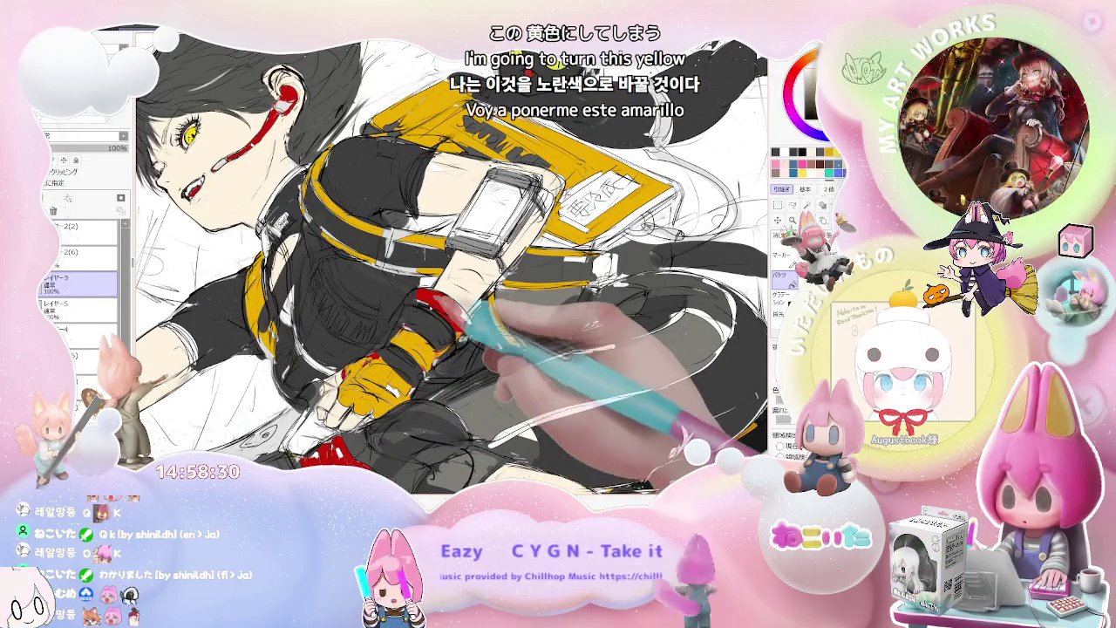
# Move the view down to the legs and fill the knee armour with yellow
pyautogui.scroll(-3, 452, 265)
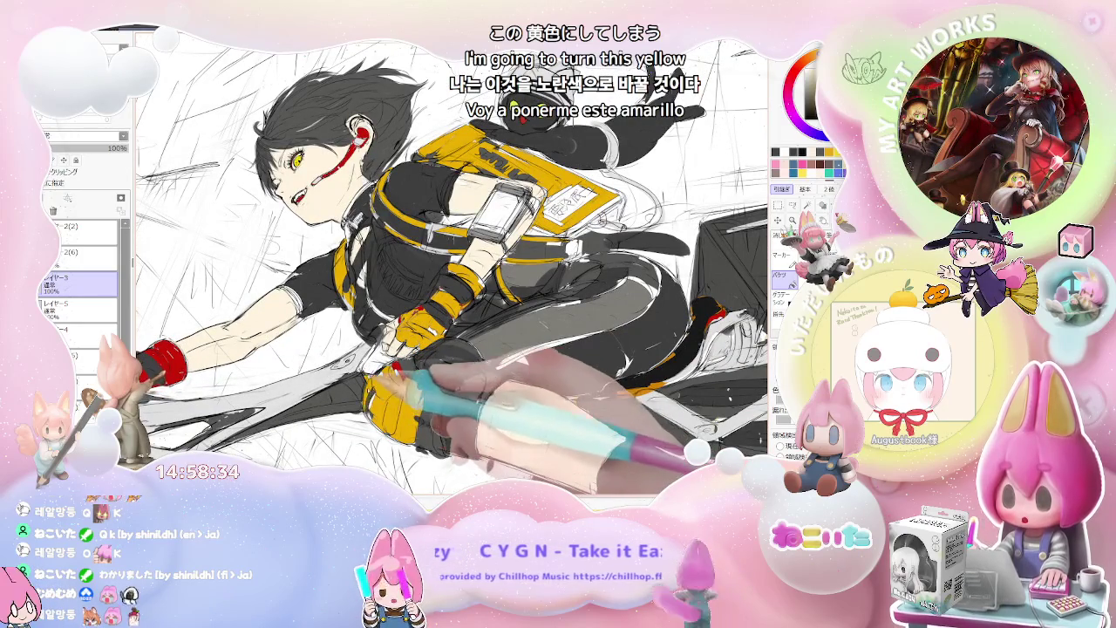
pyautogui.scroll(-2, 451, 265)
pyautogui.scroll(-2, 451, 265)
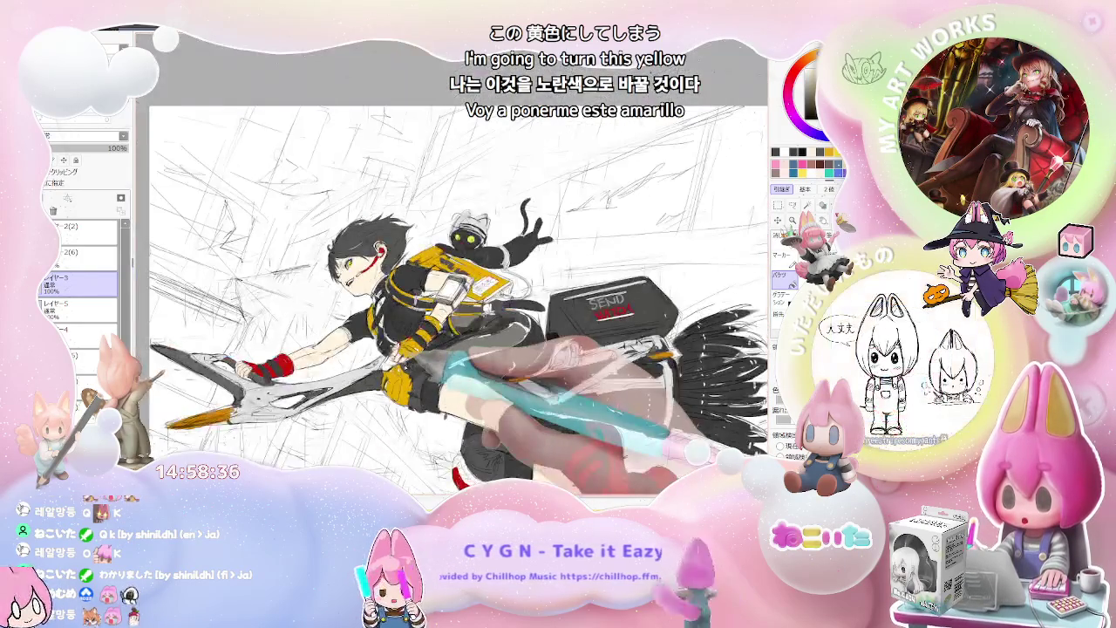
pyautogui.press('h')
pyautogui.scroll(2, 628, 349)
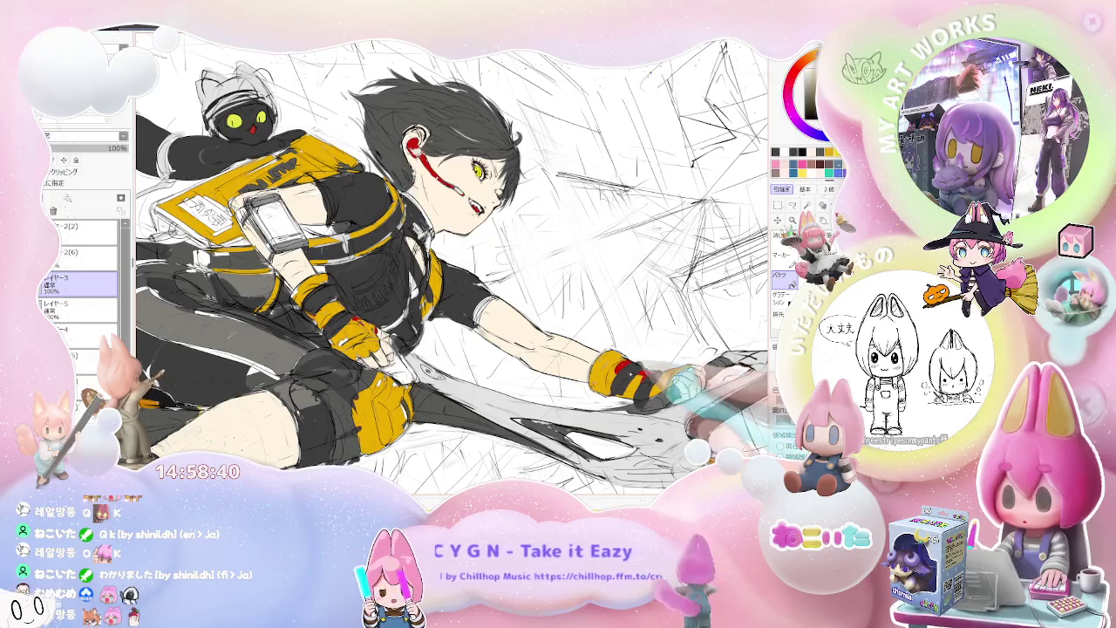
pyautogui.scroll(-2, 451, 265)
pyautogui.scroll(-1, 452, 265)
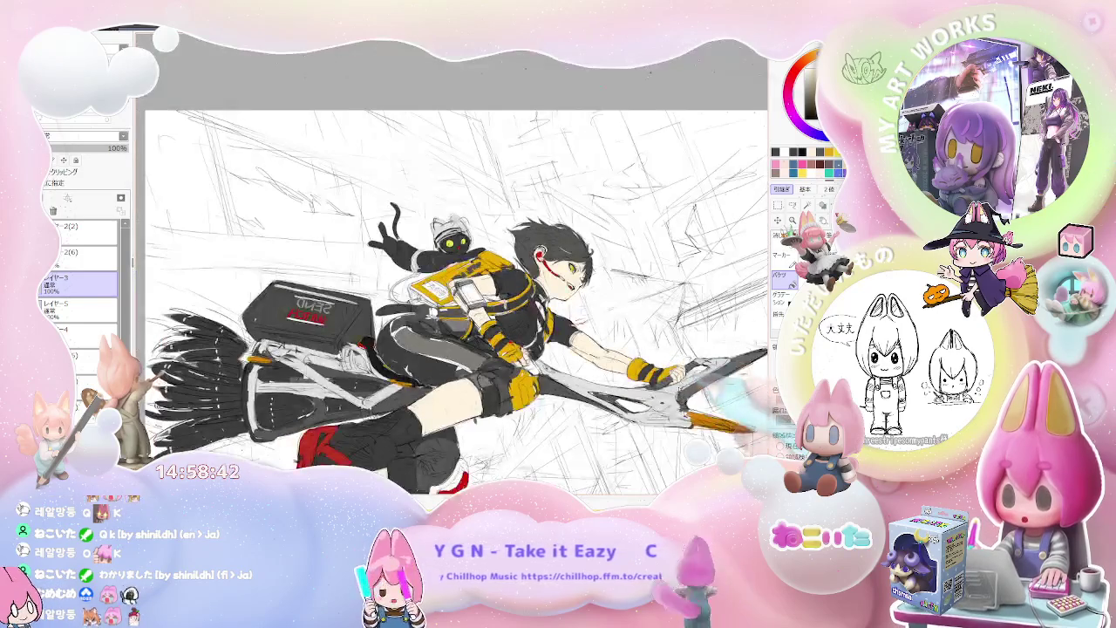
pyautogui.scroll(1, 452, 265)
pyautogui.press('Delete')
pyautogui.press('Delete')
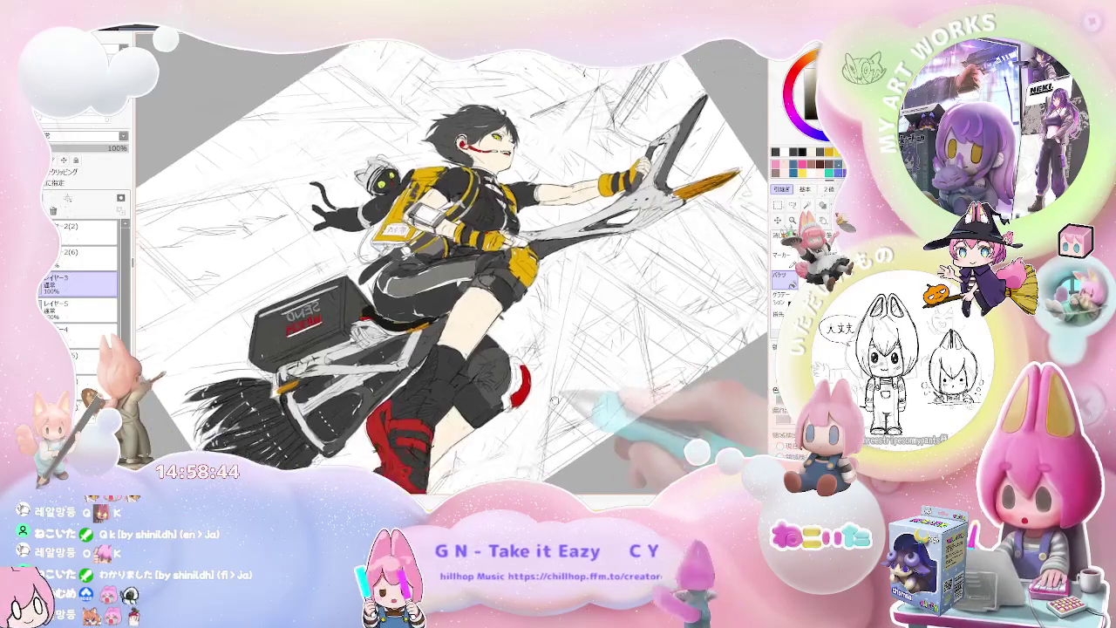
pyautogui.press('Delete')
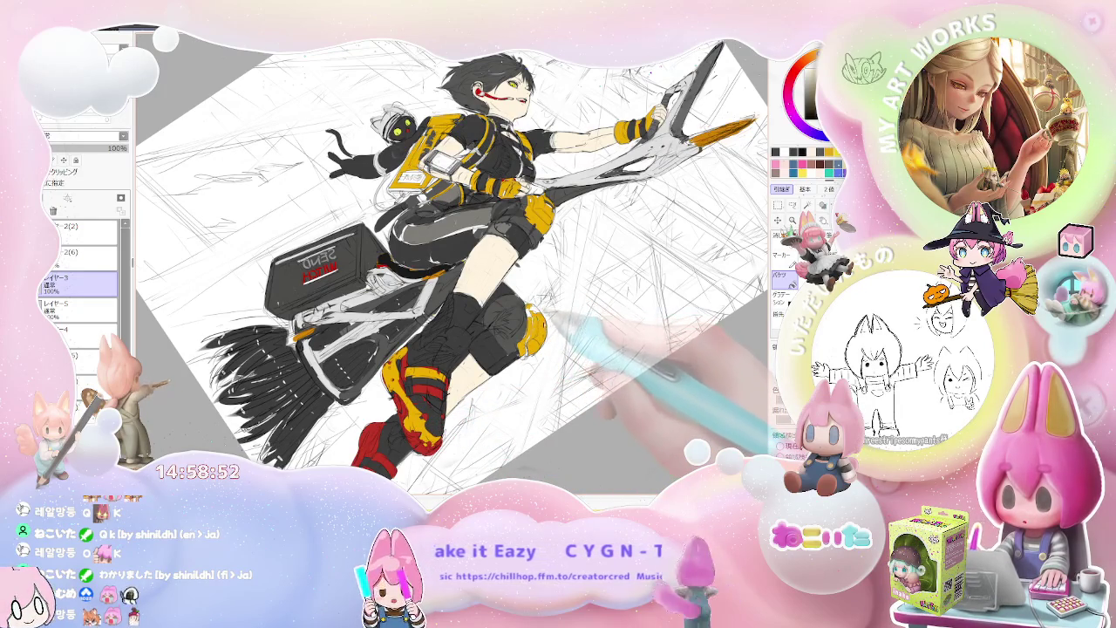
pyautogui.press('Home')
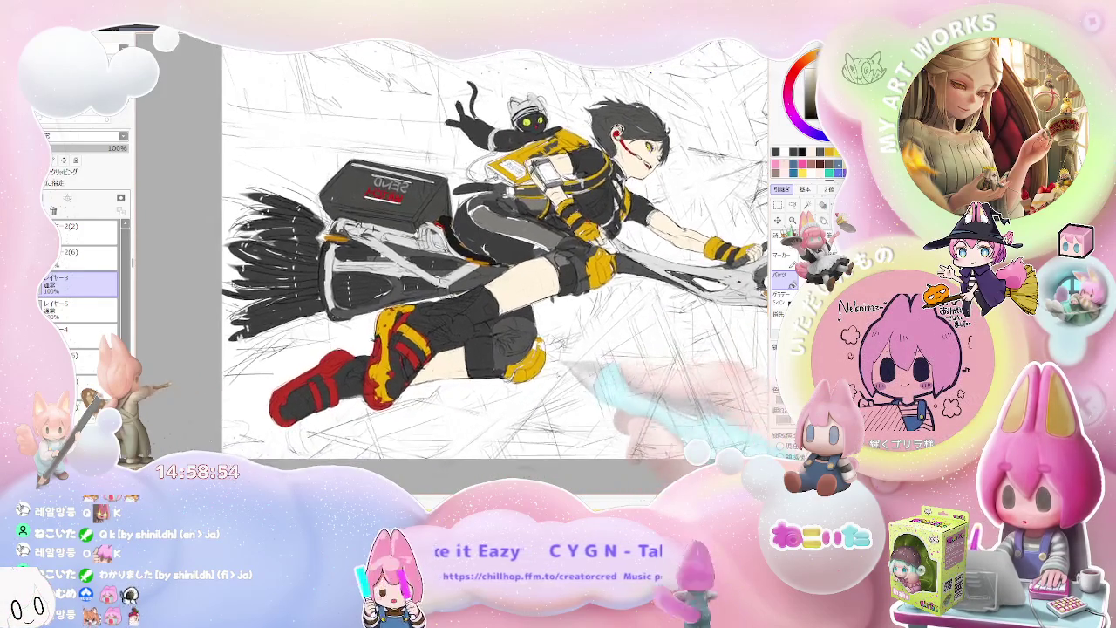
pyautogui.press('Delete')
pyautogui.press('Delete')
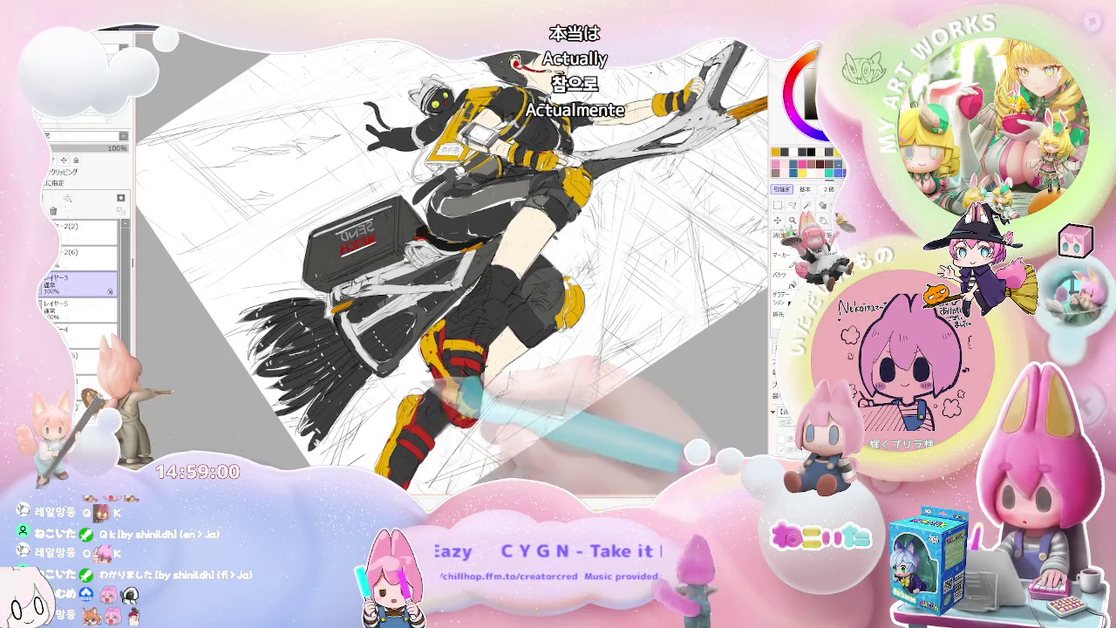
pyautogui.click(453, 392)
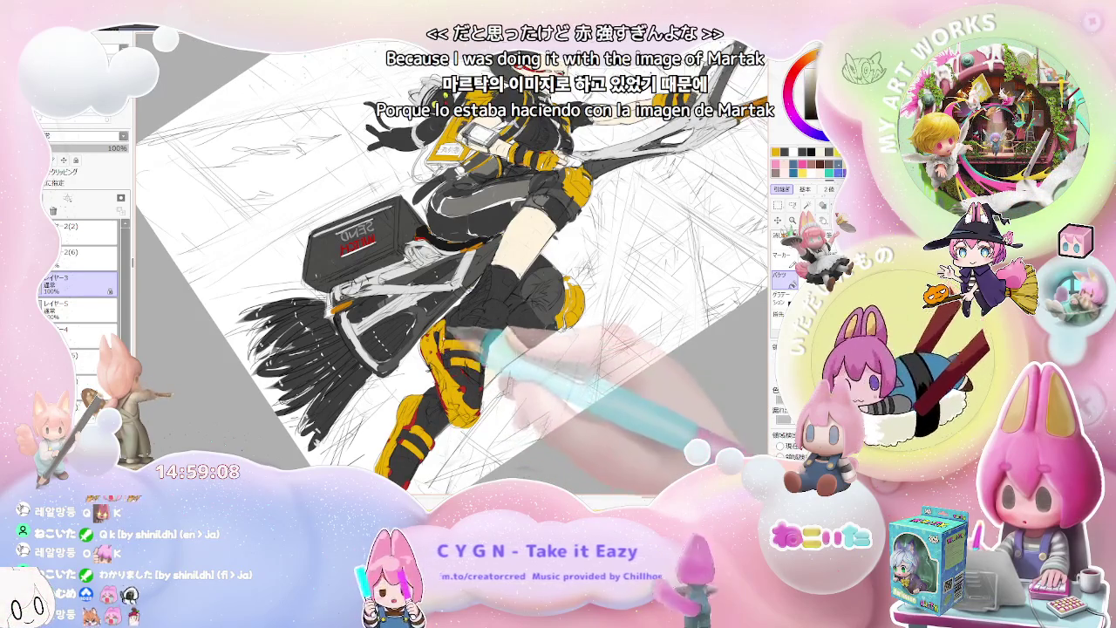
# Hide the sketch and line art to view the flat colours
pyautogui.press('pagedown')
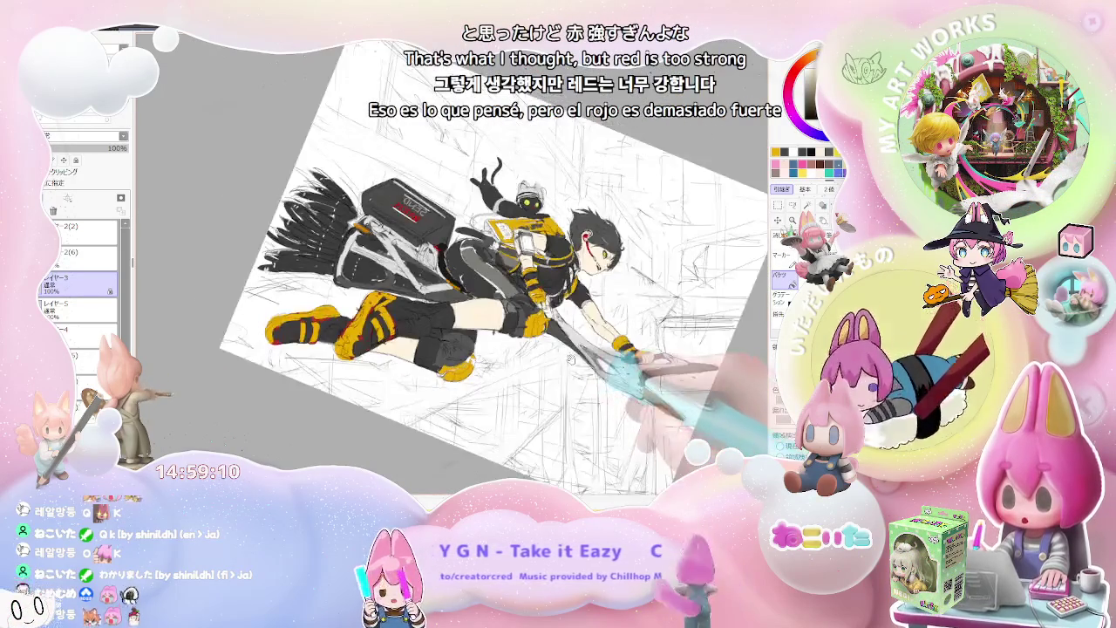
pyautogui.press('pageup')
pyautogui.press('pageup')
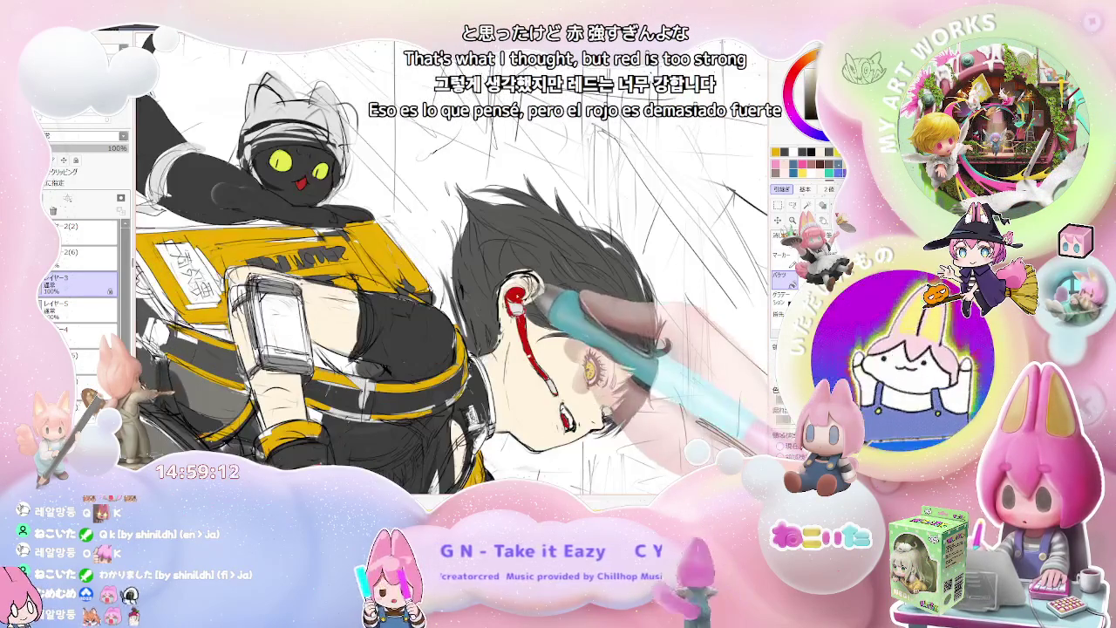
pyautogui.press('pagedown')
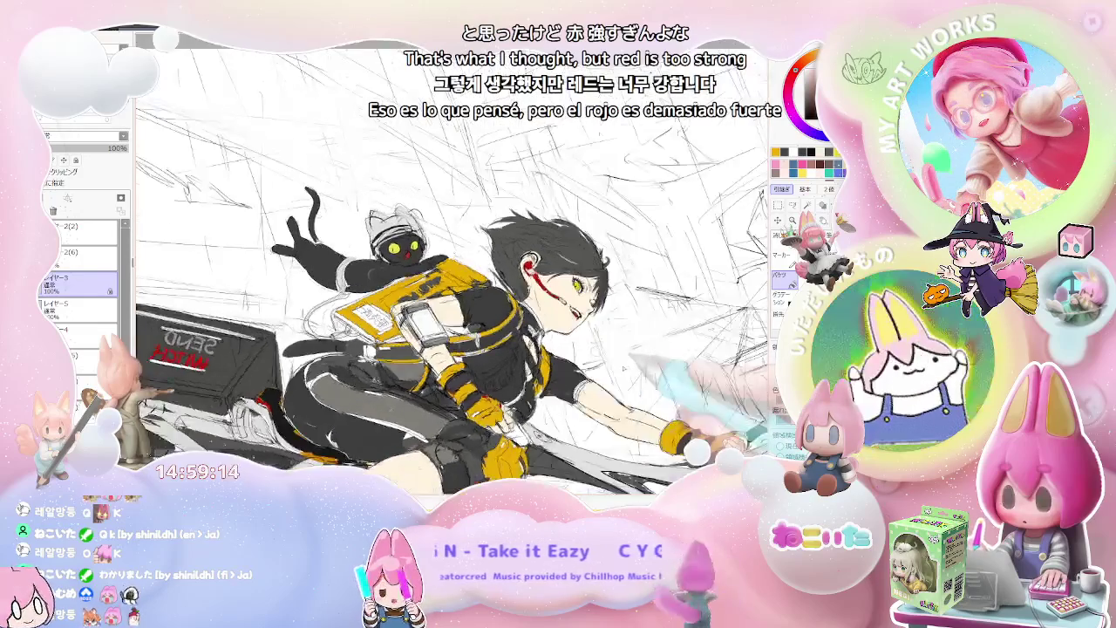
pyautogui.hotkey('ctrl', 'h')
pyautogui.press('End')
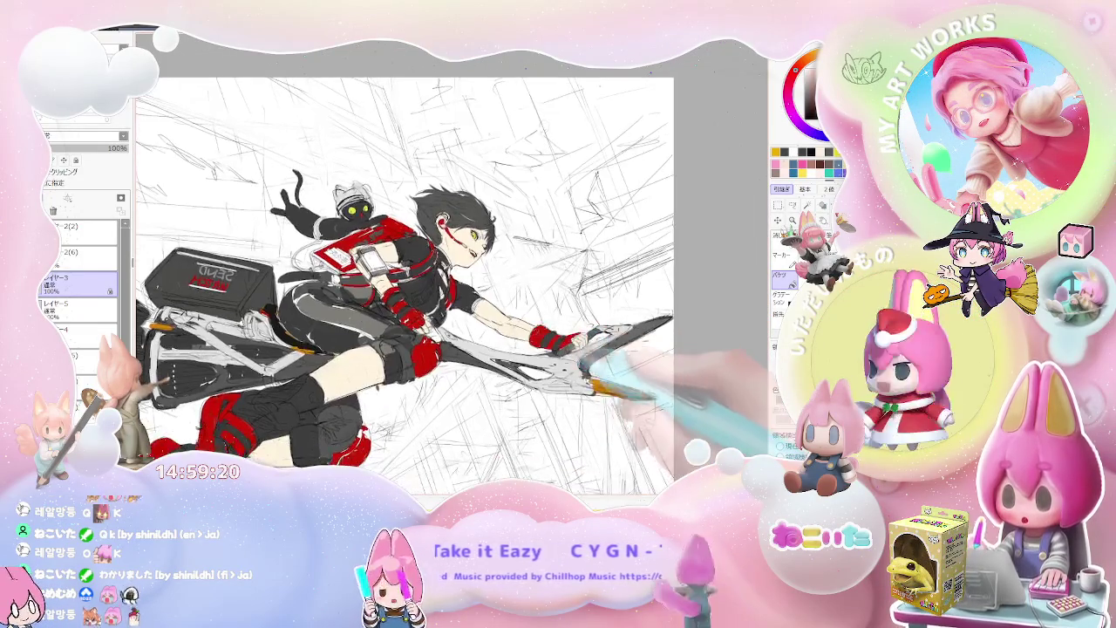
pyautogui.press('h')
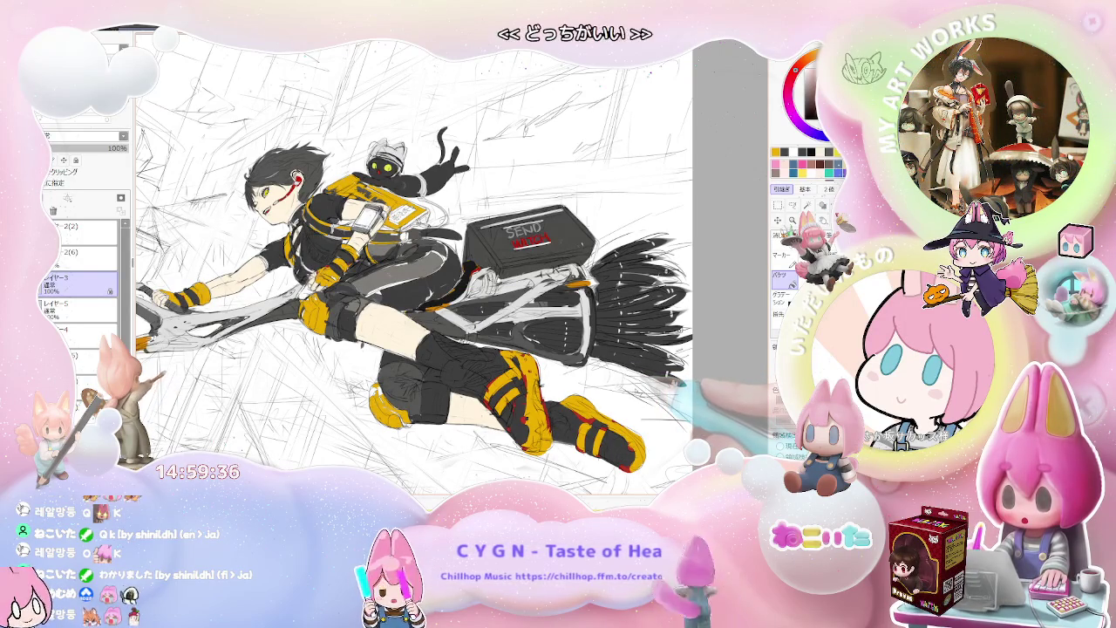
pyautogui.press('Delete')
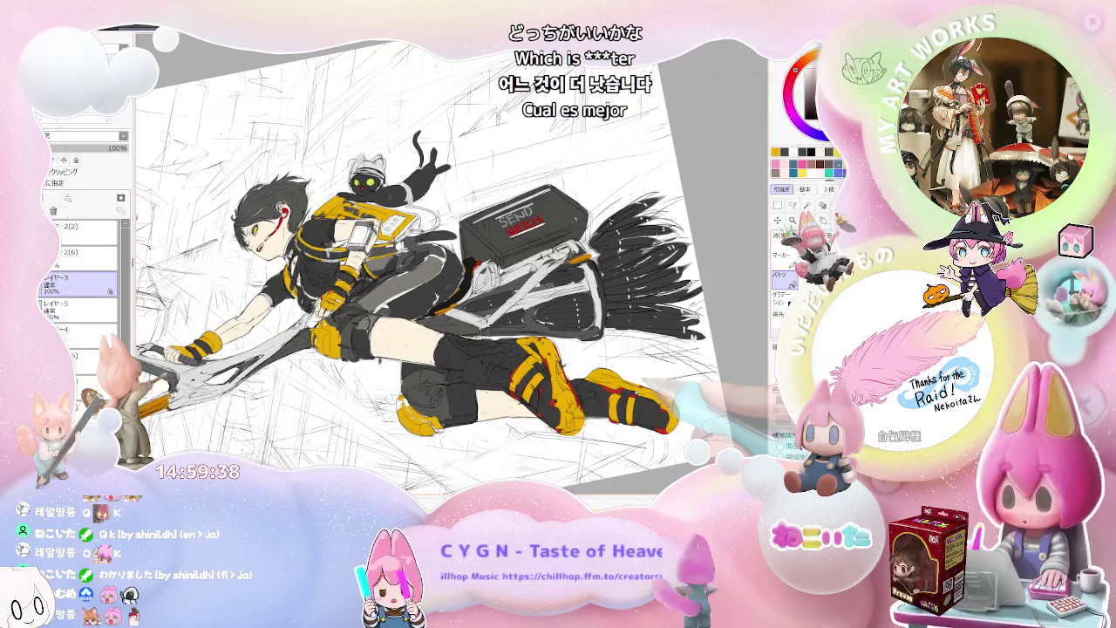
pyautogui.press('End')
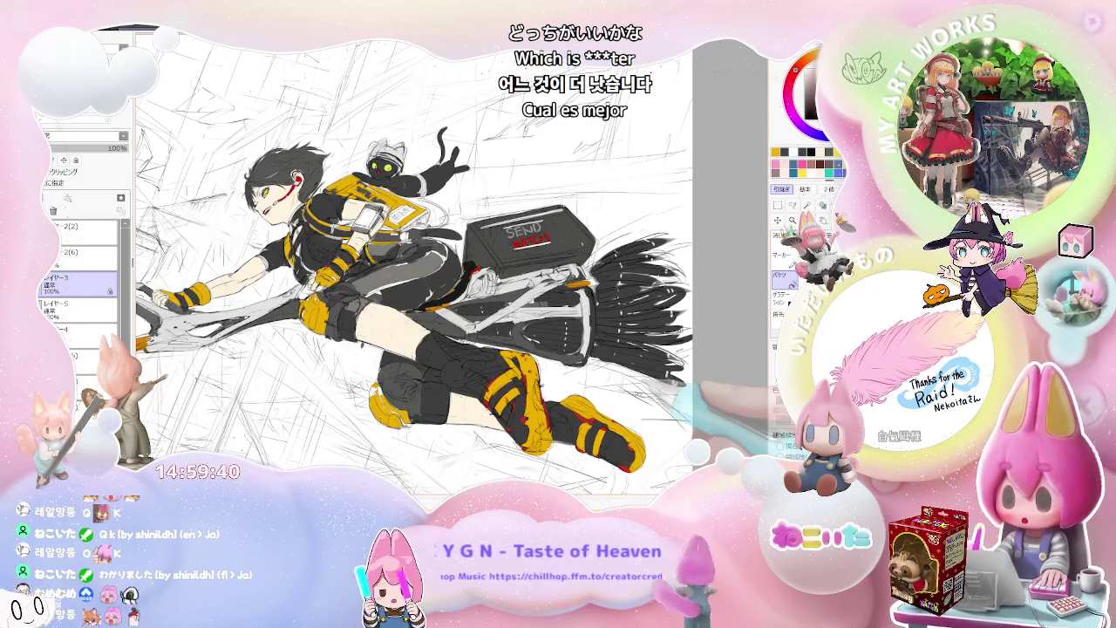
# Undo to compare the red accents, then restore the background sketch lines
pyautogui.hotkey('ctrl', 'z')
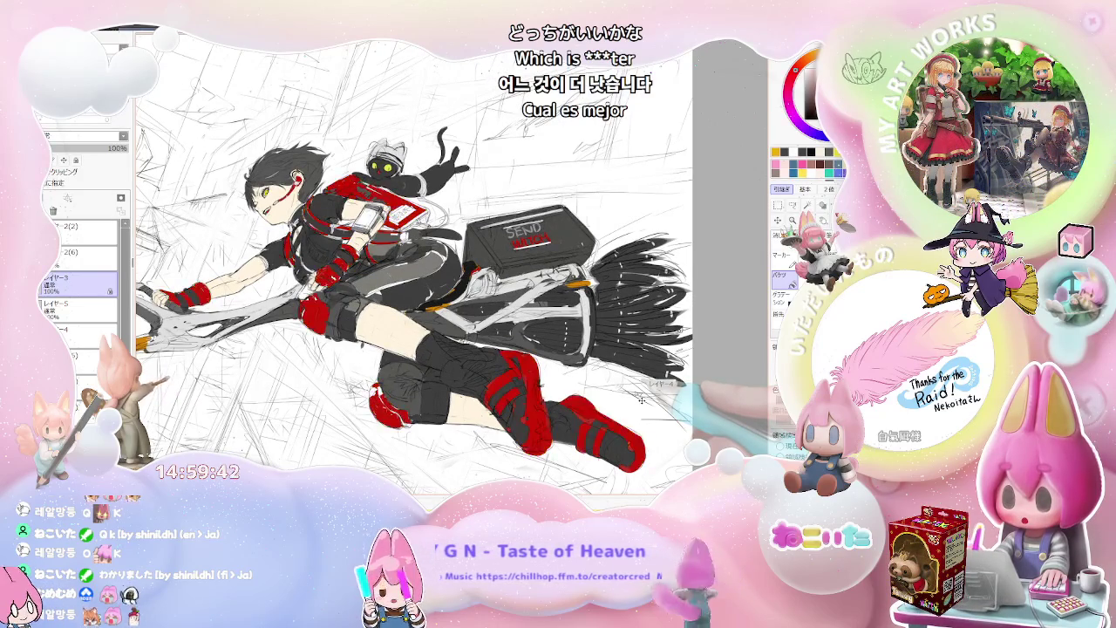
pyautogui.press('h')
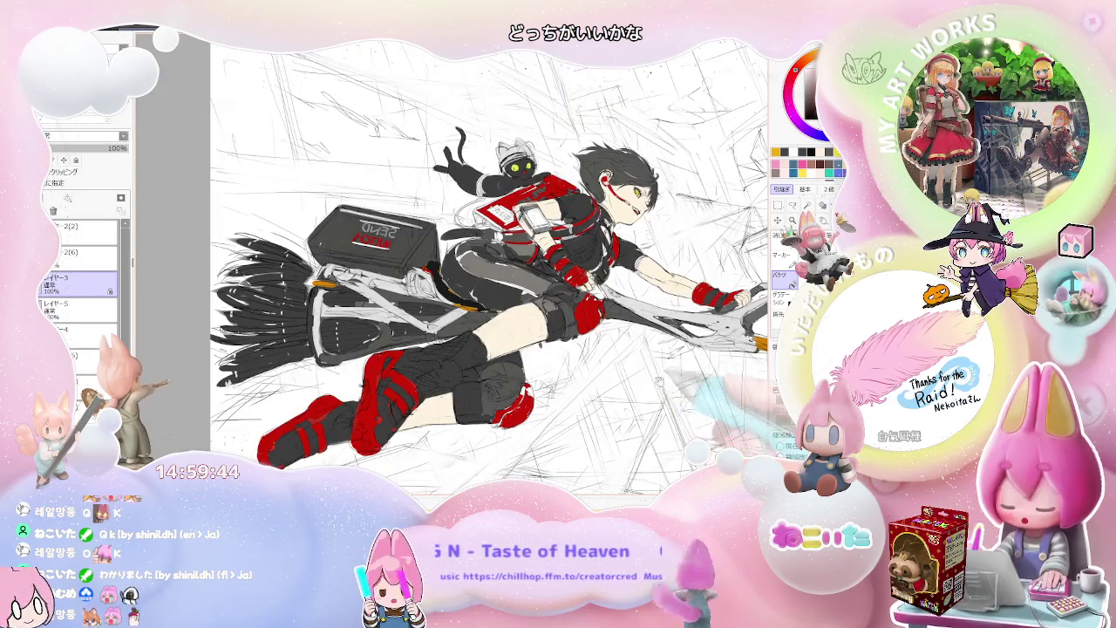
pyautogui.press('Delete')
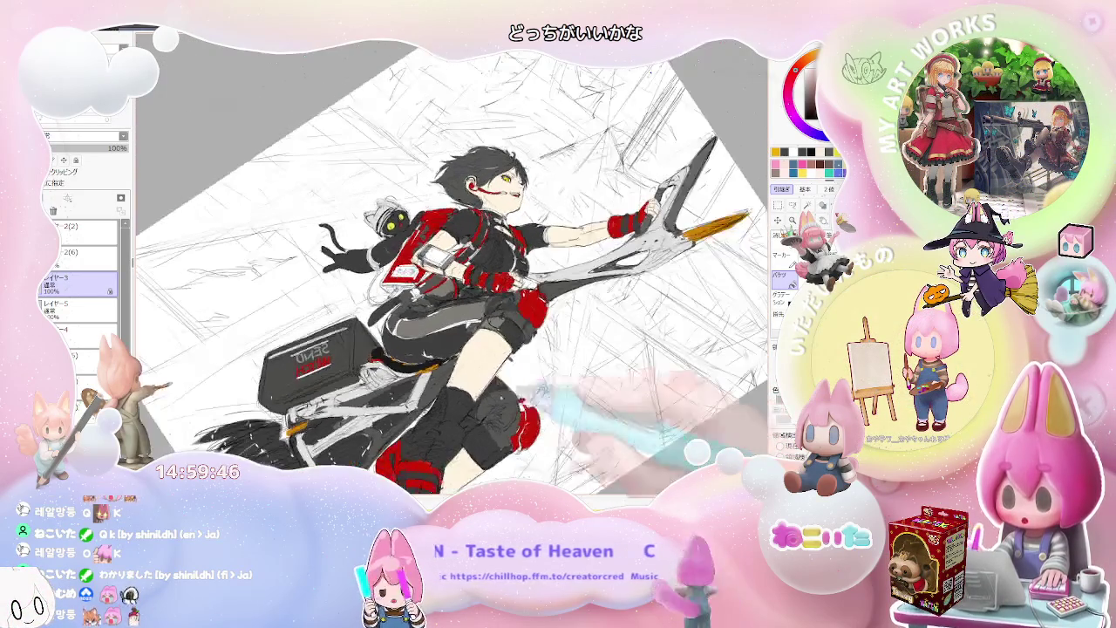
pyautogui.hotkey('ctrl', 'z')
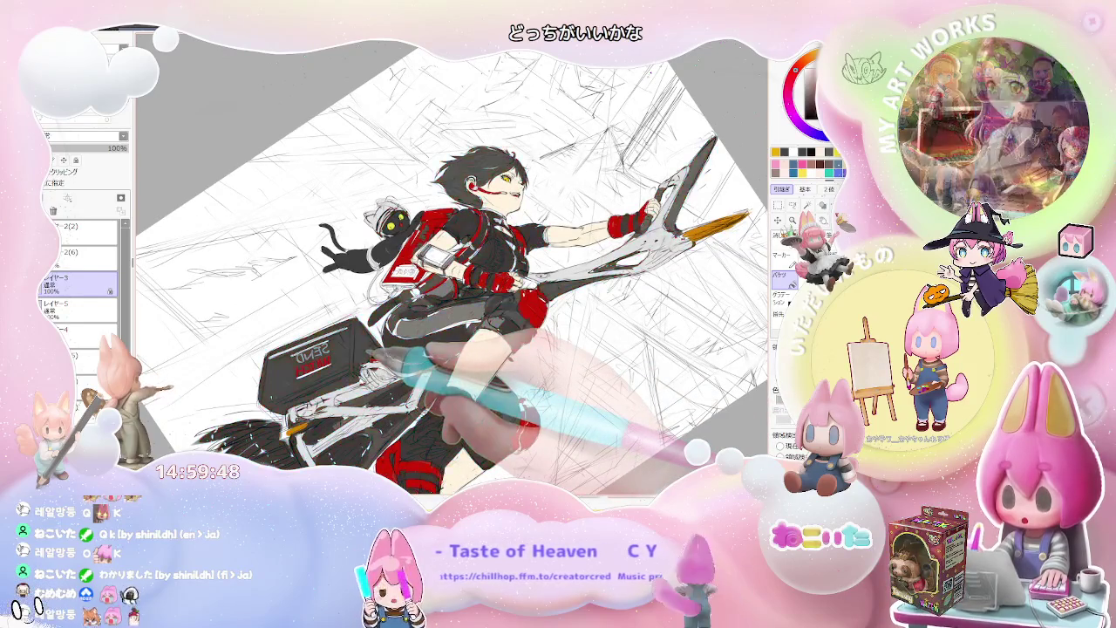
pyautogui.hotkey('ctrl', 'z')
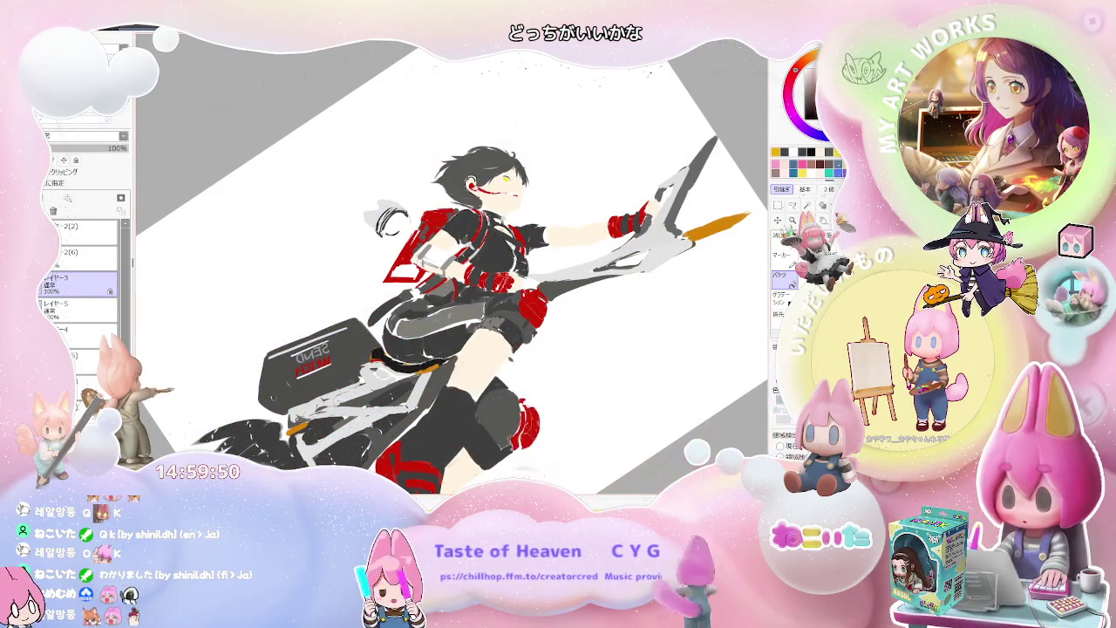
pyautogui.hotkey('ctrl', 'y')
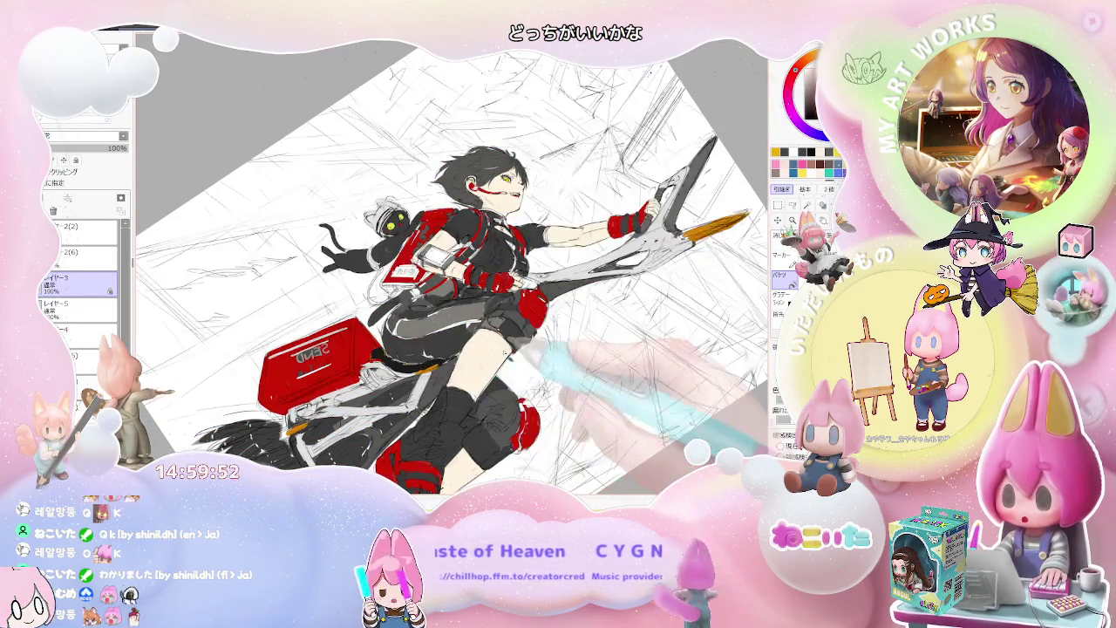
# Swap the red accents for the yellow version
pyautogui.press('End')
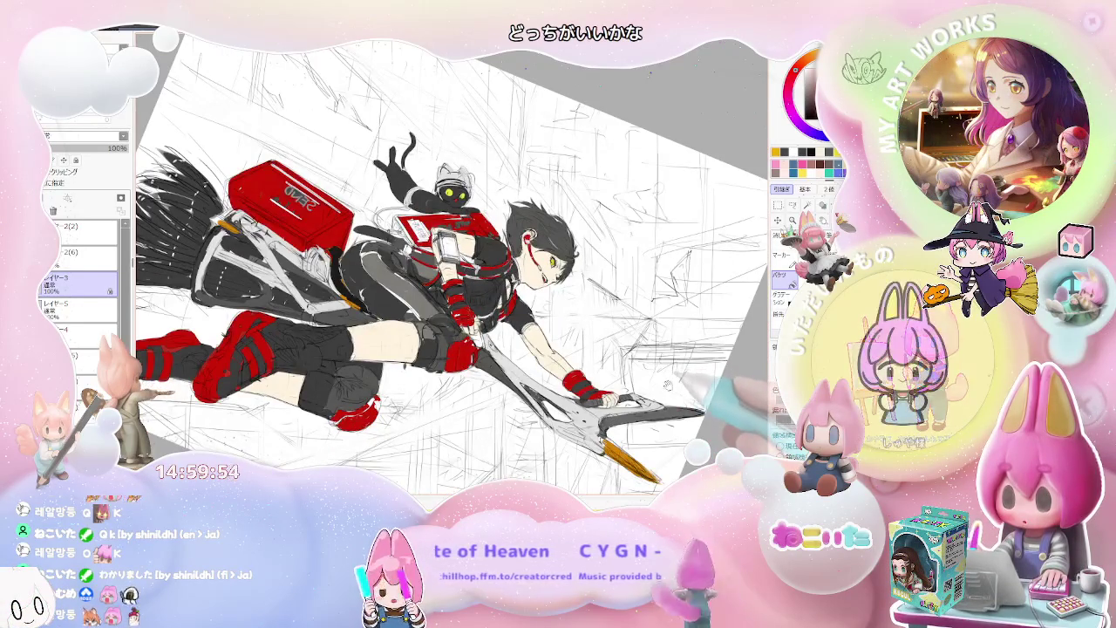
pyautogui.moveTo(668, 384); pyautogui.dragTo(653, 394)
pyautogui.press('Delete')
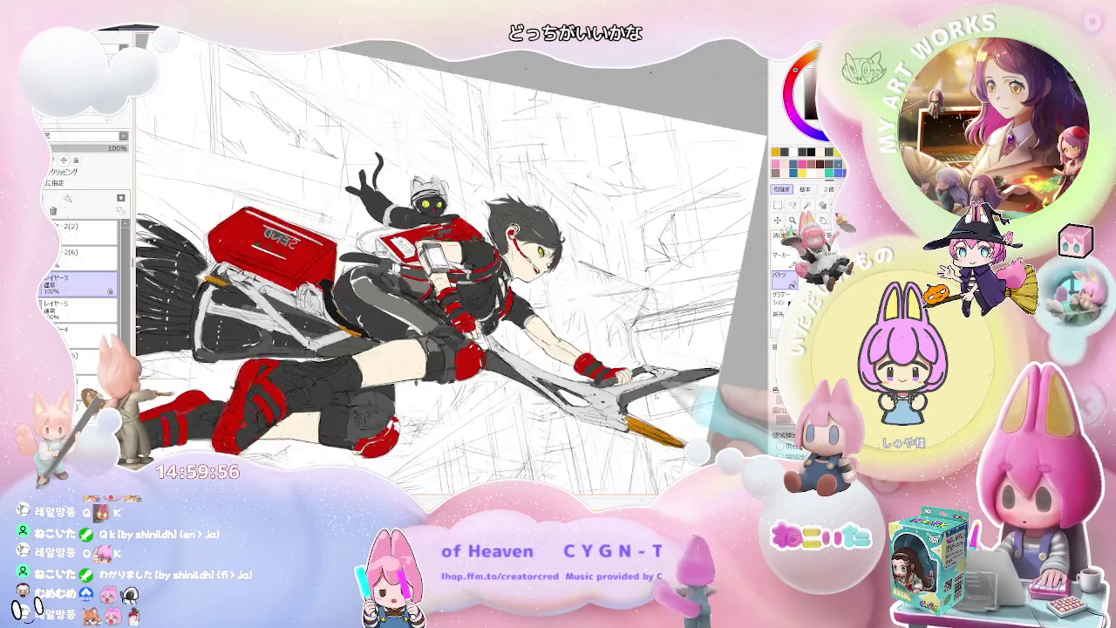
pyautogui.press('Delete')
pyautogui.press('Delete')
pyautogui.press('Delete')
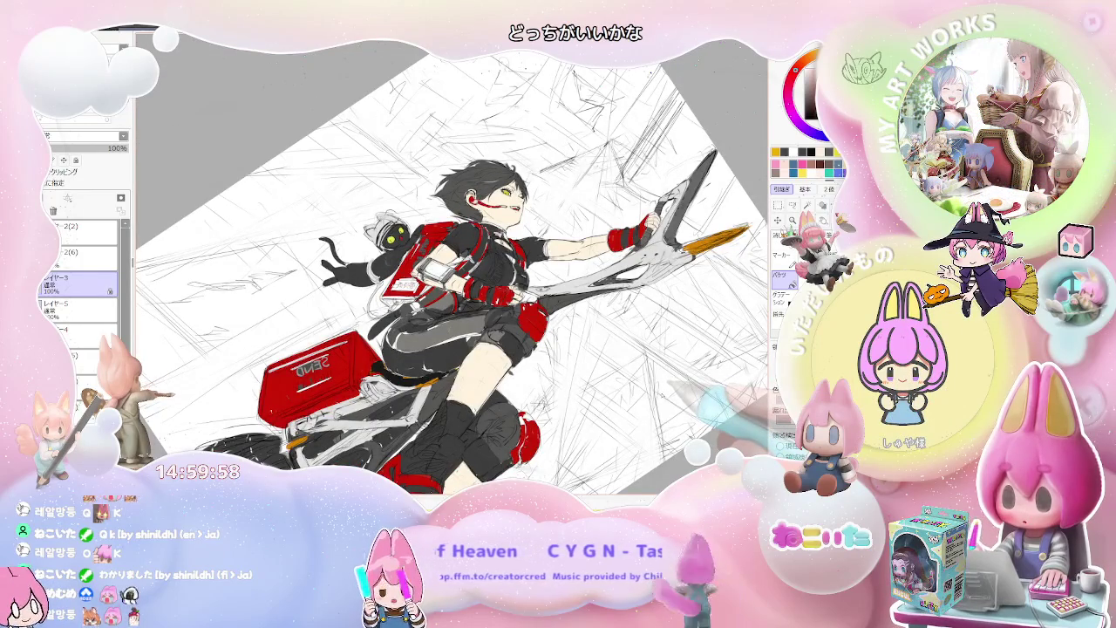
pyautogui.press('End')
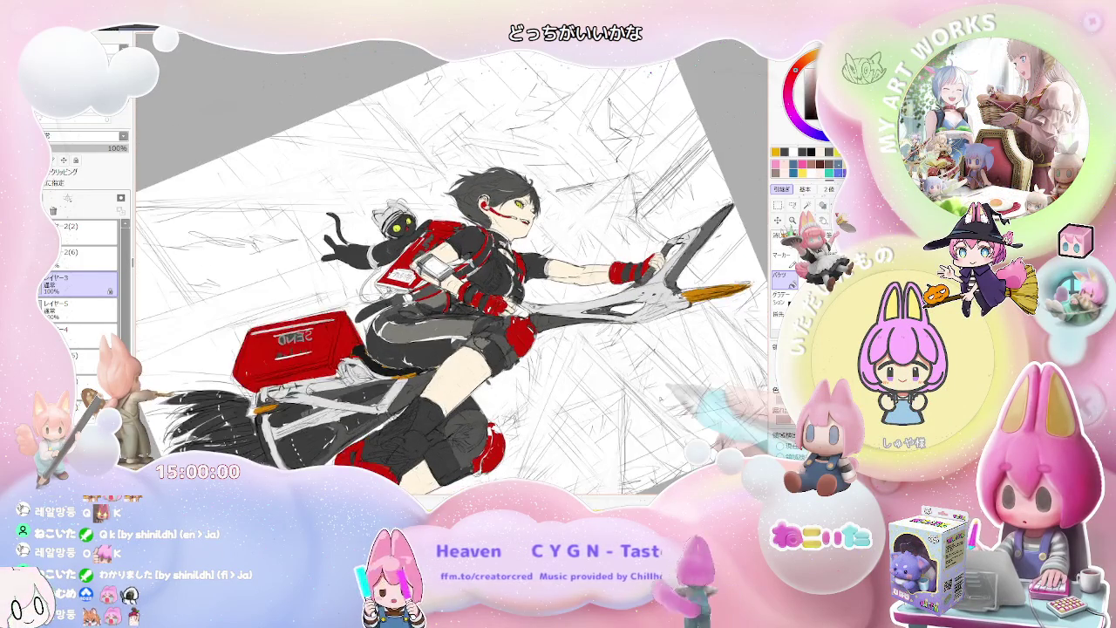
pyautogui.press('End')
pyautogui.press('End')
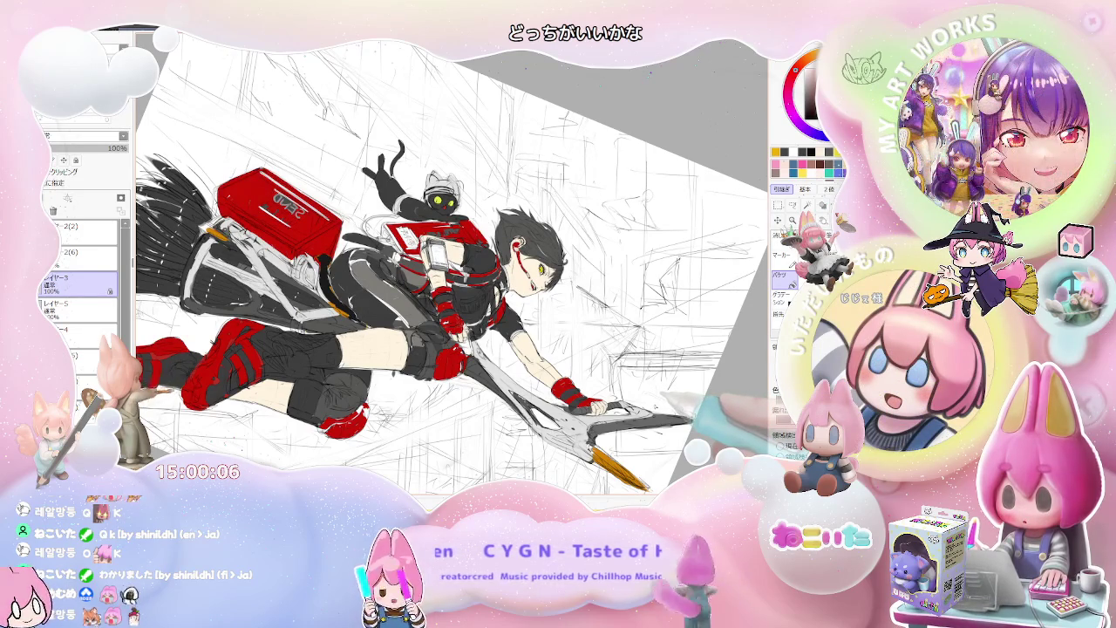
pyautogui.press('Delete')
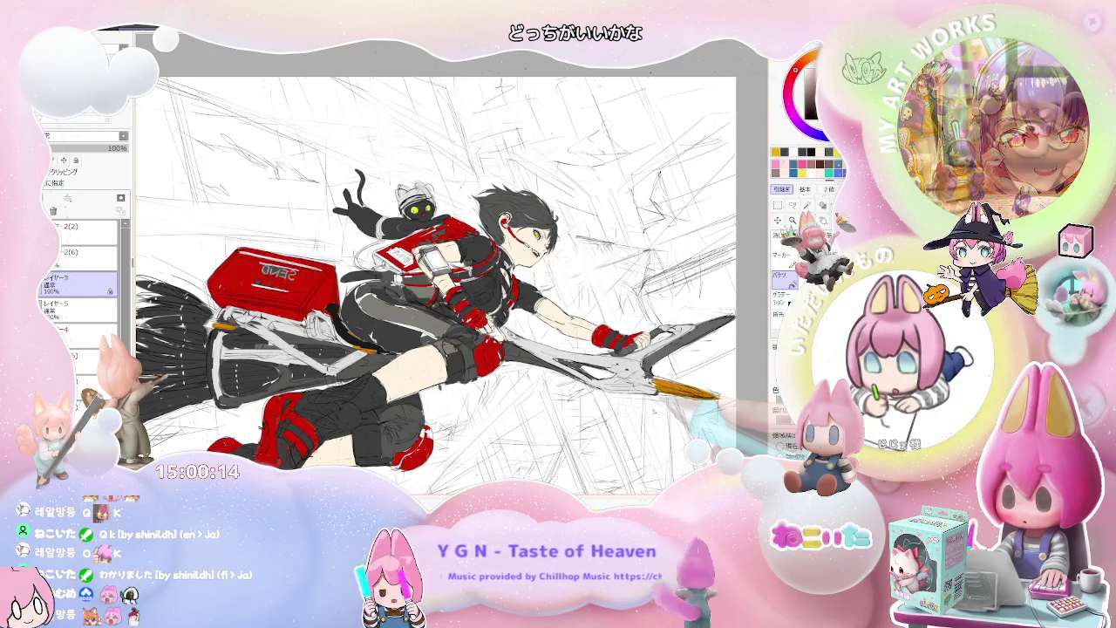
pyautogui.press('-')
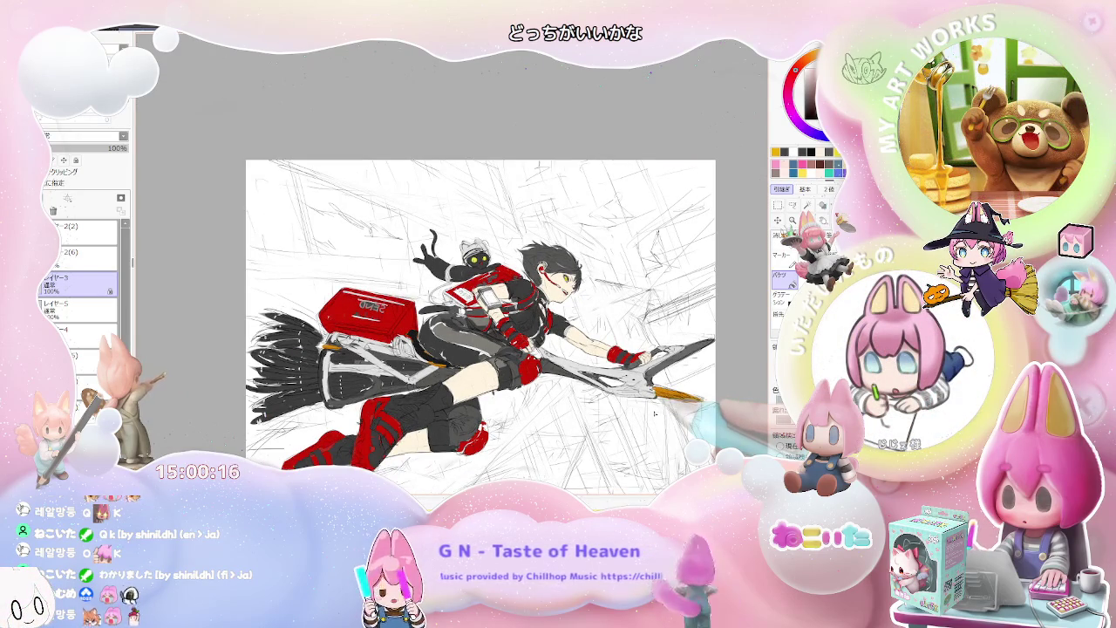
pyautogui.press('End')
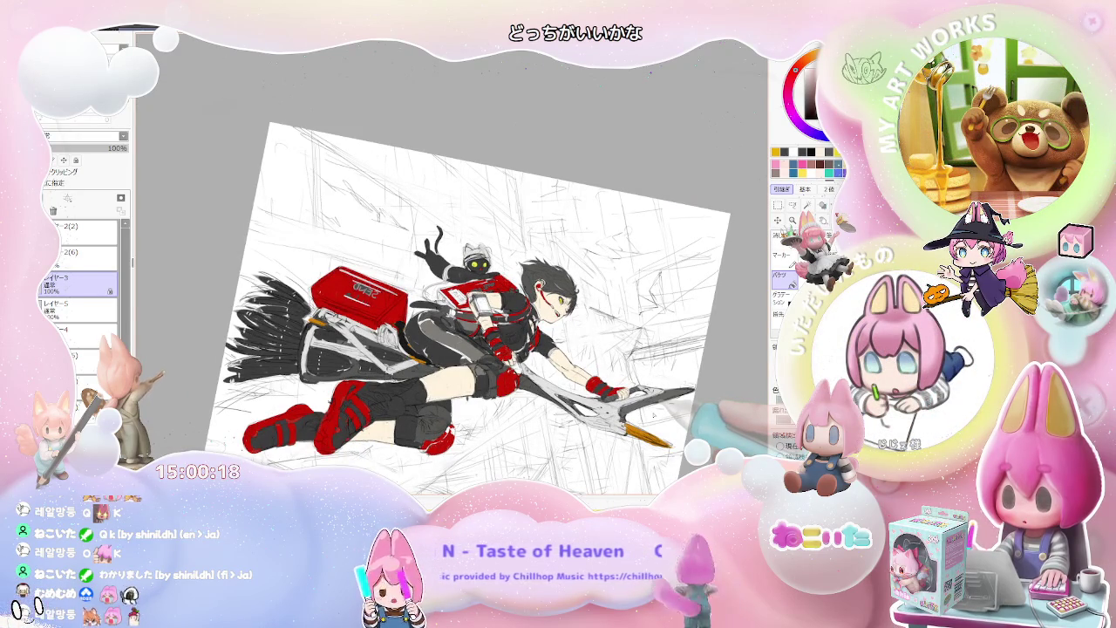
pyautogui.hotkey('ctrl', 'Tab')
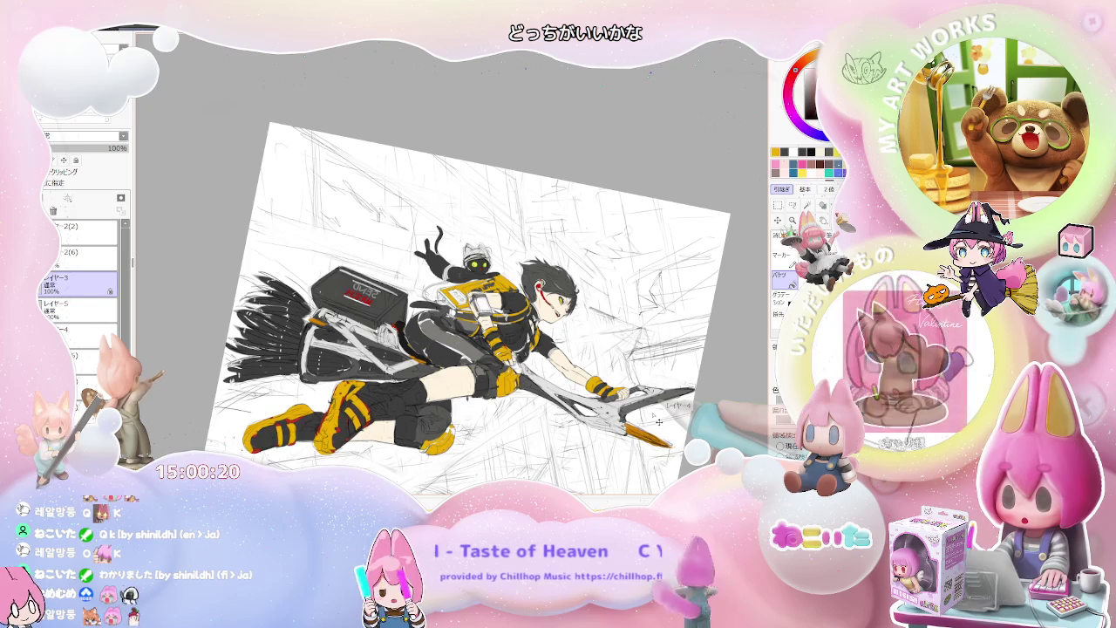
# Cycle the layer versions to show the yellow box and compare alternatives
pyautogui.press('Delete')
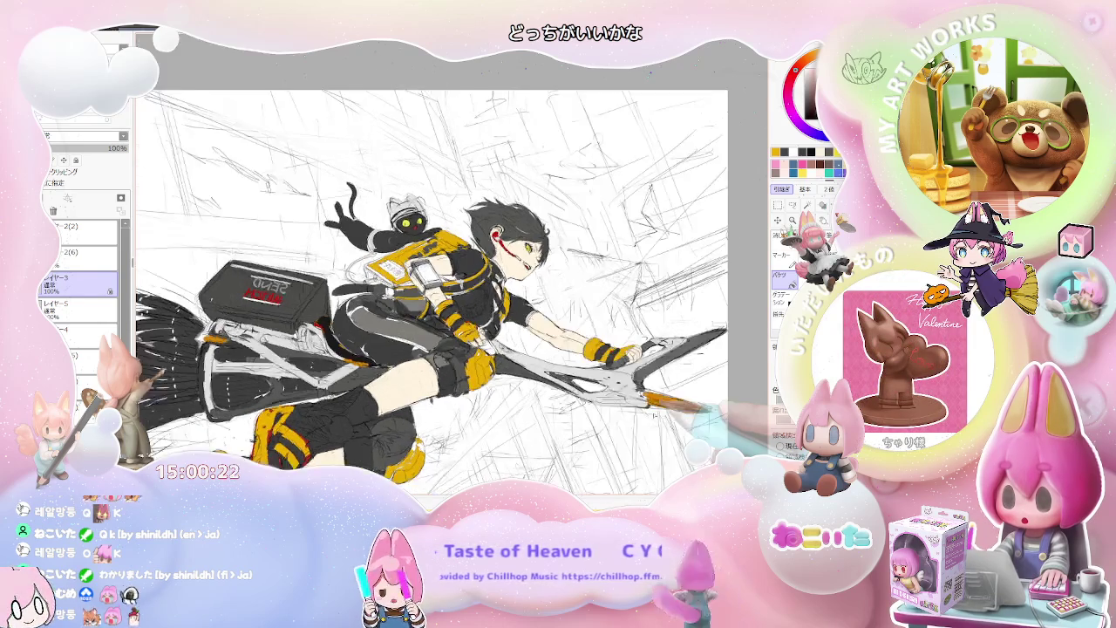
pyautogui.press('Delete')
pyautogui.press('Delete')
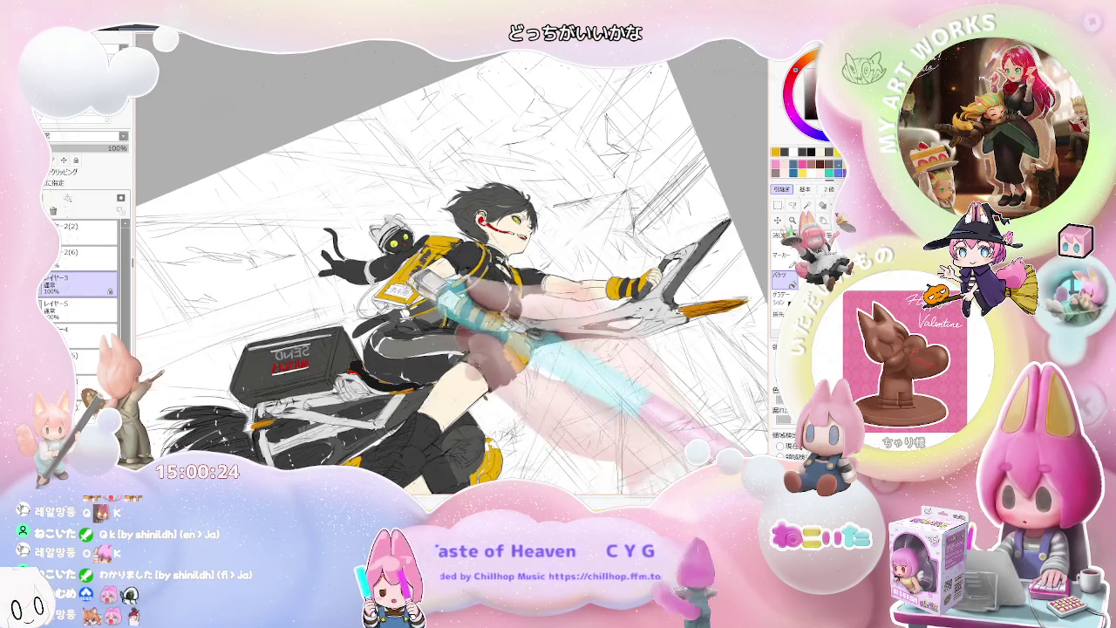
pyautogui.hotkey('ctrl', 'Tab')
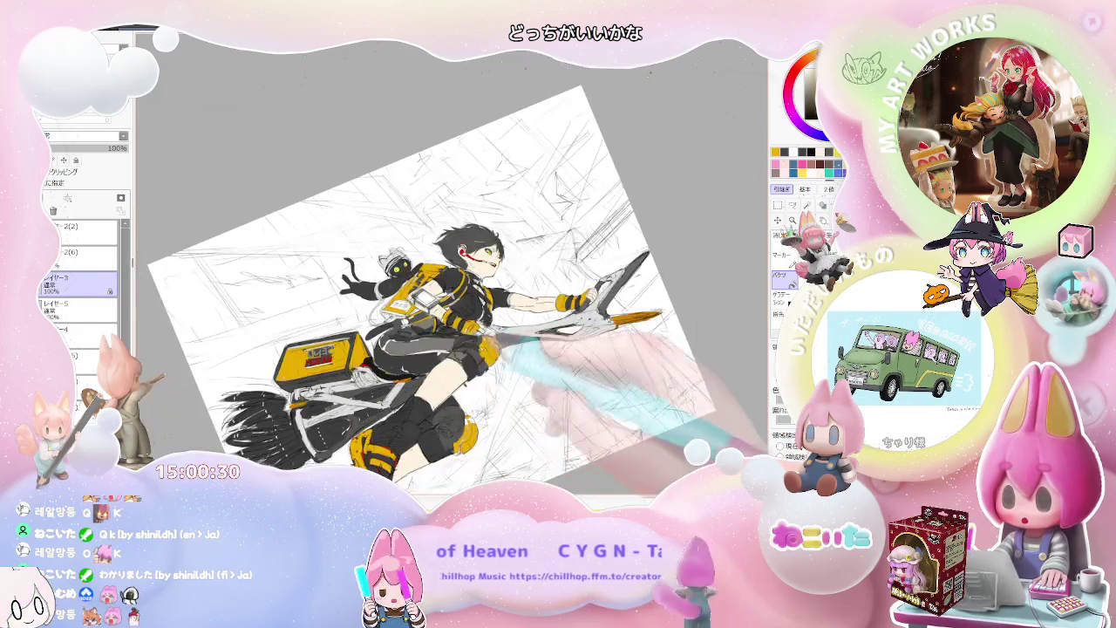
pyautogui.hotkey('ctrl', '+')
pyautogui.hotkey('ctrl', 'Tab')
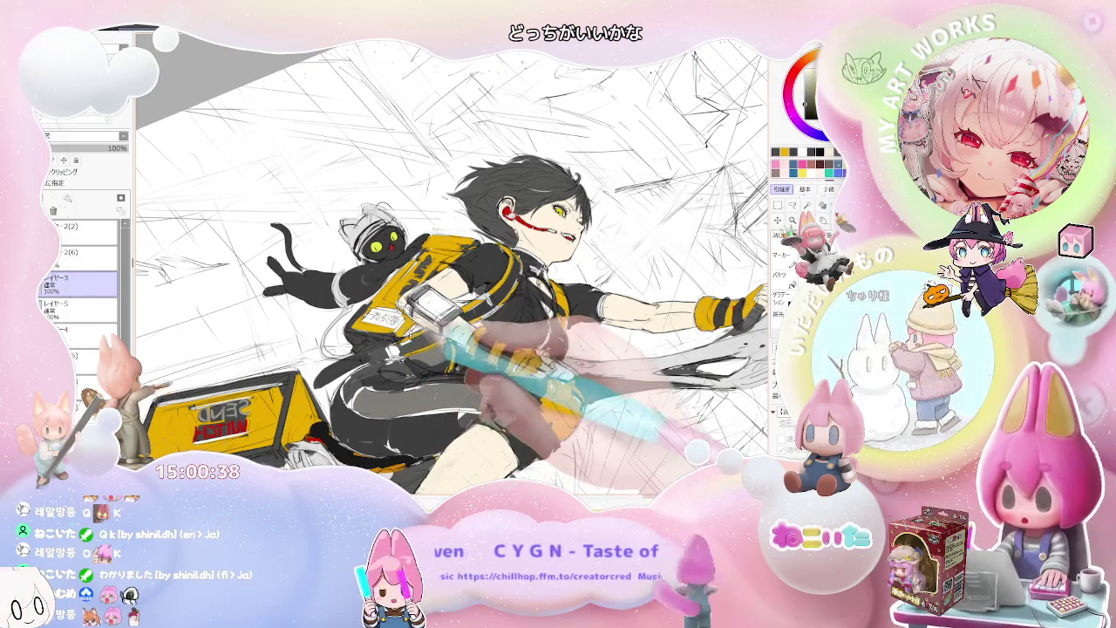
pyautogui.hotkey('ctrl', 'Tab')
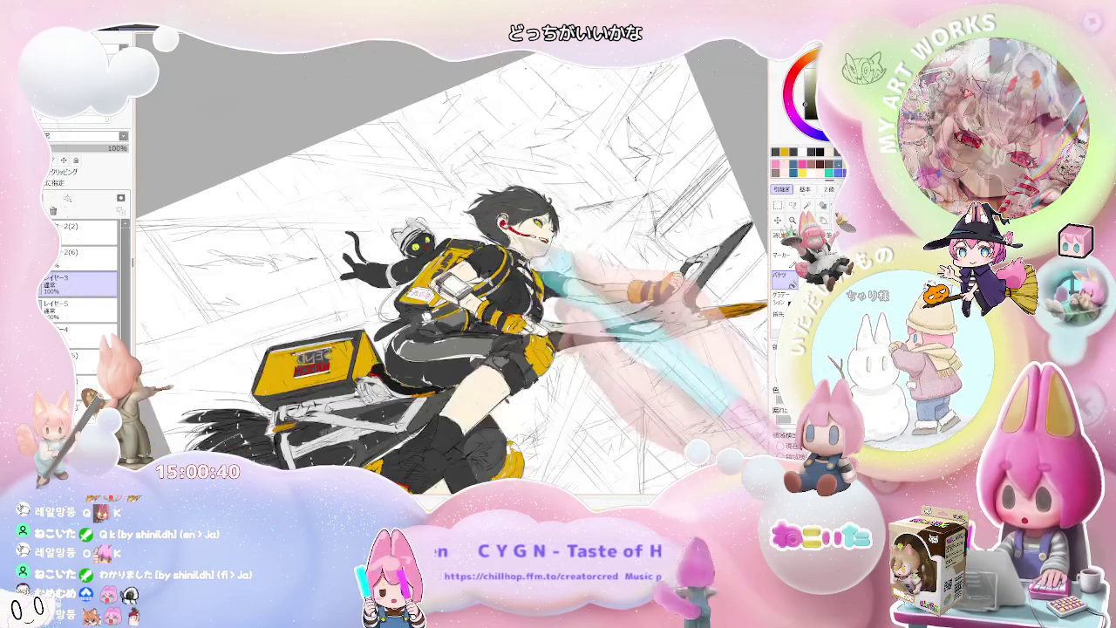
pyautogui.hotkey('ctrl', 'Tab')
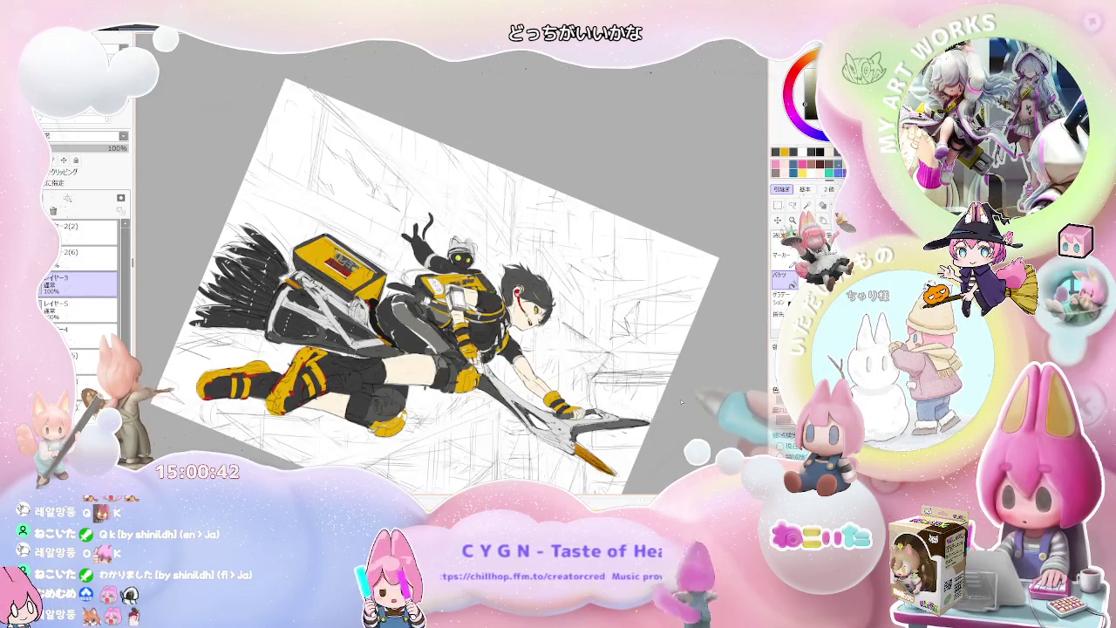
# Mirror the canvas horizontally and rotate the figure back upright
pyautogui.press('h')
pyautogui.press('Delete')
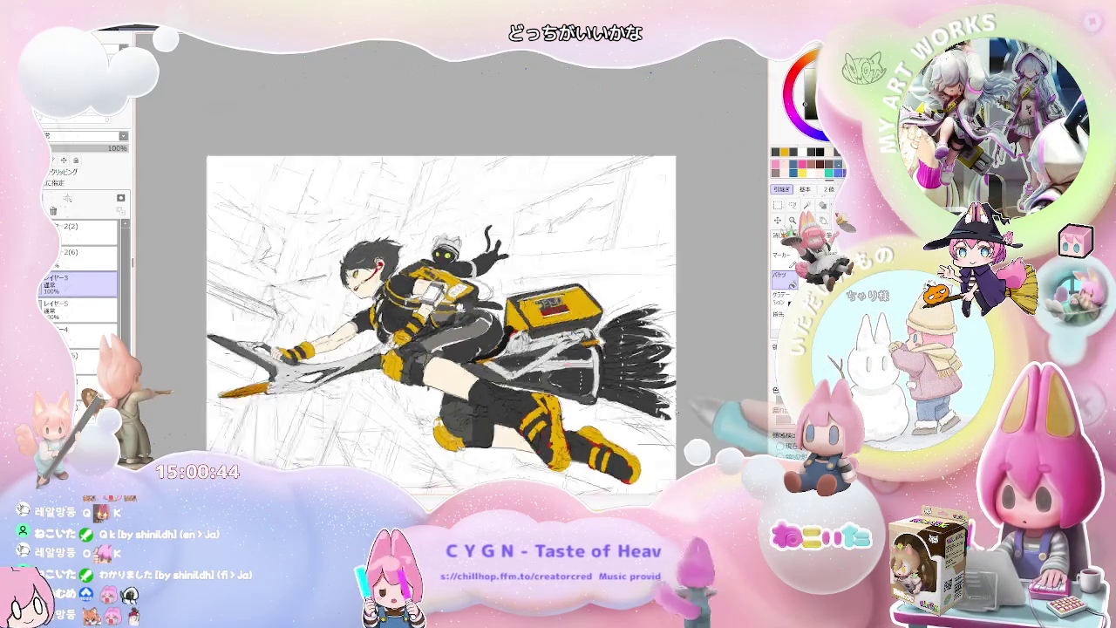
pyautogui.press('Delete')
pyautogui.press('Delete')
pyautogui.press('Delete')
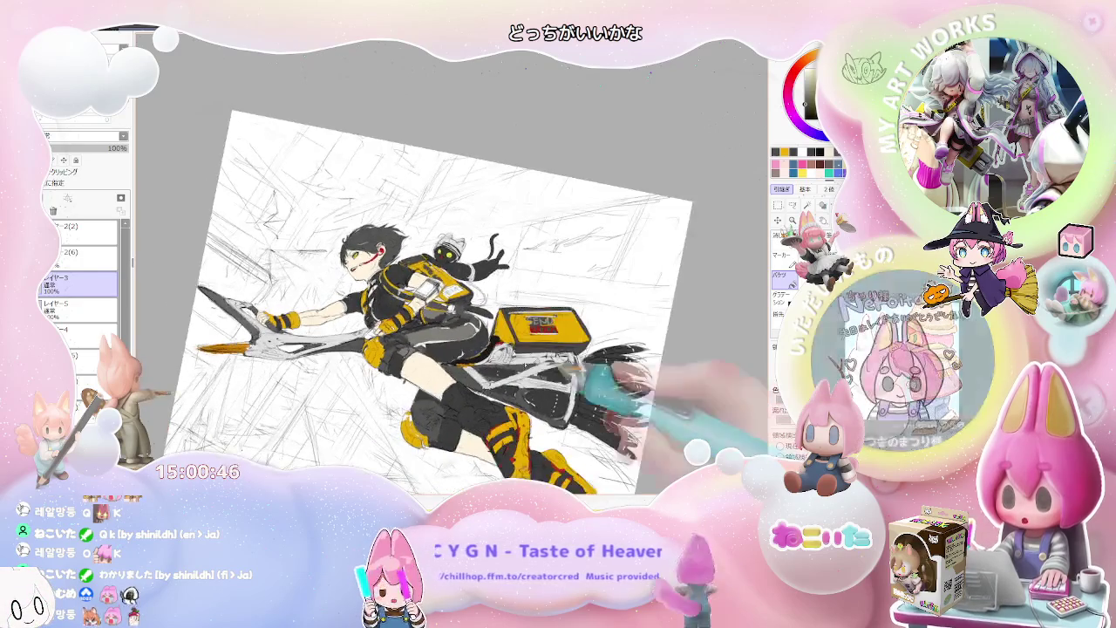
pyautogui.press('Delete')
pyautogui.scroll(3, 664, 424)
# Zoom out to the whole flying figure and tilt the view about 15° counter-clockwise
pyautogui.scroll(2, 341, 239)
pyautogui.scroll(2, 341, 239)
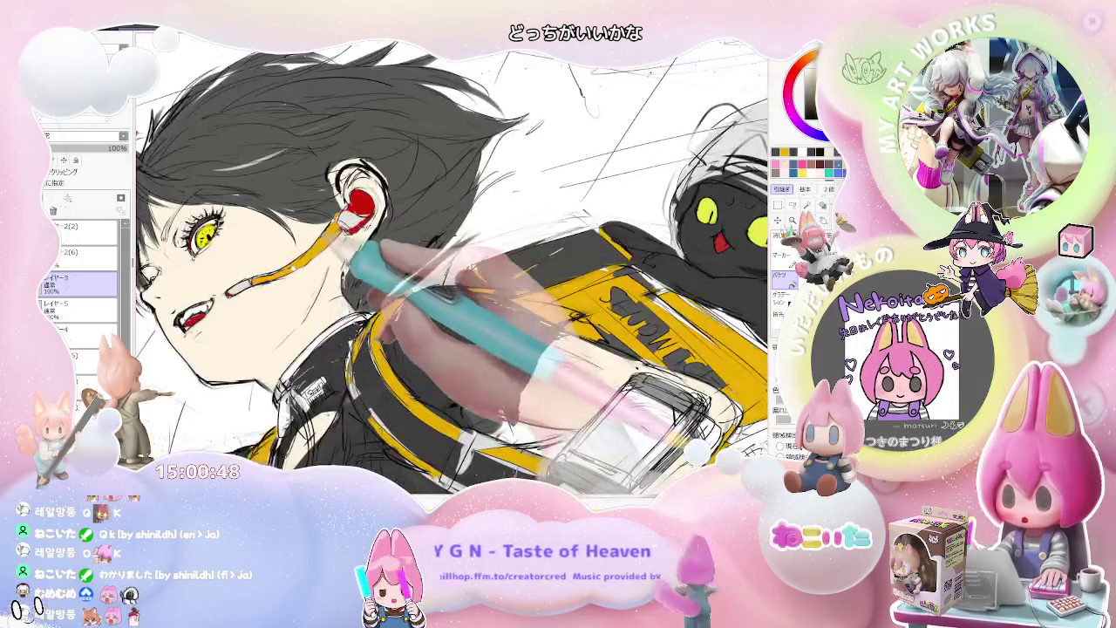
pyautogui.scroll(-2, 453, 261)
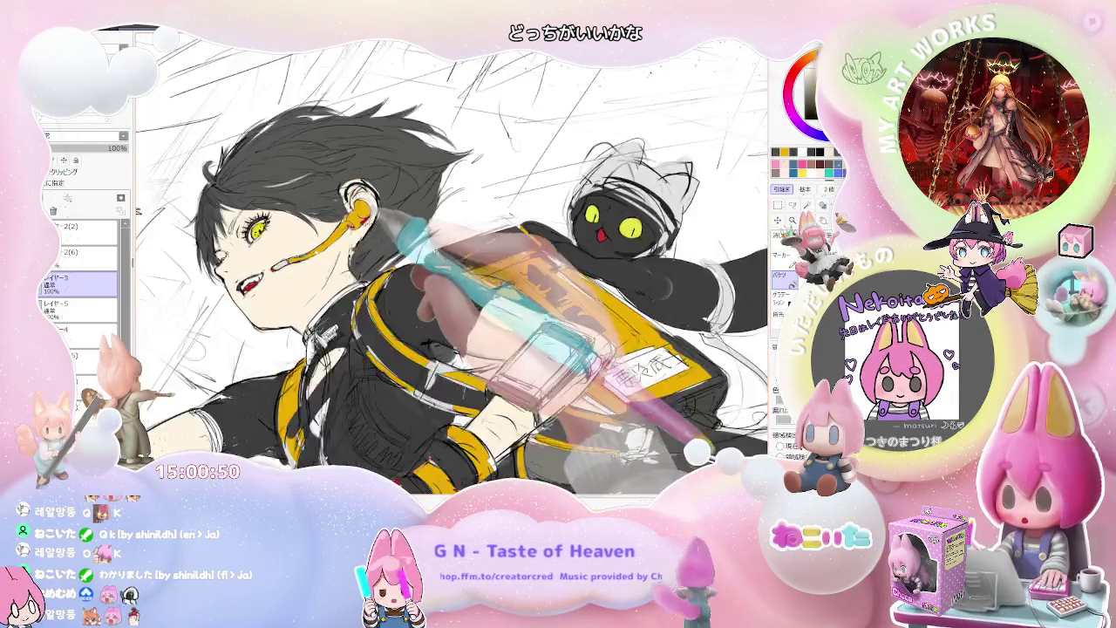
pyautogui.scroll(-2, 453, 261)
pyautogui.press('Delete')
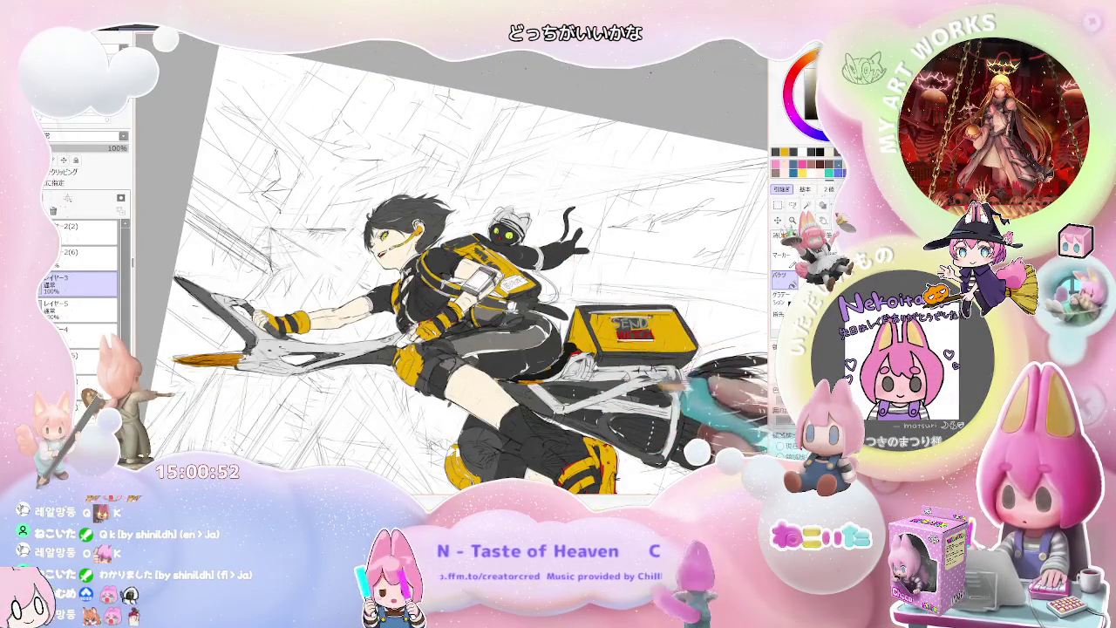
pyautogui.press('Delete')
pyautogui.press('Delete')
pyautogui.press('Delete')
pyautogui.press('Delete')
pyautogui.press('Delete')
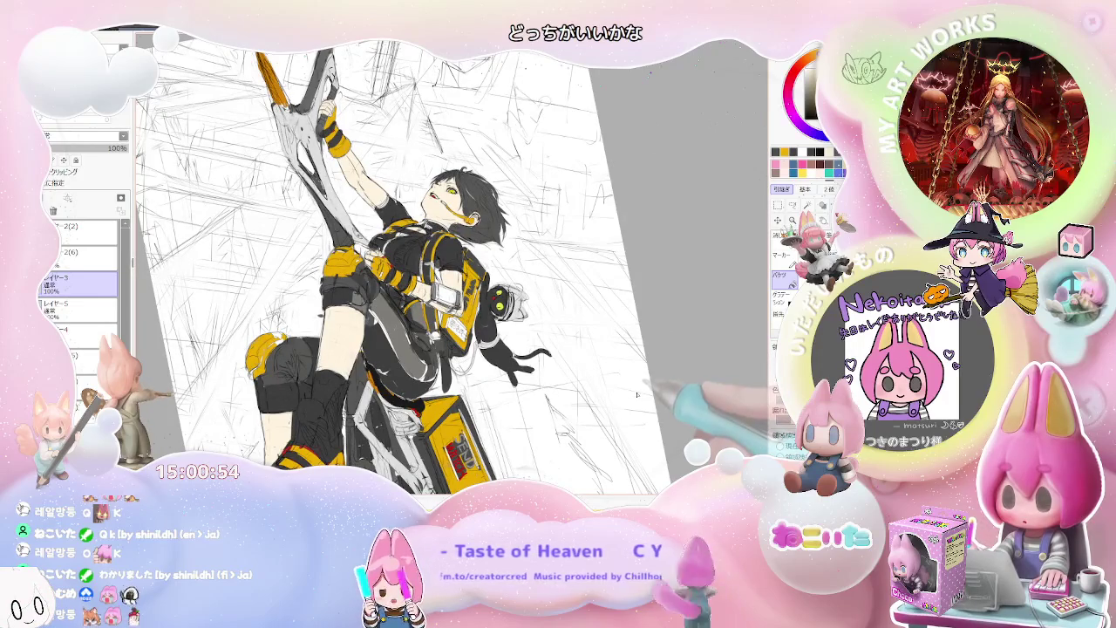
pyautogui.scroll(-2, 637, 394)
pyautogui.scroll(1, 585, 377)
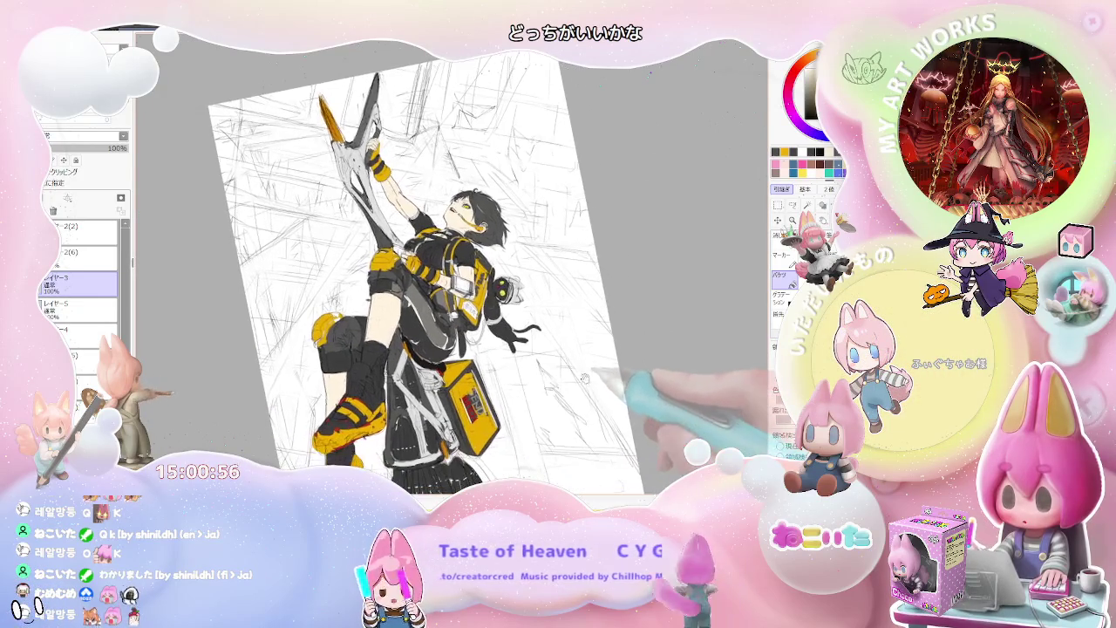
pyautogui.press('Delete')
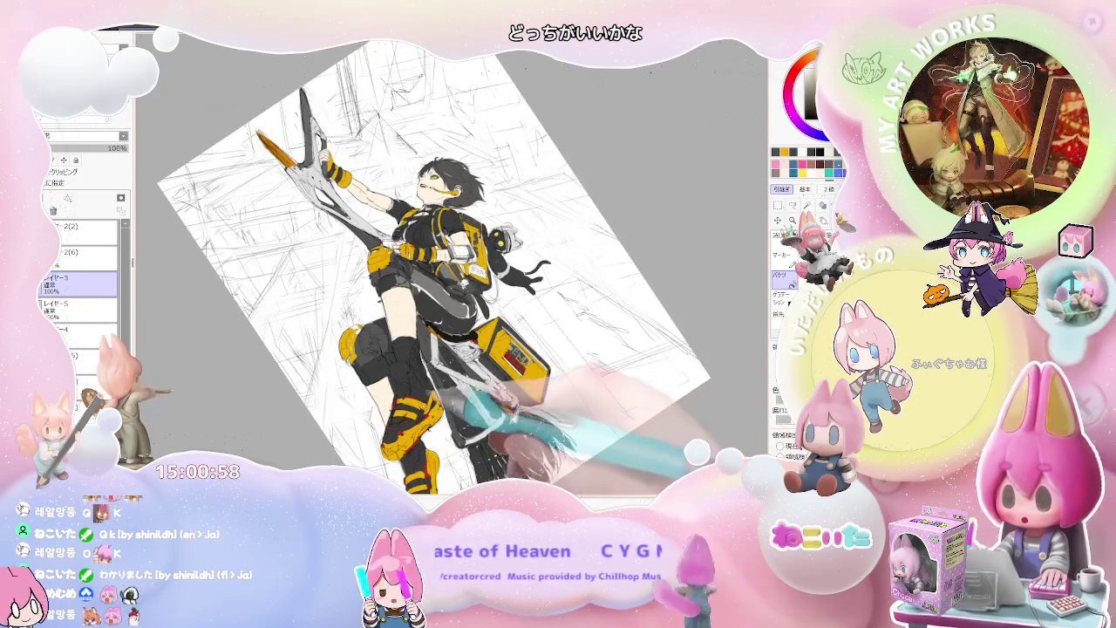
pyautogui.scroll(2, 395, 360)
pyautogui.scroll(1, 395, 360)
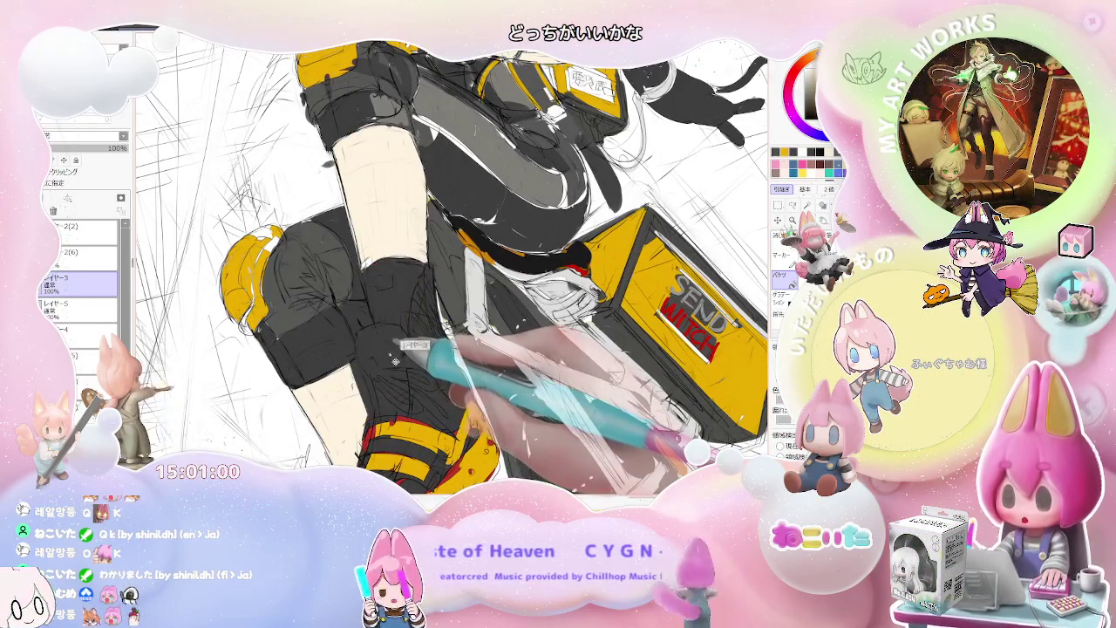
# Fill the lower leg flat yellow, stroke its edges yellow, and set brush size 45
pyautogui.press('g')
pyautogui.click(384, 349)
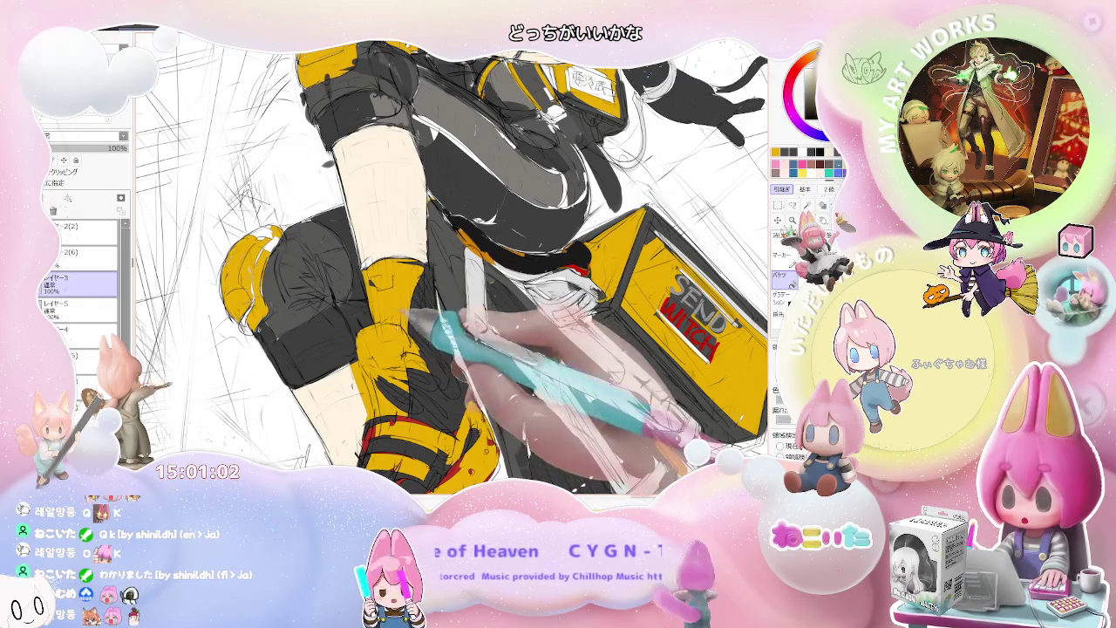
pyautogui.moveTo(360, 336)
pyautogui.mouseDown()
pyautogui.moveTo(366, 406)
pyautogui.moveTo(401, 358)
pyautogui.mouseUp()
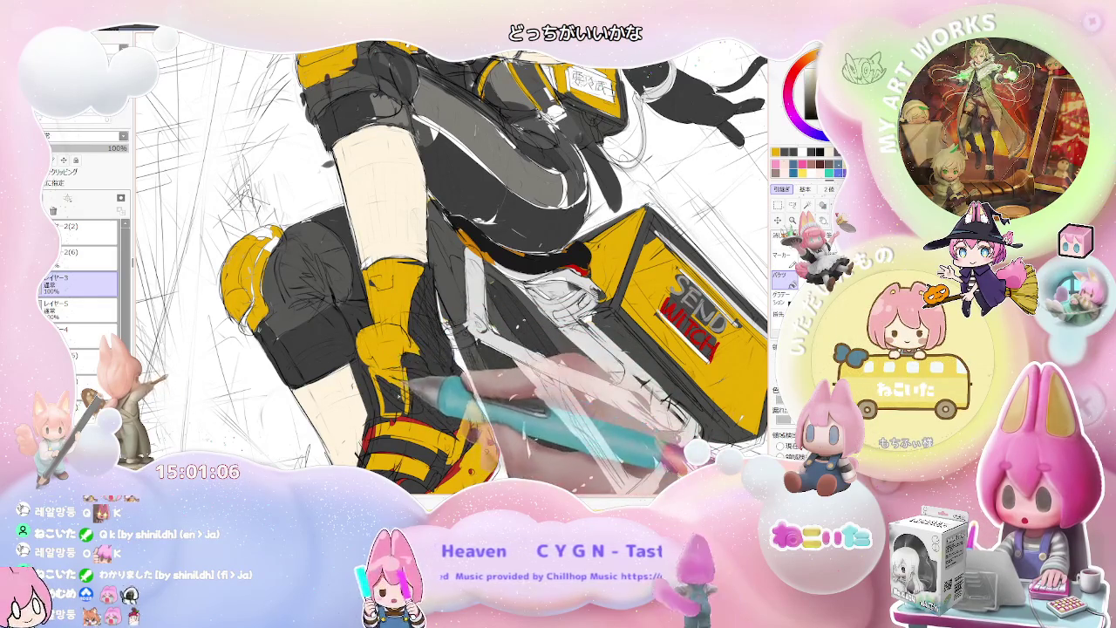
pyautogui.scroll(-1, 410, 366)
pyautogui.moveTo(408, 364); pyautogui.dragTo(520, 360)
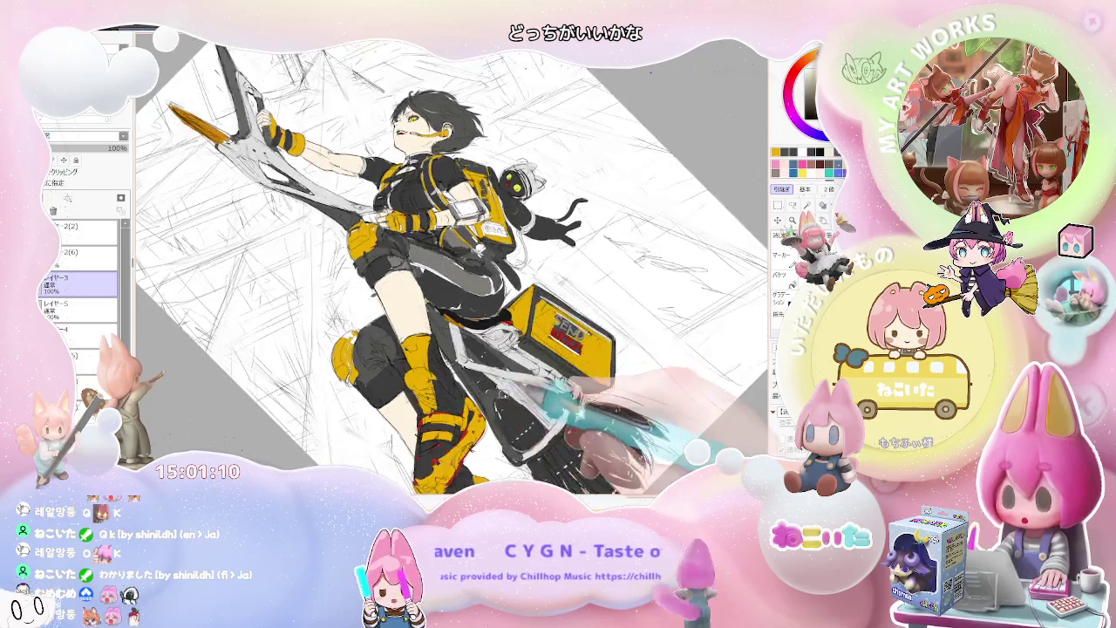
# Mirror the canvas view horizontally, rotate it back to level, and zoom in on the boots
pyautogui.scroll(2, 519, 361)
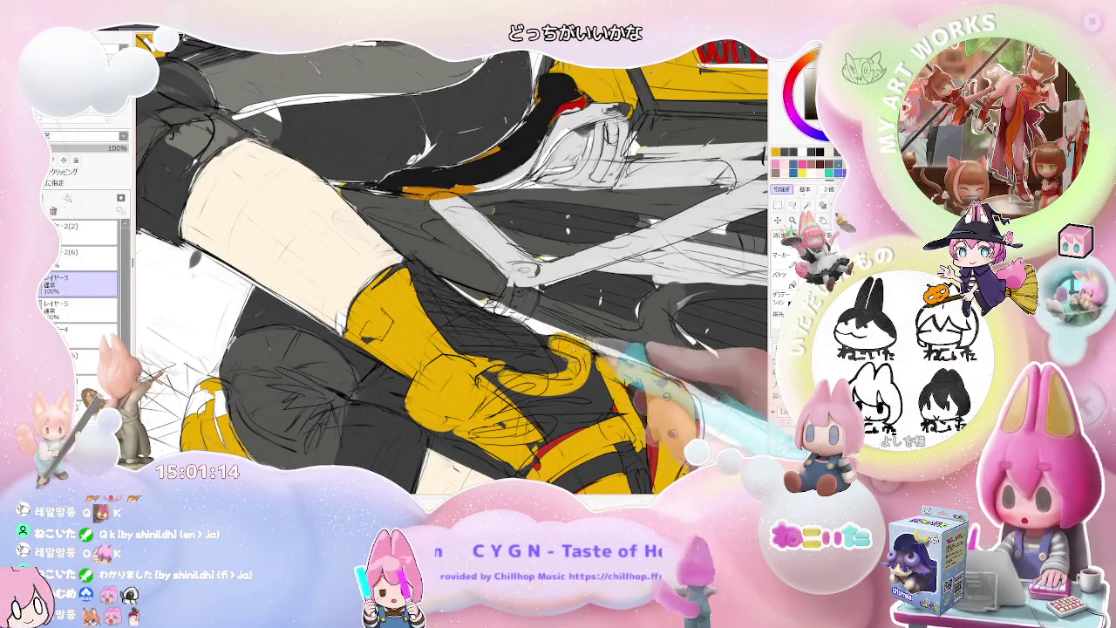
pyautogui.scroll(-2, 575, 370)
pyautogui.scroll(-1, 561, 397)
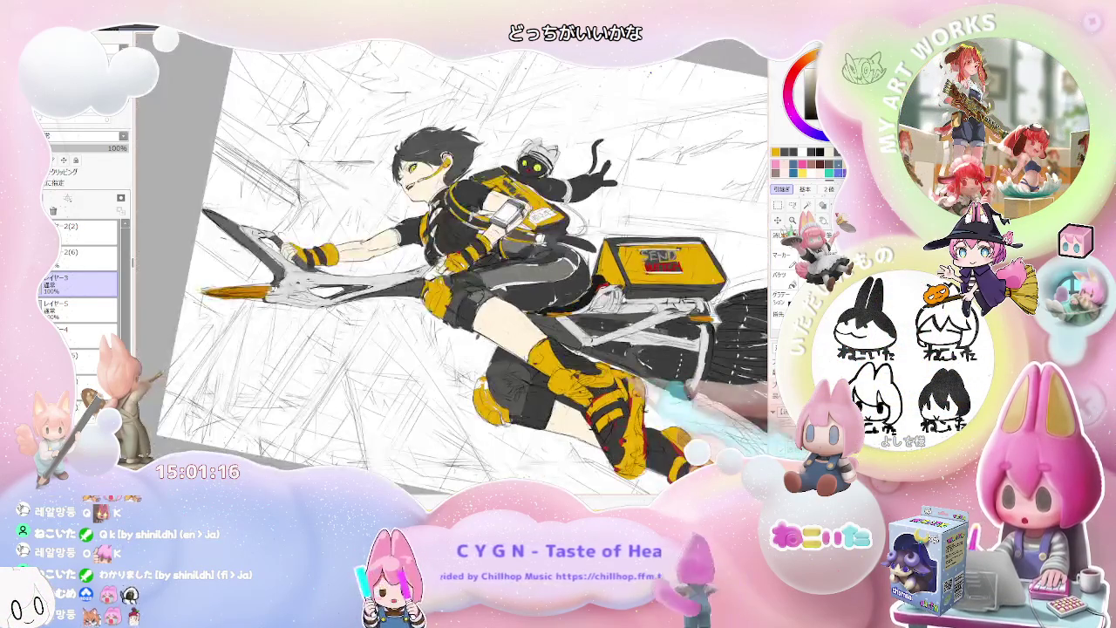
pyautogui.scroll(1, 561, 397)
pyautogui.scroll(1, 561, 397)
pyautogui.scroll(1, 561, 396)
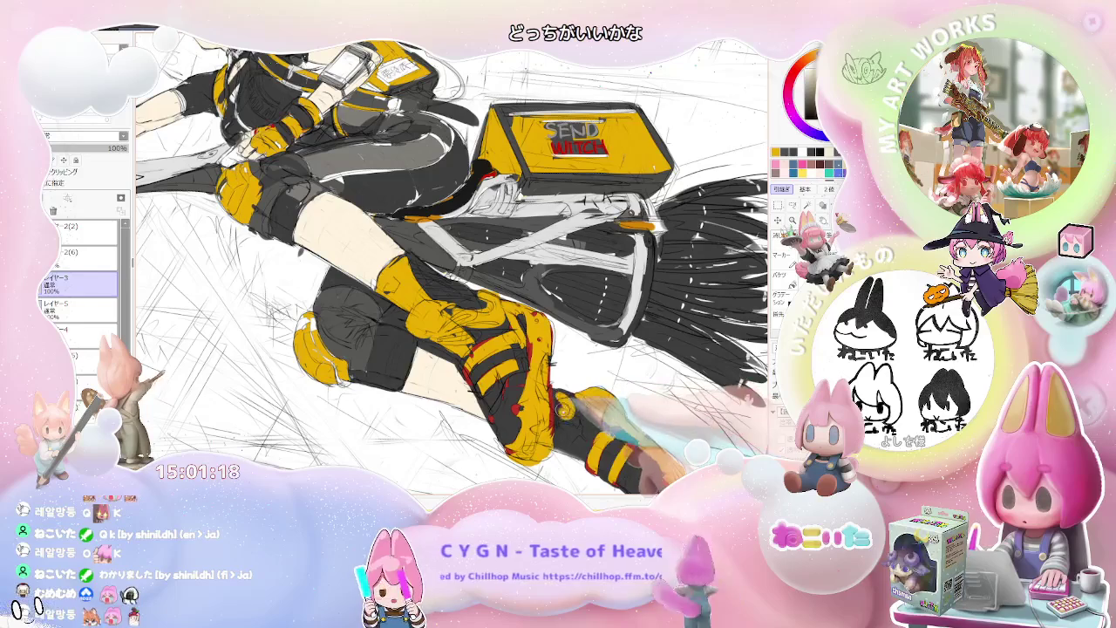
pyautogui.scroll(-1, 628, 457)
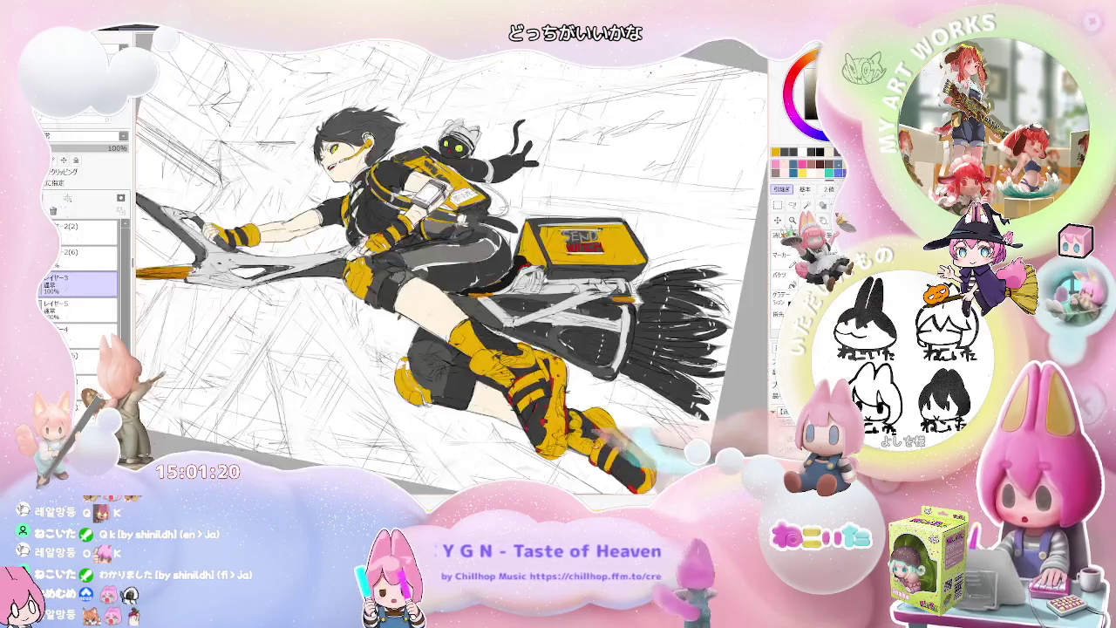
pyautogui.scroll(-1, 628, 458)
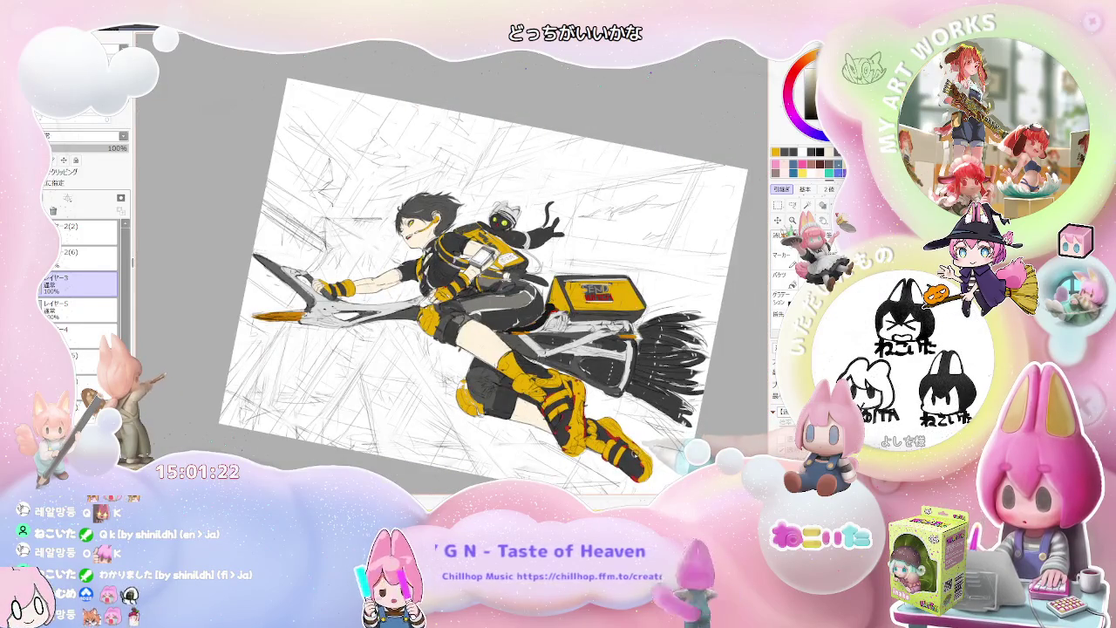
pyautogui.press('h')
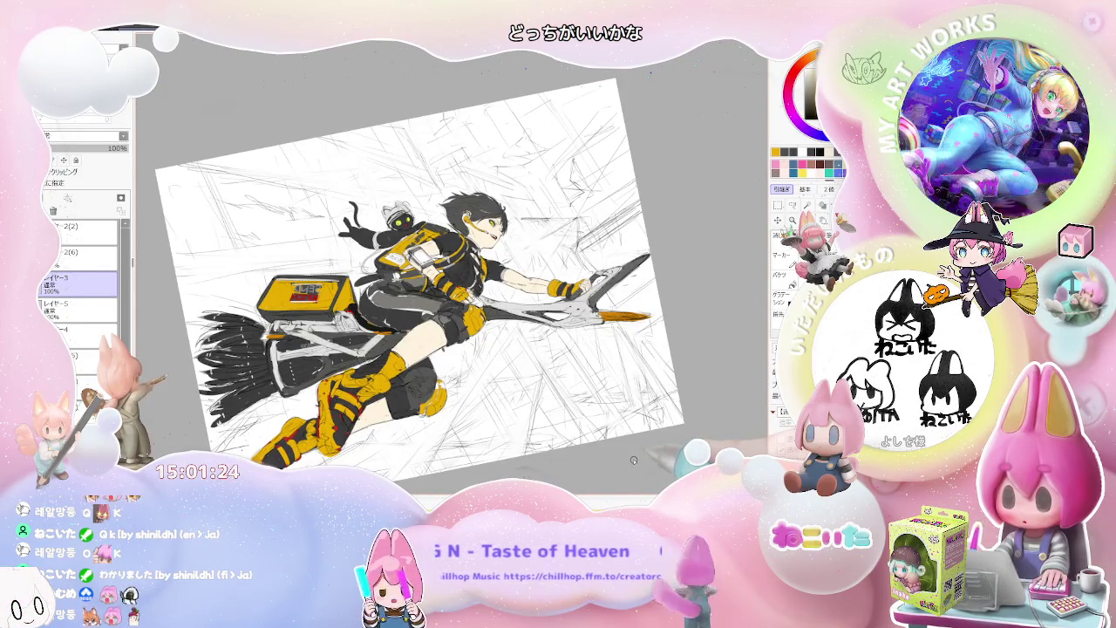
pyautogui.press('Delete')
pyautogui.press('Delete')
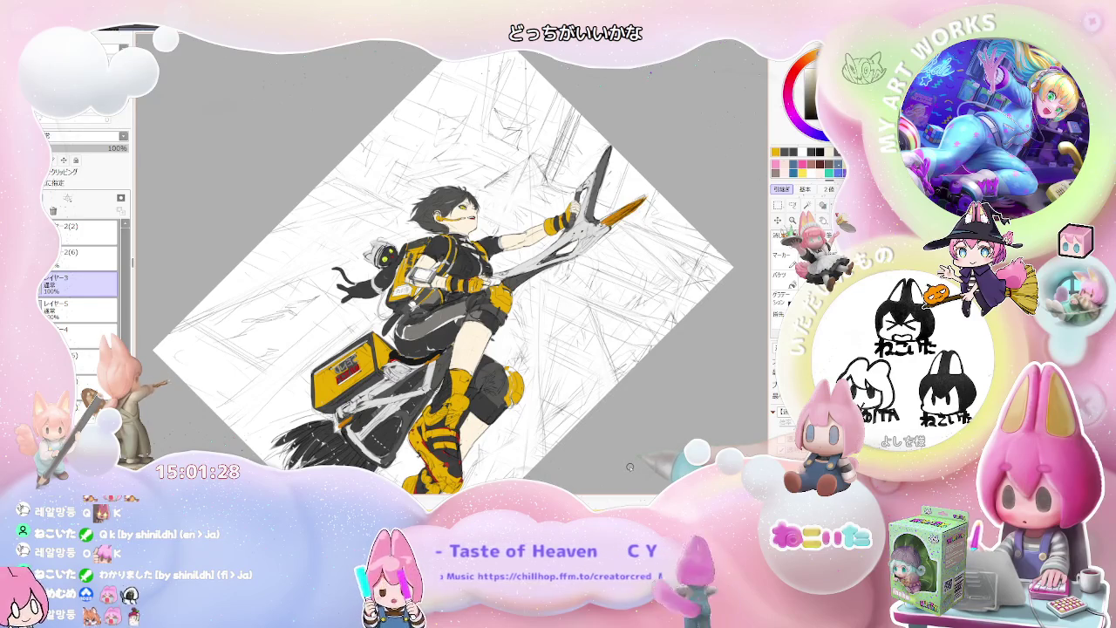
pyautogui.press('End')
pyautogui.press('End')
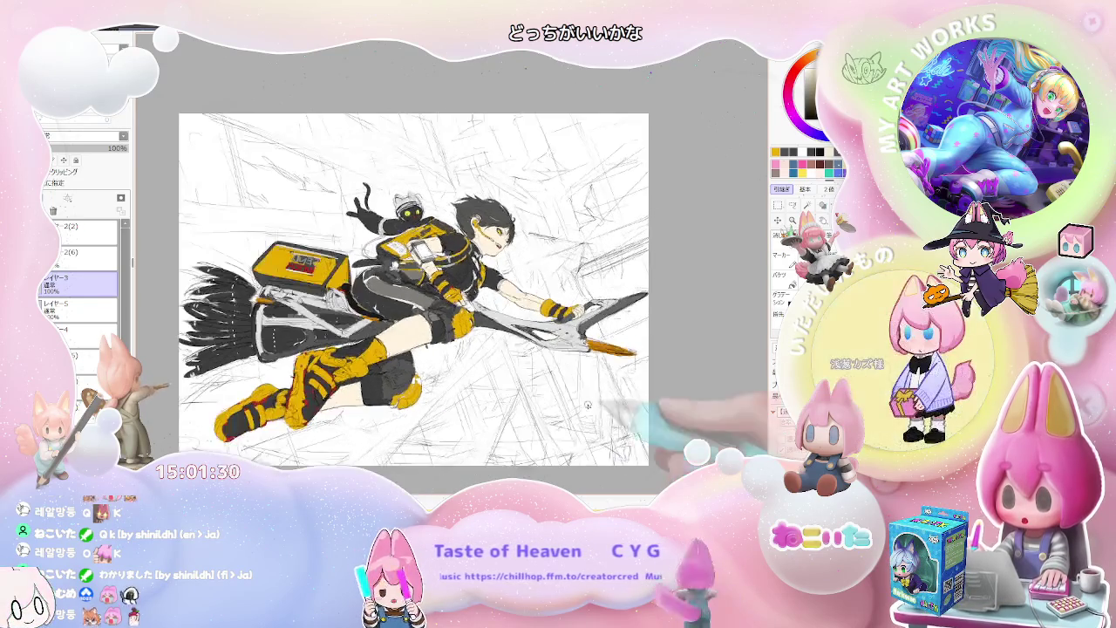
pyautogui.scroll(2, 367, 349)
pyautogui.scroll(2, 366, 349)
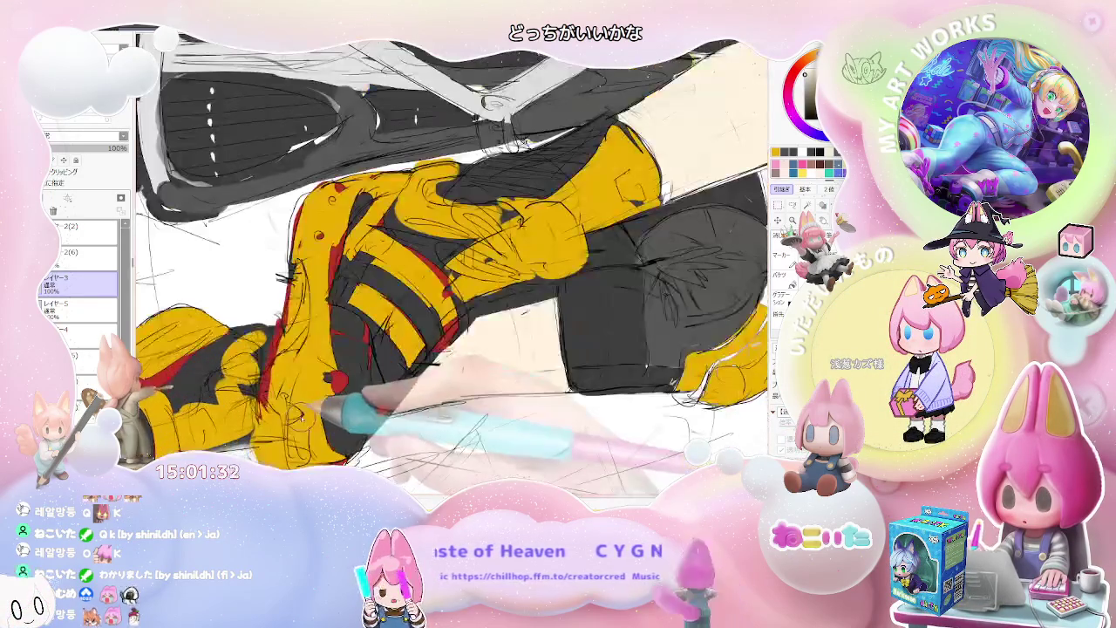
# Paint white over the yellow-and-black boot near the knee and turn the figure upright
pyautogui.scroll(2, 367, 349)
pyautogui.moveTo(279, 349); pyautogui.dragTo(322, 392)
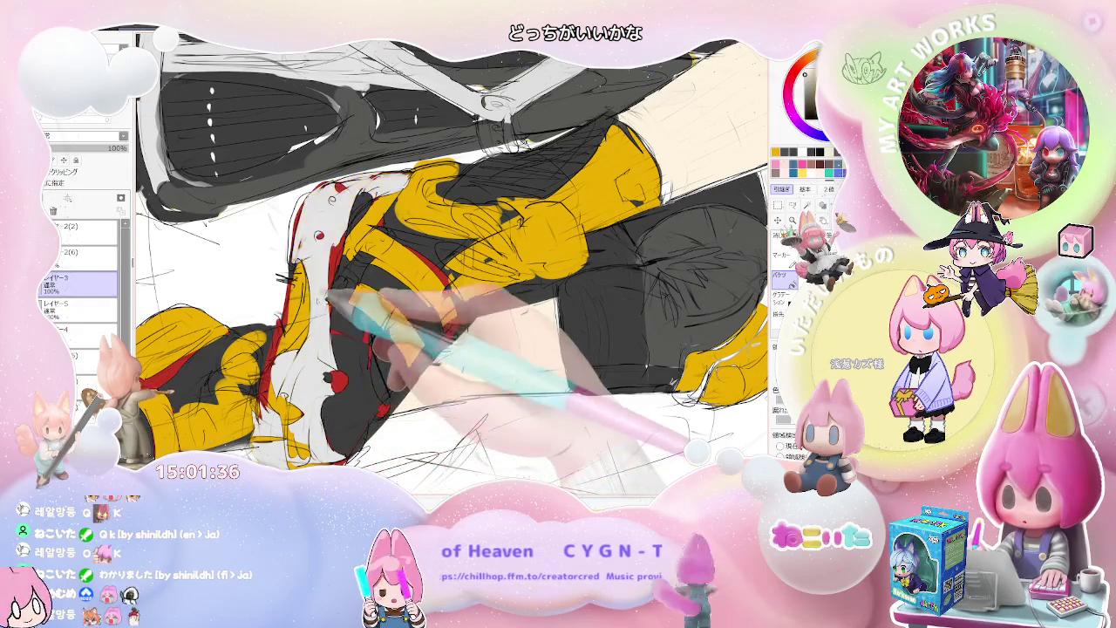
pyautogui.press('End')
pyautogui.press('Delete')
pyautogui.press('Delete')
pyautogui.press('Delete')
pyautogui.press('Delete')
pyautogui.press('Delete')
pyautogui.press('Delete')
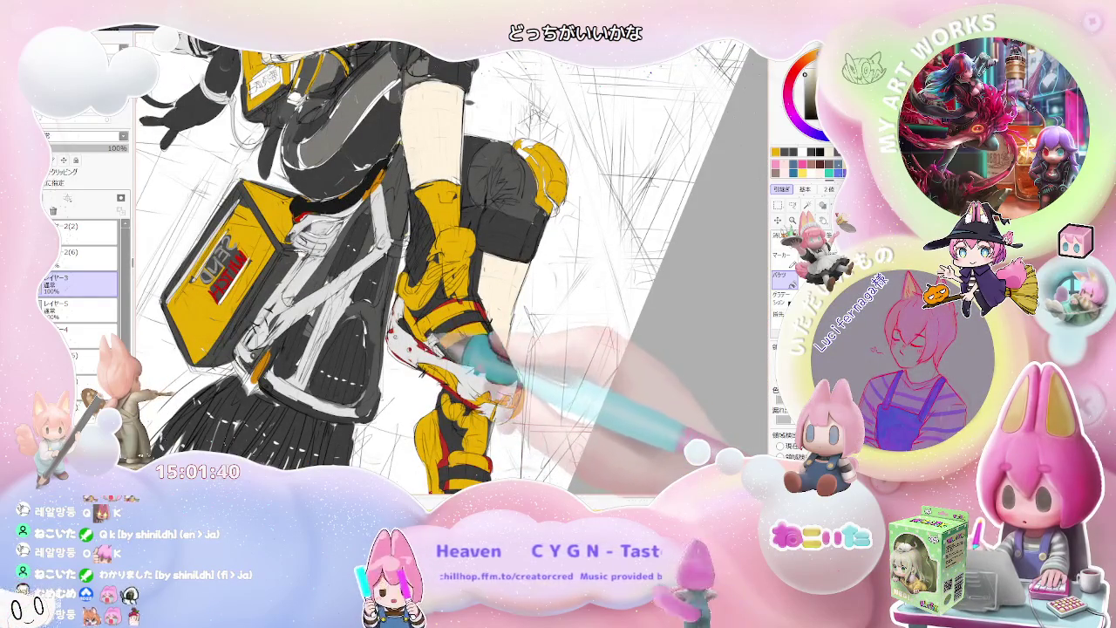
# Zoom out to the whole rotated figure, then back in on the bag and boots
pyautogui.hotkey('ctrl', '-')
pyautogui.hotkey('ctrl', '-')
pyautogui.press('Delete')
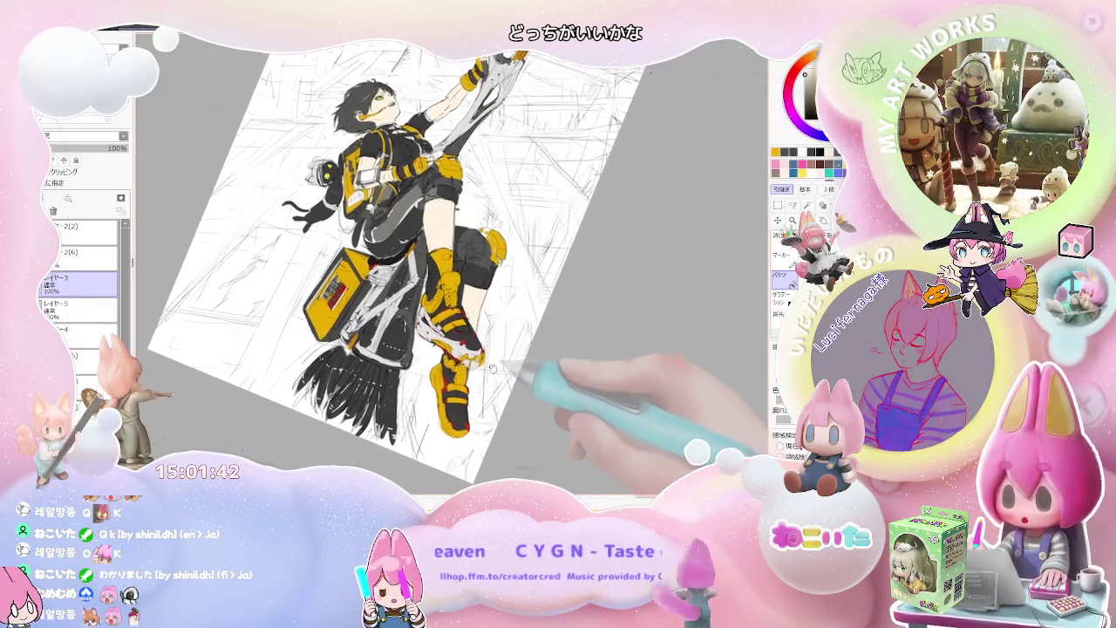
pyautogui.hotkey('ctrl', '+')
pyautogui.hotkey('ctrl', '+')
pyautogui.hotkey('ctrl', '+')
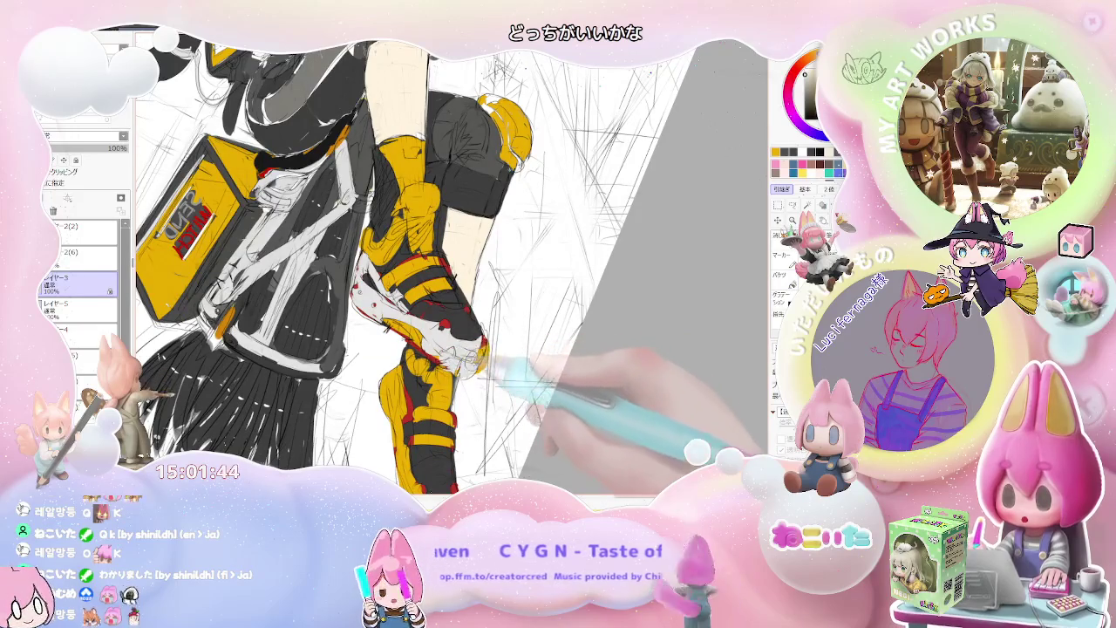
pyautogui.hotkey('ctrl', '-')
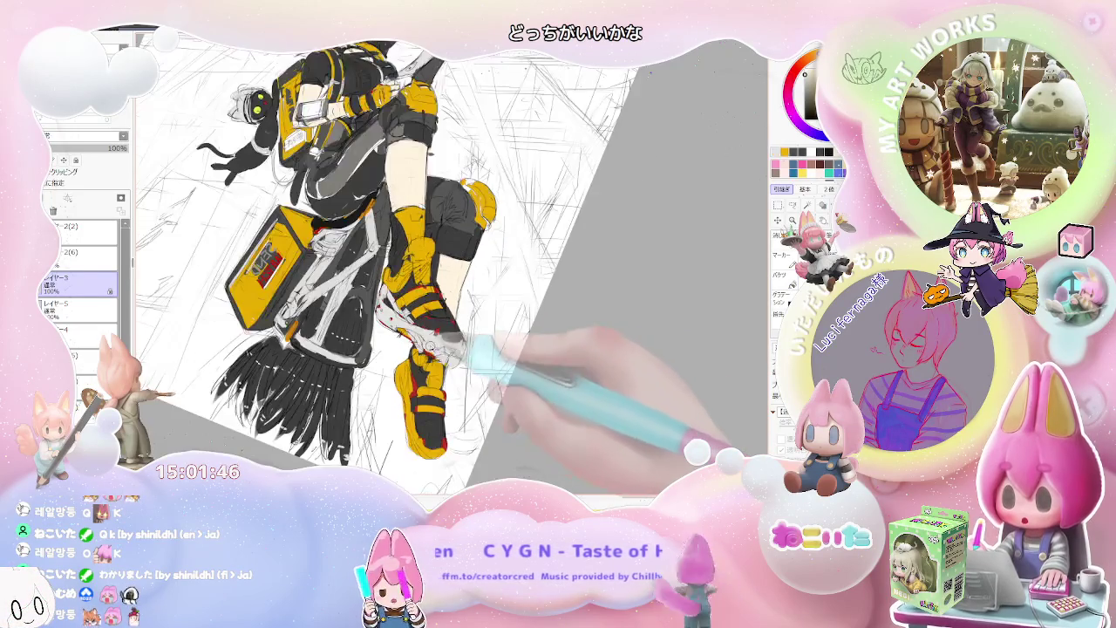
pyautogui.hotkey('ctrl', '-')
pyautogui.hotkey('ctrl', '+')
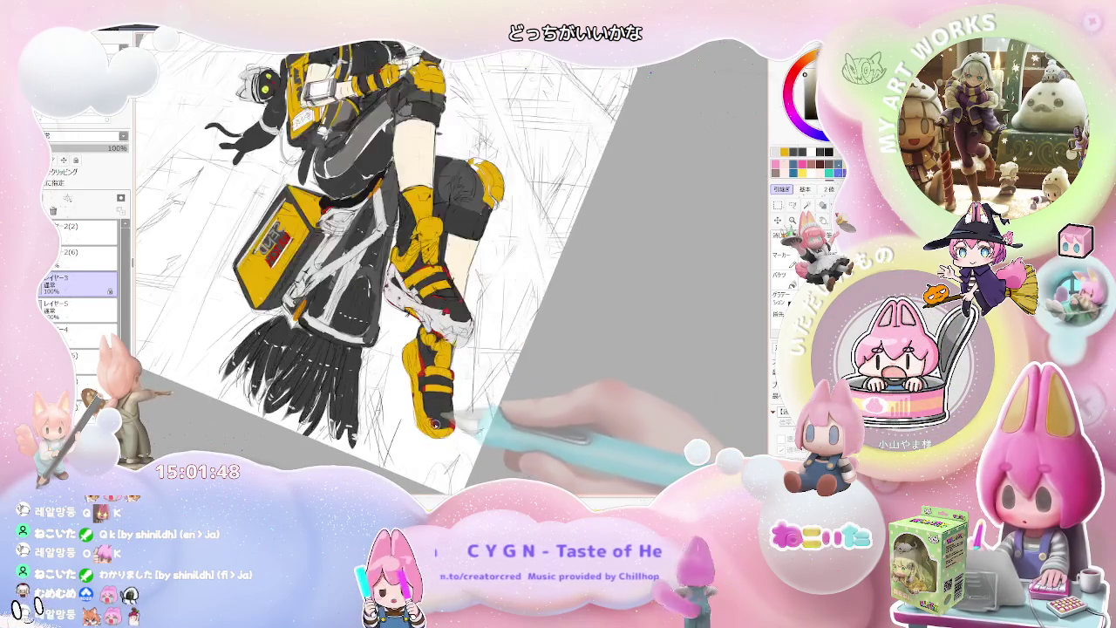
pyautogui.hotkey('ctrl', '+')
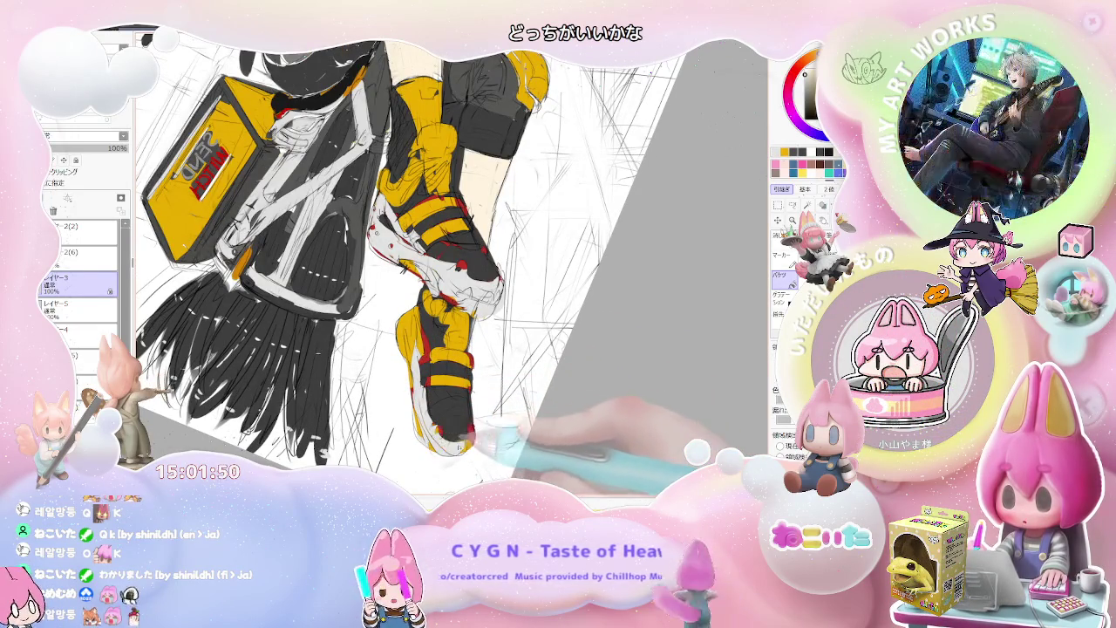
# Level and recenter the figure, unmirror the canvas so she faces left, and zoom toward the cat
pyautogui.hotkey('ctrl', '-')
pyautogui.press('End')
pyautogui.press('End')
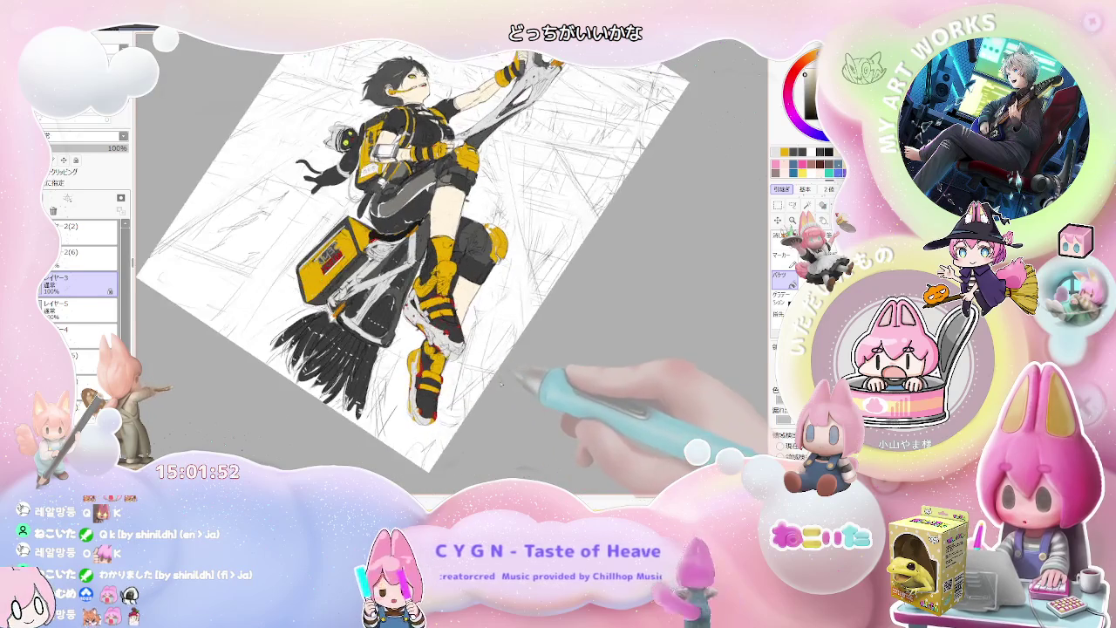
pyautogui.press('End')
pyautogui.press('End')
pyautogui.moveTo(497, 388); pyautogui.dragTo(428, 454)
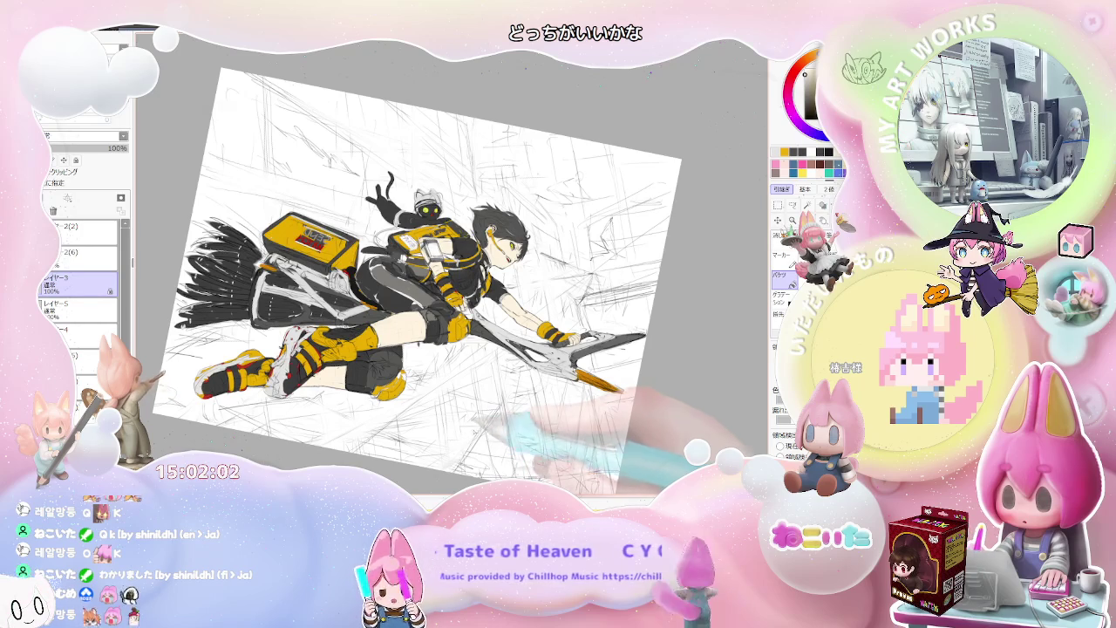
pyautogui.moveTo(542, 412); pyautogui.dragTo(504, 433)
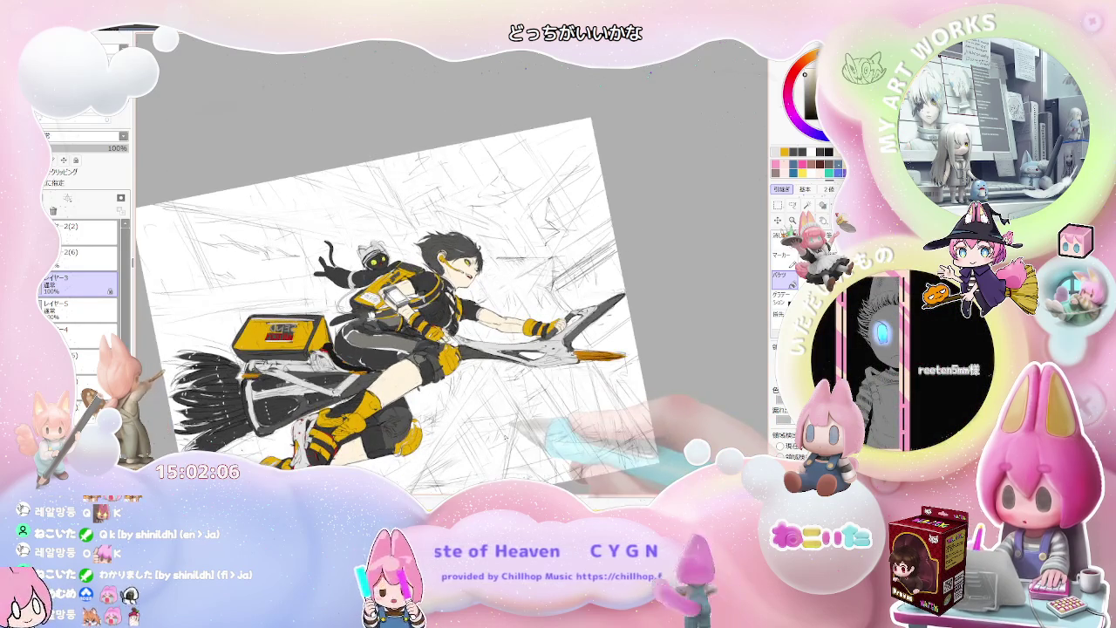
pyautogui.press('h')
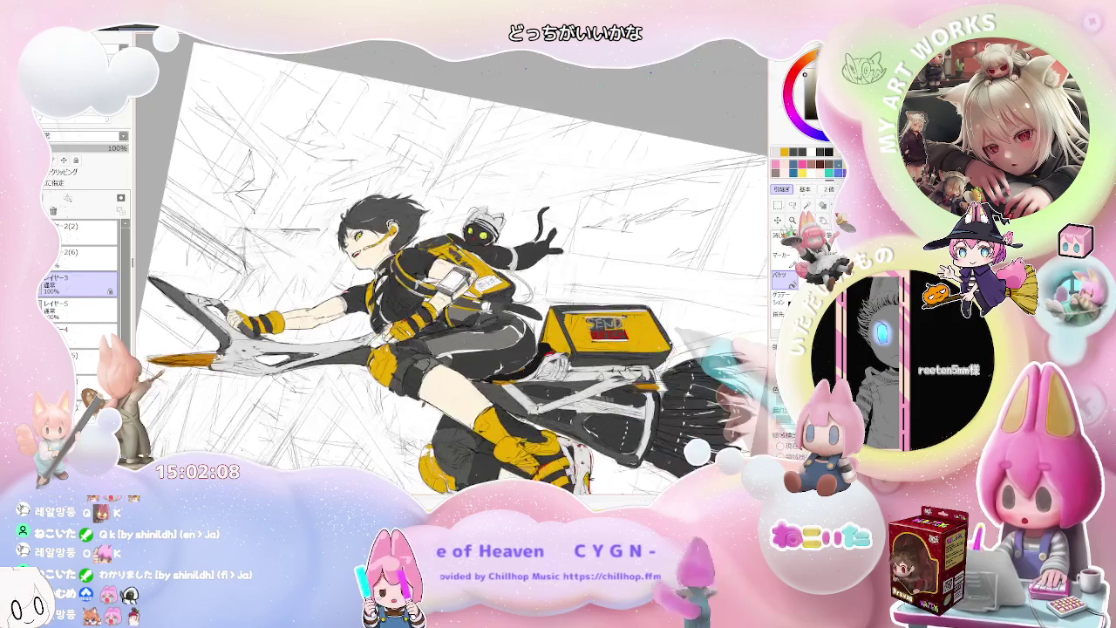
pyautogui.scroll(2, 662, 349)
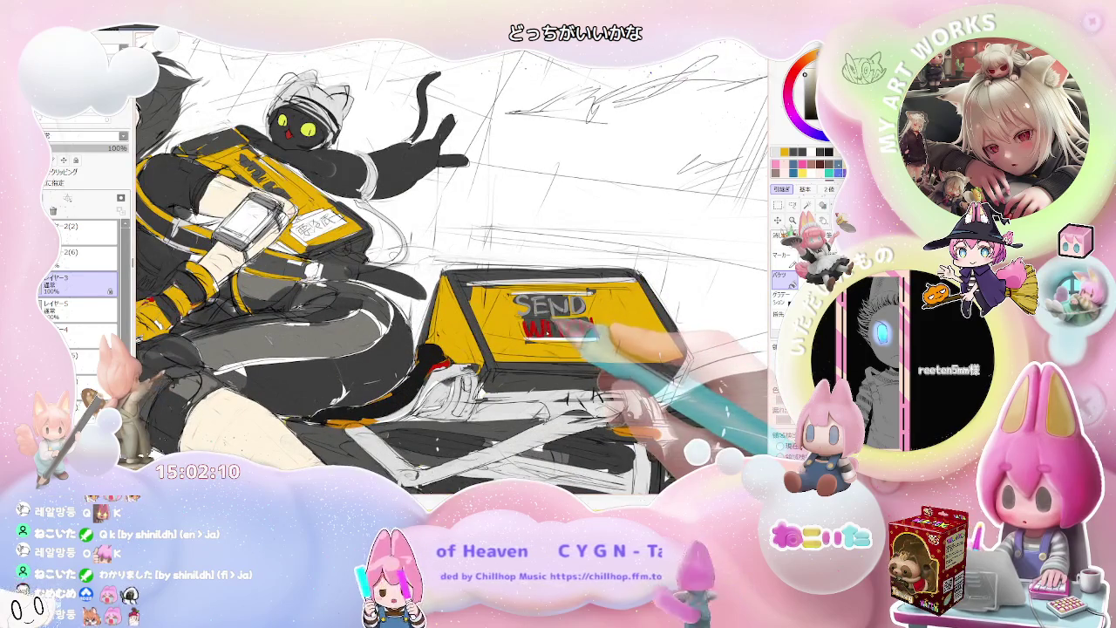
# Bring the character and SEND box into view and turn the canvas so the arm points up
pyautogui.scroll(-1, 558, 318)
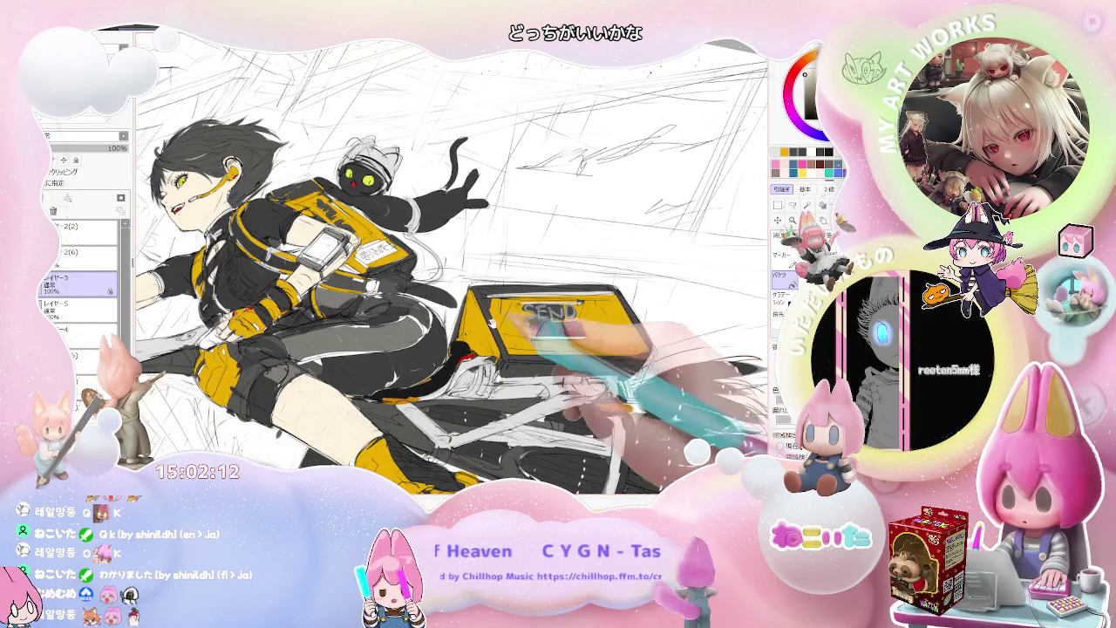
pyautogui.moveTo(541, 314); pyautogui.dragTo(685, 388)
pyautogui.scroll(2, 318, 257)
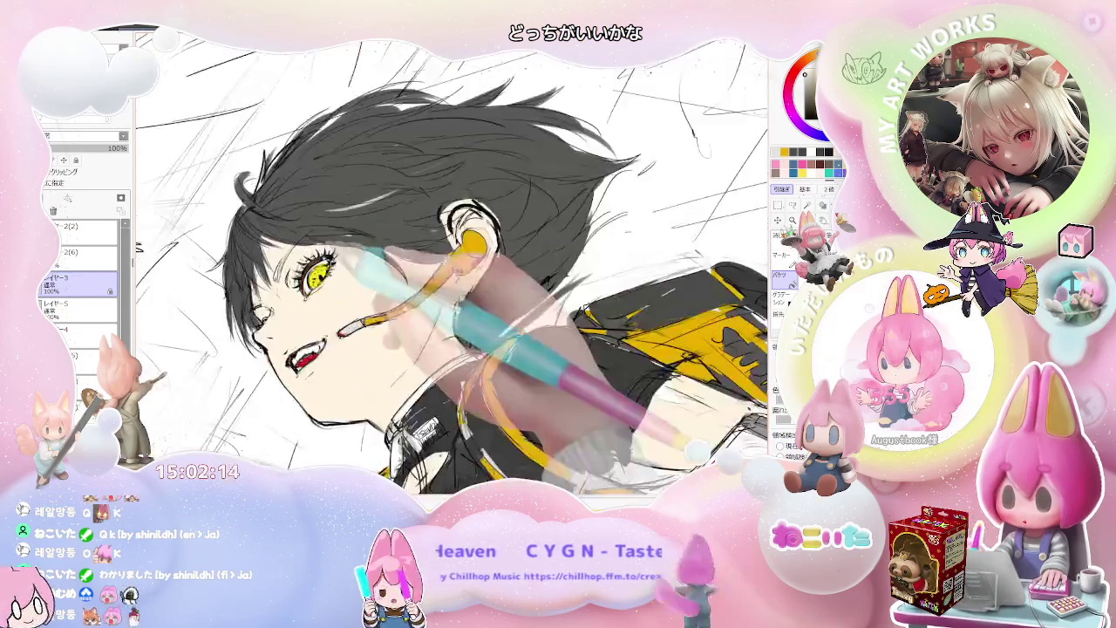
pyautogui.scroll(1, 318, 257)
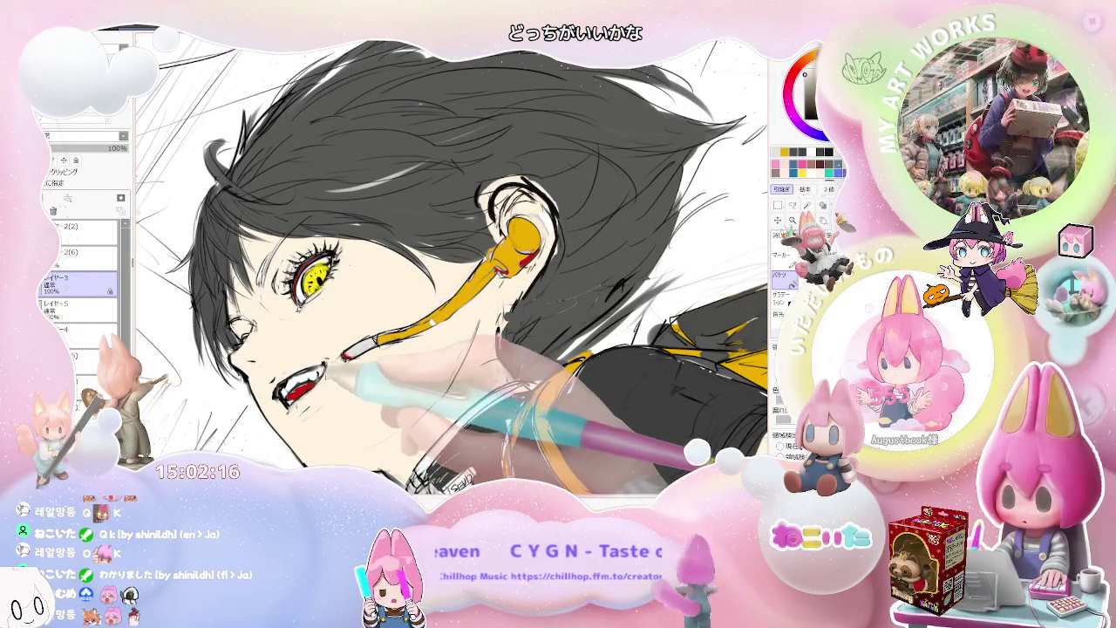
pyautogui.scroll(-2, 346, 356)
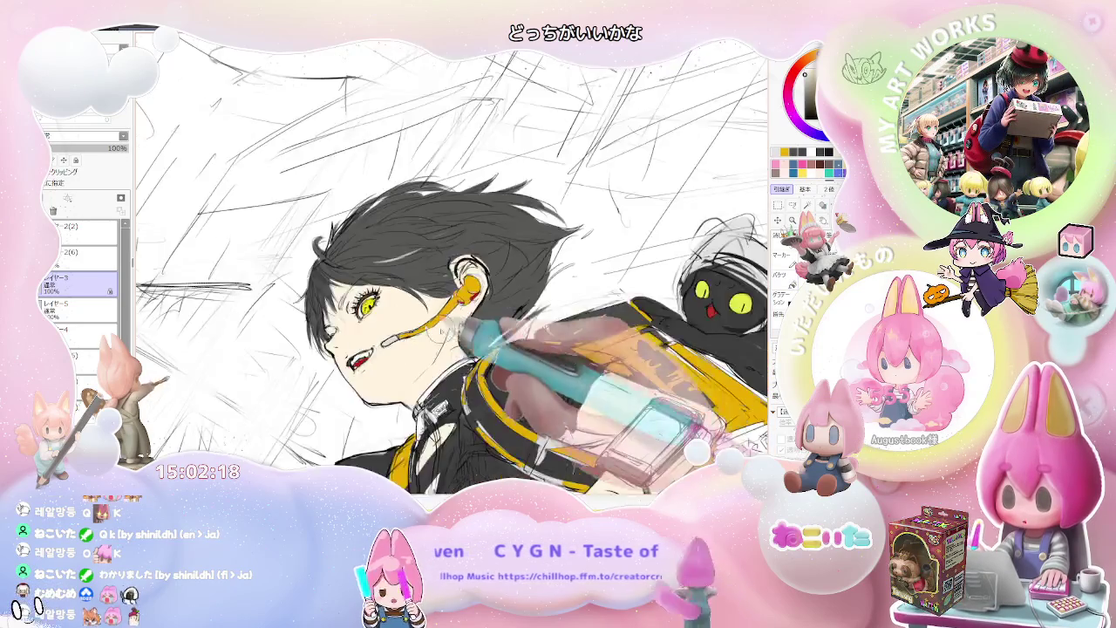
pyautogui.scroll(-1, 346, 356)
pyautogui.press('End')
pyautogui.press('End')
pyautogui.press('End')
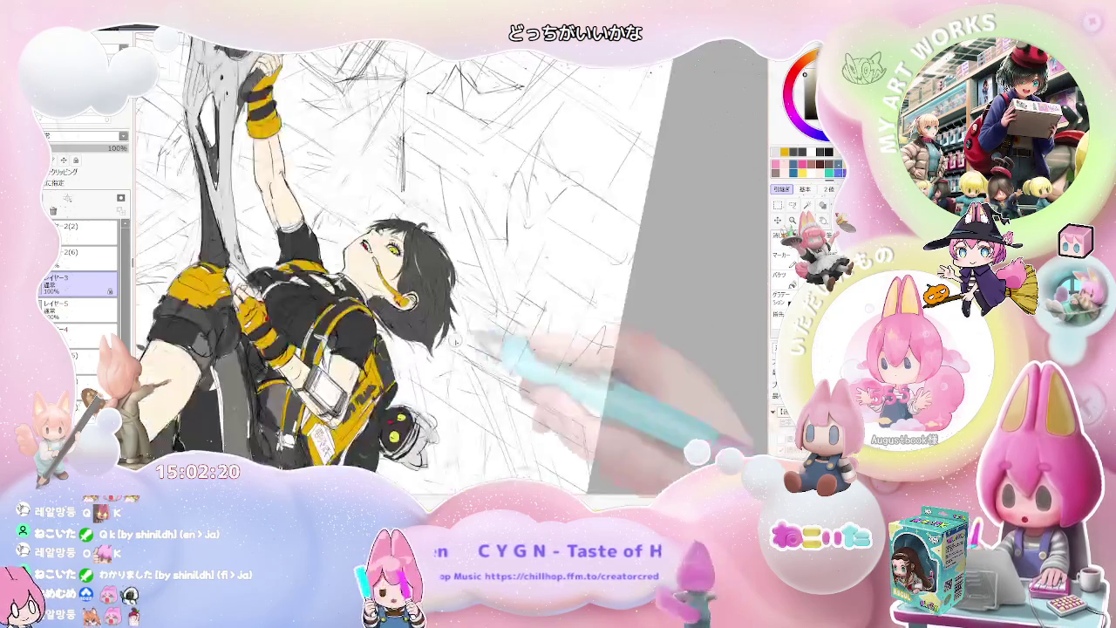
pyautogui.press('End')
pyautogui.press('End')
pyautogui.press('End')
# Rotate the canvas until the figure stands upright, zooming in and out around it
pyautogui.scroll(1, 353, 313)
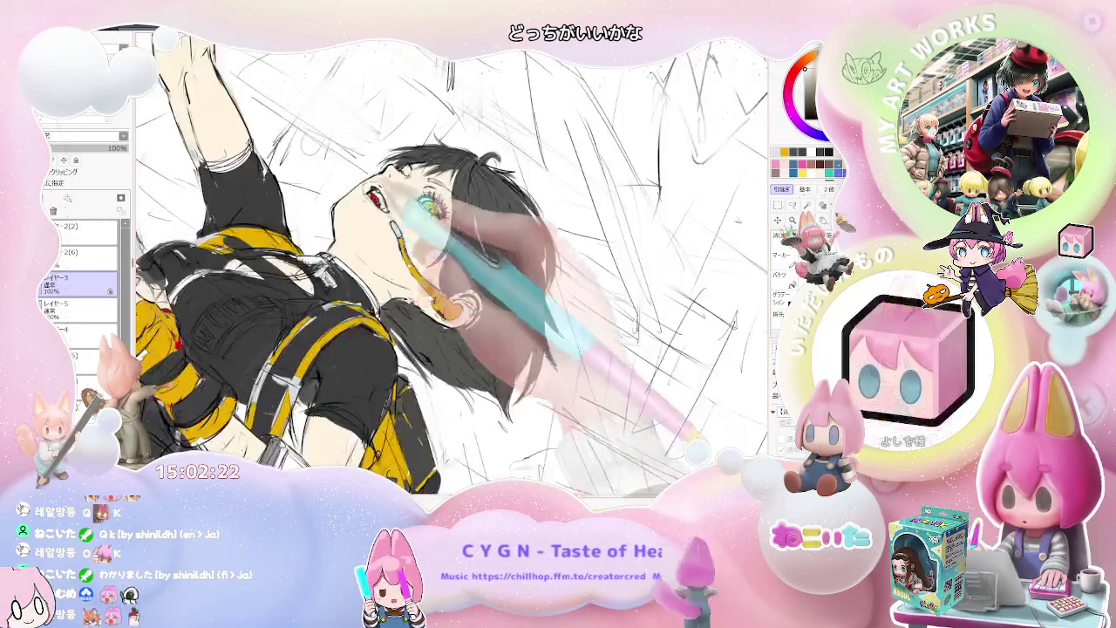
pyautogui.scroll(2, 384, 280)
pyautogui.scroll(-1, 410, 249)
pyautogui.scroll(-1, 436, 279)
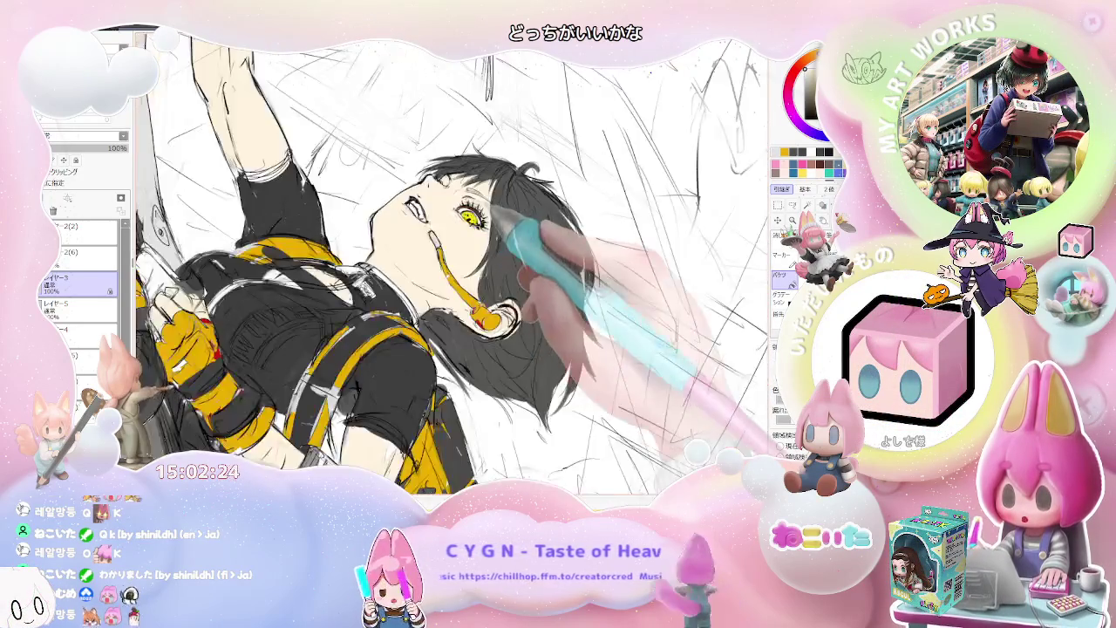
pyautogui.scroll(-1, 567, 349)
pyautogui.press('End')
pyautogui.press('End')
pyautogui.press('End')
pyautogui.press('End')
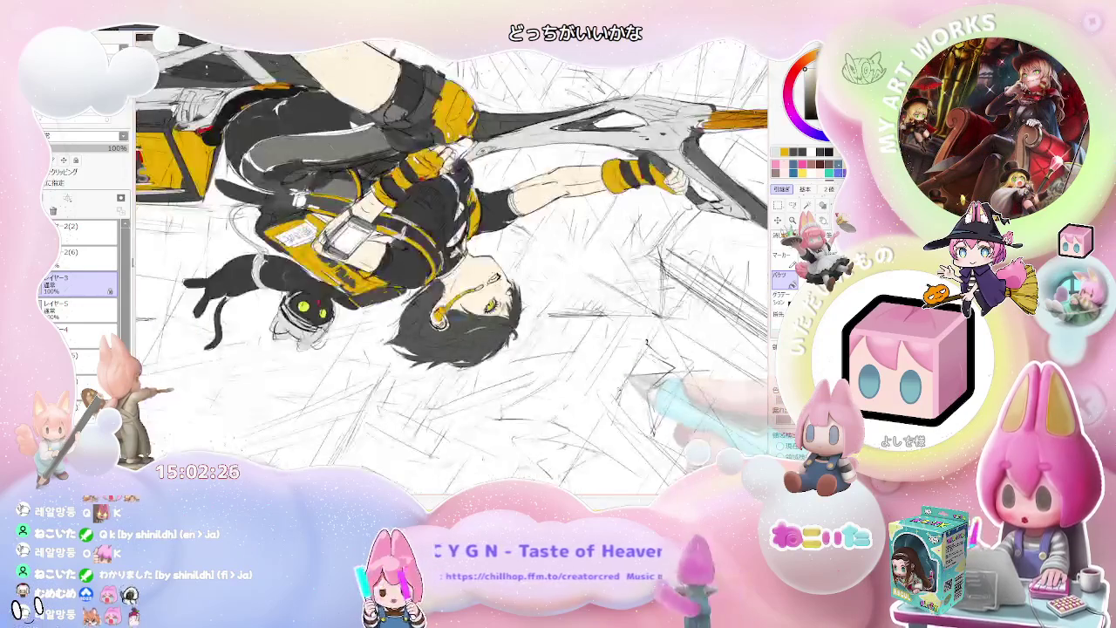
pyautogui.press('End')
pyautogui.press('Delete')
pyautogui.press('Delete')
pyautogui.press('Delete')
pyautogui.press('Delete')
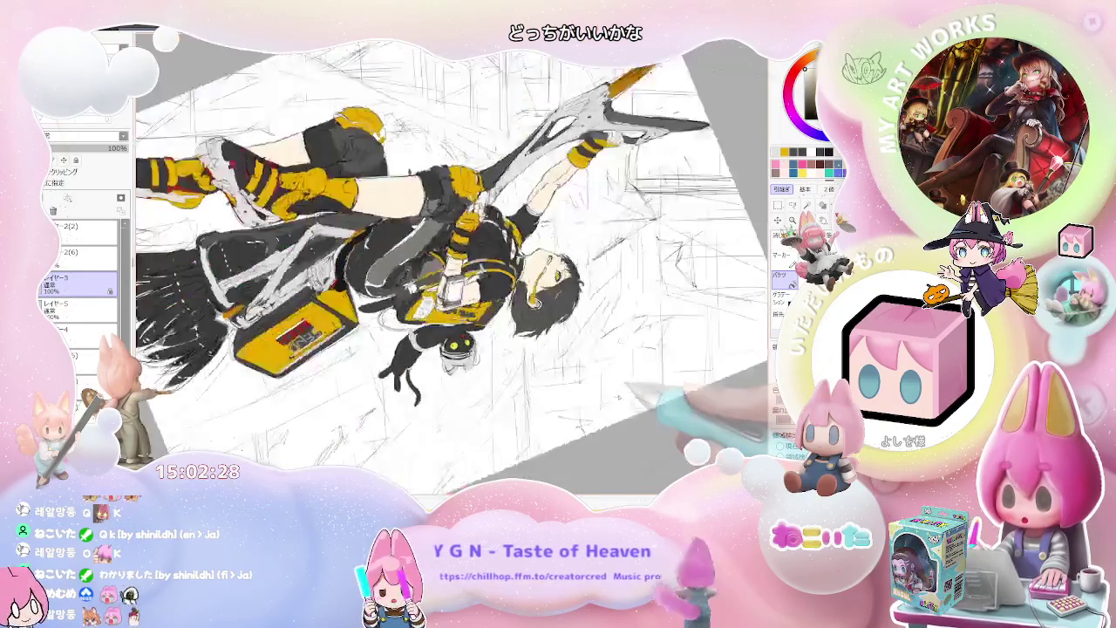
pyautogui.press('Delete')
pyautogui.press('Delete')
pyautogui.scroll(2, 436, 409)
pyautogui.scroll(2, 436, 410)
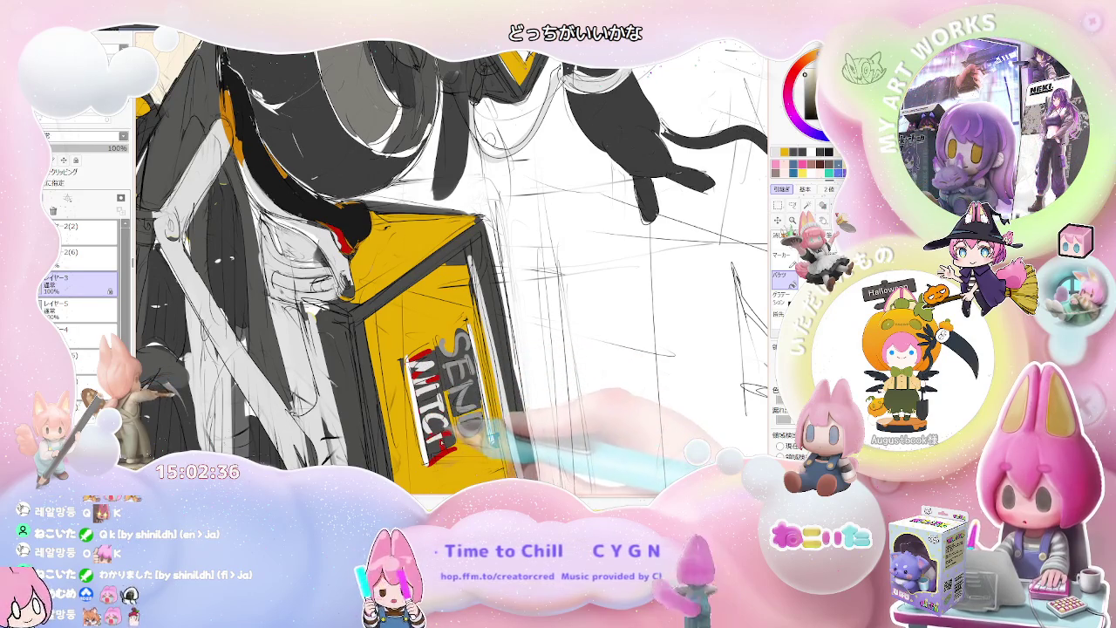
# Zoom out to the whole figure, reset rotation, mirror the view, and tilt it clockwise
pyautogui.hotkey('ctrl', '-')
pyautogui.hotkey('ctrl', '-')
pyautogui.hotkey('ctrl', '-')
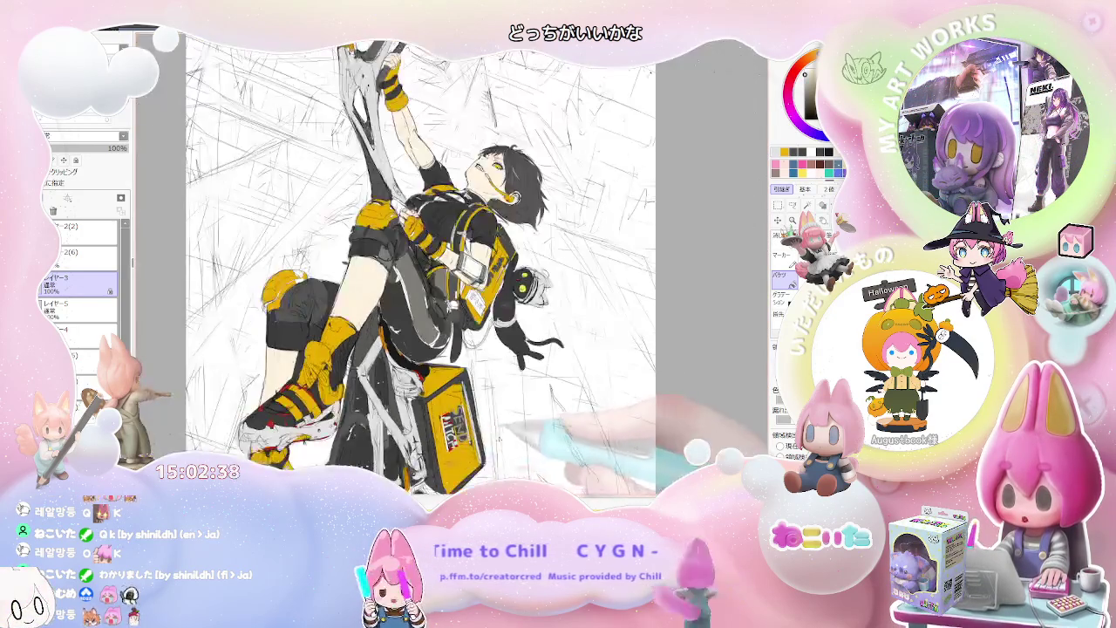
pyautogui.hotkey('ctrl', '-')
pyautogui.press('End')
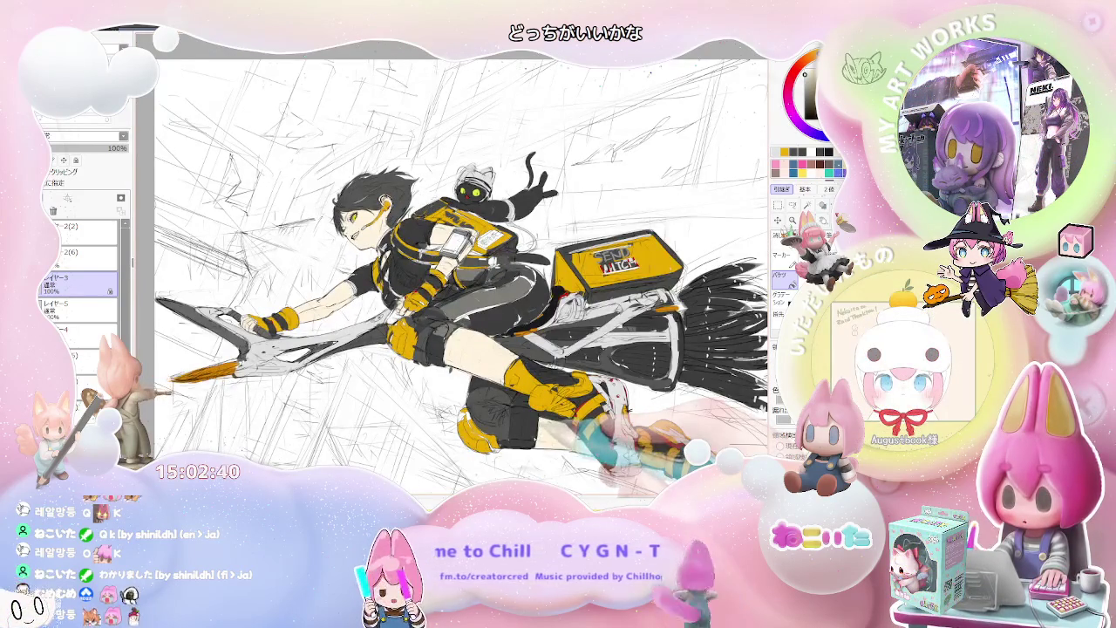
pyautogui.press('Insert')
pyautogui.press('End')
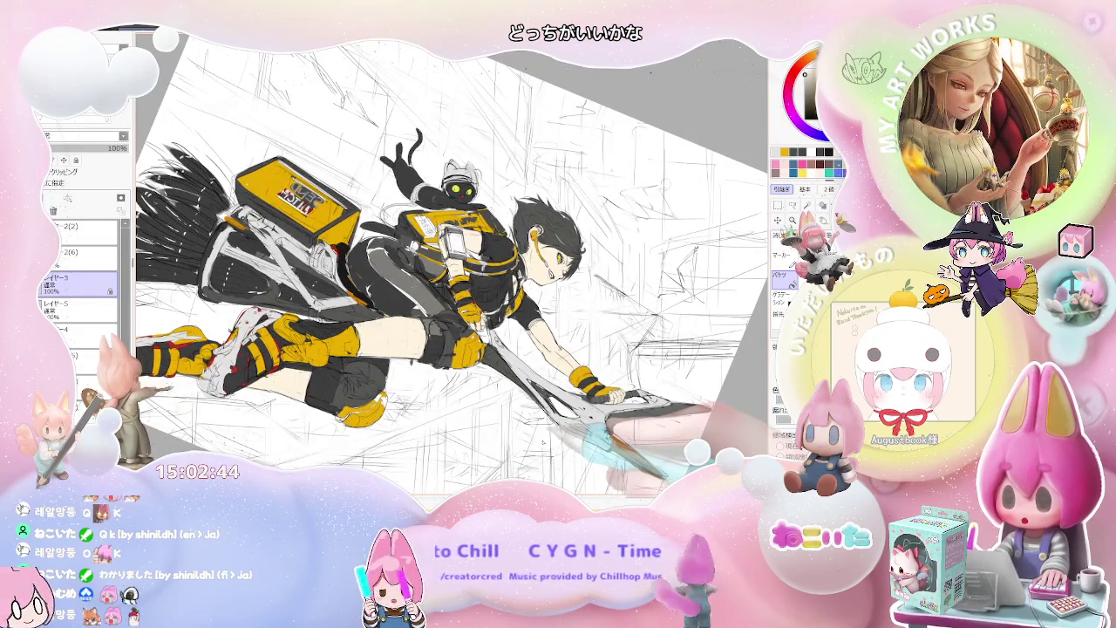
pyautogui.scroll(-1, 87, 330)
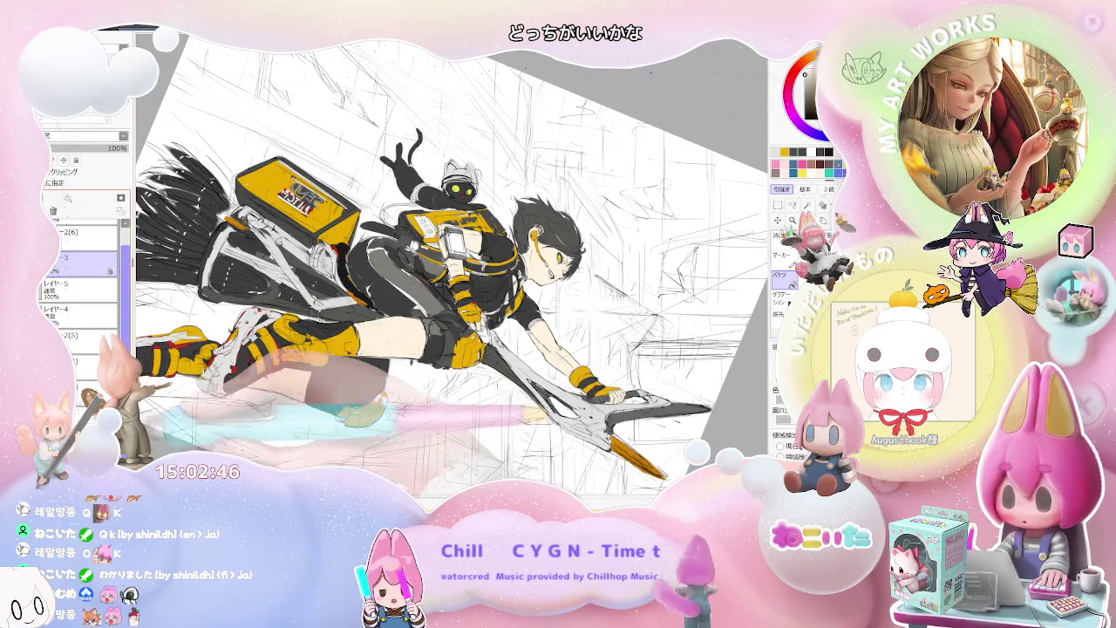
# Select the レイヤー4 layer, rotate the view upright, and set the brush size to 121
pyautogui.click(79, 314)
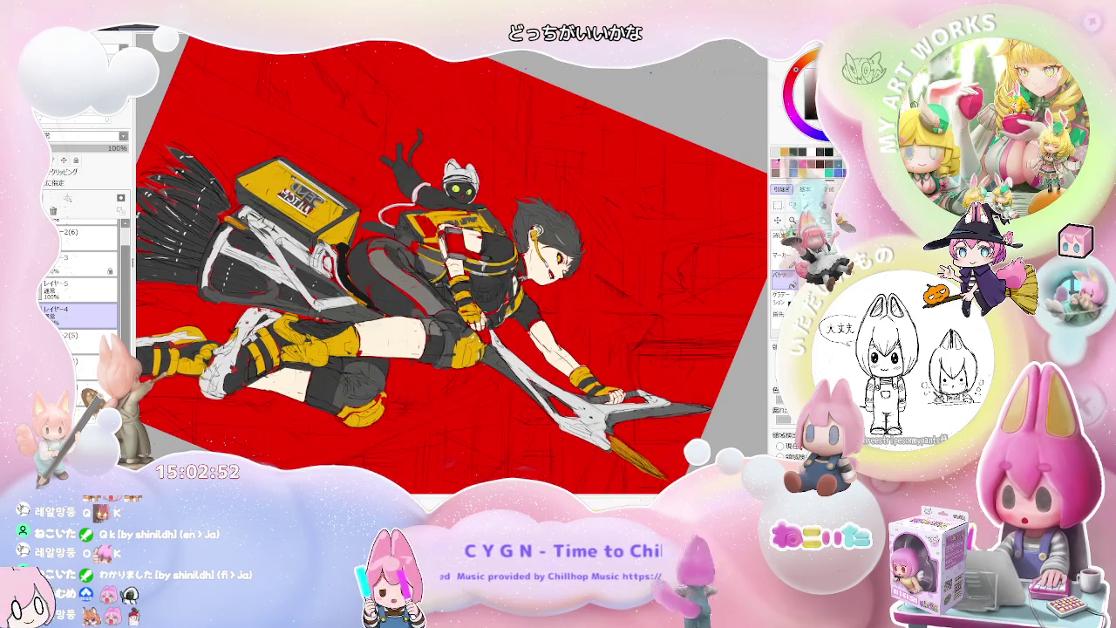
pyautogui.moveTo(737, 209); pyautogui.dragTo(523, 318)
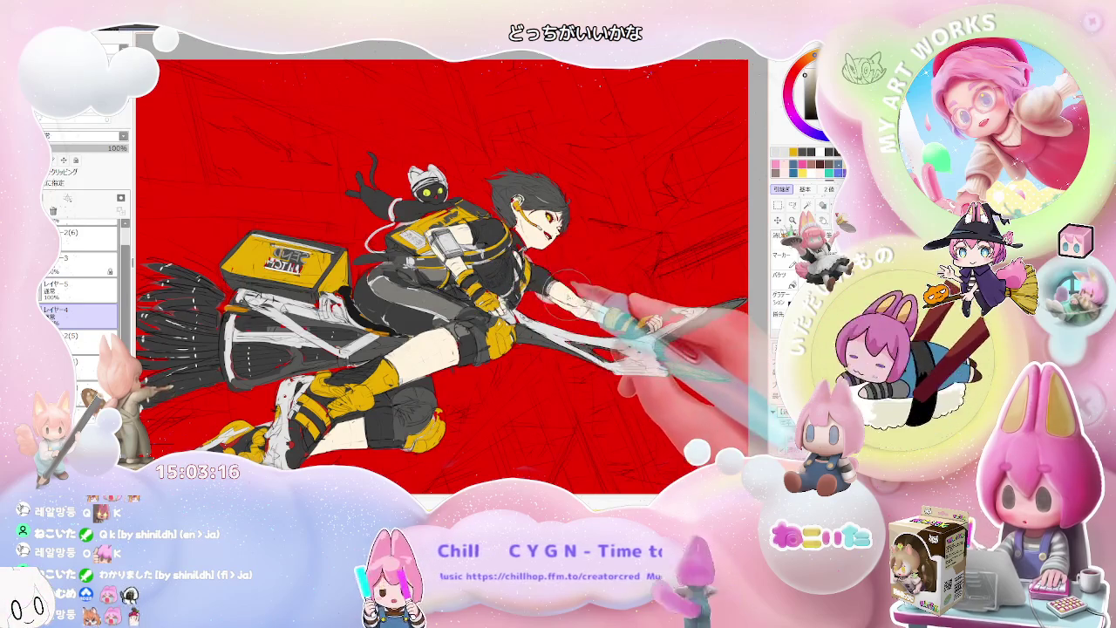
pyautogui.scroll(3, 568, 283)
pyautogui.moveTo(528, 284); pyautogui.dragTo(522, 288)
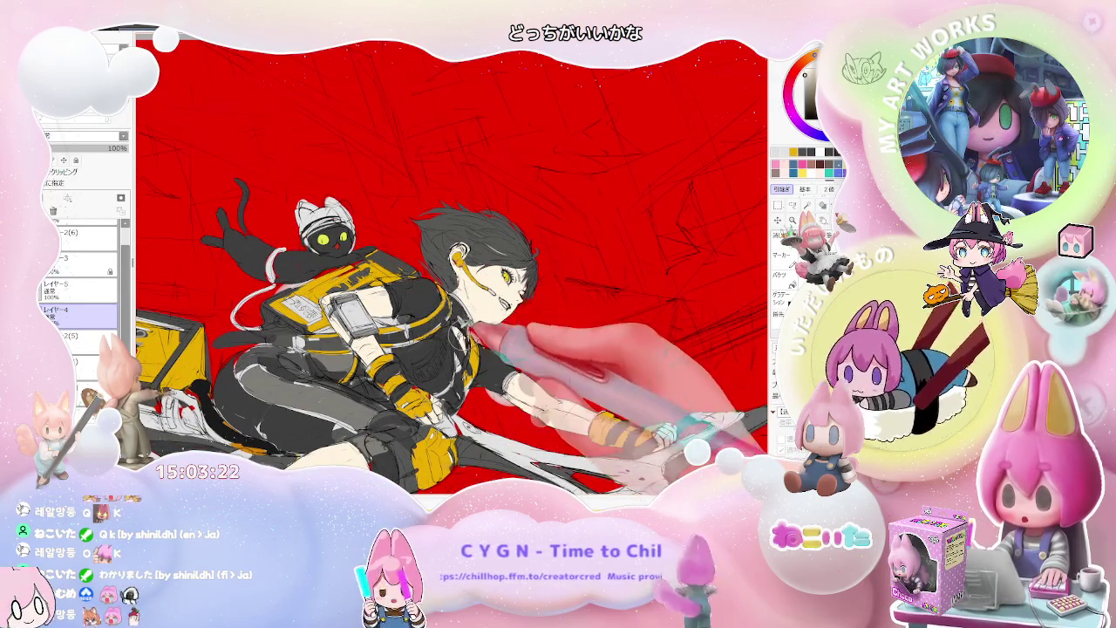
pyautogui.scroll(-5, 502, 340)
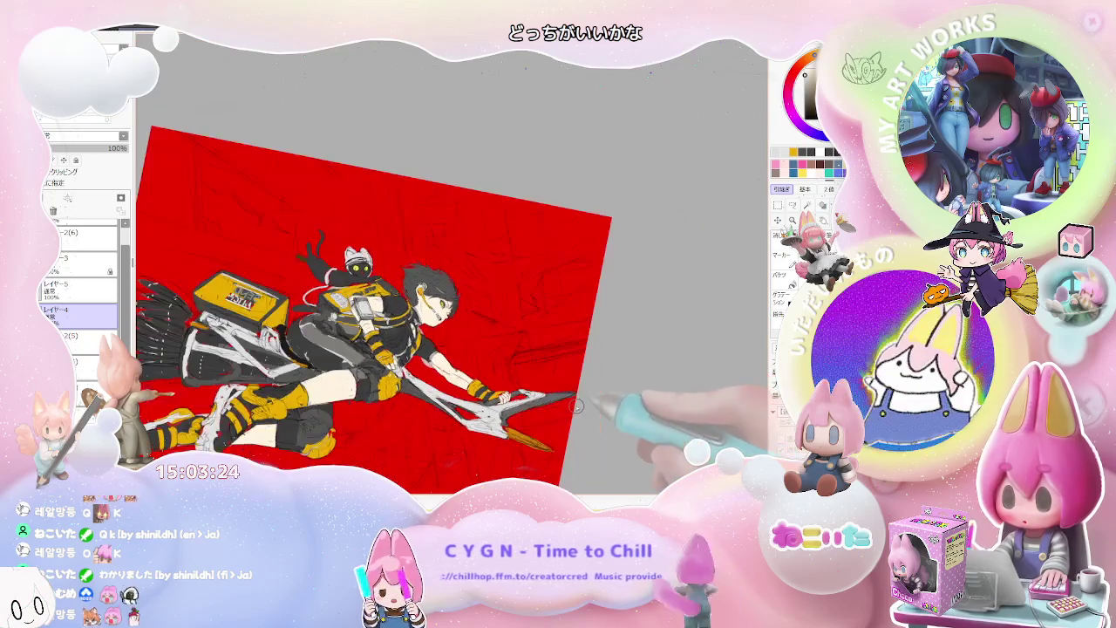
# Mirror the view so the girl faces left and rotate it so the scythe points upward
pyautogui.press('h')
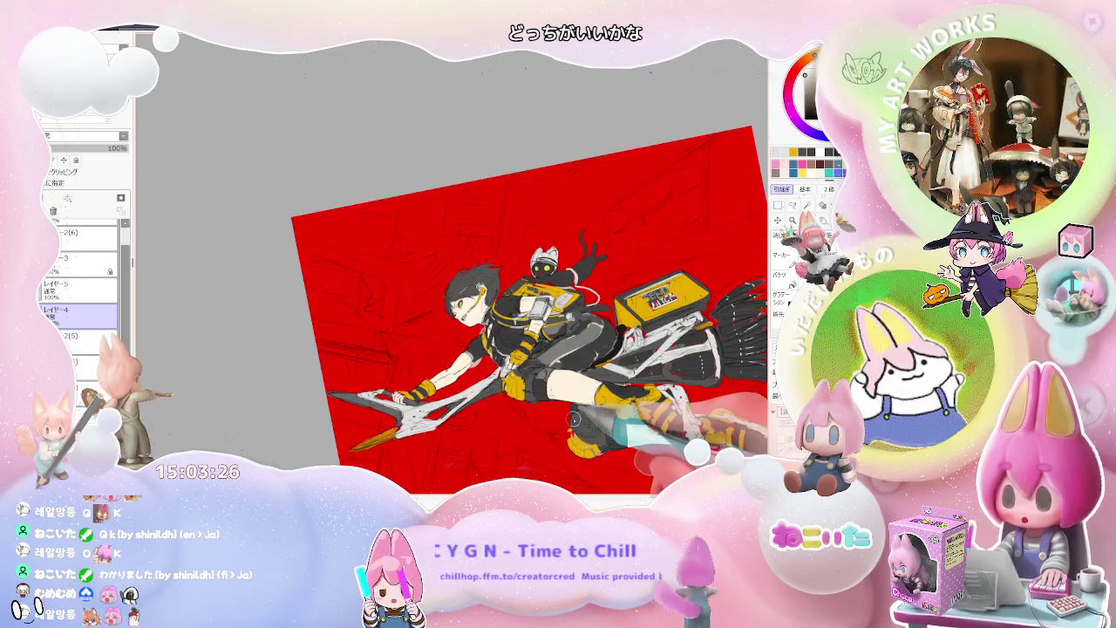
pyautogui.scroll(2, 572, 417)
pyautogui.scroll(2, 450, 261)
pyautogui.scroll(2, 449, 262)
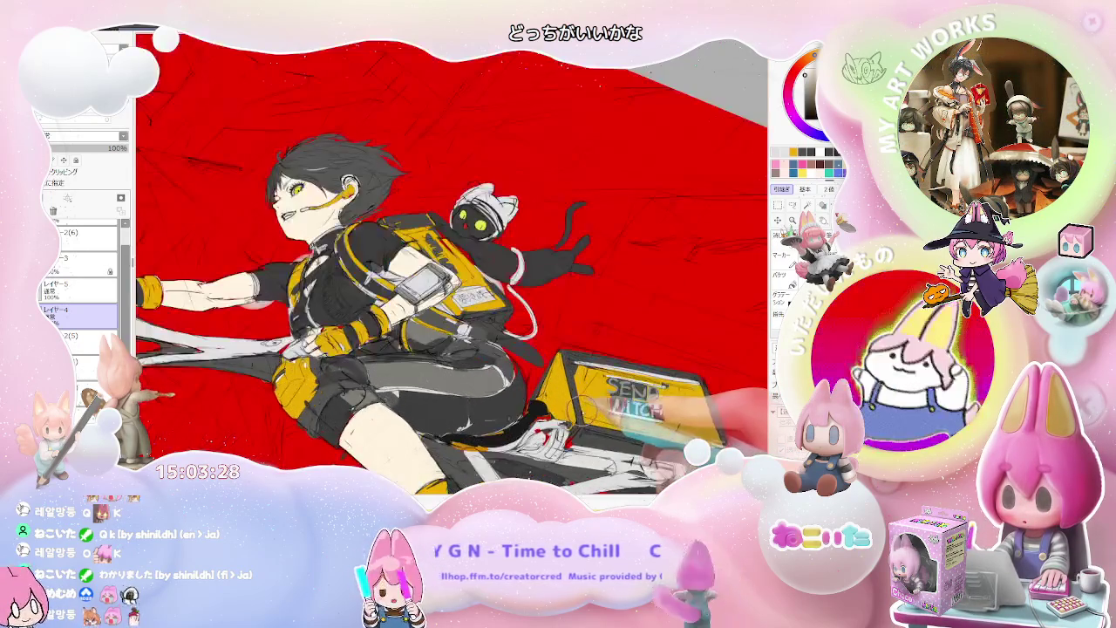
pyautogui.scroll(-2, 452, 262)
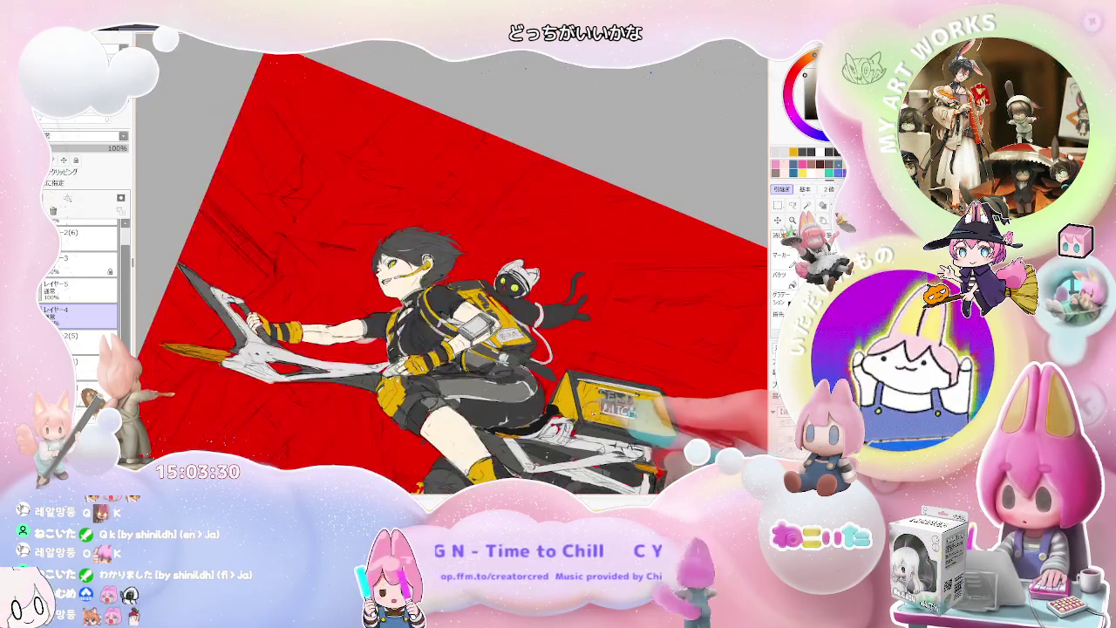
pyautogui.moveTo(651, 150)
pyautogui.mouseDown()
pyautogui.moveTo(624, 413)
pyautogui.moveTo(661, 170)
pyautogui.mouseUp()
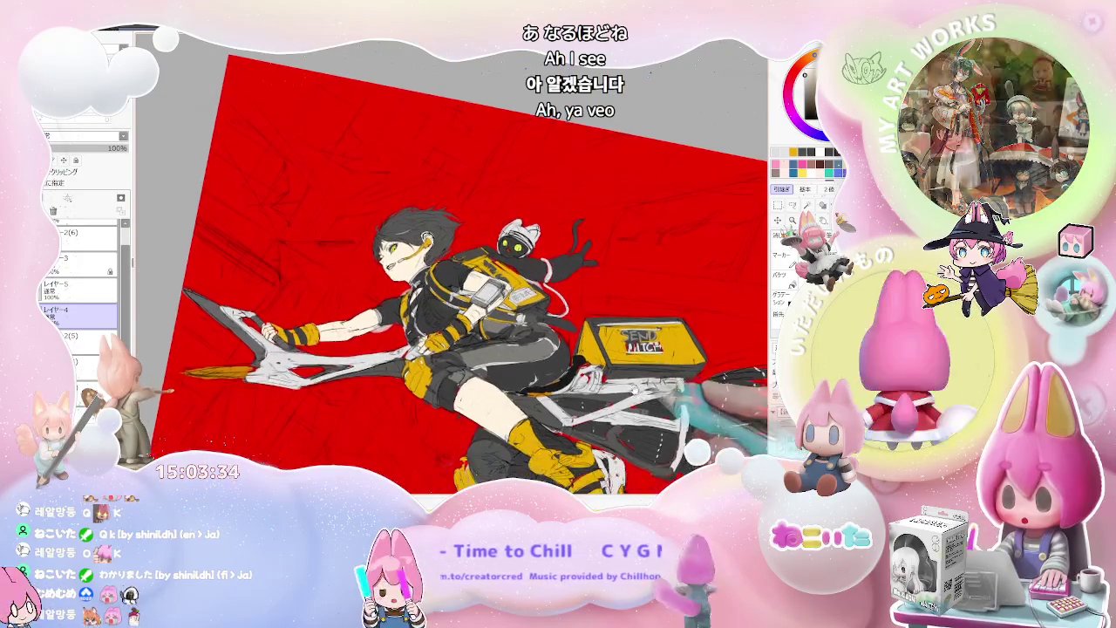
pyautogui.scroll(2, 635, 389)
pyautogui.scroll(2, 288, 288)
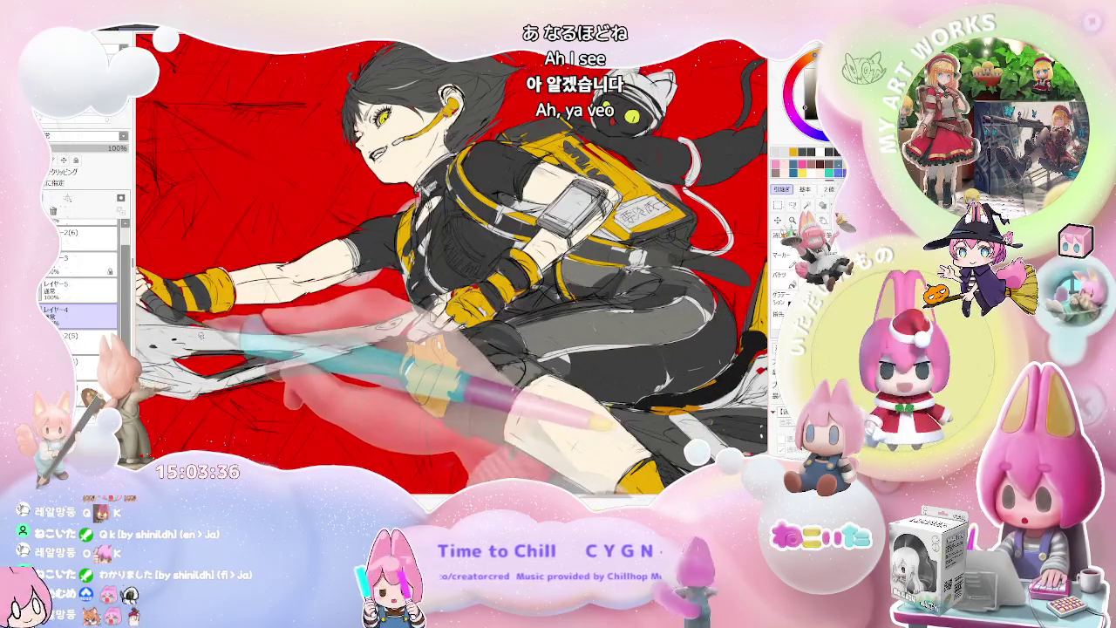
# Switch back to the レイヤー3 layer and zoom the view to review the figure
pyautogui.keyDown('ctrl'); pyautogui.click(209, 343); pyautogui.keyUp('ctrl')
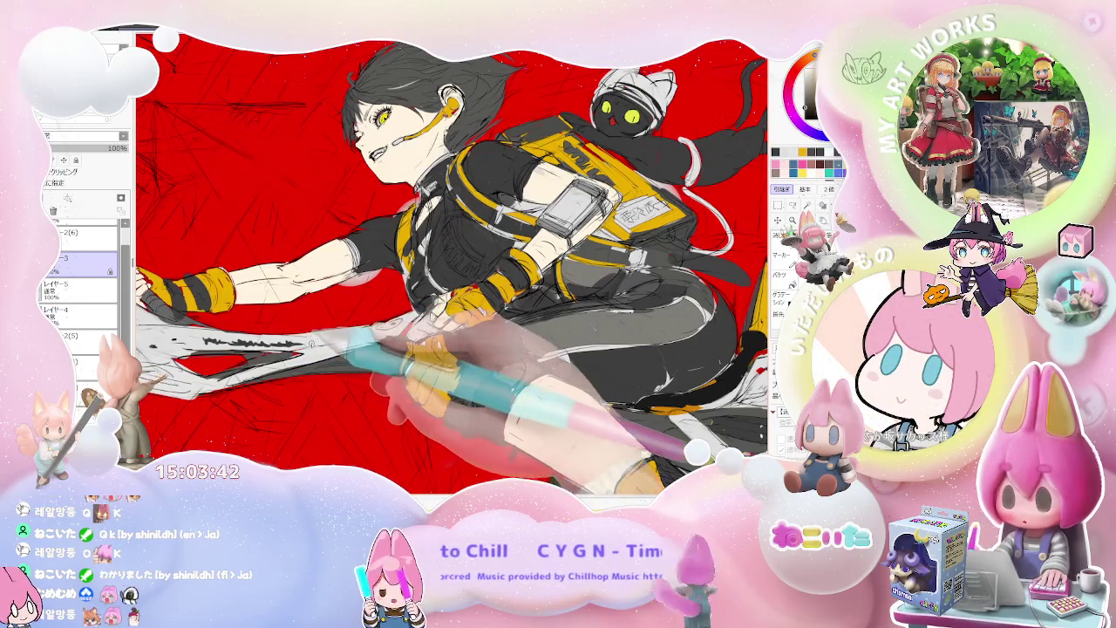
pyautogui.scroll(-2, 451, 268)
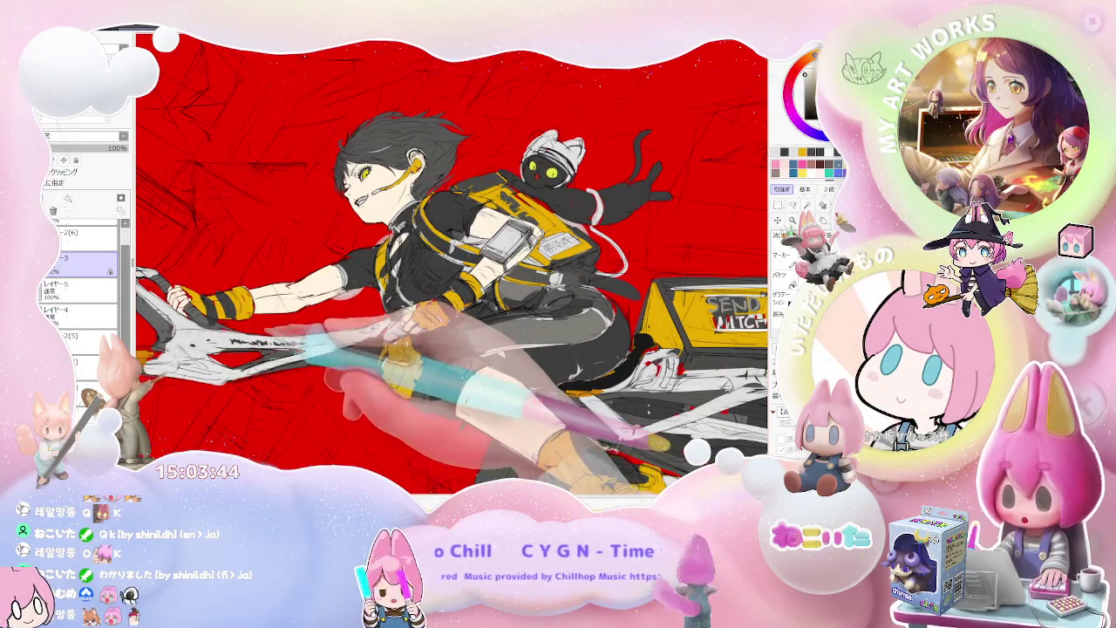
pyautogui.scroll(-2, 452, 269)
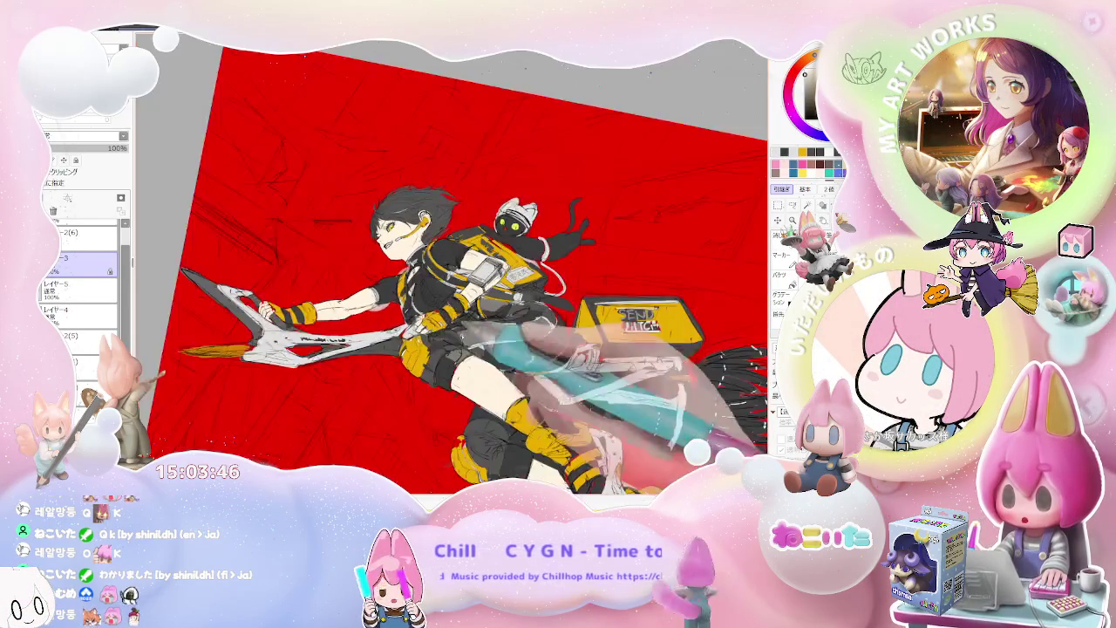
pyautogui.scroll(-2, 452, 268)
pyautogui.scroll(-1, 452, 269)
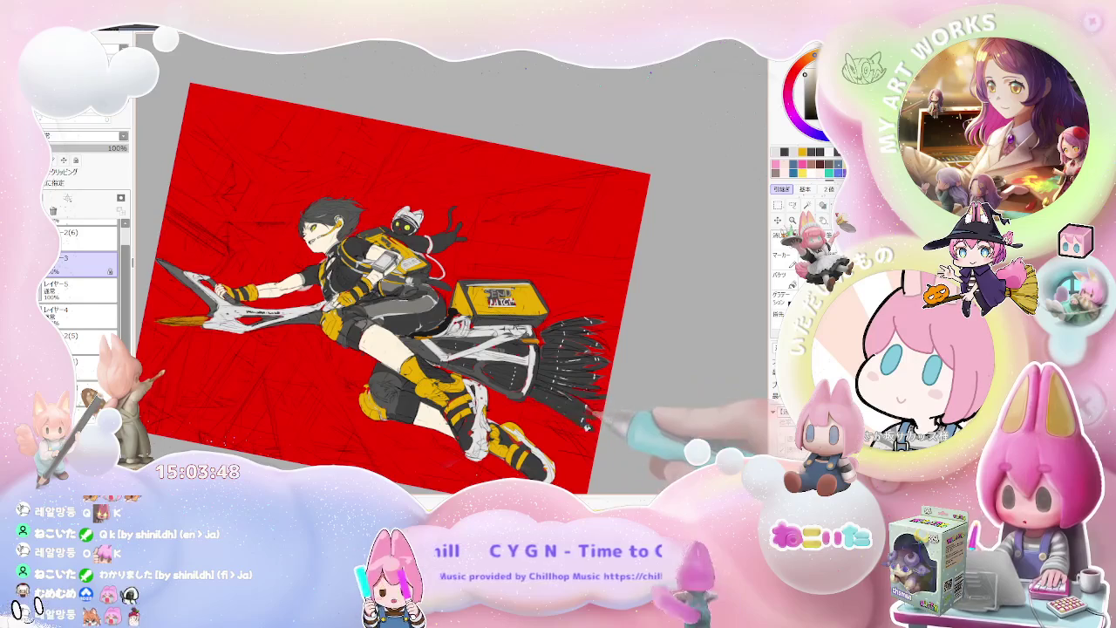
pyautogui.scroll(-2, 601, 436)
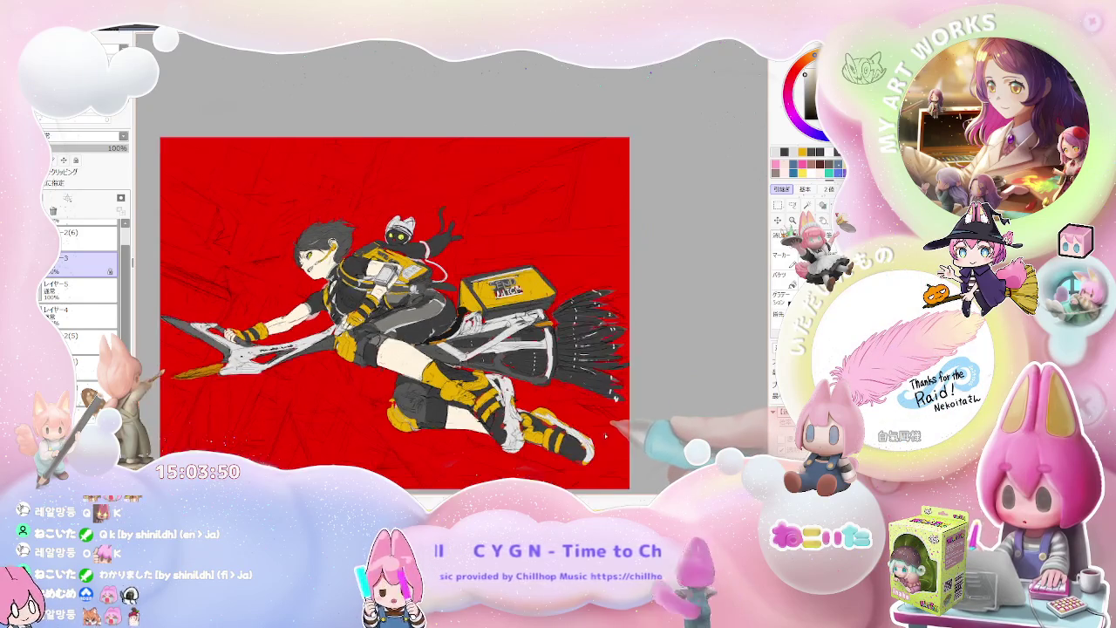
pyautogui.scroll(-1, 608, 433)
pyautogui.scroll(1, 451, 288)
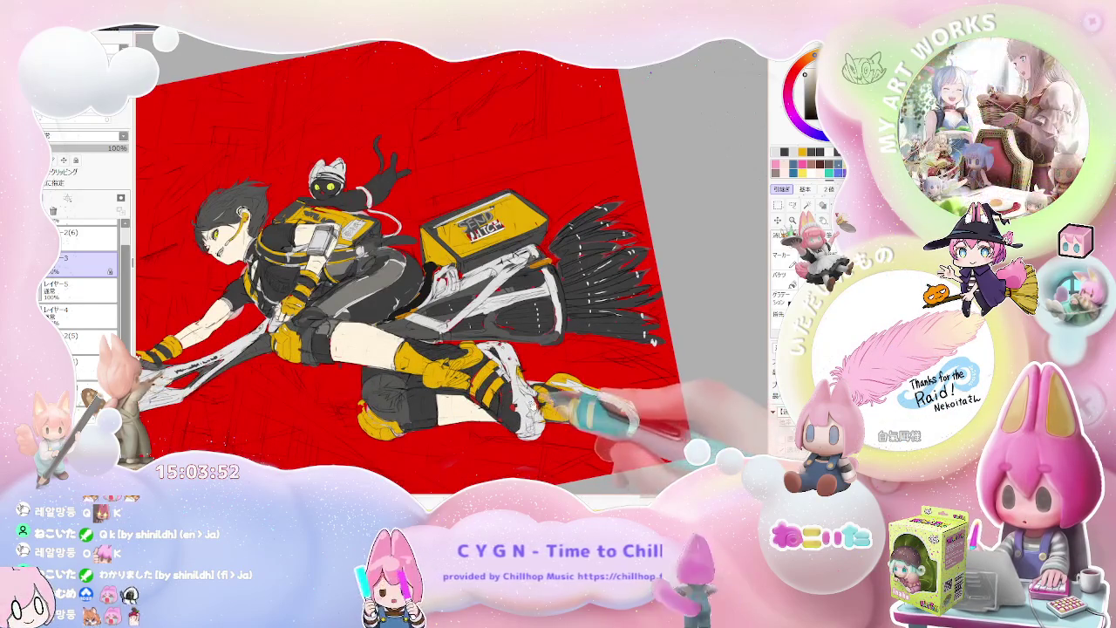
pyautogui.scroll(1, 452, 288)
pyautogui.scroll(-1, 452, 266)
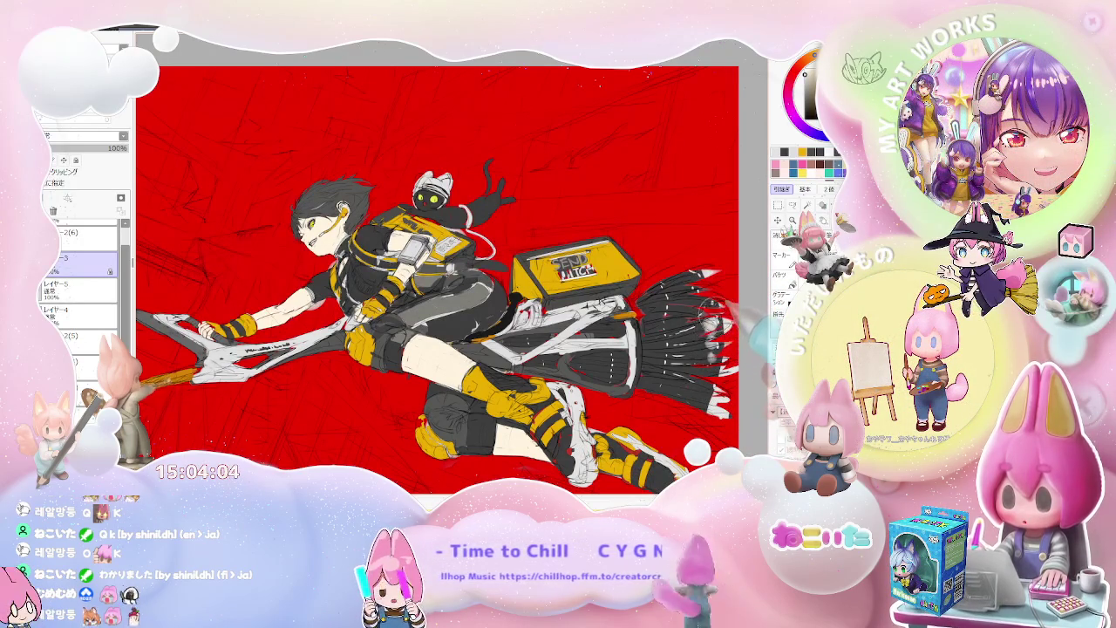
pyautogui.scroll(-2, 751, 273)
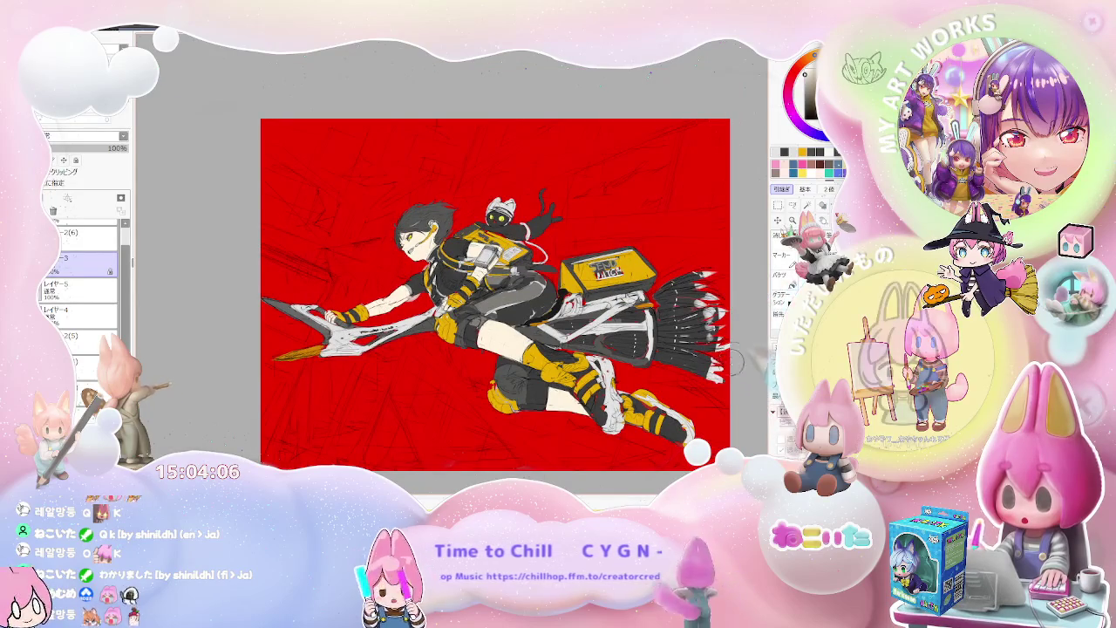
pyautogui.press('h')
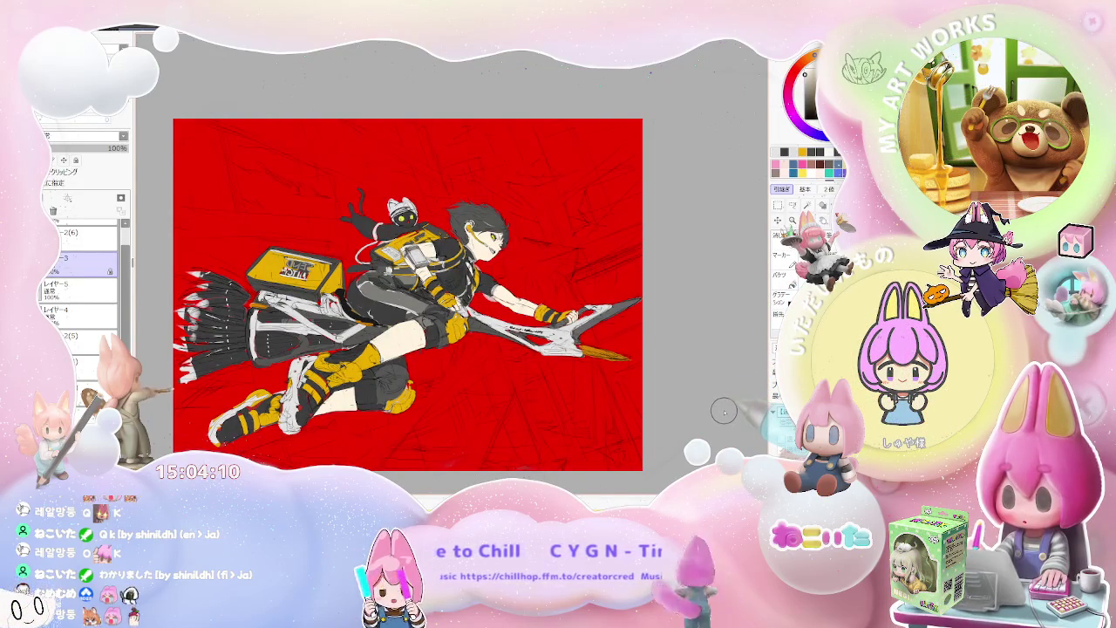
pyautogui.press('End')
pyautogui.press('h')
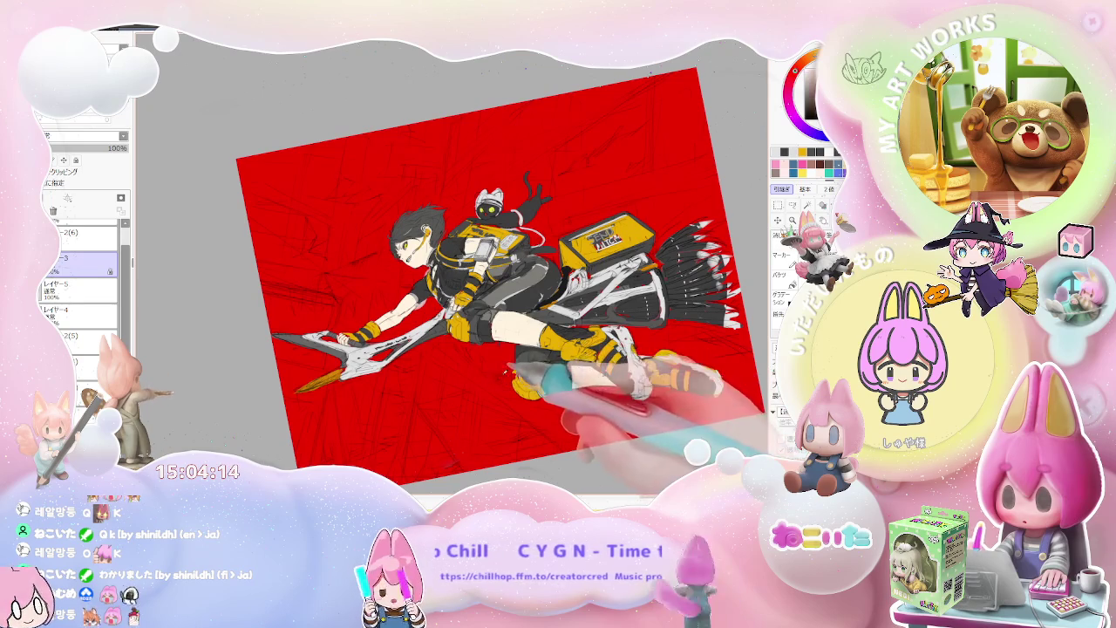
pyautogui.press('Home')
pyautogui.scroll(2, 480, 201)
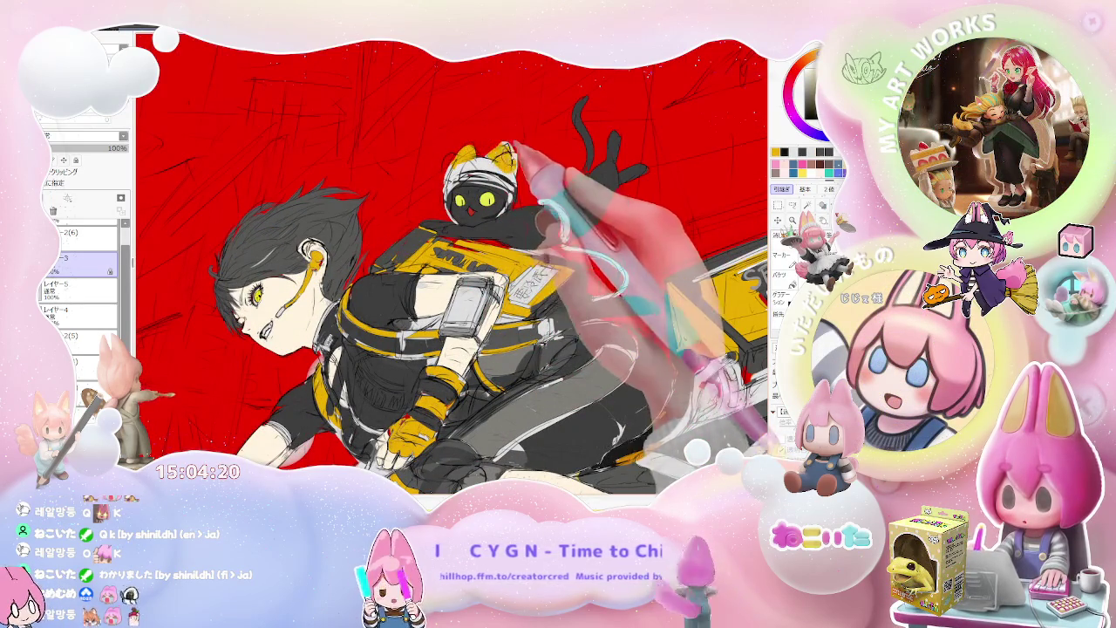
pyautogui.press(']')
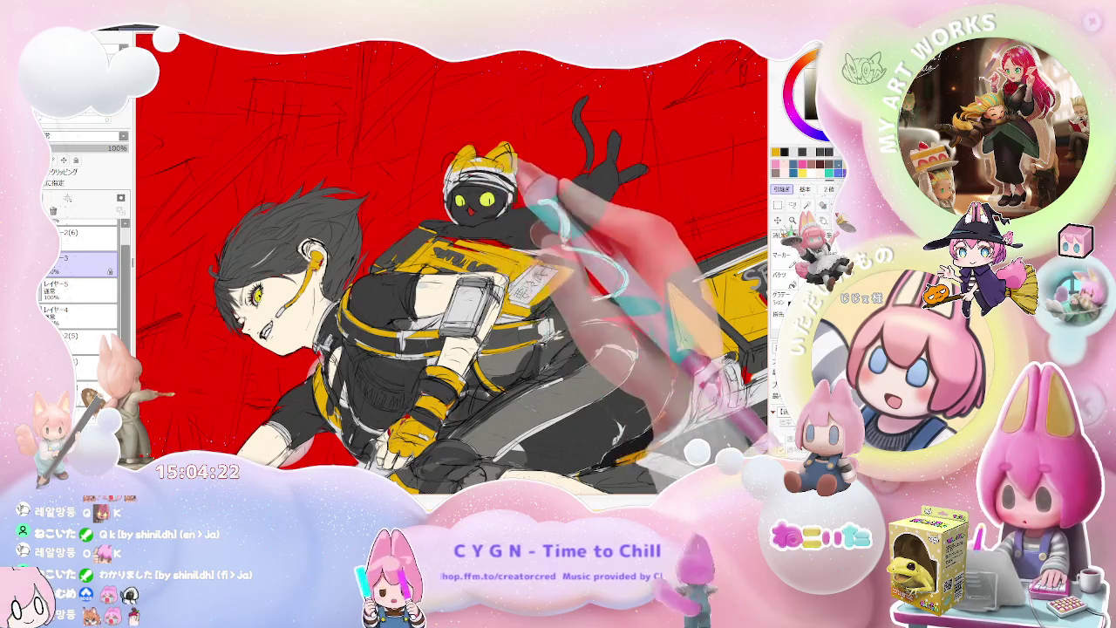
pyautogui.scroll(-1, 479, 262)
pyautogui.scroll(-1, 480, 262)
pyautogui.press('Home')
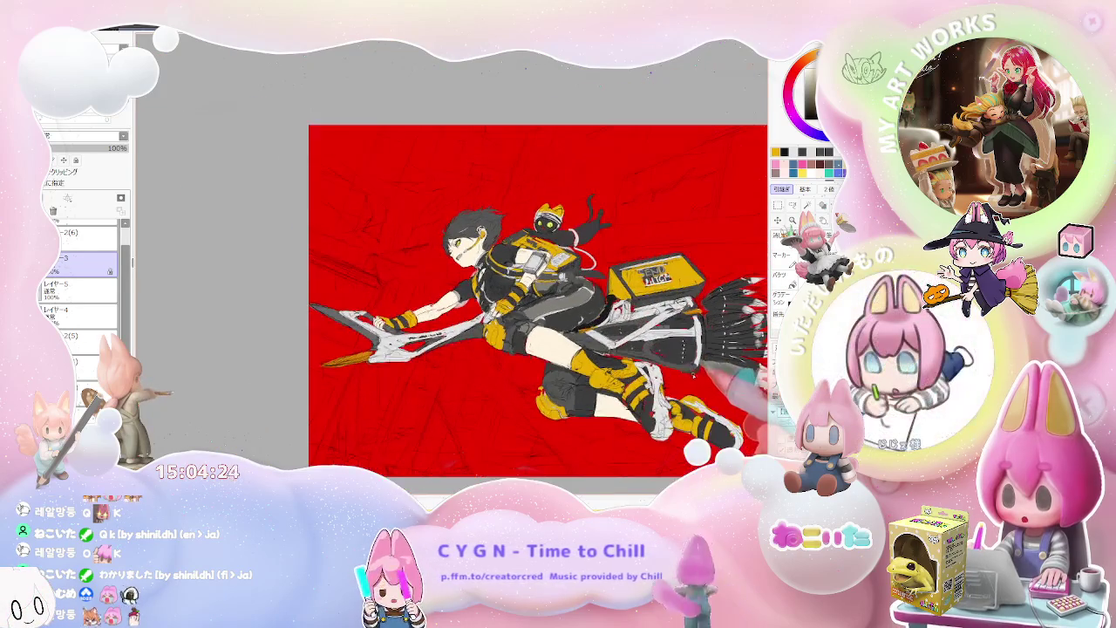
pyautogui.press('End')
pyautogui.press('End')
pyautogui.press('End')
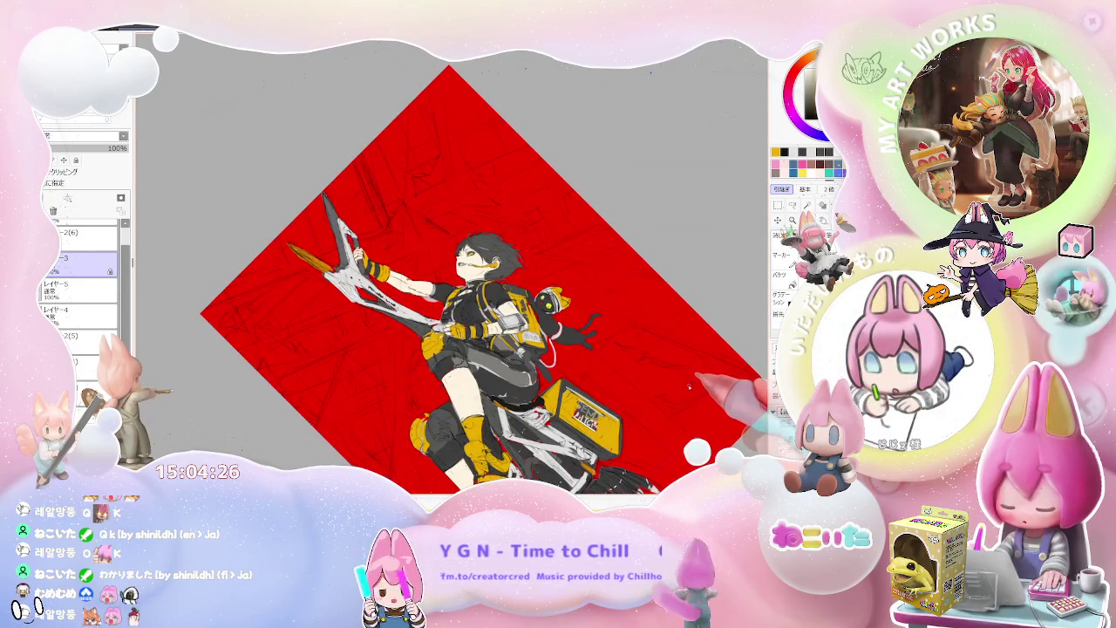
pyautogui.scroll(1, 610, 349)
pyautogui.scroll(1, 576, 323)
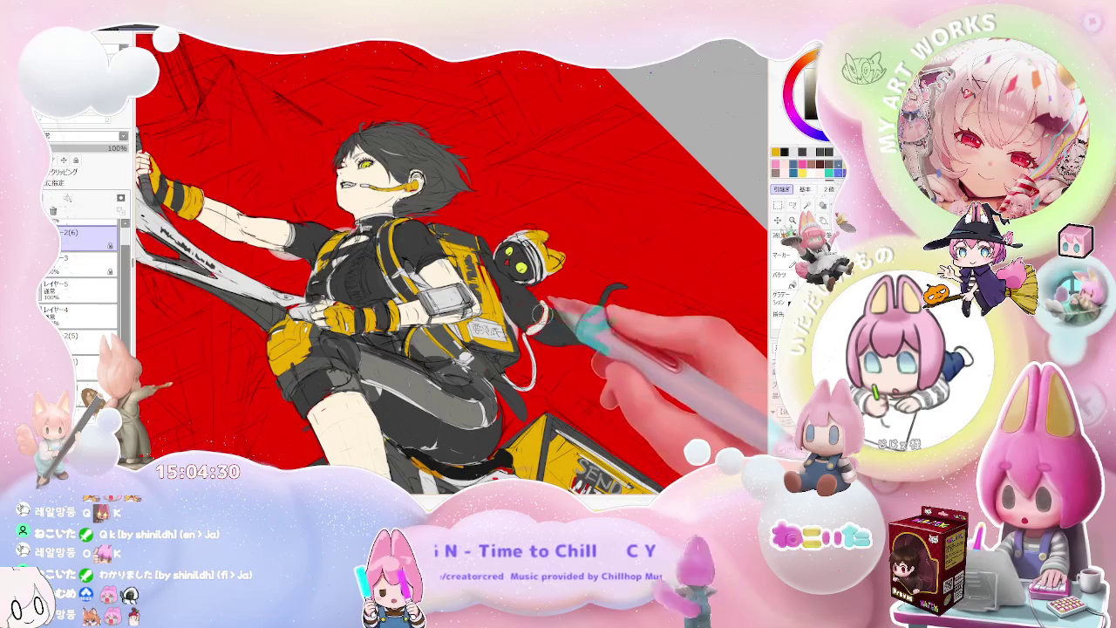
pyautogui.keyDown('ctrl'); pyautogui.click(543, 336); pyautogui.keyUp('ctrl')
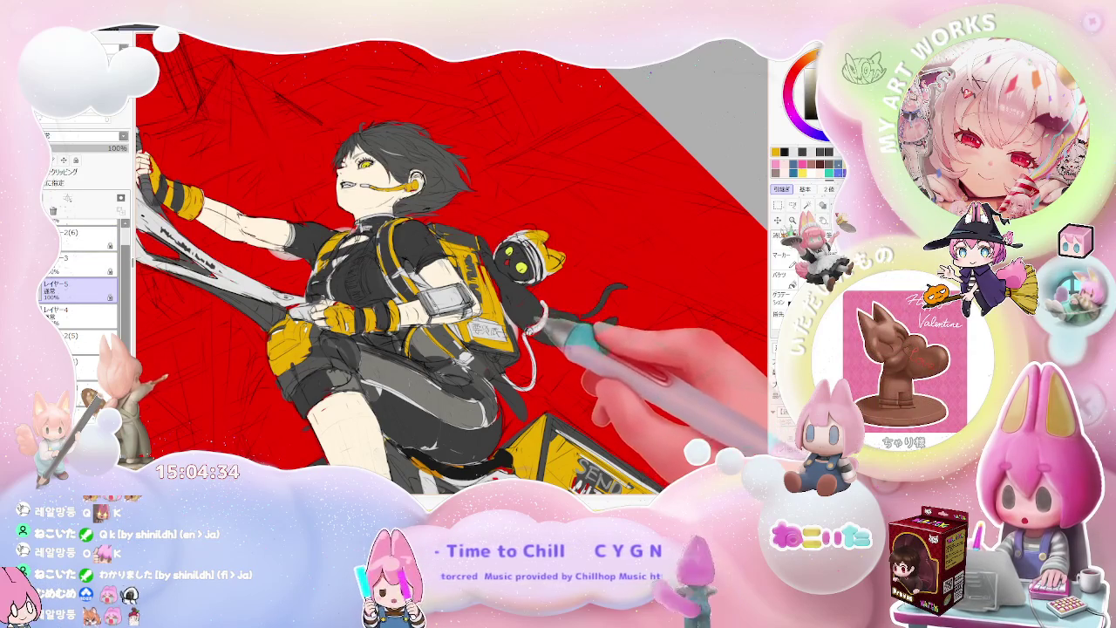
pyautogui.press('-')
pyautogui.press('Home')
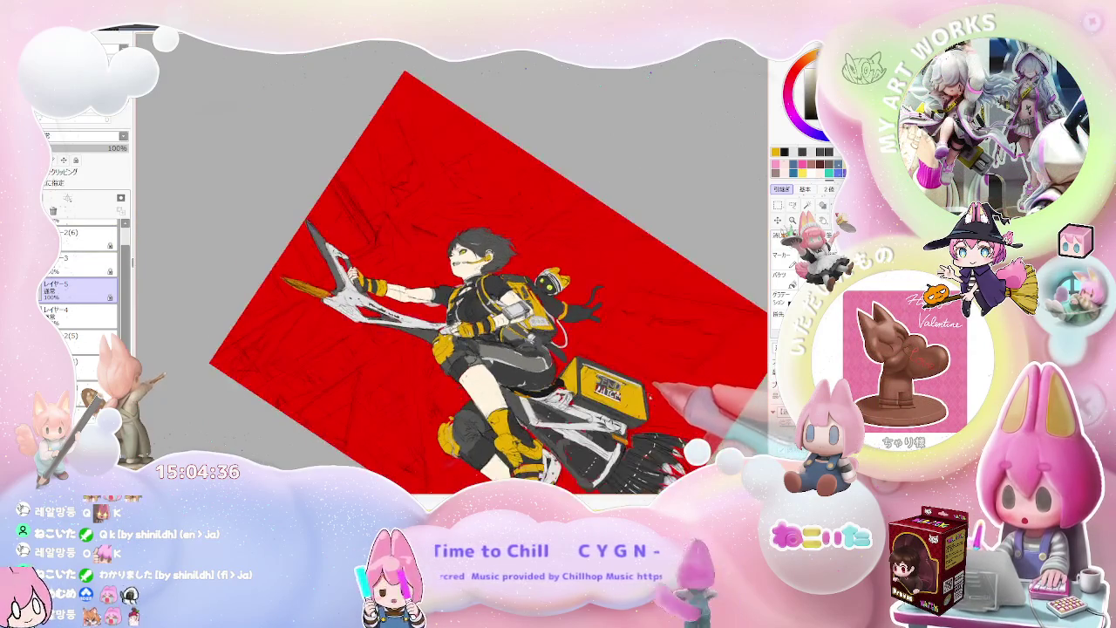
pyautogui.moveTo(536, 305); pyautogui.dragTo(416, 308)
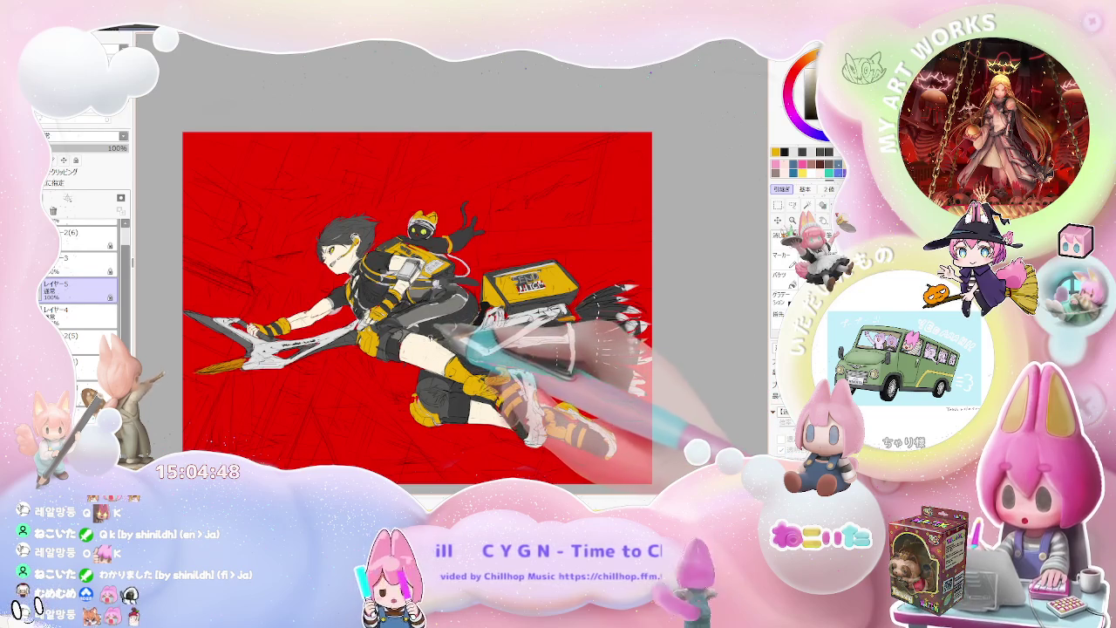
pyautogui.scroll(1, 488, 348)
pyautogui.scroll(1, 489, 349)
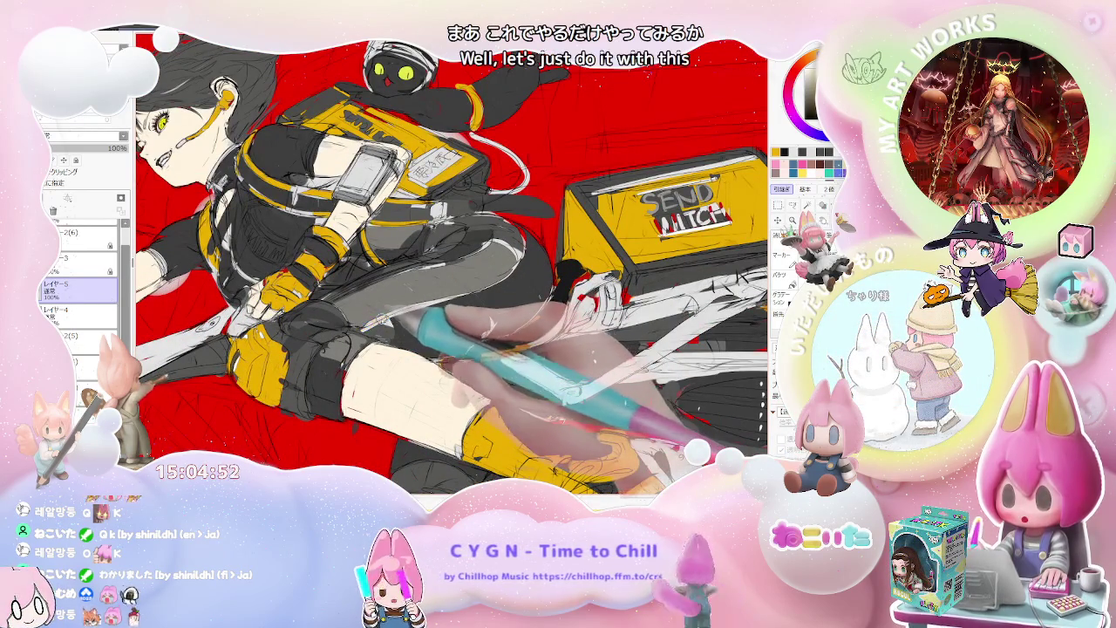
pyautogui.keyDown('ctrl'); pyautogui.keyDown('shift'); pyautogui.click(369, 336); pyautogui.keyUp('shift'); pyautogui.keyUp('ctrl')
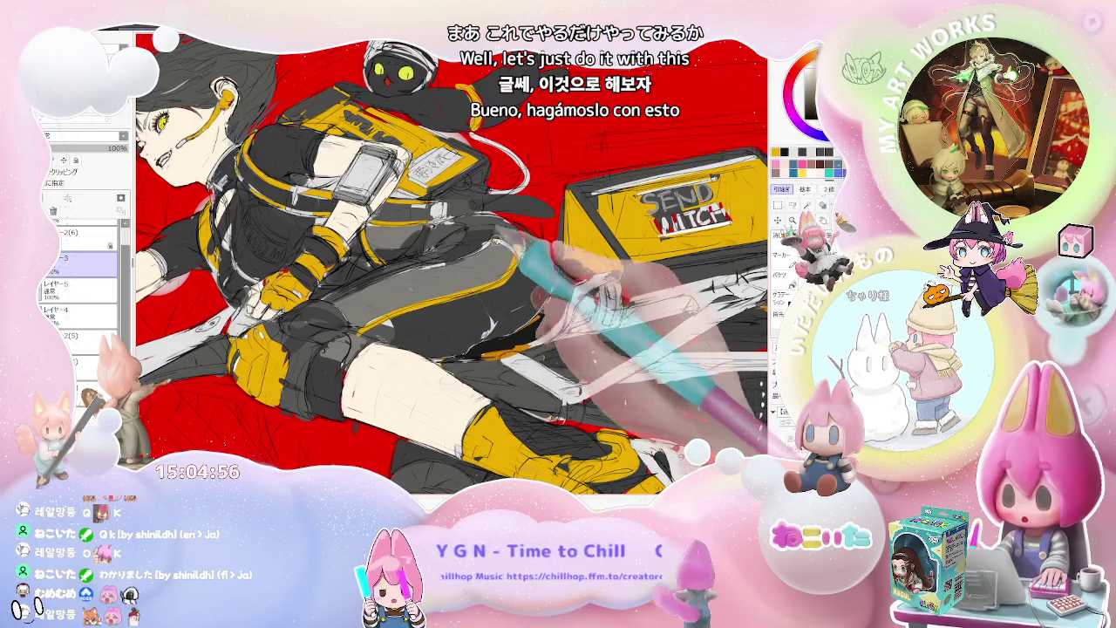
pyautogui.press('Home')
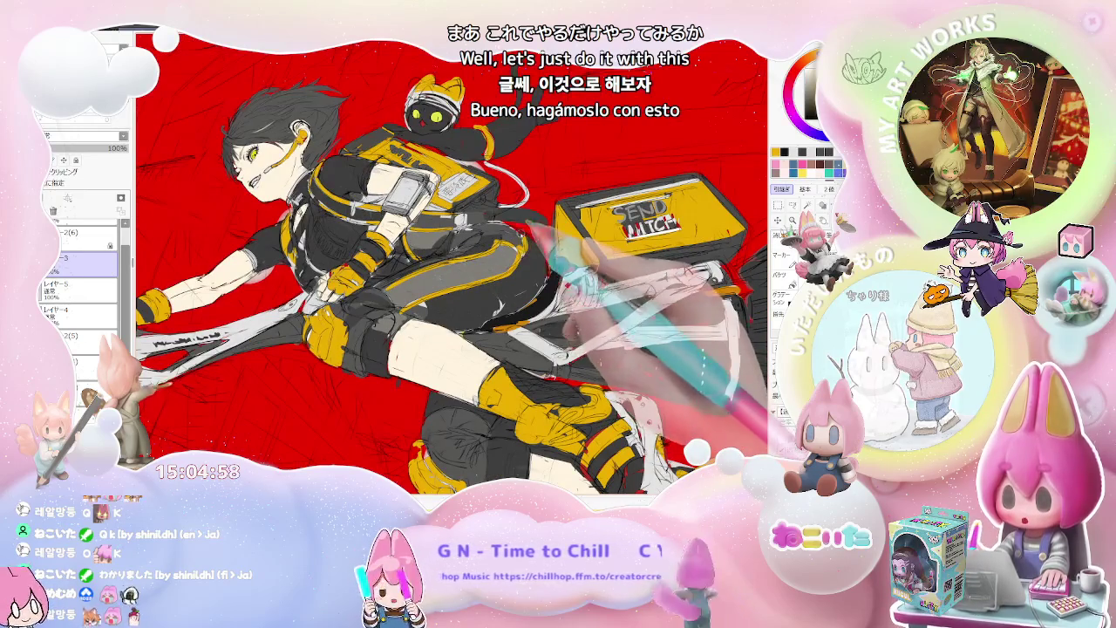
pyautogui.press('h')
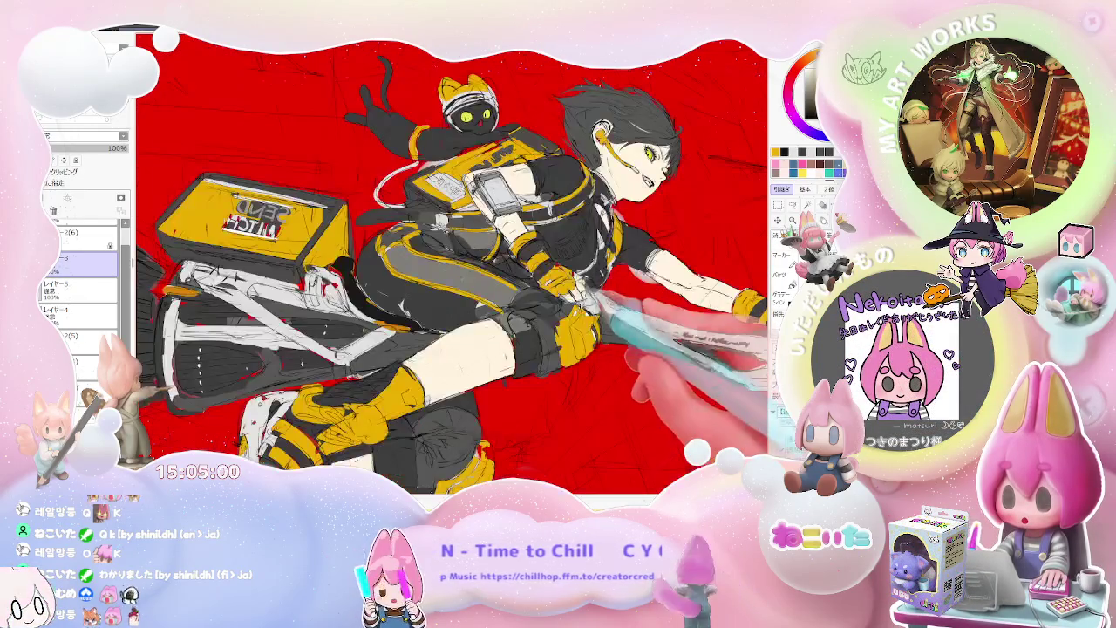
pyautogui.scroll(-1, 451, 262)
pyautogui.scroll(-1, 451, 262)
pyautogui.scroll(-1, 450, 262)
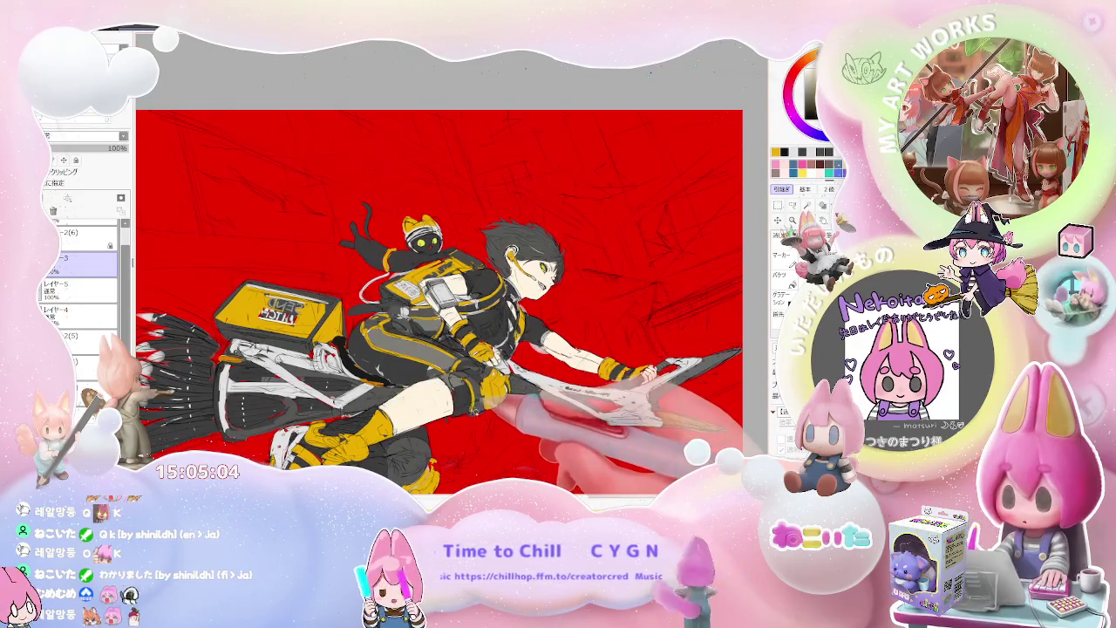
pyautogui.moveTo(451, 261); pyautogui.dragTo(439, 170)
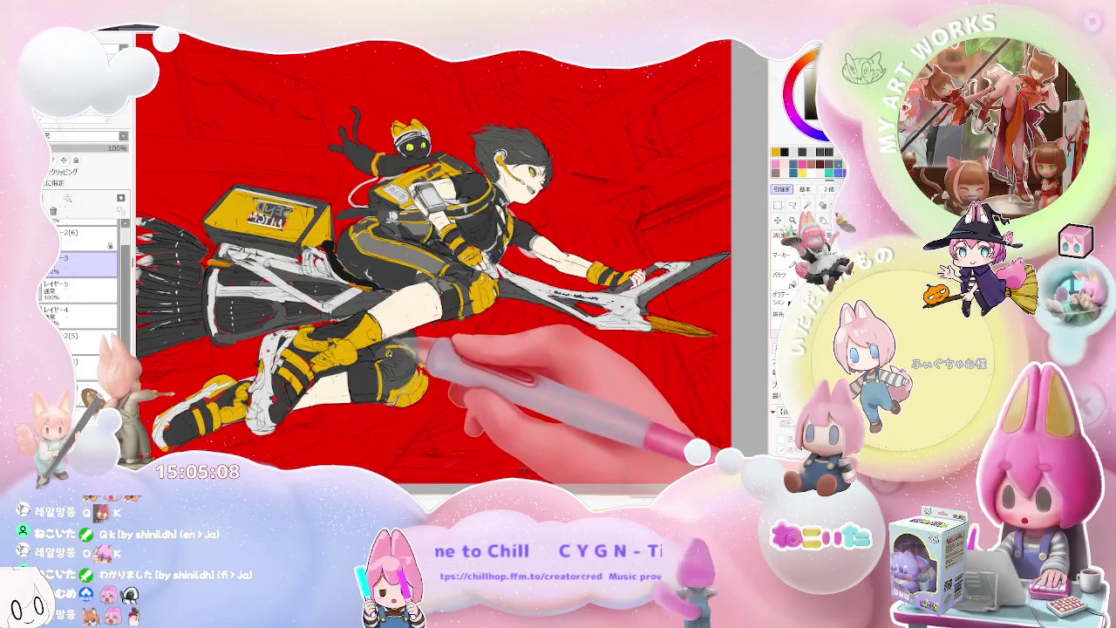
pyautogui.press('Delete')
pyautogui.press('Delete')
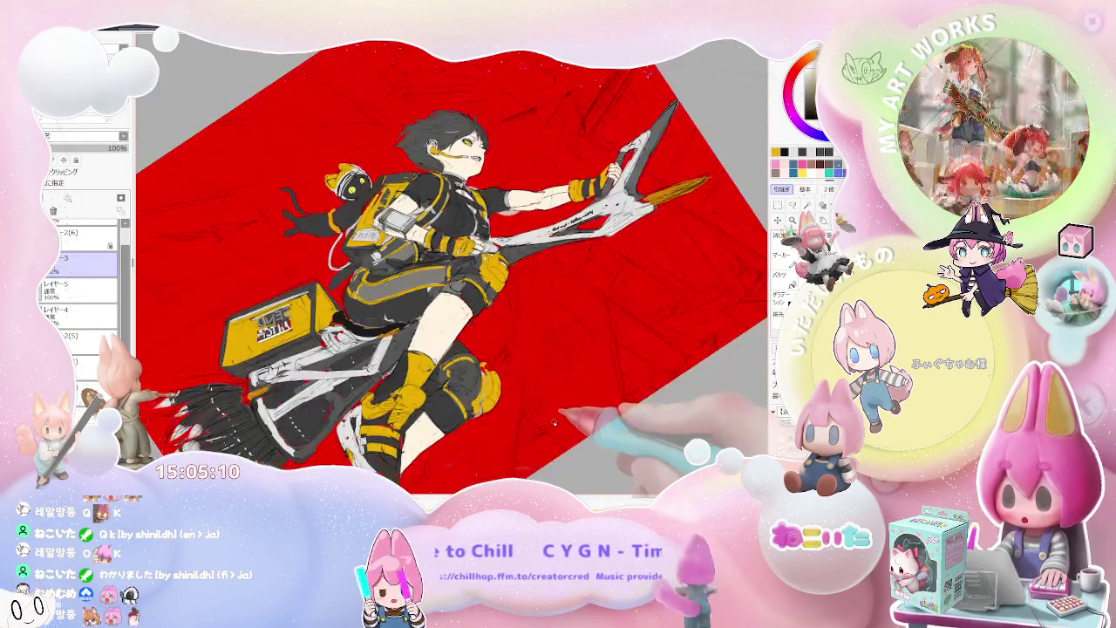
pyautogui.press('End')
pyautogui.press('End')
pyautogui.press('End')
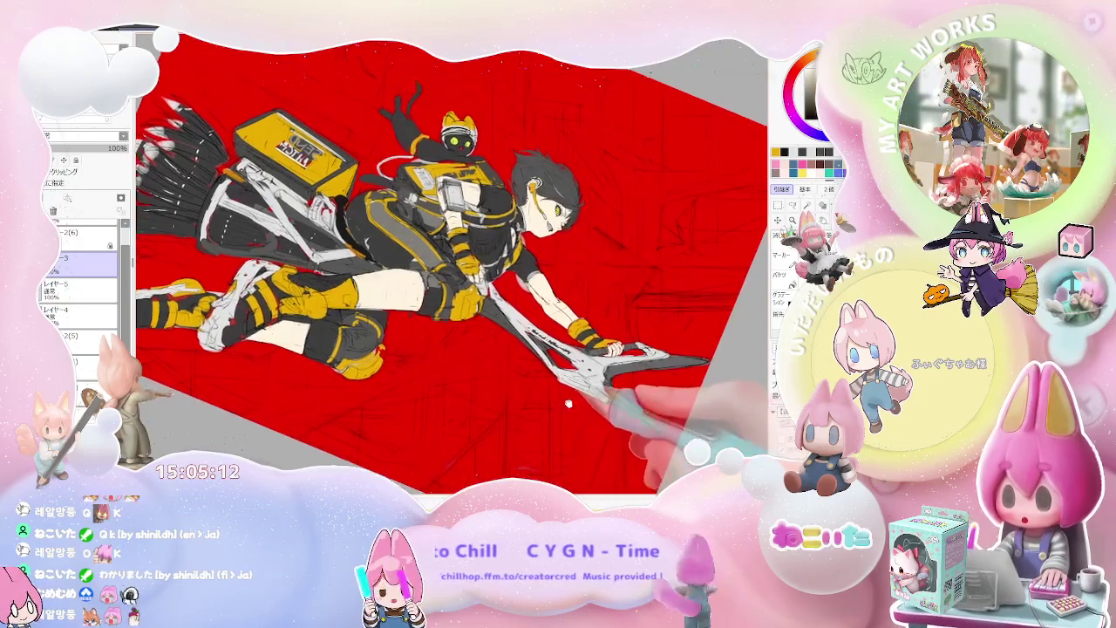
pyautogui.press('Home')
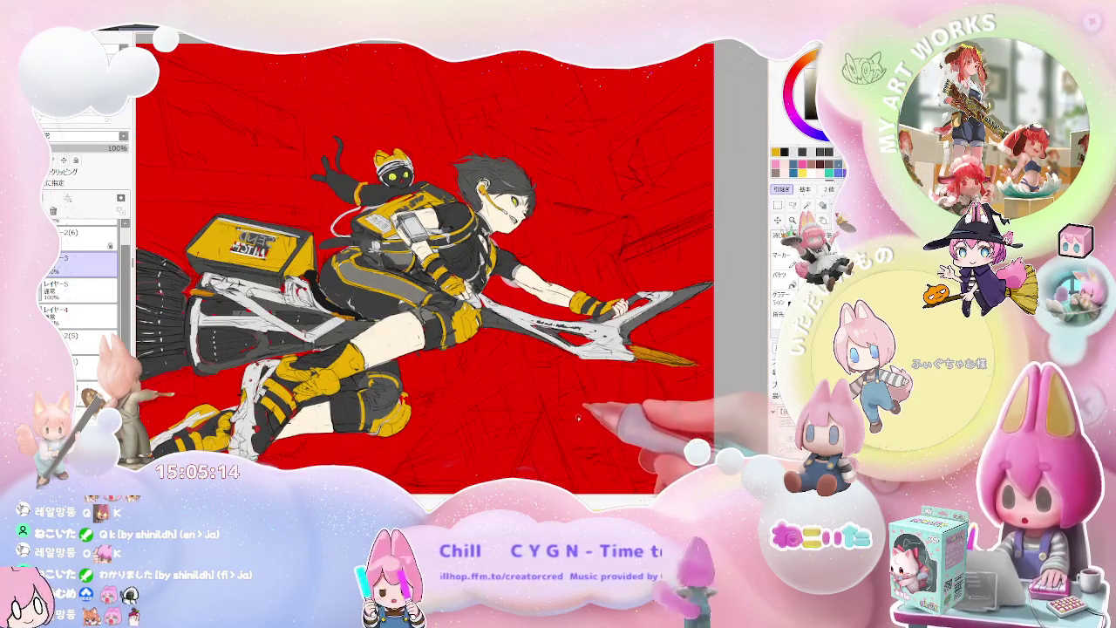
pyautogui.press('Insert')
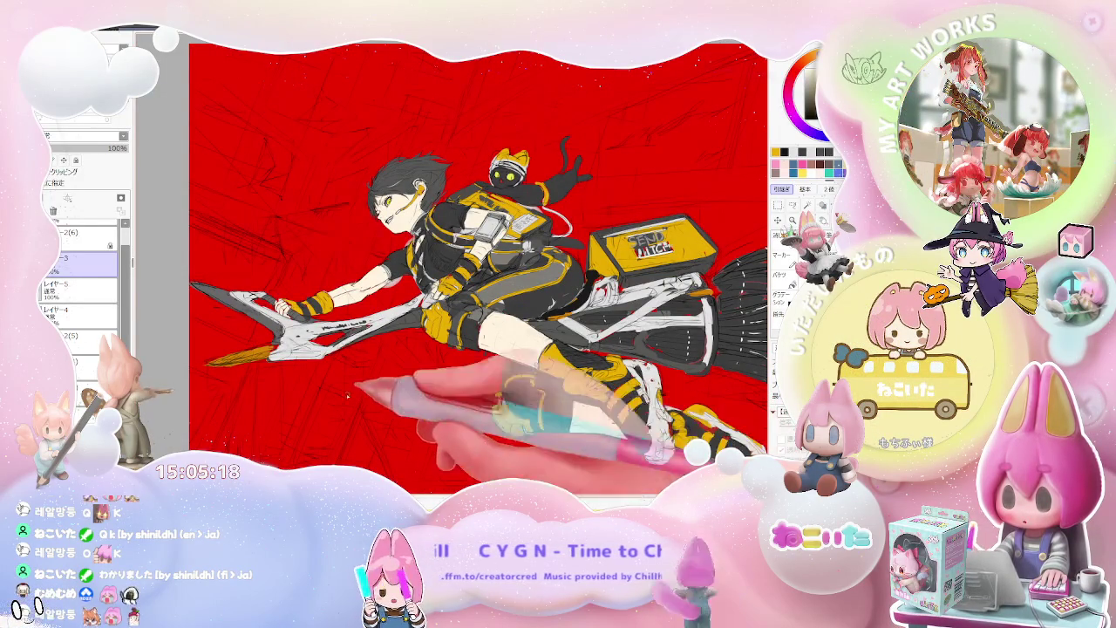
pyautogui.hotkey('ctrl', '+')
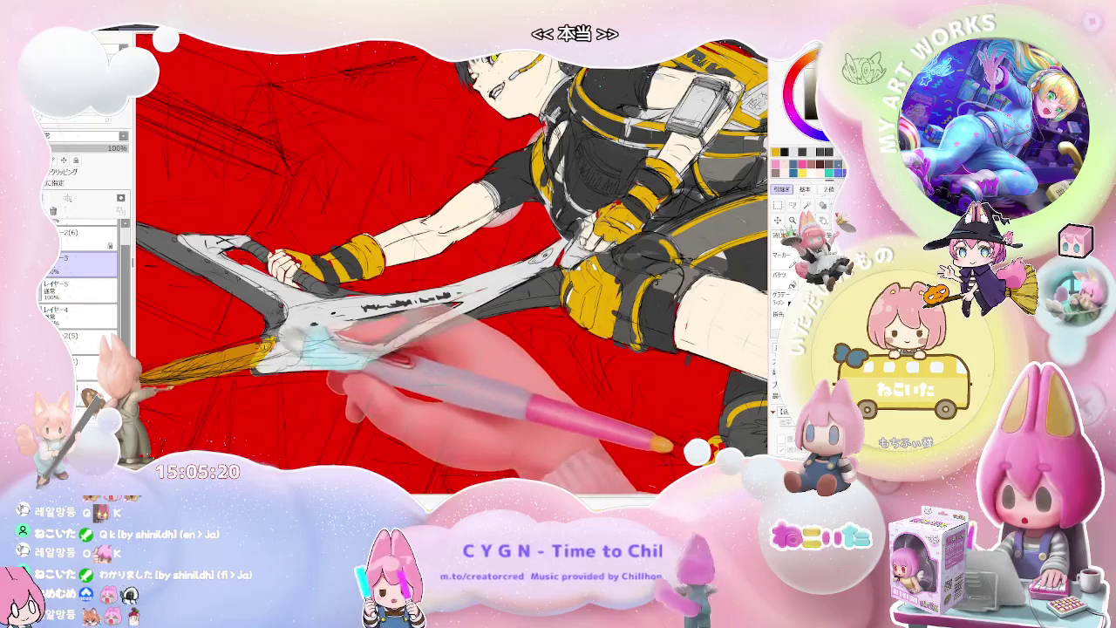
# Paint a yellow stroke along the scythe blade's lower edge
pyautogui.moveTo(393, 306); pyautogui.dragTo(436, 297)
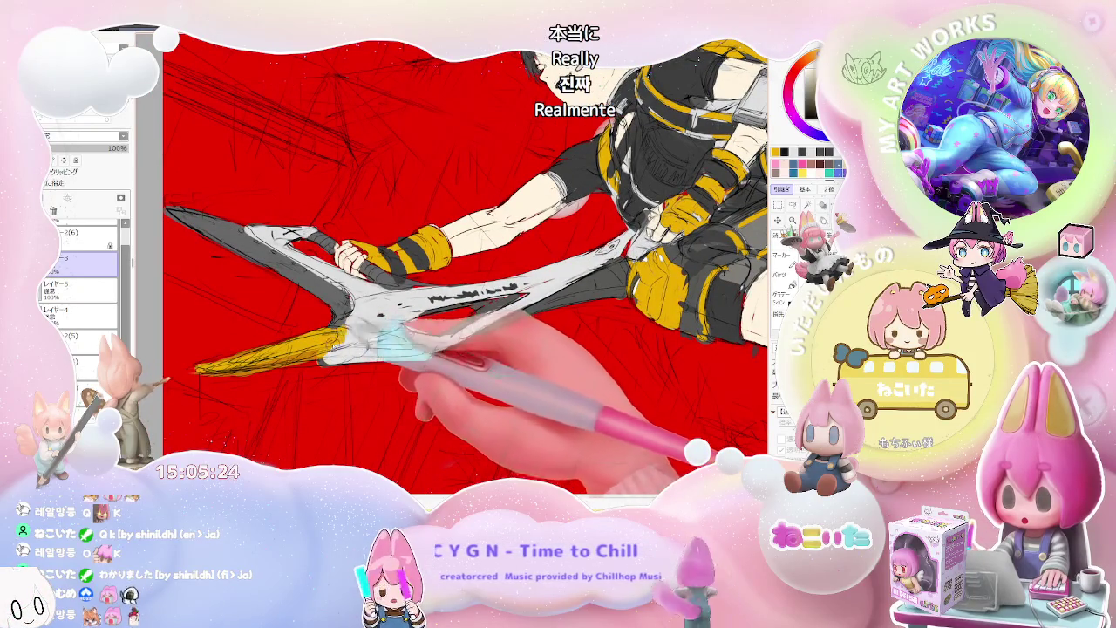
pyautogui.moveTo(331, 361)
pyautogui.mouseDown()
pyautogui.moveTo(432, 355)
pyautogui.moveTo(624, 260)
pyautogui.mouseUp()
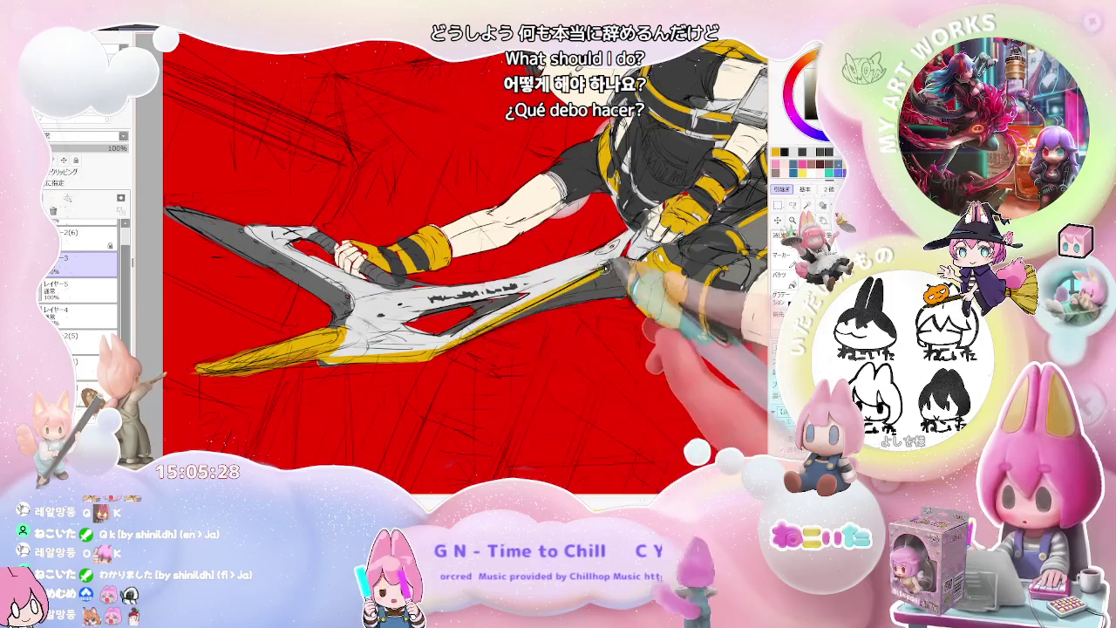
pyautogui.scroll(-2, 508, 340)
pyautogui.scroll(-2, 508, 340)
pyautogui.scroll(-2, 508, 340)
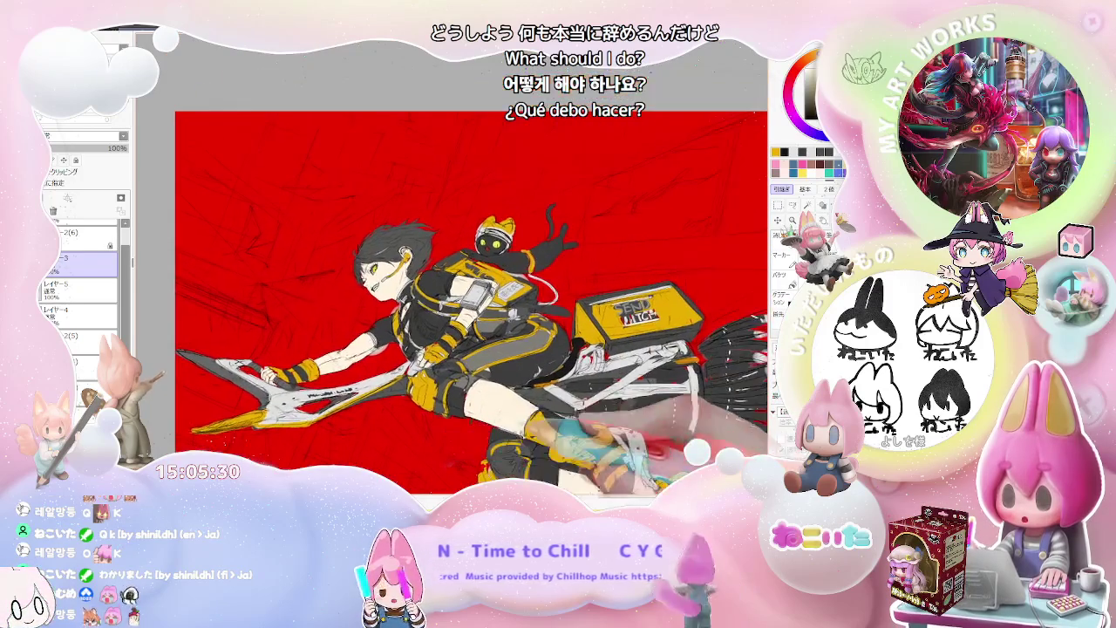
pyautogui.scroll(-1, 508, 341)
# Rotate and tilt the view diagonally to inspect the figure and broom bristles
pyautogui.moveTo(681, 409); pyautogui.dragTo(638, 426)
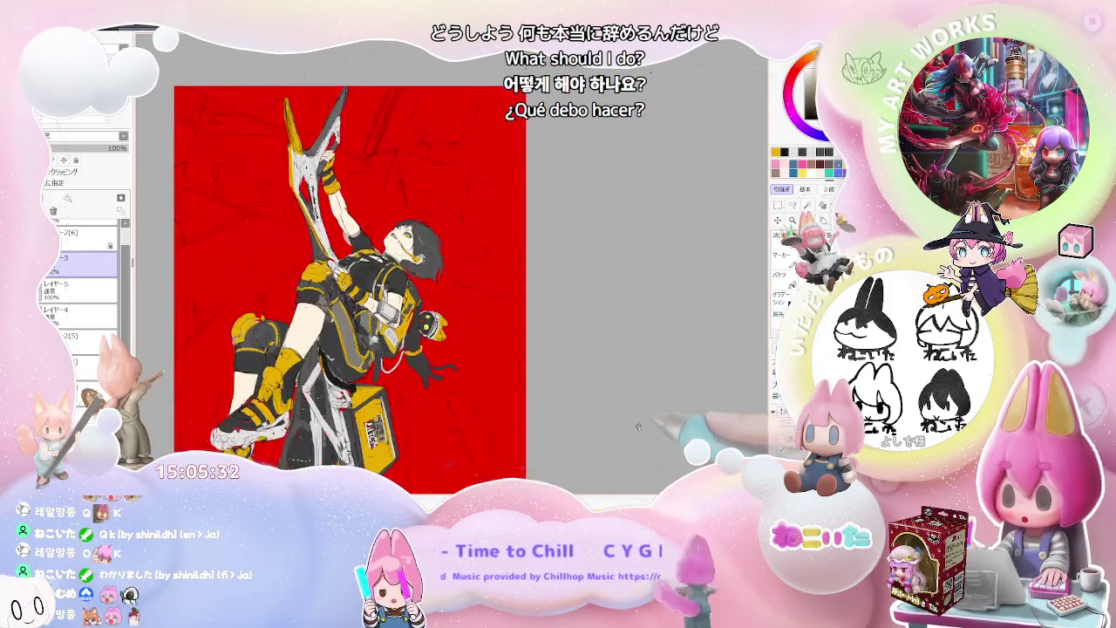
pyautogui.scroll(-2, 639, 427)
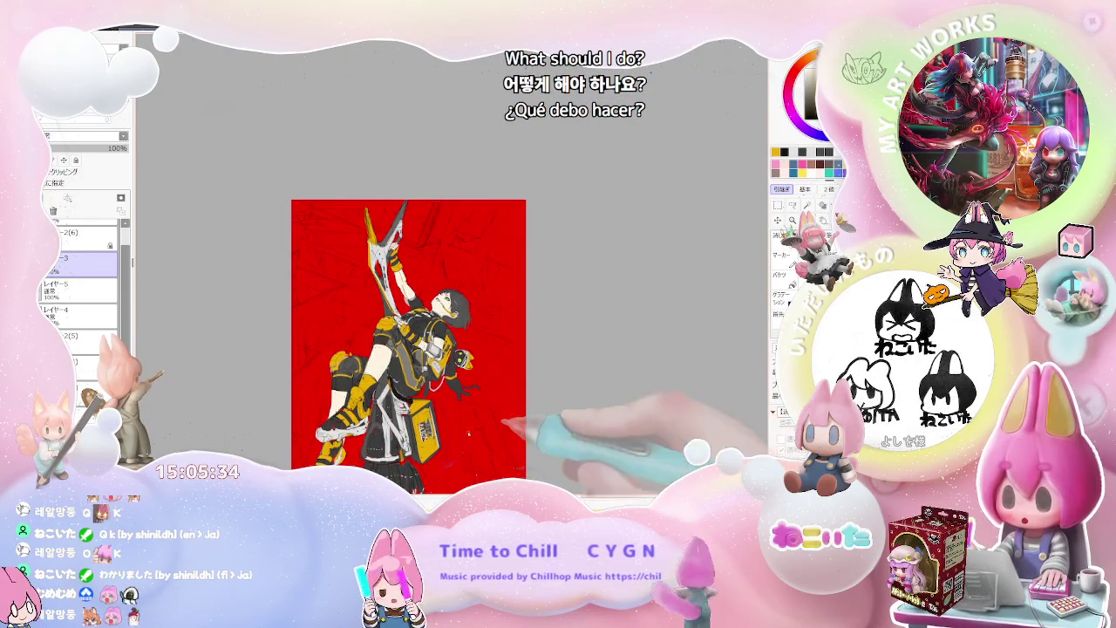
pyautogui.scroll(4, 354, 436)
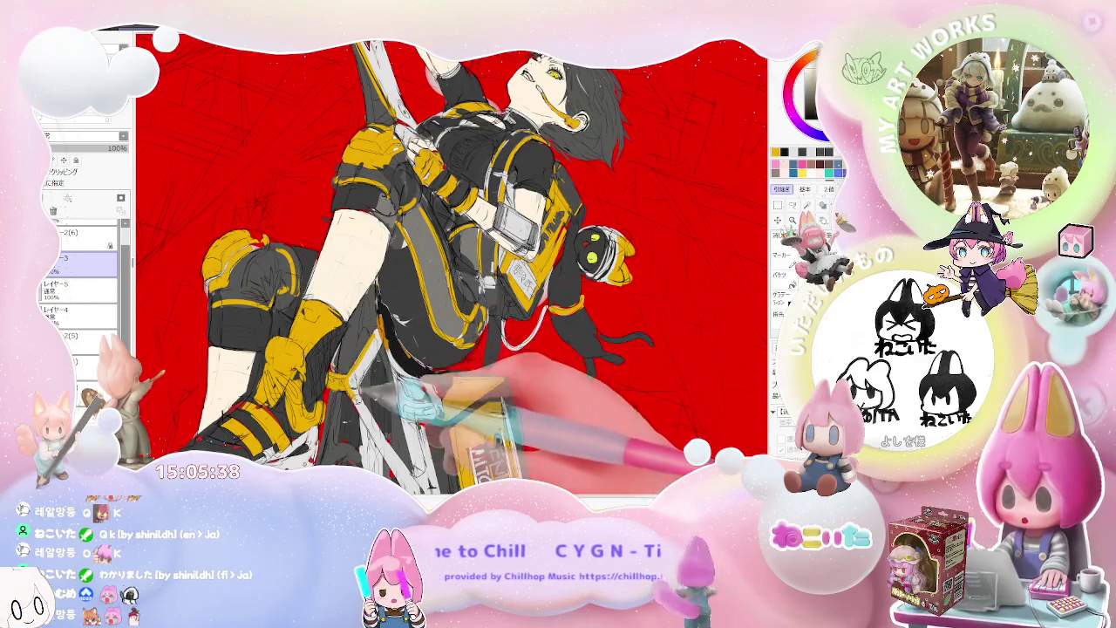
pyautogui.scroll(-3, 418, 262)
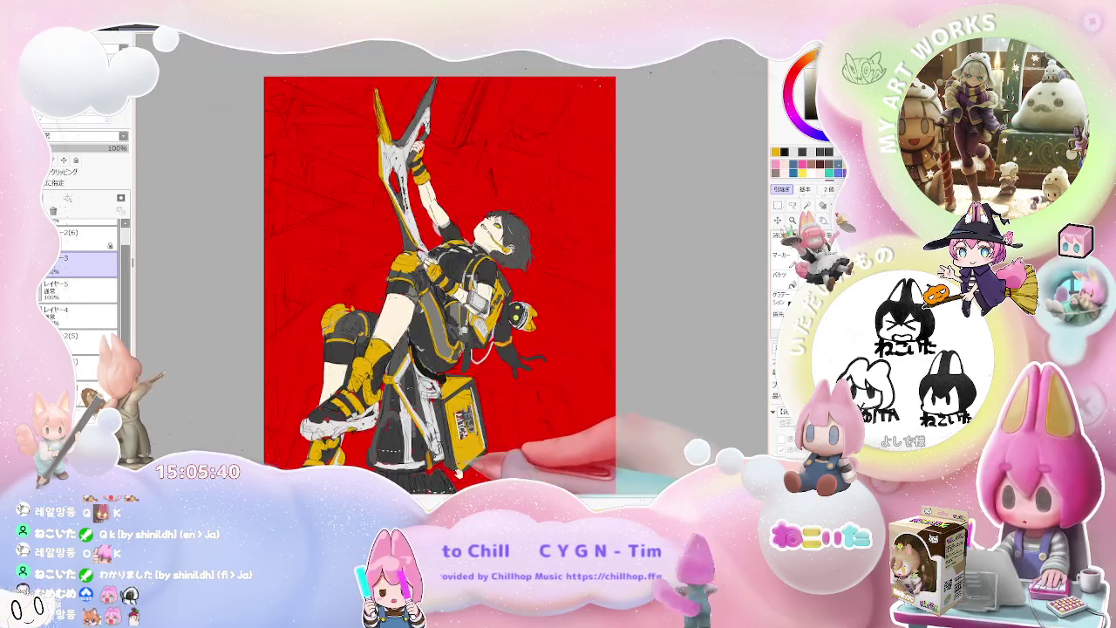
pyautogui.scroll(2, 419, 261)
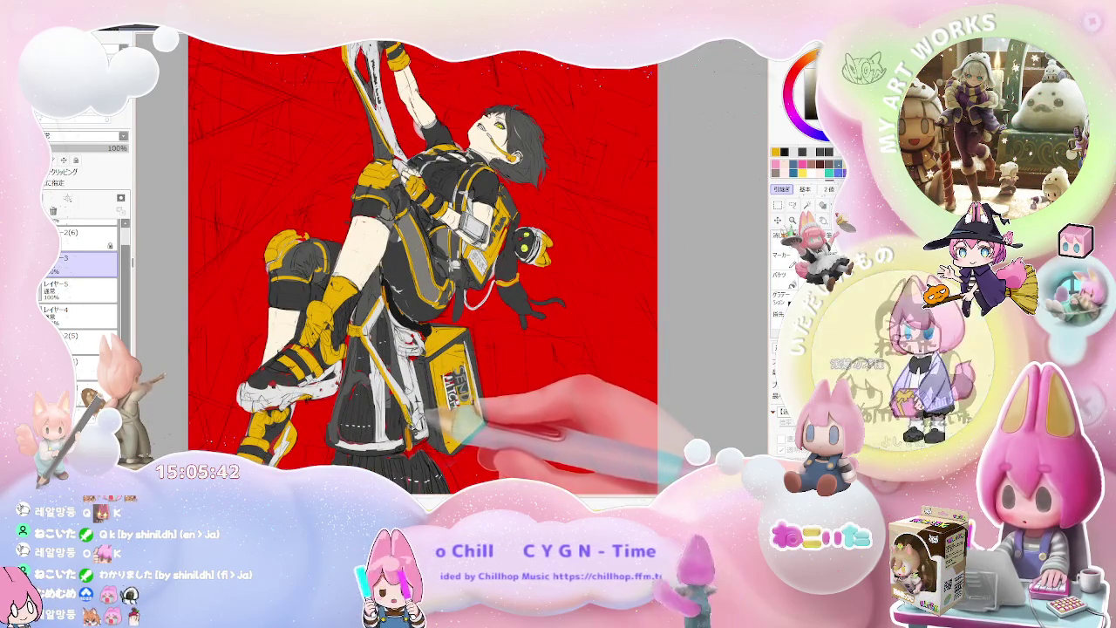
pyautogui.scroll(-1, 418, 262)
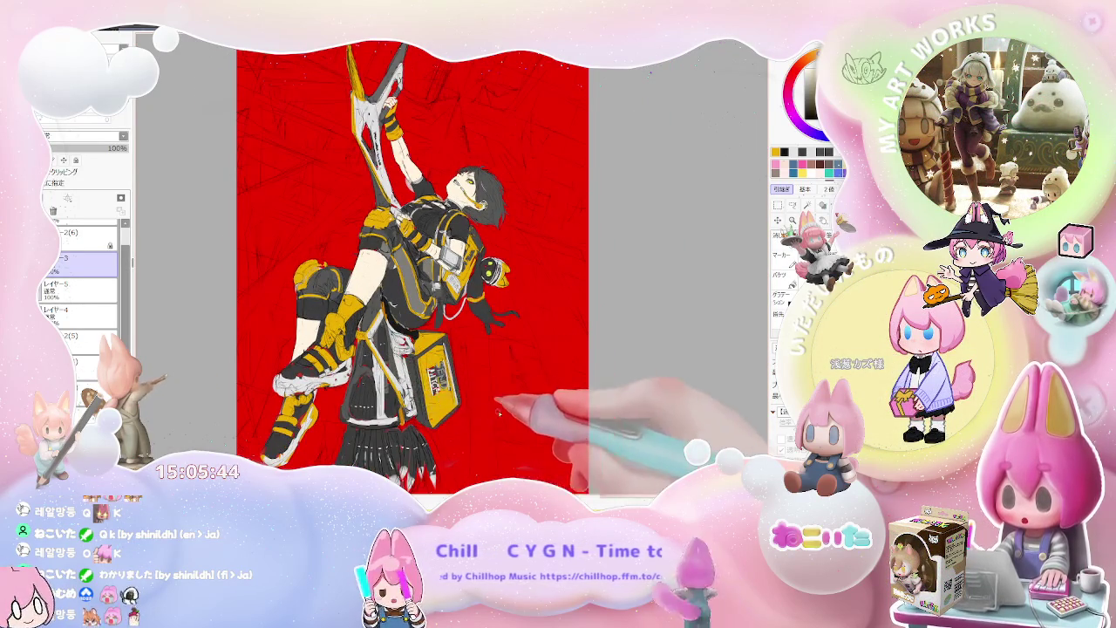
pyautogui.moveTo(499, 414); pyautogui.dragTo(572, 428)
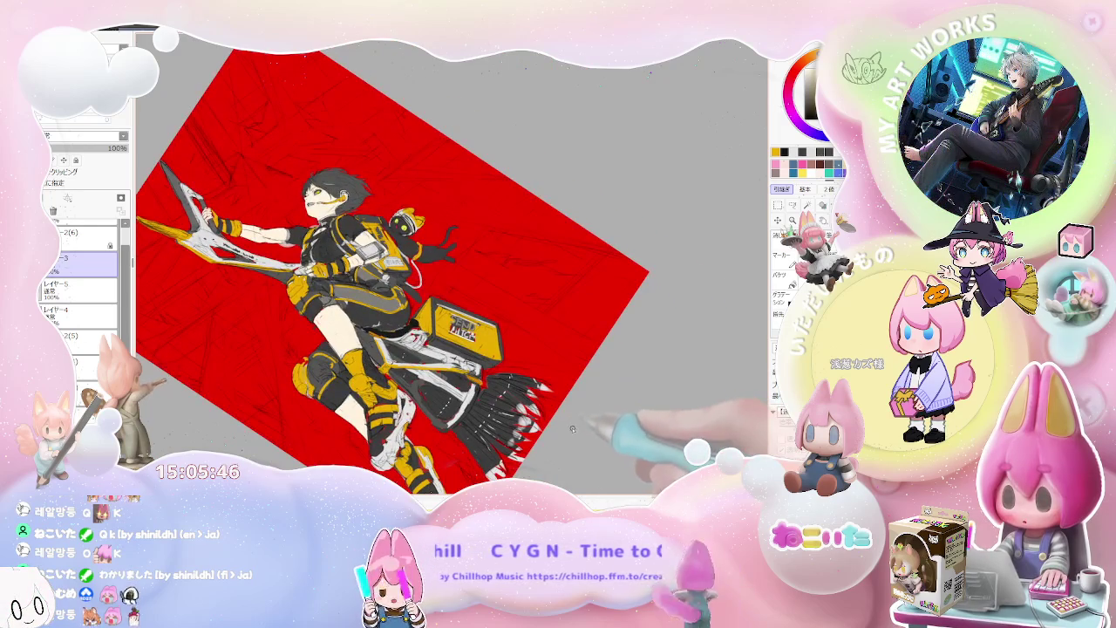
pyautogui.scroll(3, 523, 410)
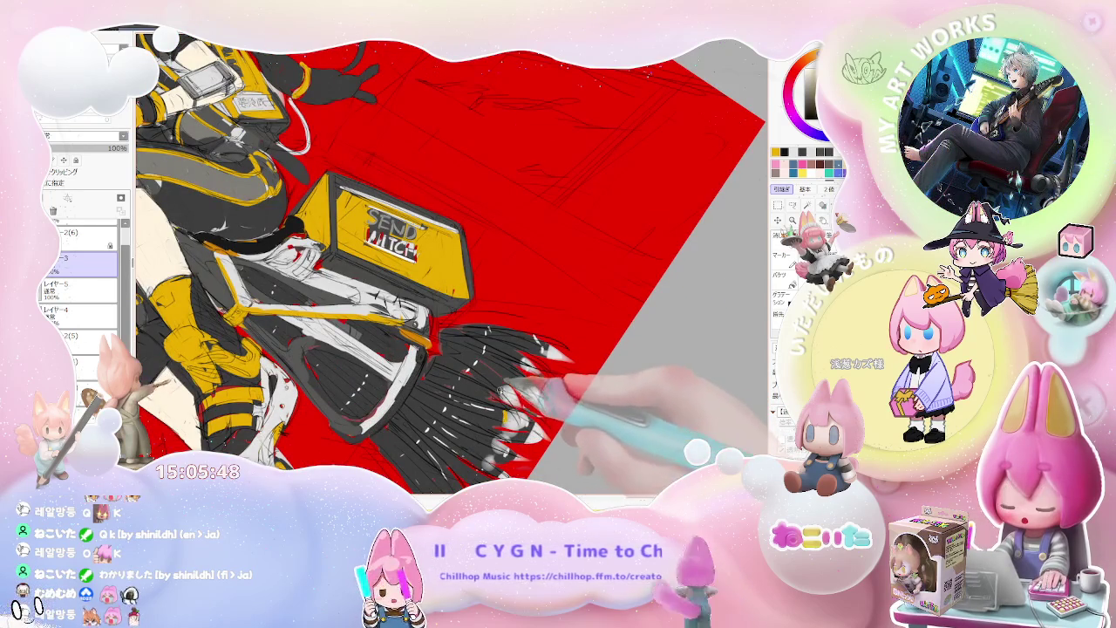
pyautogui.moveTo(534, 353); pyautogui.dragTo(562, 410)
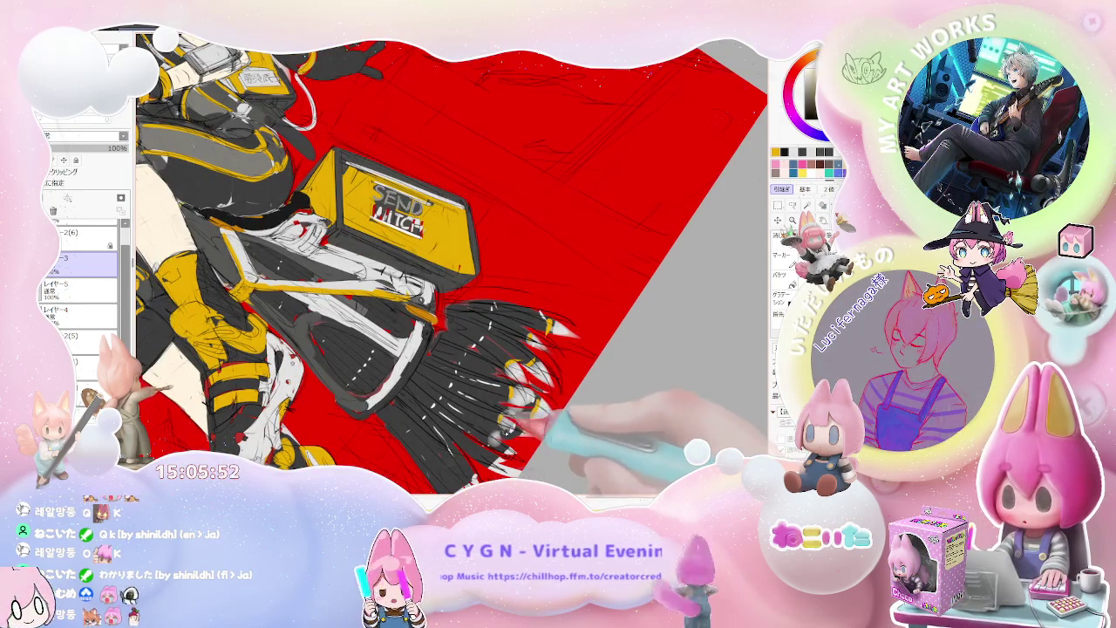
pyautogui.scroll(-3, 436, 262)
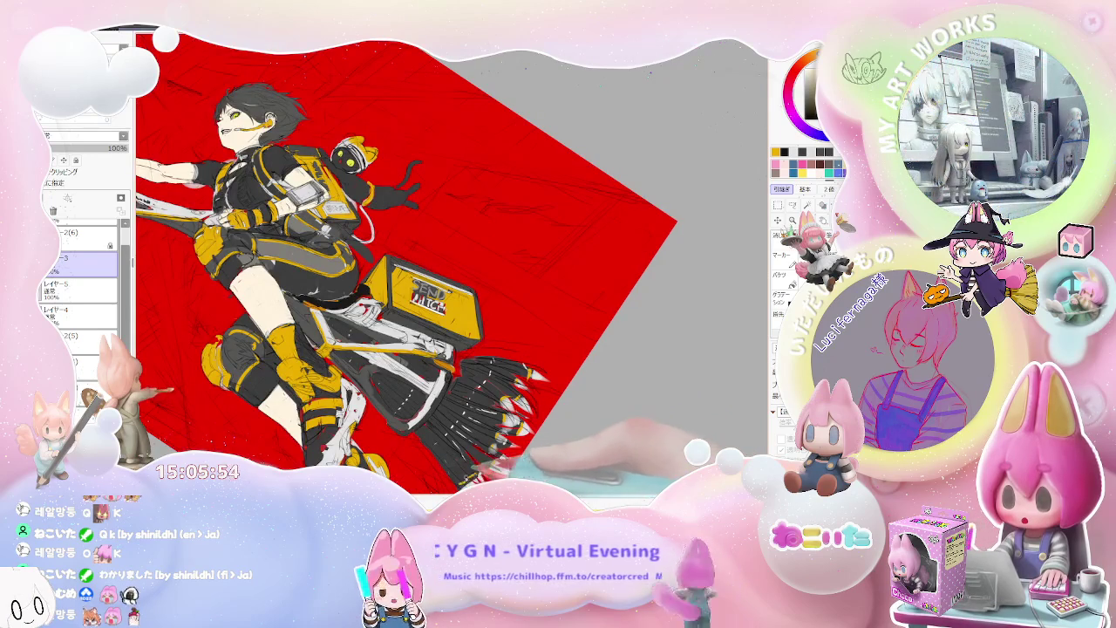
pyautogui.scroll(-2, 574, 426)
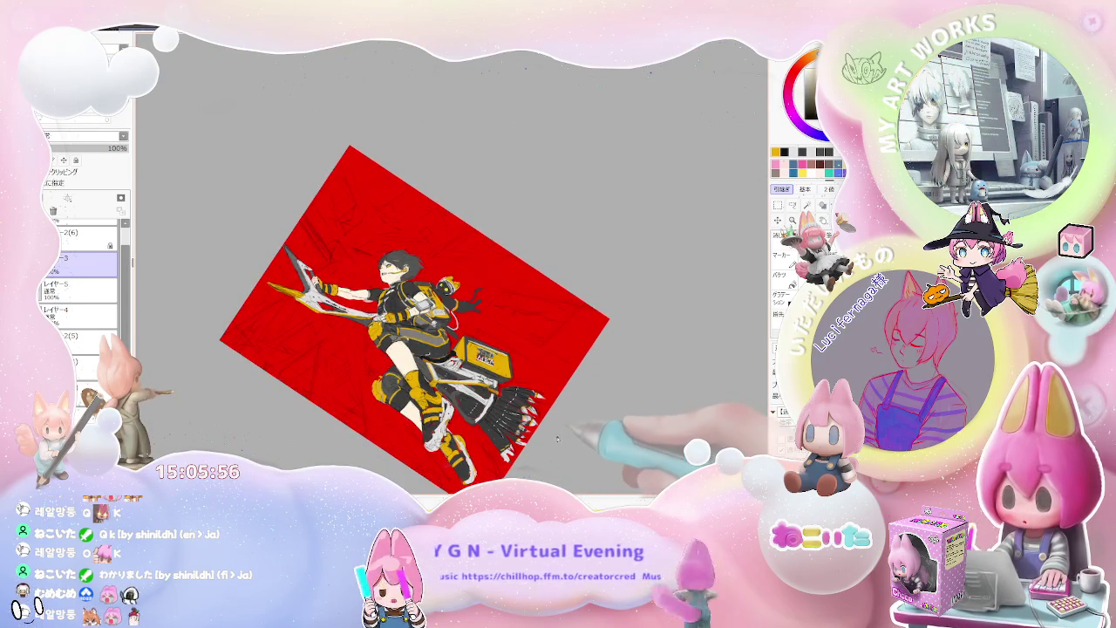
# Rotate the view back to upright landscape and select the レイヤー2(6) layer
pyautogui.press('End')
pyautogui.press('End')
pyautogui.press('End')
pyautogui.press('Delete')
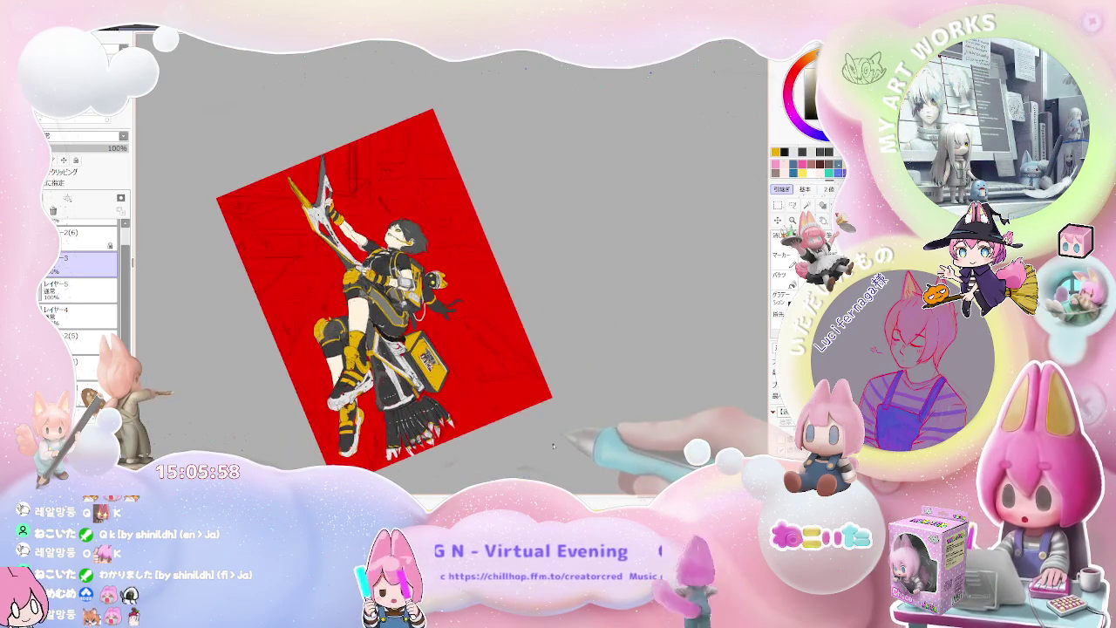
pyautogui.press('Delete')
pyautogui.press('Delete')
pyautogui.scroll(2, 557, 448)
pyautogui.scroll(1, 557, 447)
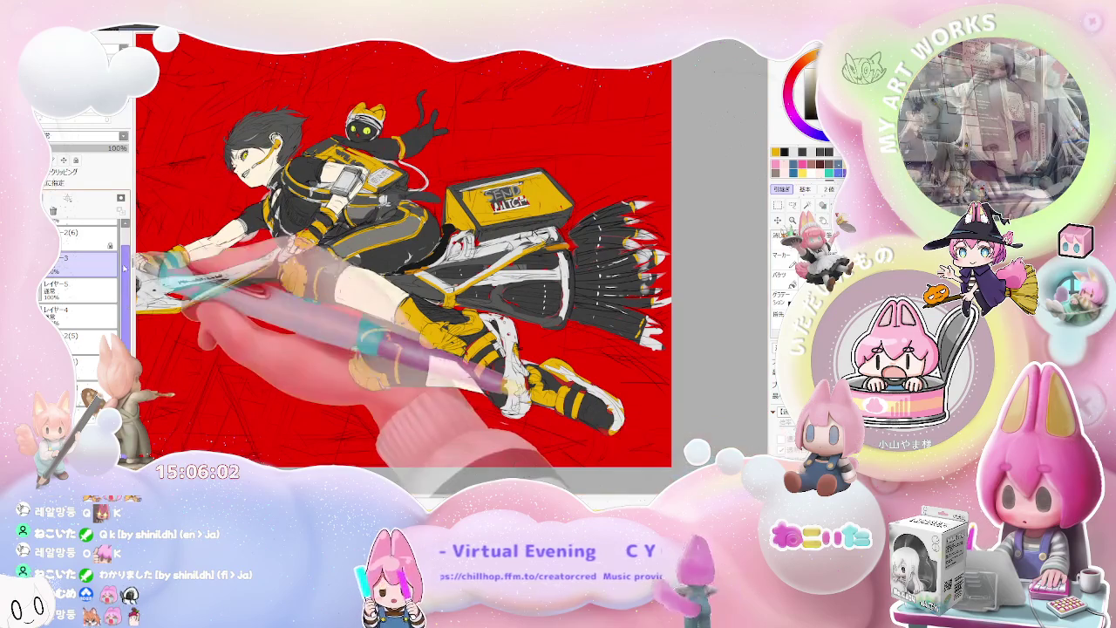
pyautogui.scroll(1, 104, 279)
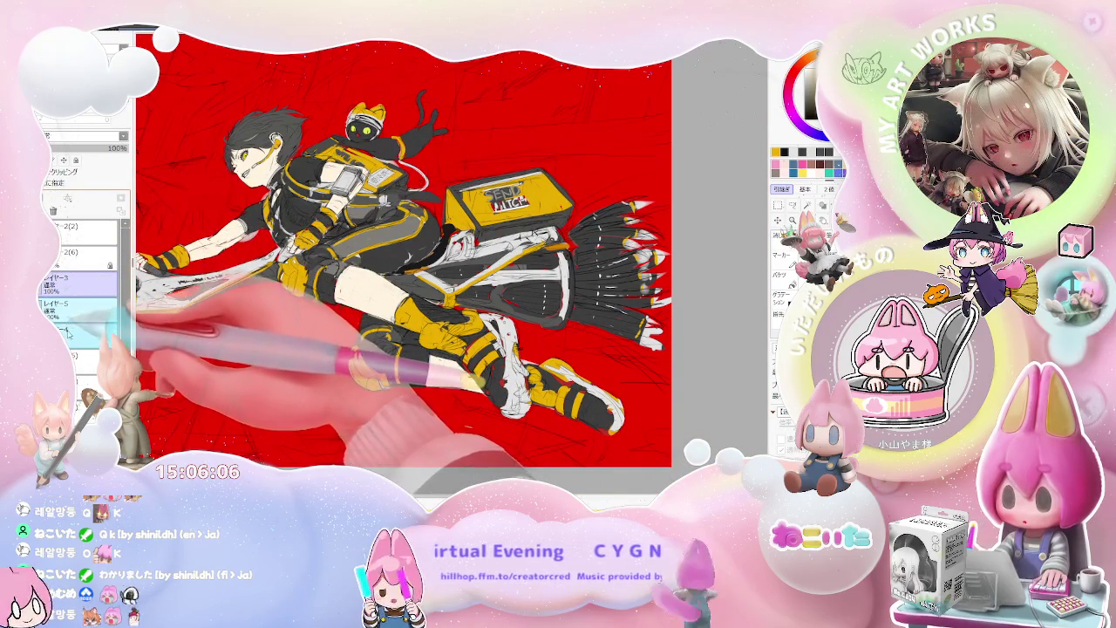
pyautogui.click(83, 277)
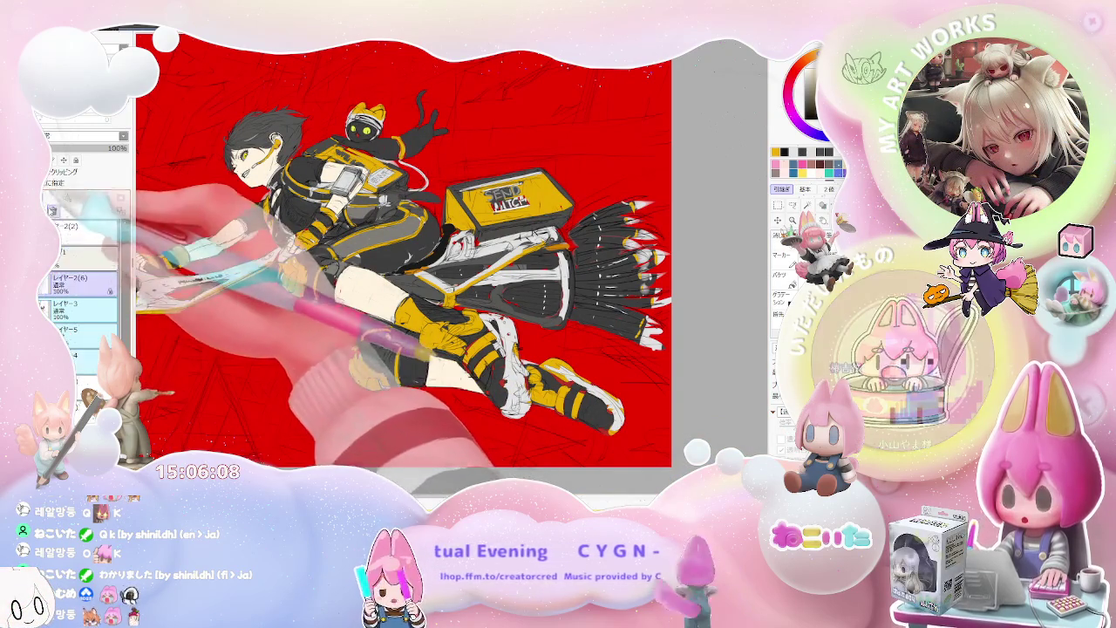
# Select layer group 1 and adjust its opacity to fade the red colouring
pyautogui.click(83, 255)
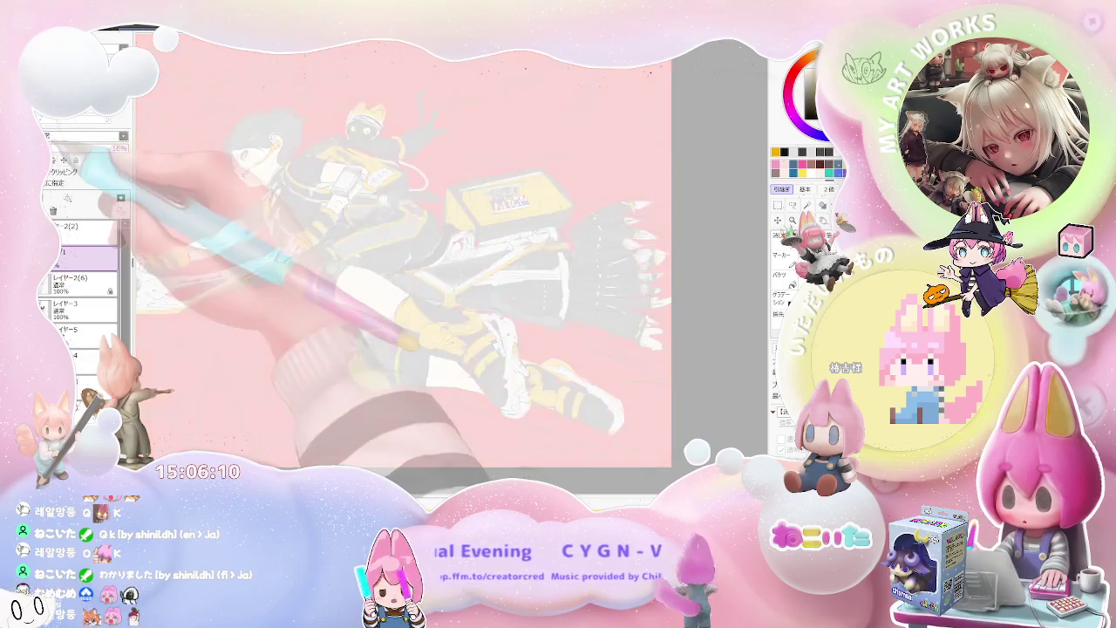
pyautogui.moveTo(64, 150); pyautogui.dragTo(52, 150)
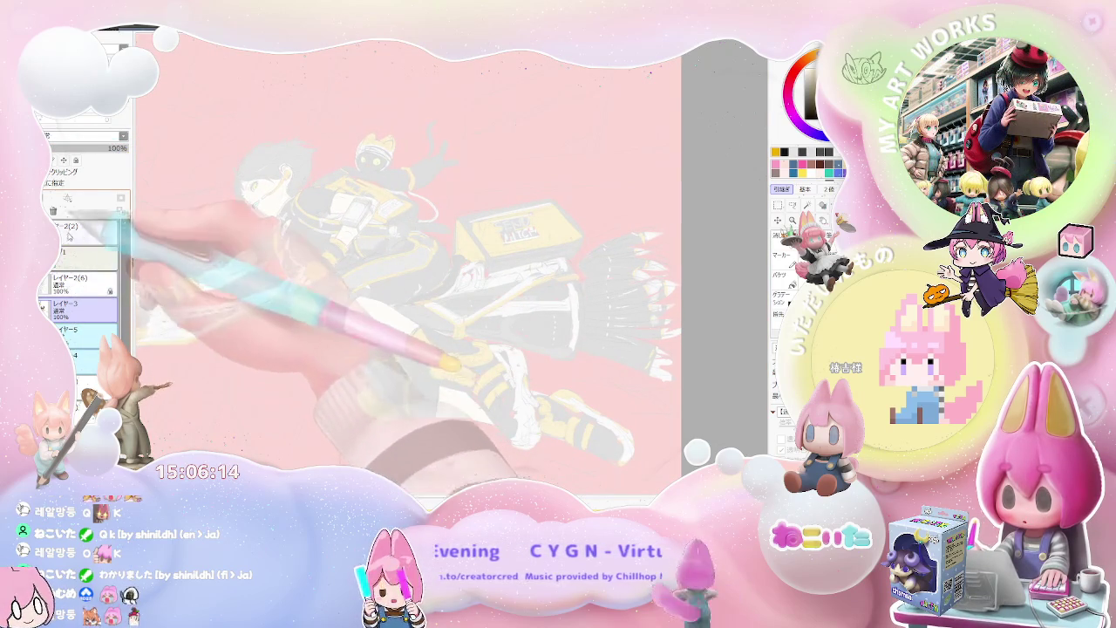
pyautogui.moveTo(53, 150); pyautogui.dragTo(72, 150)
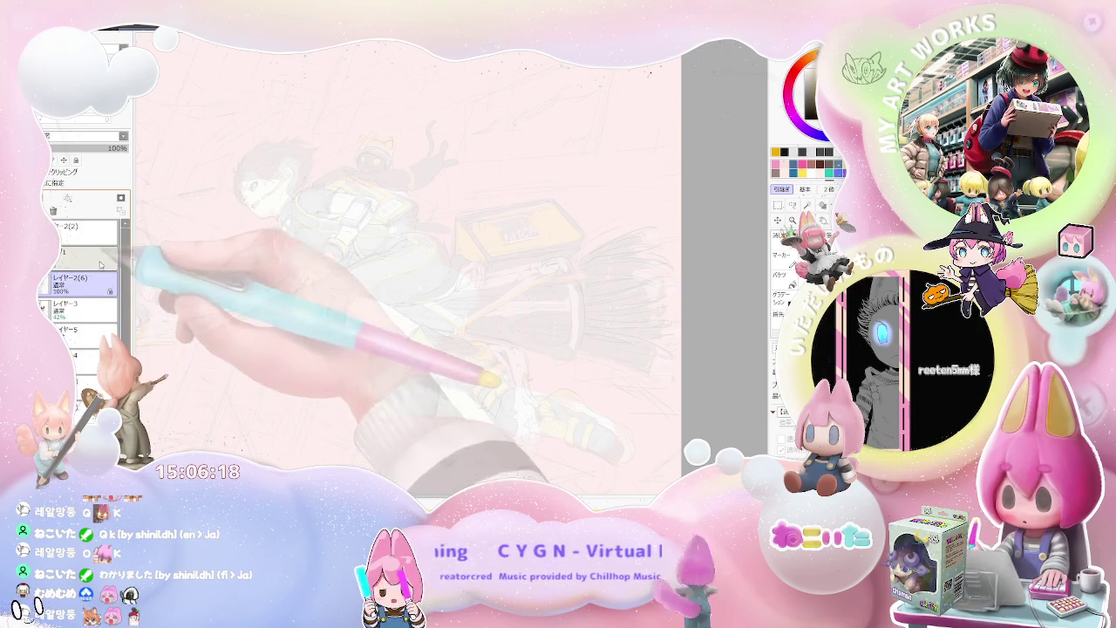
# Turn the face upright in view, hide the colour group, and switch to レイヤー6
pyautogui.moveTo(96, 255)
pyautogui.mouseDown()
pyautogui.moveTo(354, 370)
pyautogui.moveTo(317, 251)
pyautogui.moveTo(331, 370)
pyautogui.mouseUp()
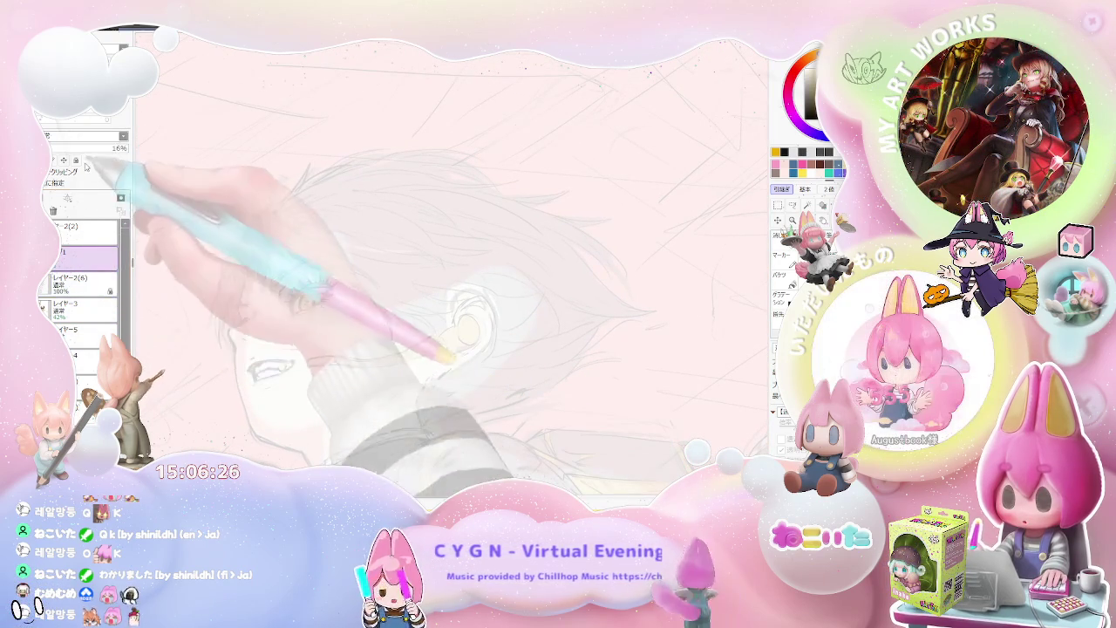
pyautogui.click(82, 253)
pyautogui.moveTo(367, 261); pyautogui.dragTo(300, 296)
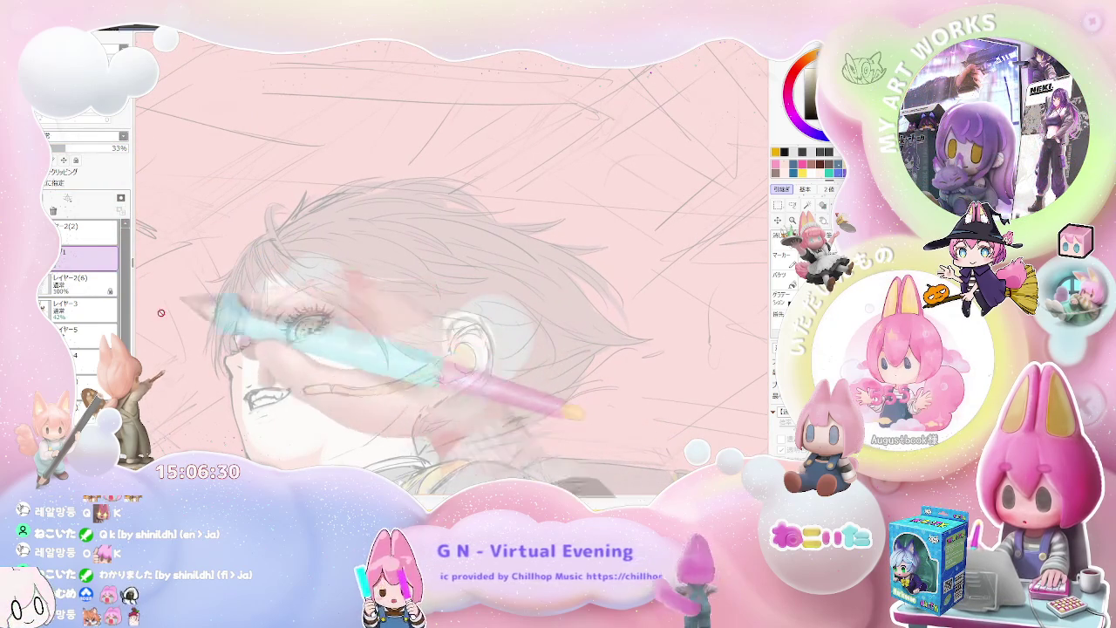
pyautogui.press('Delete')
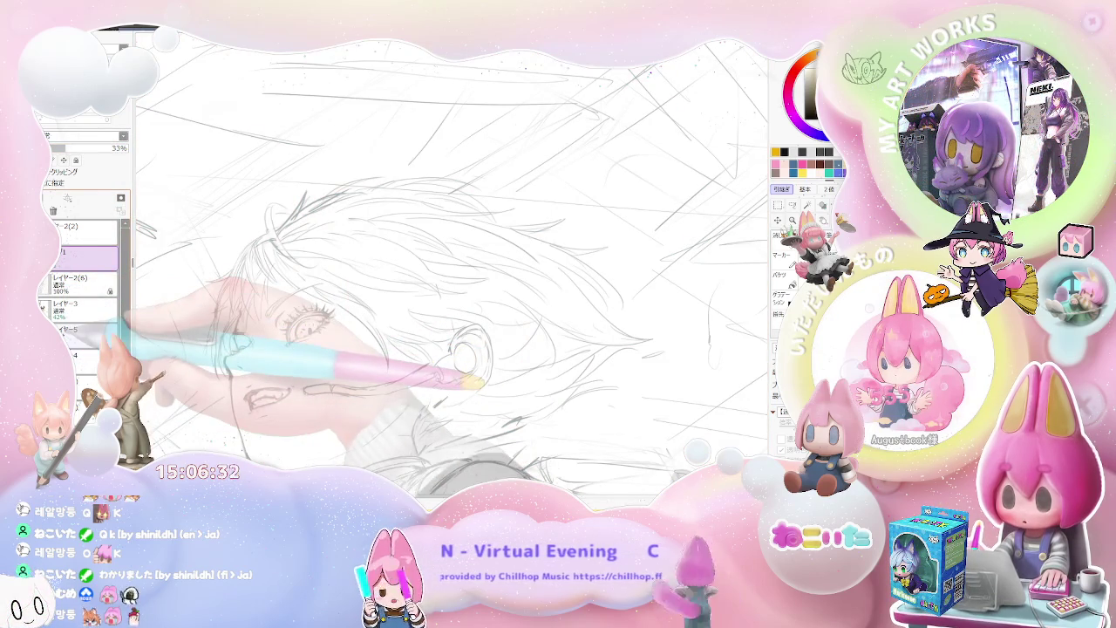
pyautogui.click(83, 281)
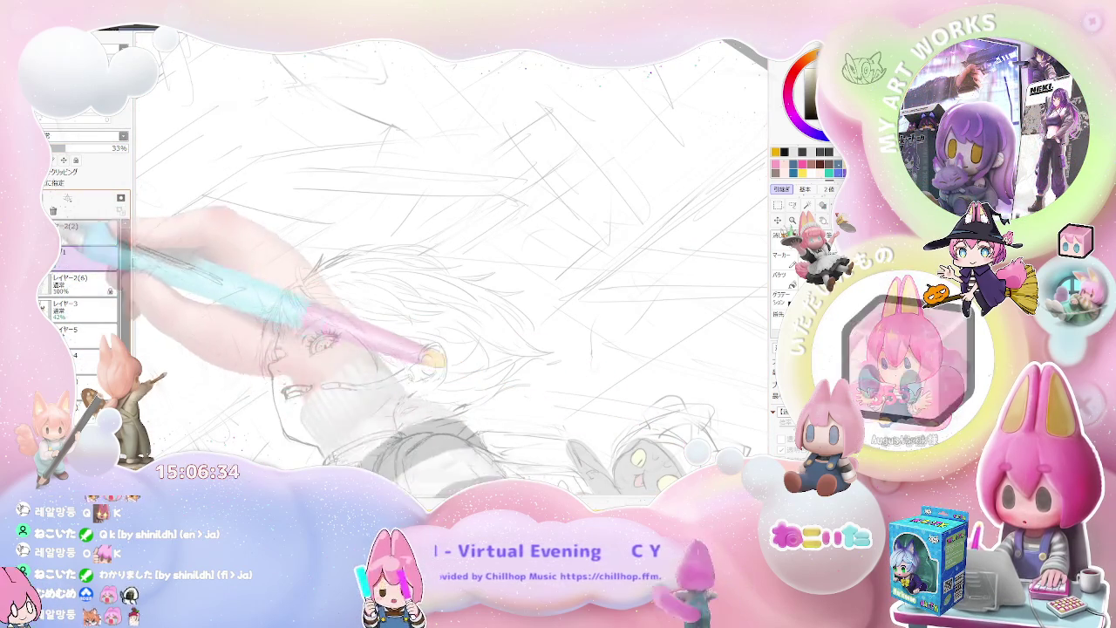
# Move レイヤー6 above フォルダ1 and ink a dark hair stroke running down beside the eye
pyautogui.moveTo(83, 281); pyautogui.dragTo(83, 253)
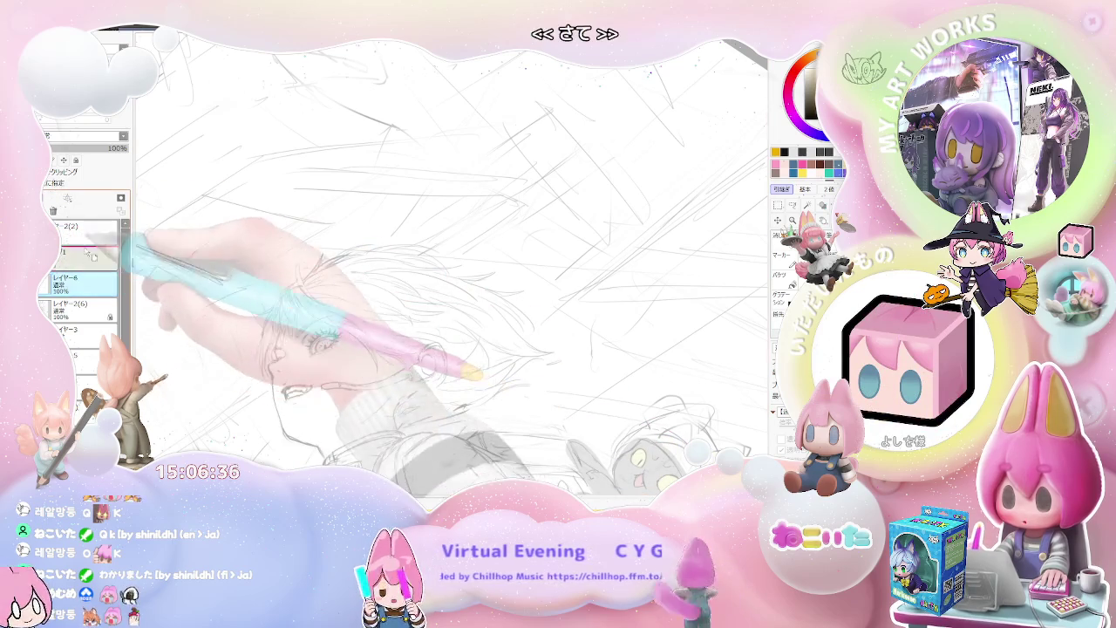
pyautogui.scroll(3, 318, 266)
pyautogui.scroll(2, 255, 310)
pyautogui.scroll(2, 254, 308)
pyautogui.scroll(1, 248, 348)
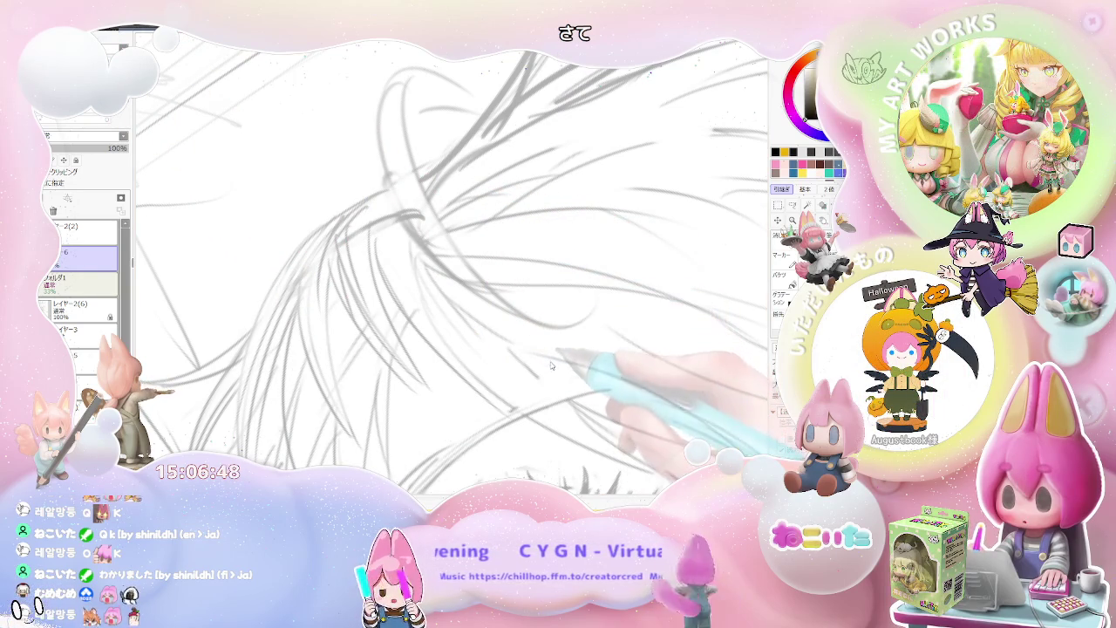
pyautogui.scroll(-2, 554, 365)
pyautogui.scroll(-2, 523, 349)
pyautogui.scroll(-2, 488, 340)
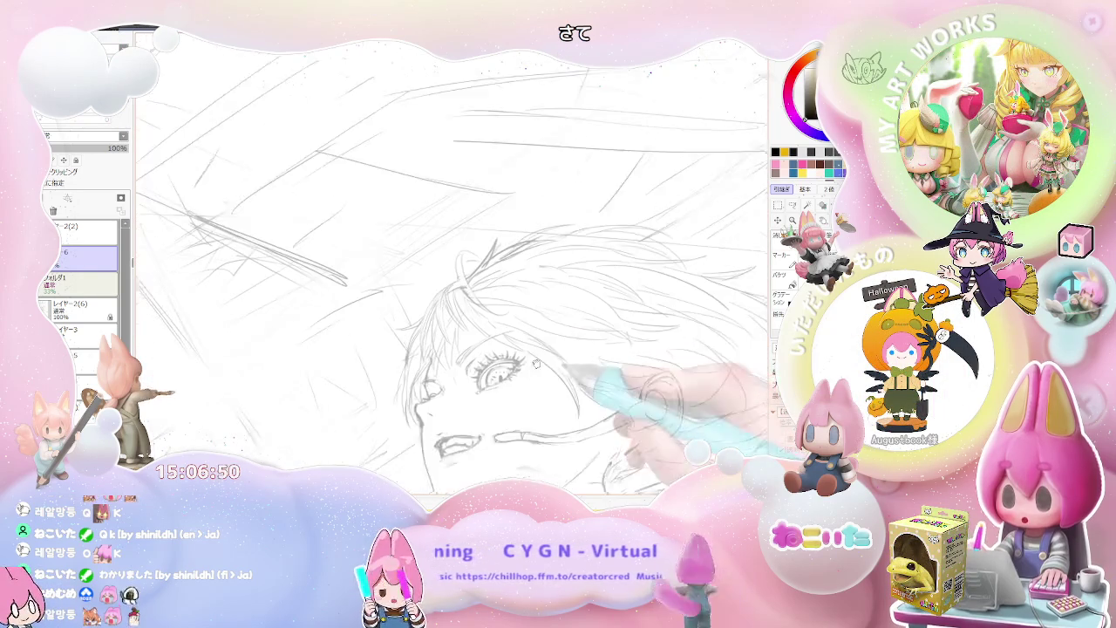
pyautogui.scroll(-1, 457, 325)
pyautogui.scroll(2, 457, 325)
pyautogui.scroll(2, 388, 314)
pyautogui.scroll(2, 375, 345)
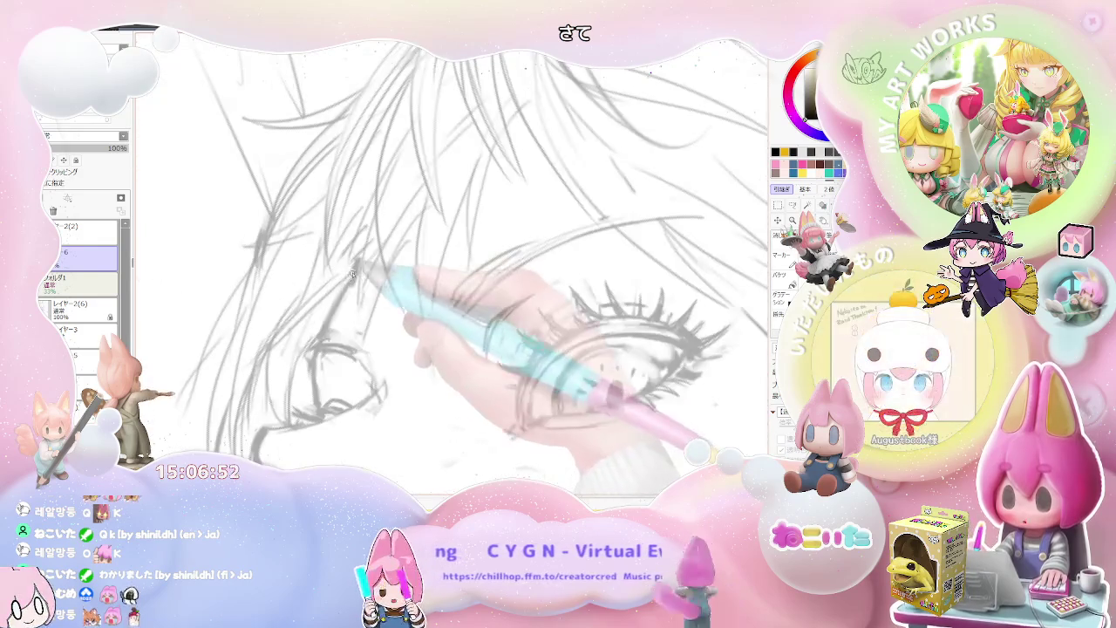
pyautogui.moveTo(358, 268); pyautogui.dragTo(318, 354)
pyautogui.scroll(1, 318, 358)
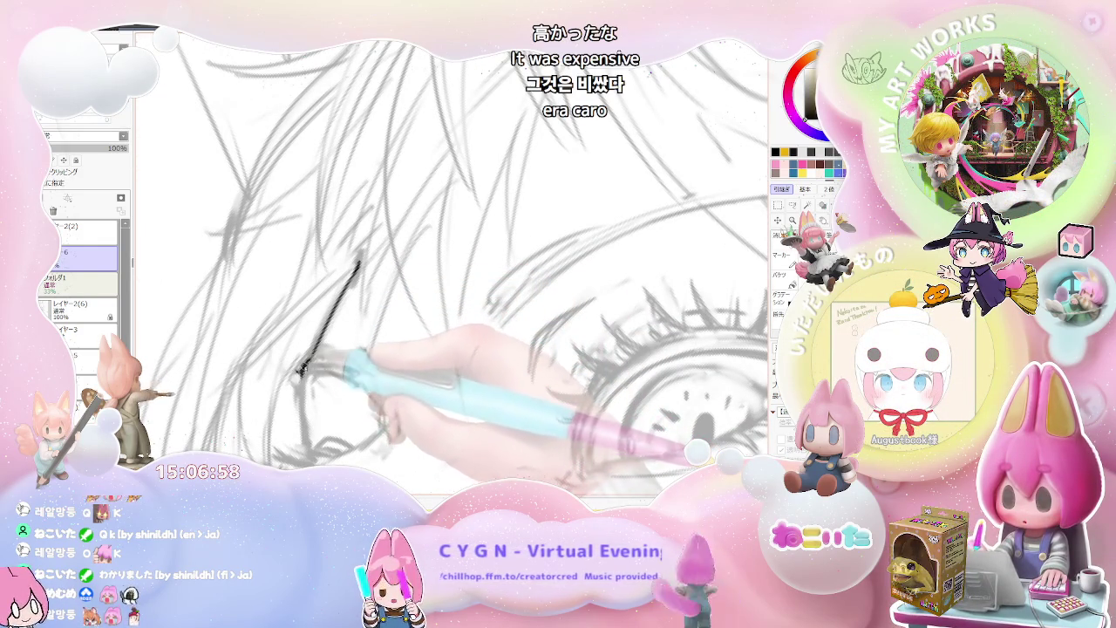
pyautogui.moveTo(300, 375); pyautogui.dragTo(307, 450)
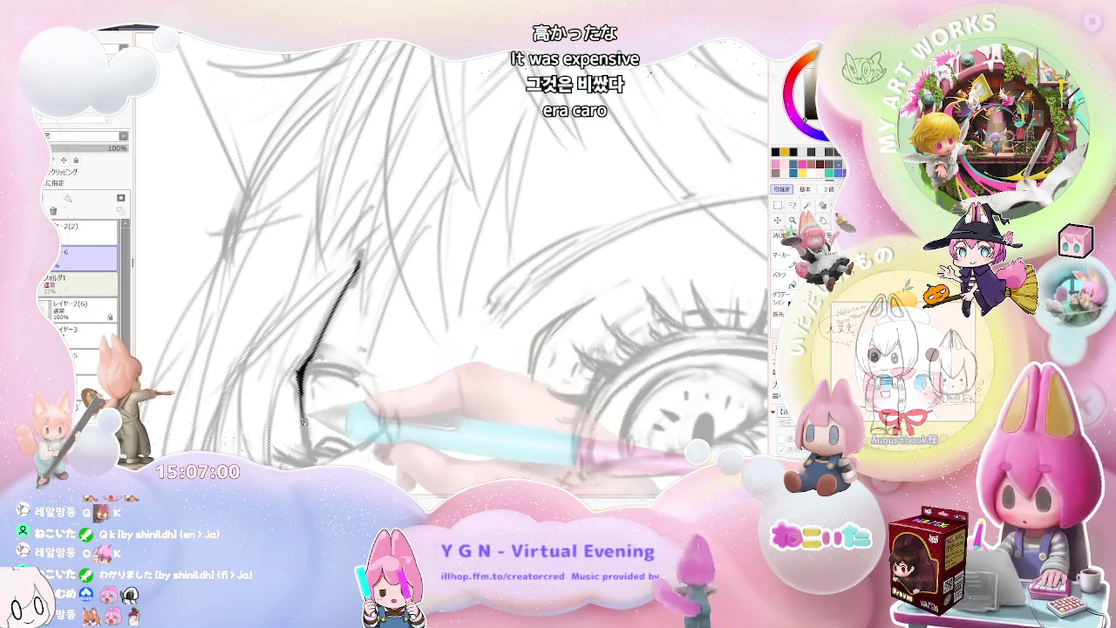
# Ink the jaw line, undoing the lower part and redrawing it further down
pyautogui.scroll(-1, 306, 450)
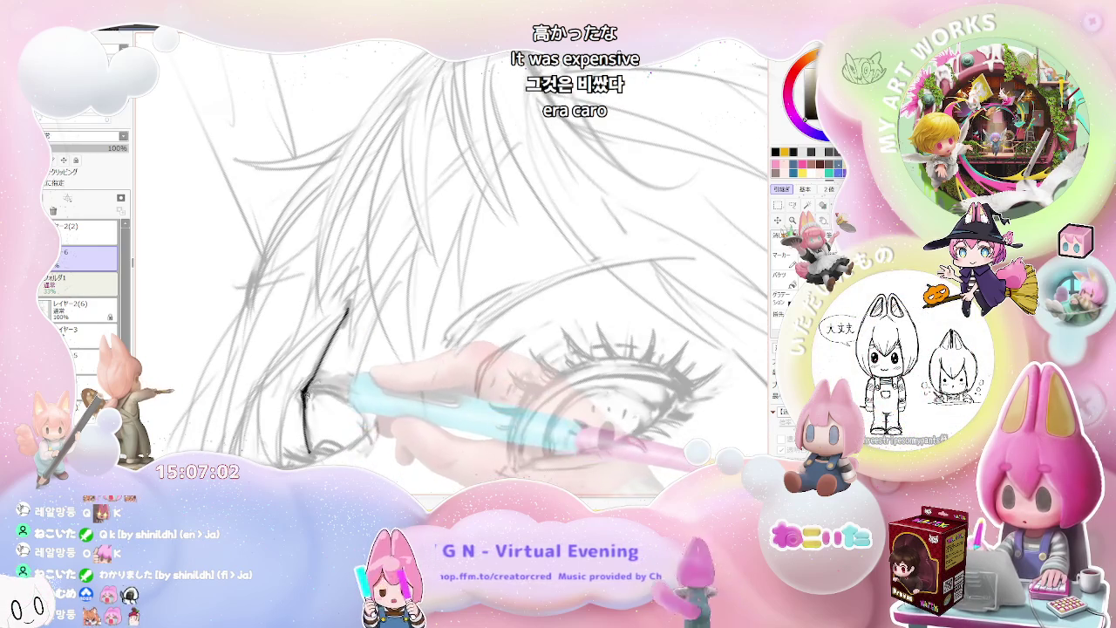
pyautogui.scroll(-4, 317, 218)
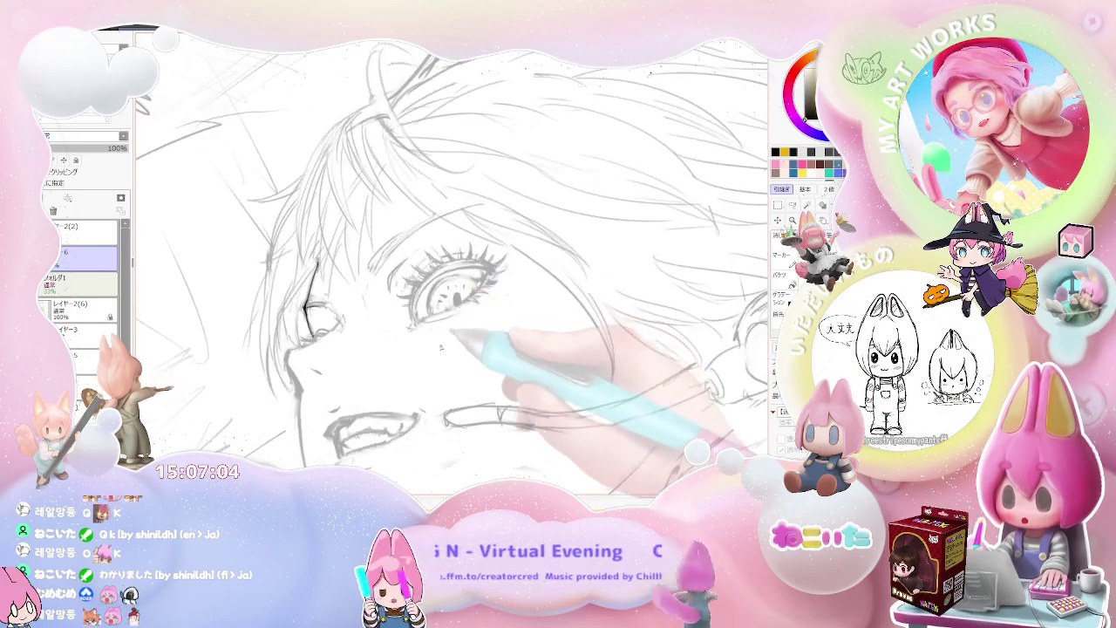
pyautogui.scroll(2, 453, 332)
pyautogui.scroll(2, 436, 366)
pyautogui.scroll(1, 418, 419)
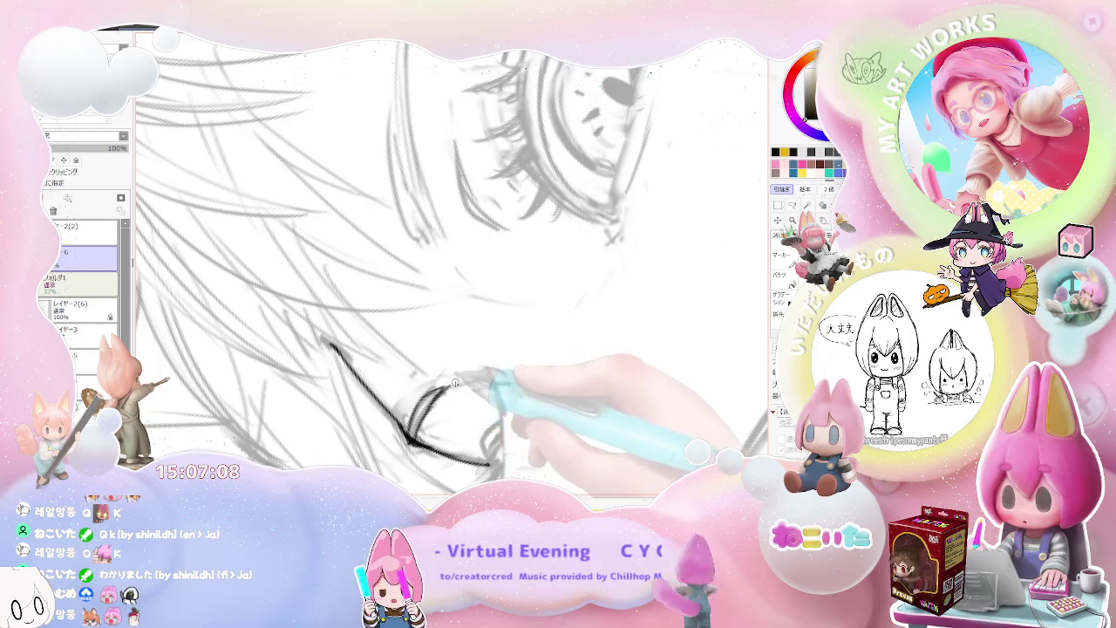
pyautogui.scroll(-2, 446, 390)
pyautogui.scroll(-1, 454, 393)
pyautogui.scroll(-1, 497, 401)
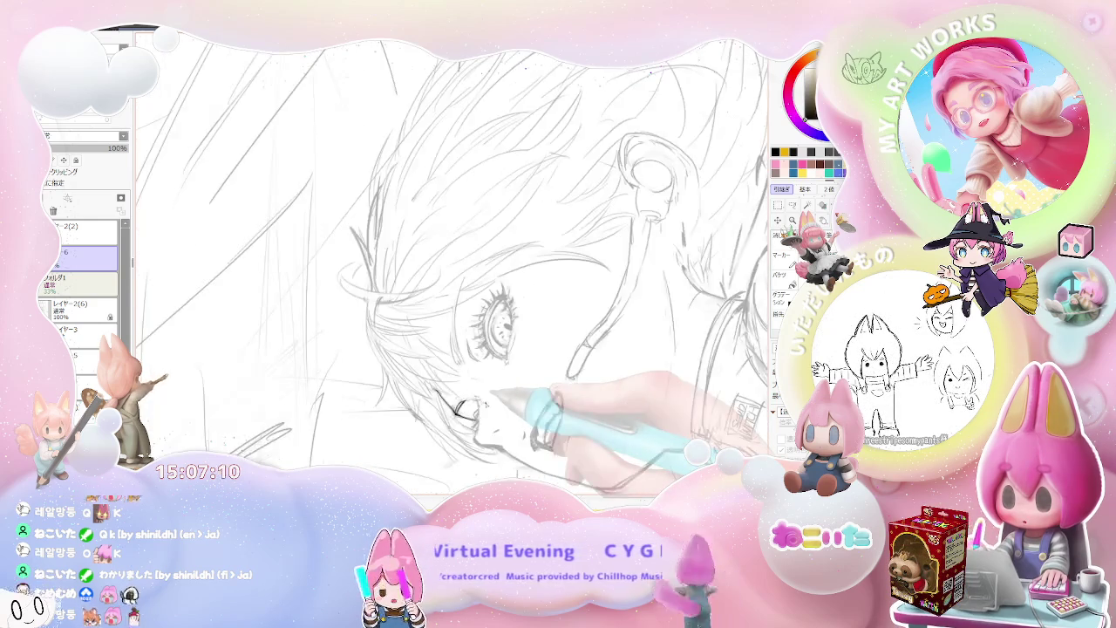
pyautogui.scroll(-1, 558, 410)
pyautogui.scroll(1, 561, 412)
pyautogui.scroll(1, 454, 358)
pyautogui.scroll(2, 367, 314)
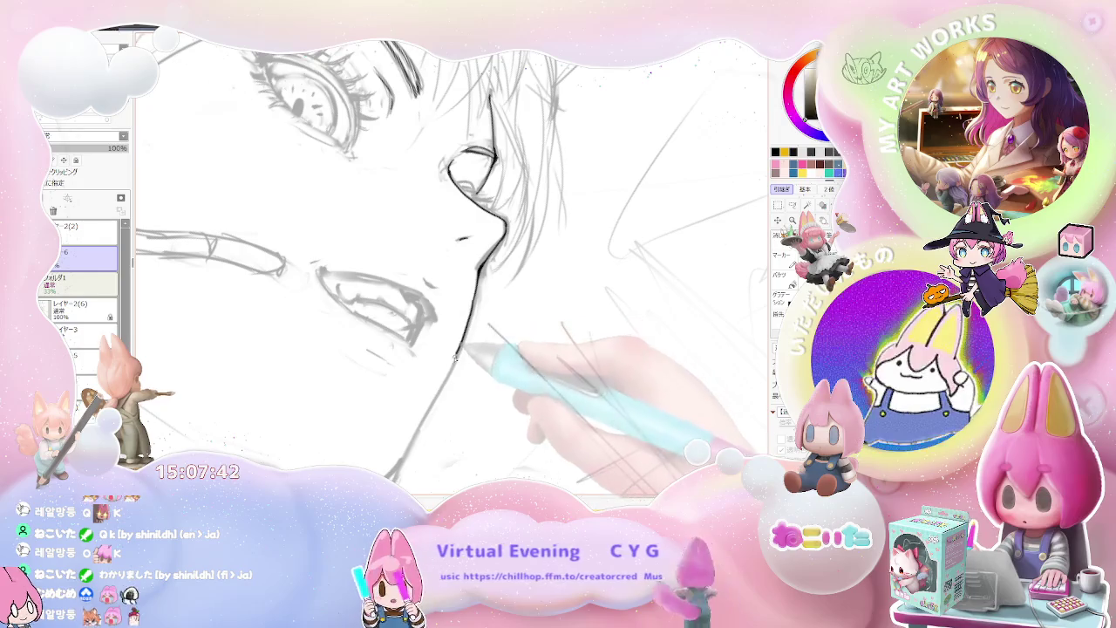
pyautogui.moveTo(455, 356); pyautogui.dragTo(435, 390)
pyautogui.moveTo(418, 430); pyautogui.dragTo(446, 343)
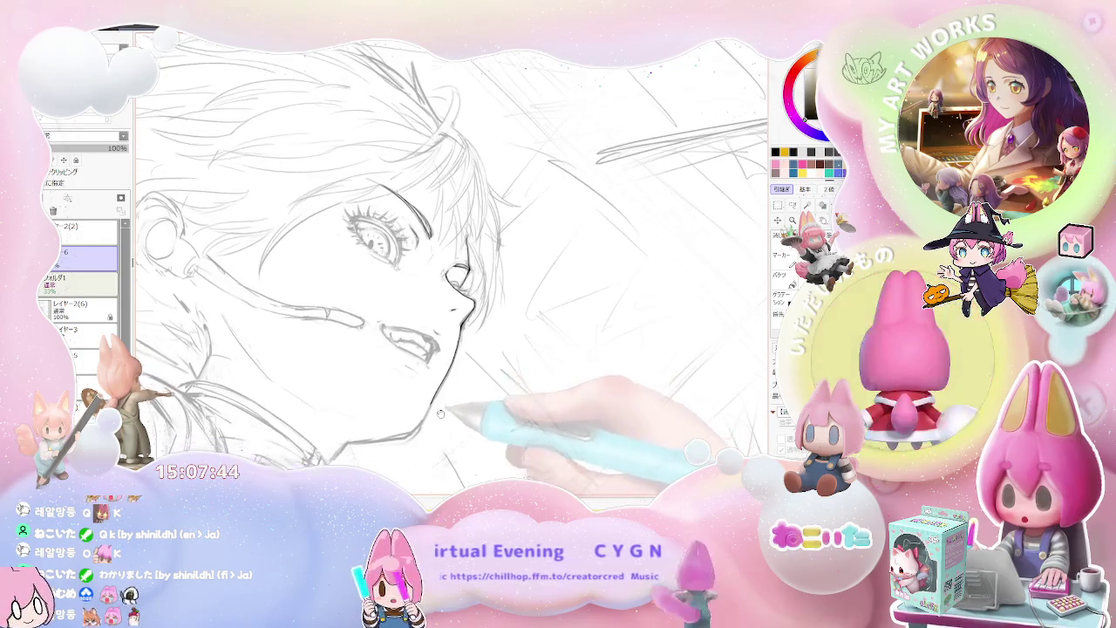
pyautogui.hotkey('ctrl', 'z')
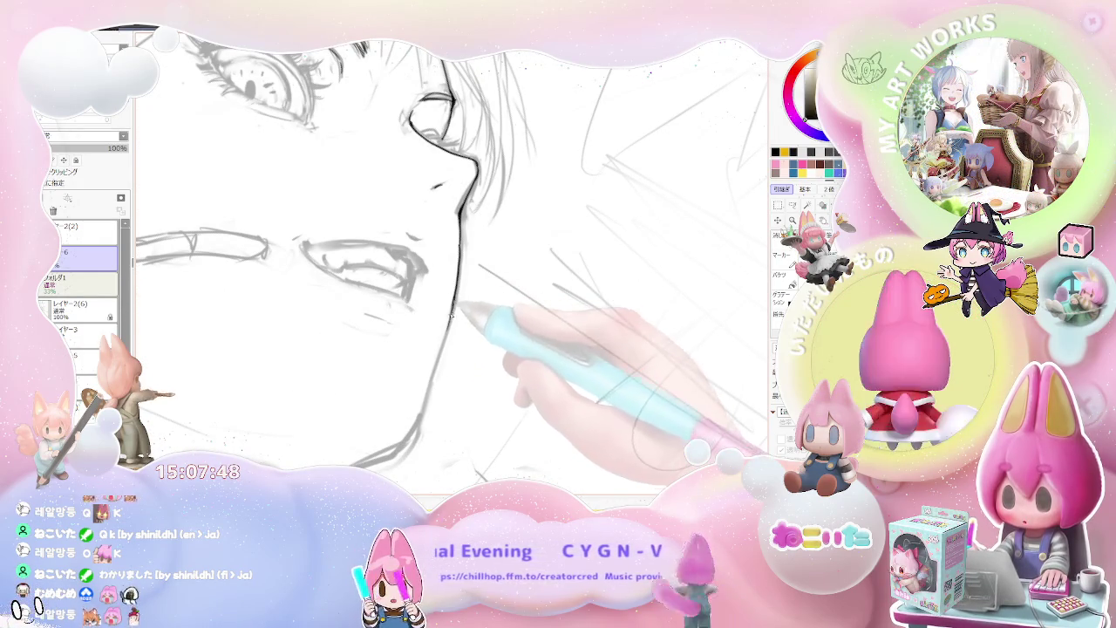
pyautogui.moveTo(453, 305); pyautogui.dragTo(431, 377)
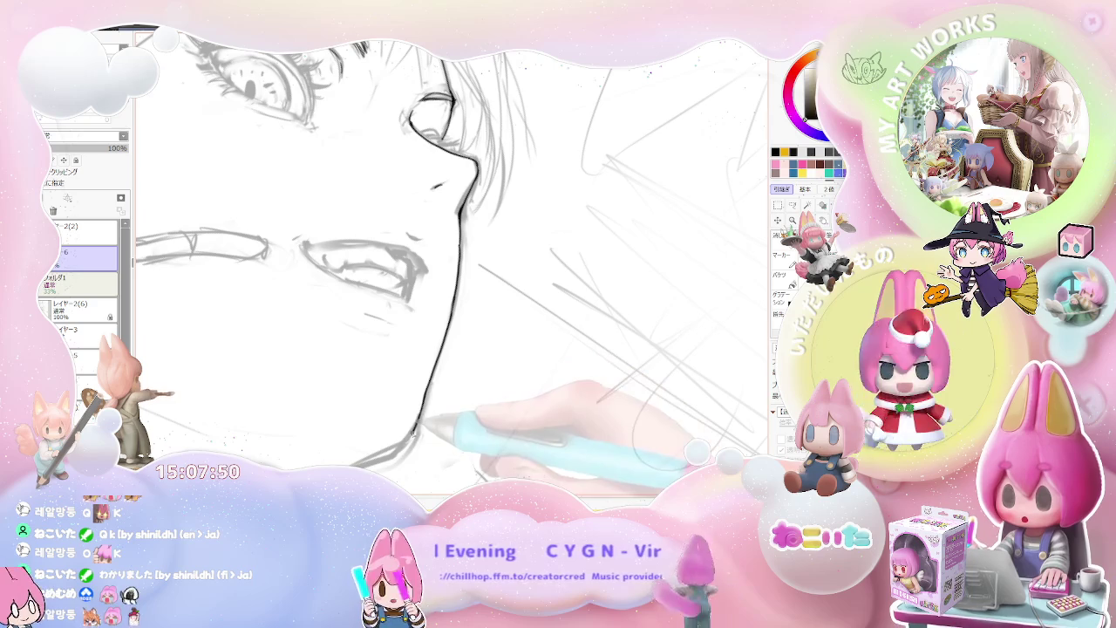
# Zoom between the whole figure and a close view of the nose and mouth
pyautogui.hotkey('ctrl', '-')
pyautogui.press('Delete')
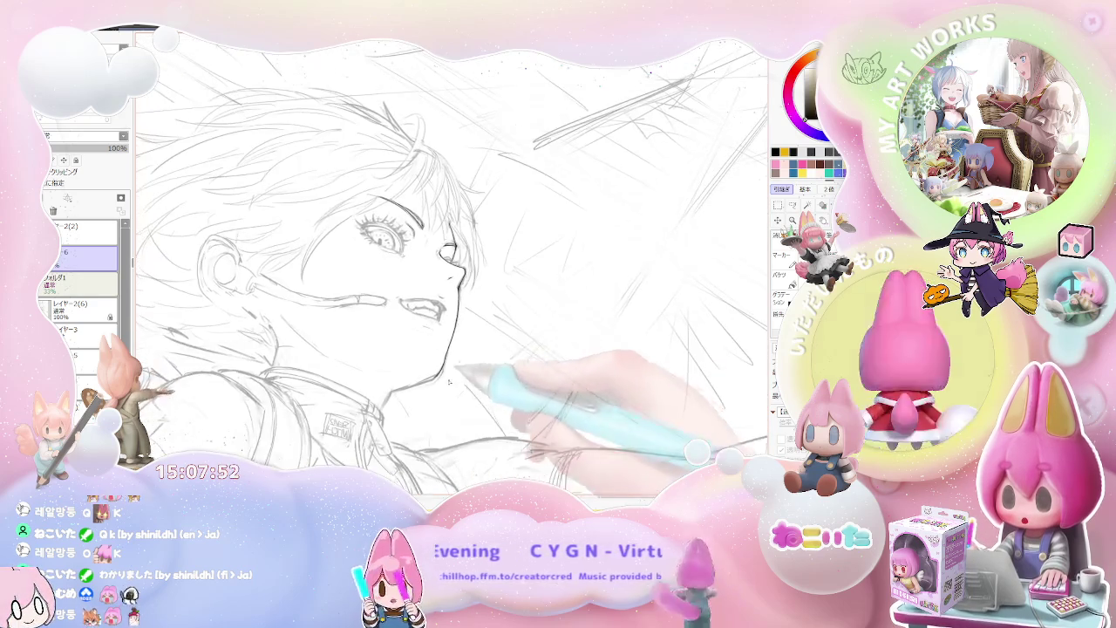
pyautogui.hotkey('ctrl', '+')
pyautogui.scroll(1, 465, 398)
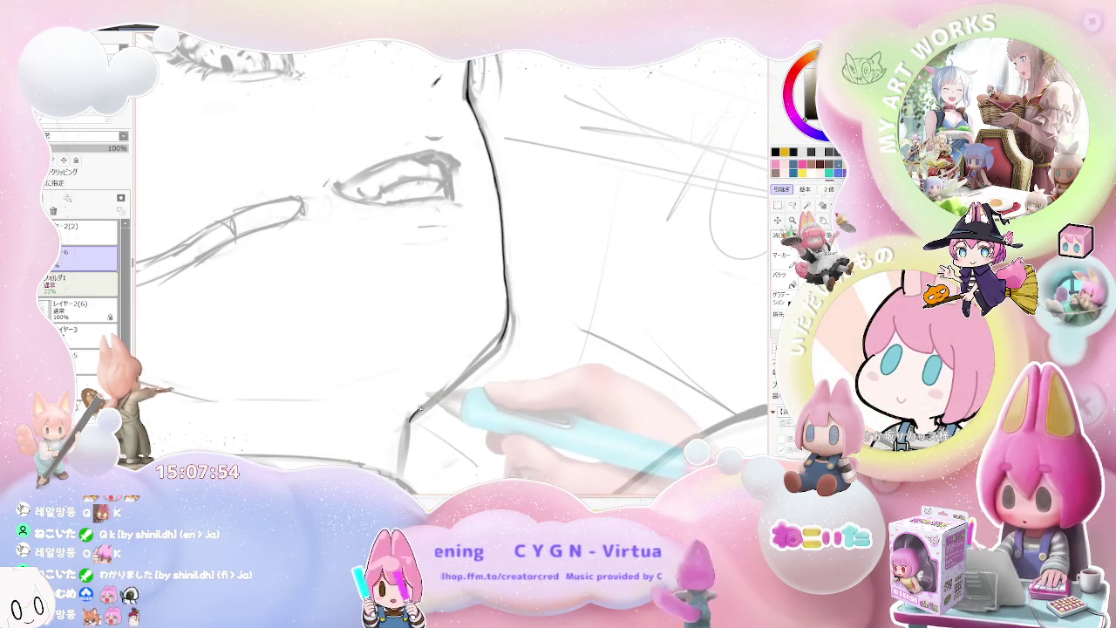
pyautogui.hotkey('ctrl', '-')
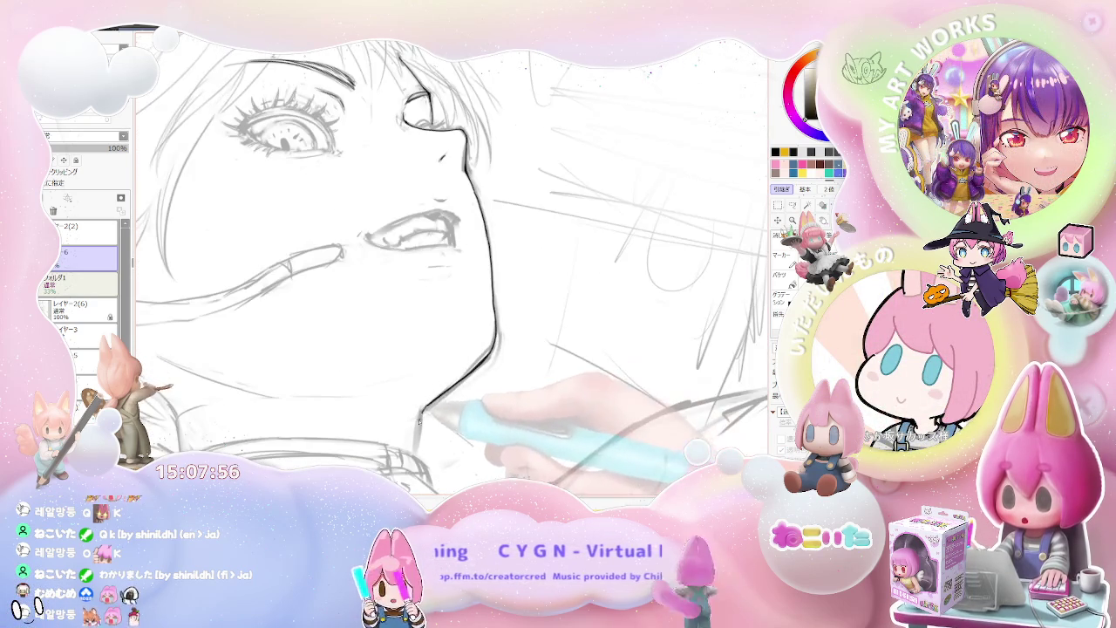
pyautogui.hotkey('ctrl', '-')
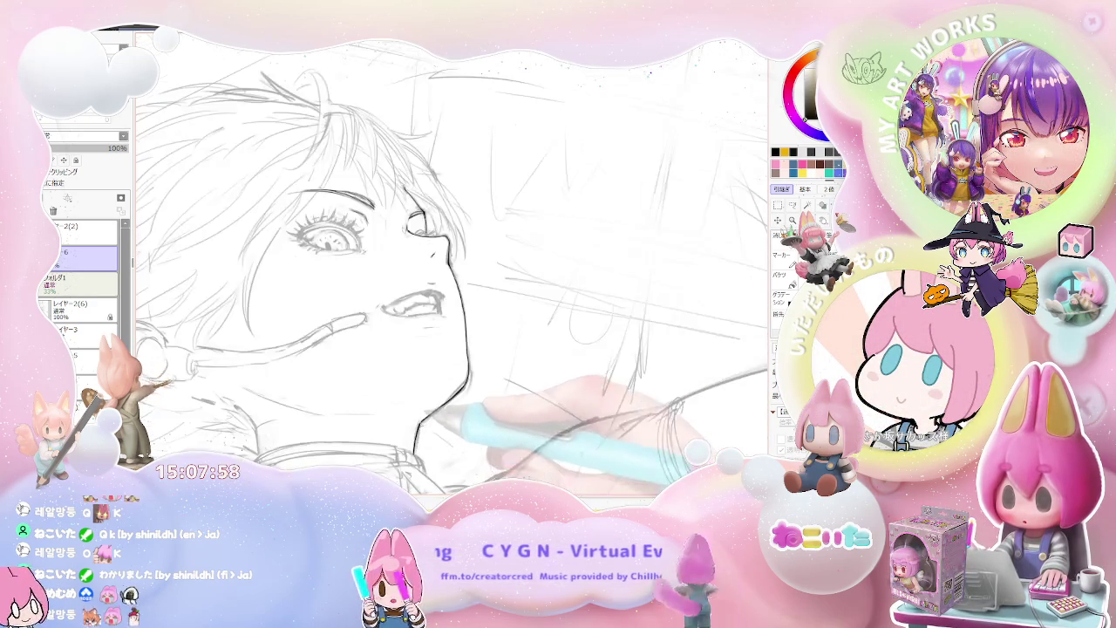
pyautogui.hotkey('ctrl', '-')
pyautogui.hotkey('ctrl', '-')
pyautogui.hotkey('ctrl', '+')
pyautogui.hotkey('ctrl', '+')
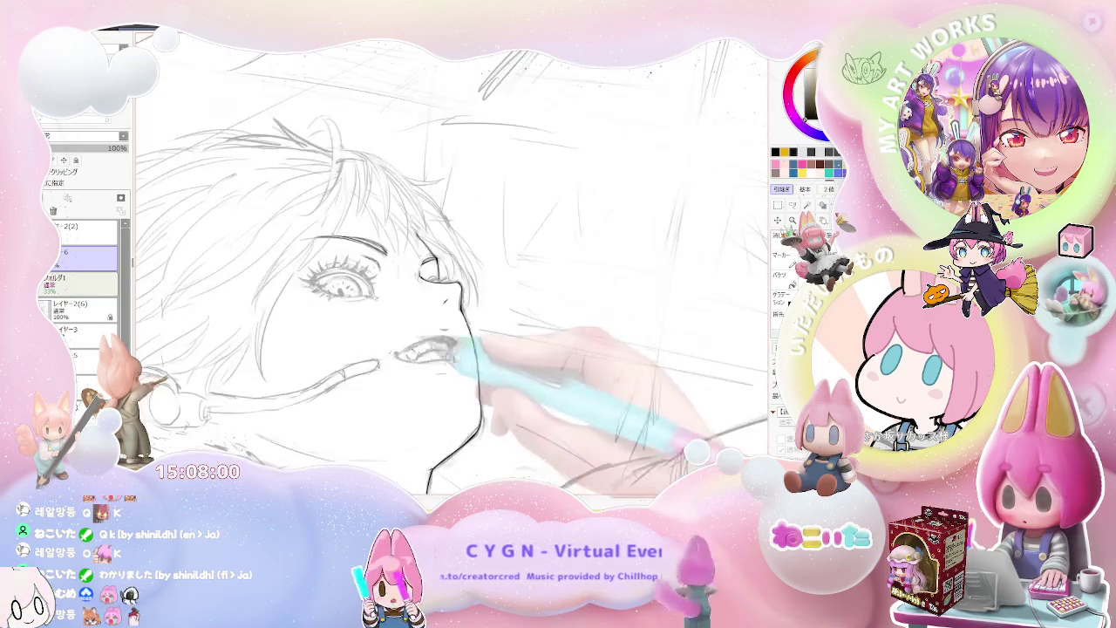
pyautogui.hotkey('ctrl', '+')
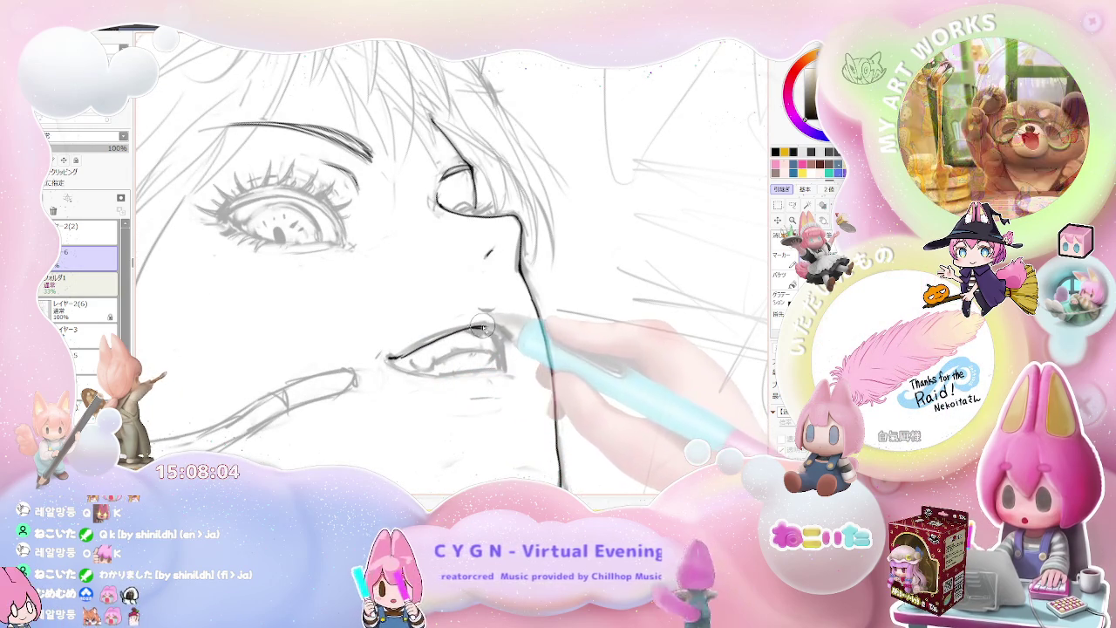
pyautogui.hotkey('ctrl', '+')
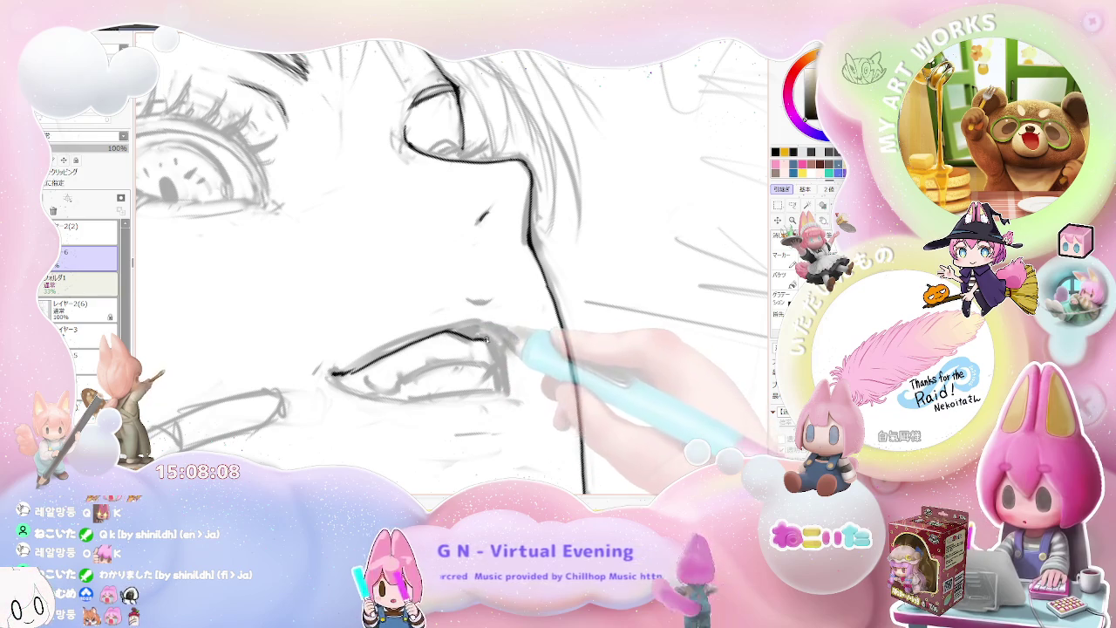
pyautogui.hotkey('ctrl', '-')
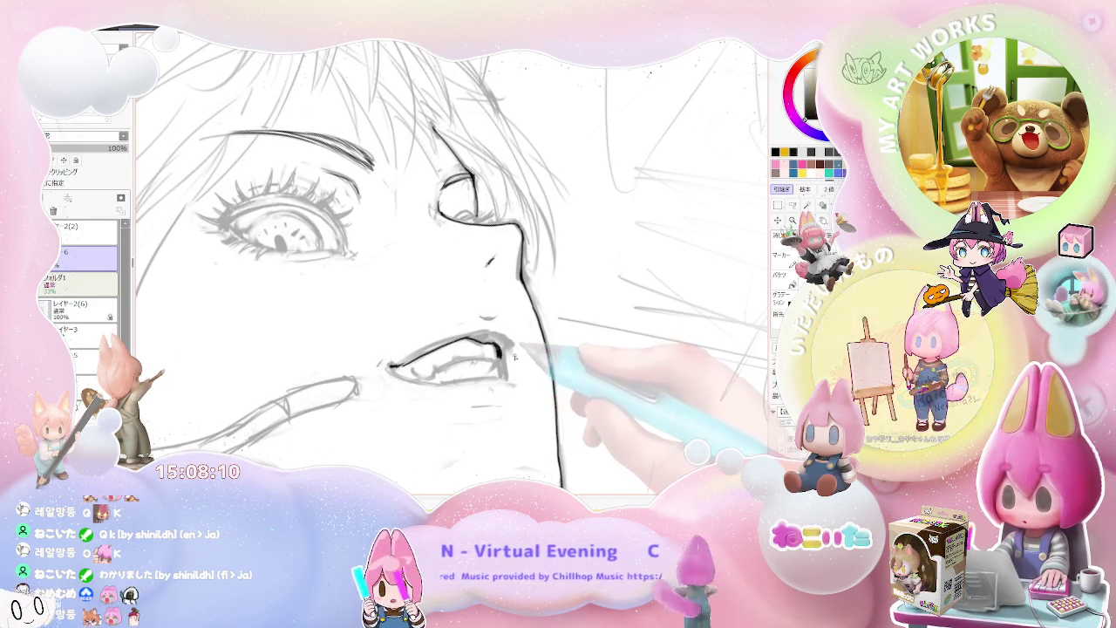
pyautogui.hotkey('ctrl', '-')
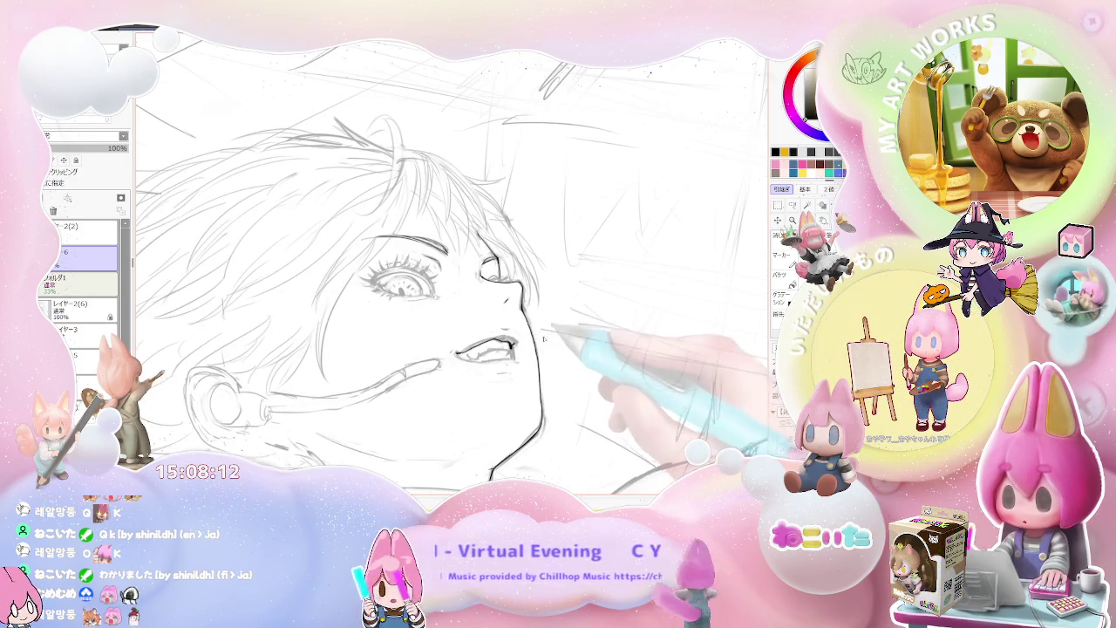
pyautogui.hotkey('ctrl', '+')
pyautogui.hotkey('ctrl', '+')
pyautogui.hotkey('ctrl', '+')
pyautogui.hotkey('ctrl', '+')
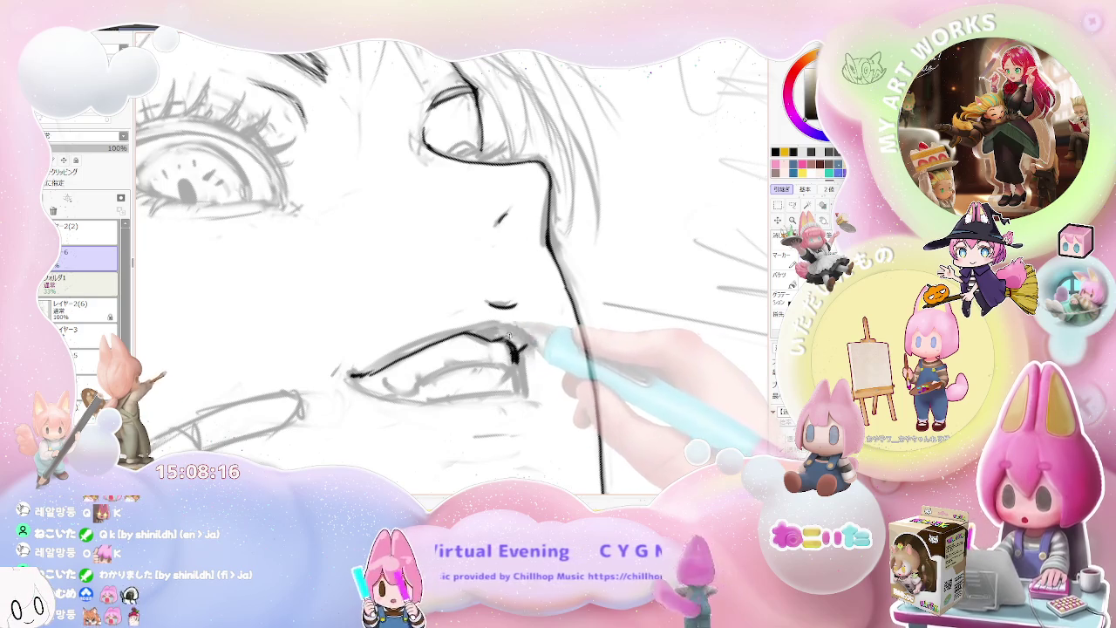
pyautogui.hotkey('ctrl', '-')
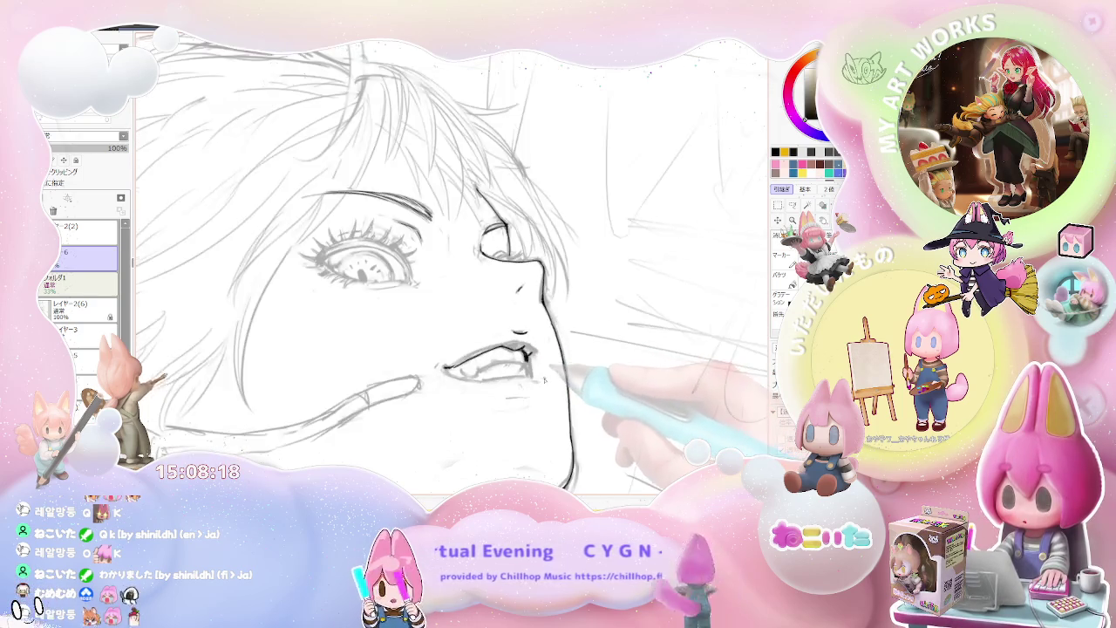
pyautogui.hotkey('ctrl', '+')
pyautogui.hotkey('ctrl', '+')
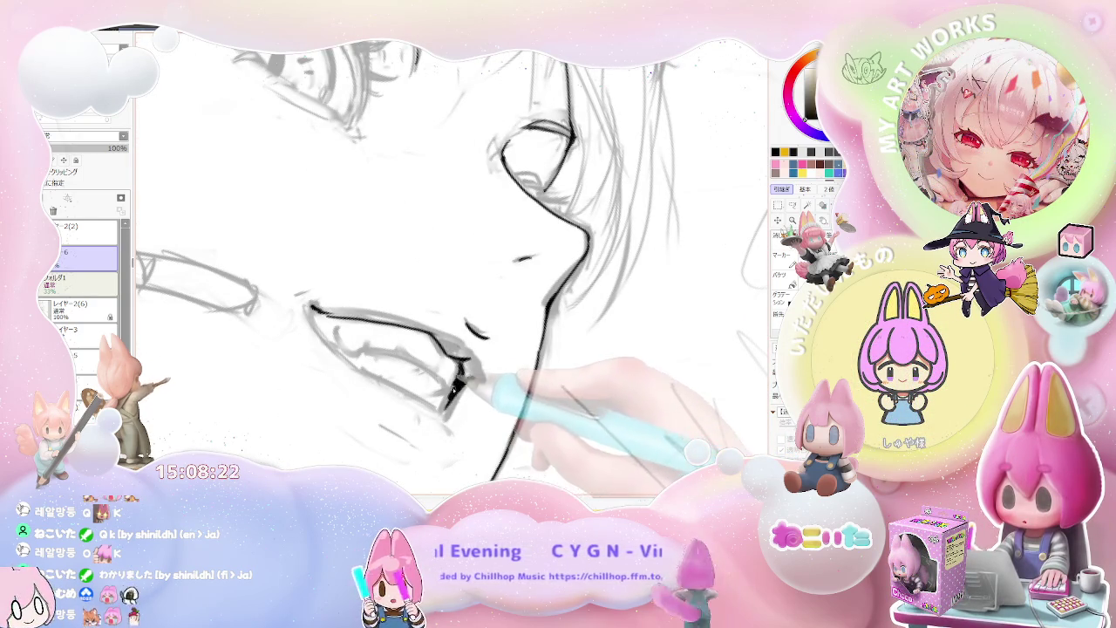
# Ink a thick dark line at the mouth corner with two overlapping strokes
pyautogui.moveTo(460, 359); pyautogui.dragTo(442, 406)
pyautogui.moveTo(468, 370); pyautogui.dragTo(446, 415)
pyautogui.scroll(-2, 447, 410)
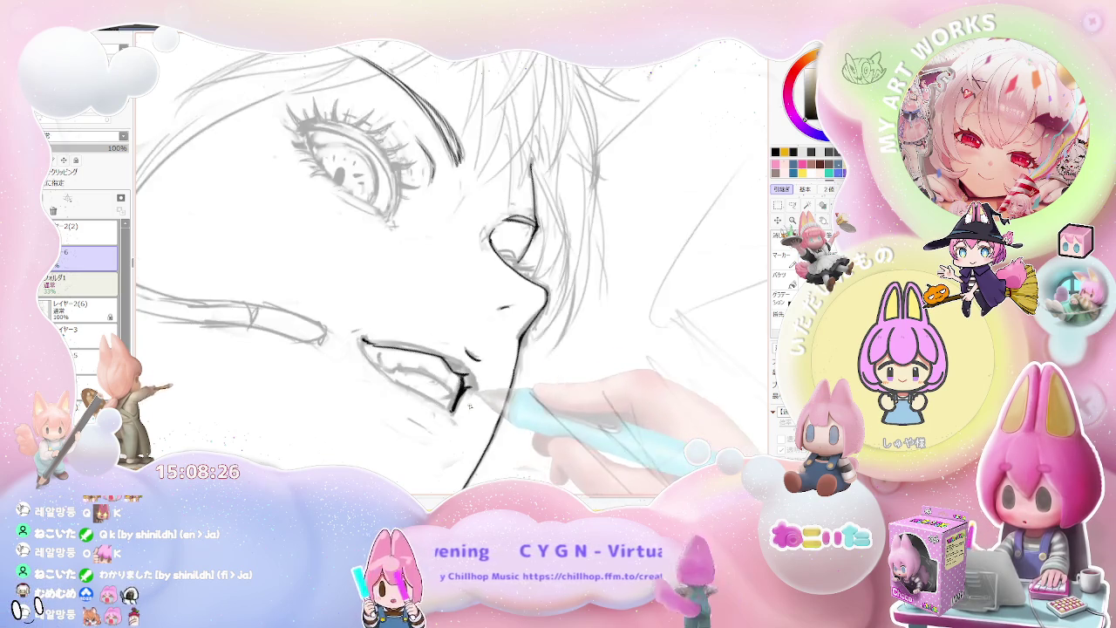
pyautogui.scroll(-2, 463, 408)
pyautogui.scroll(-2, 480, 406)
pyautogui.scroll(-1, 503, 405)
pyautogui.scroll(2, 503, 406)
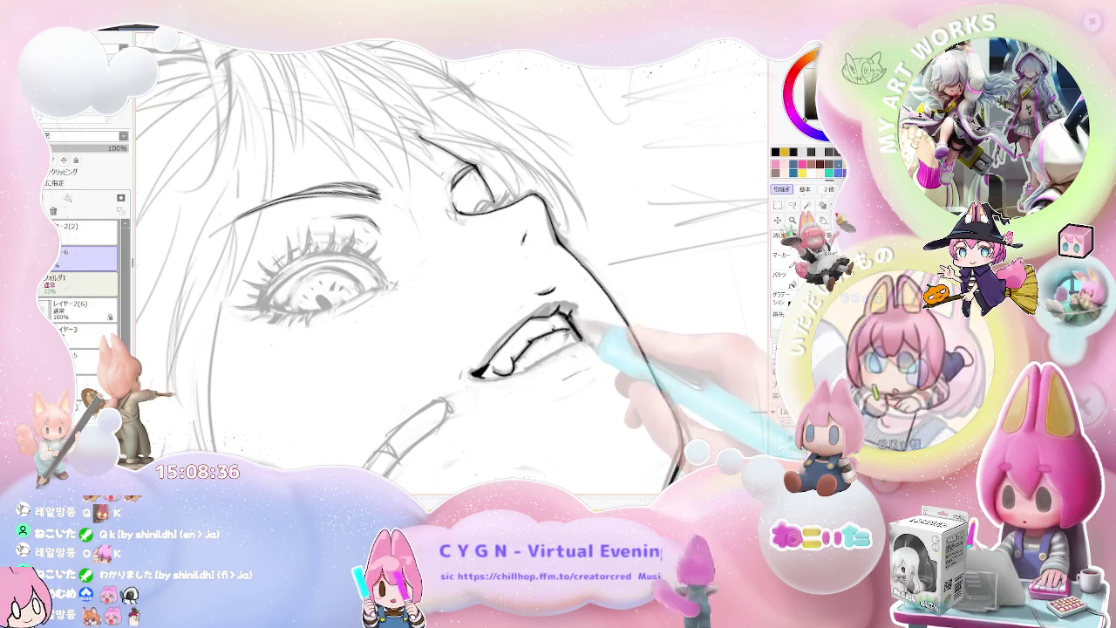
pyautogui.scroll(-1, 532, 349)
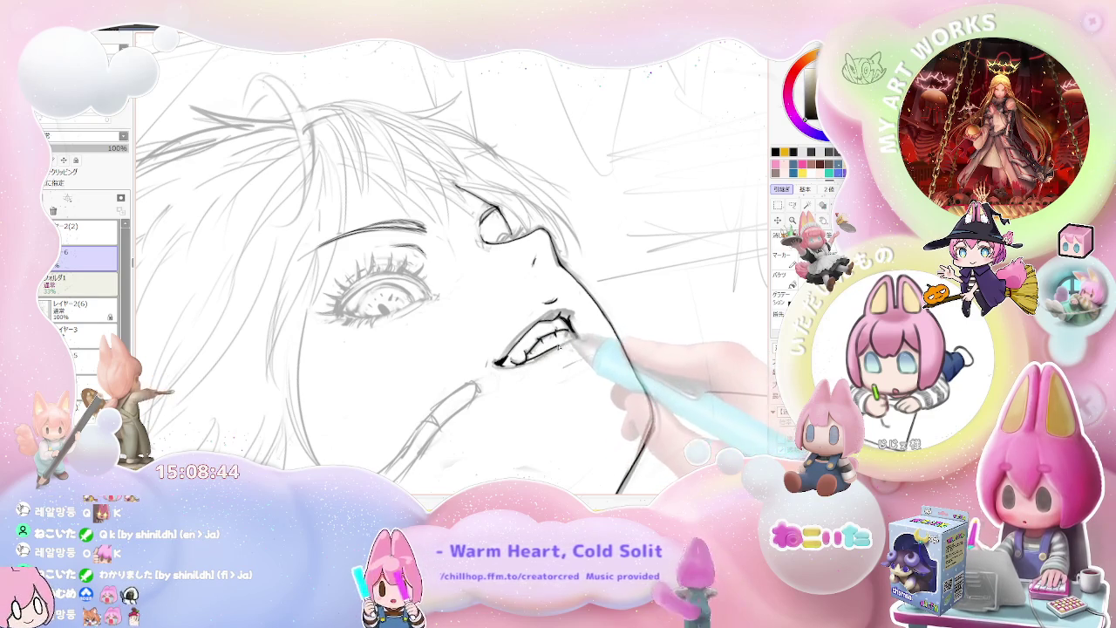
pyautogui.scroll(1, 532, 349)
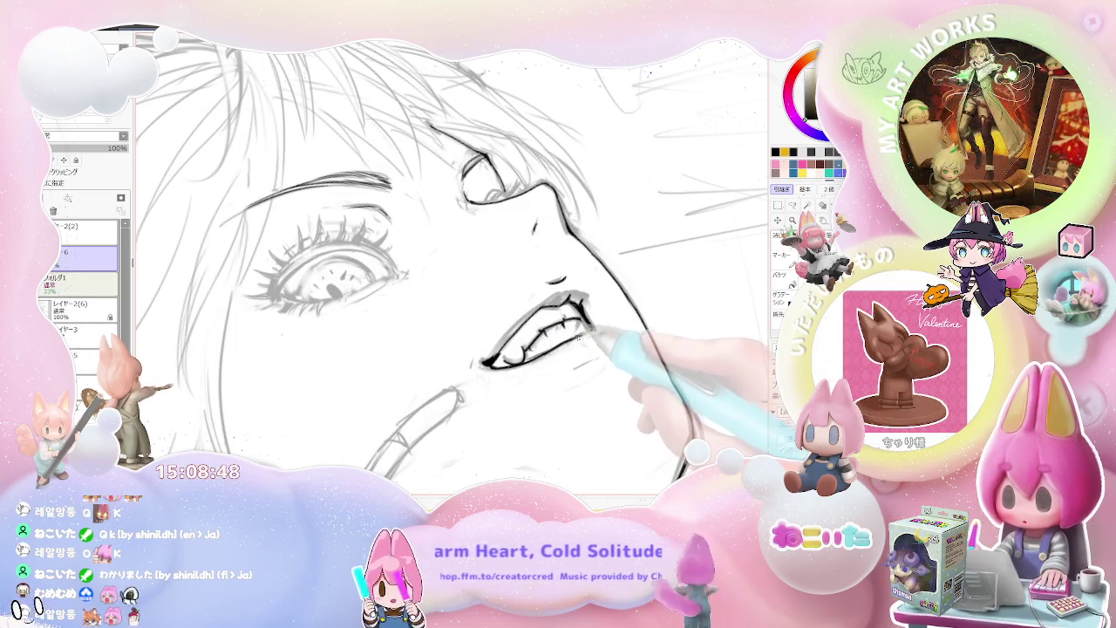
# Rotate and level the view, mirroring it to check the face, neck and collar
pyautogui.moveTo(612, 329); pyautogui.dragTo(450, 441)
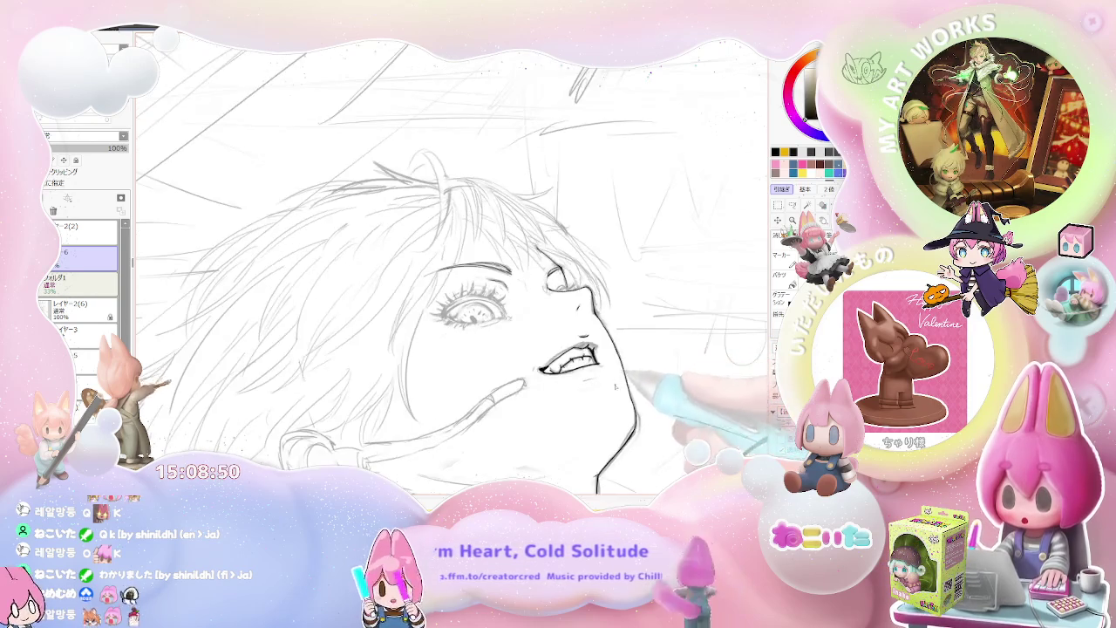
pyautogui.scroll(1, 450, 440)
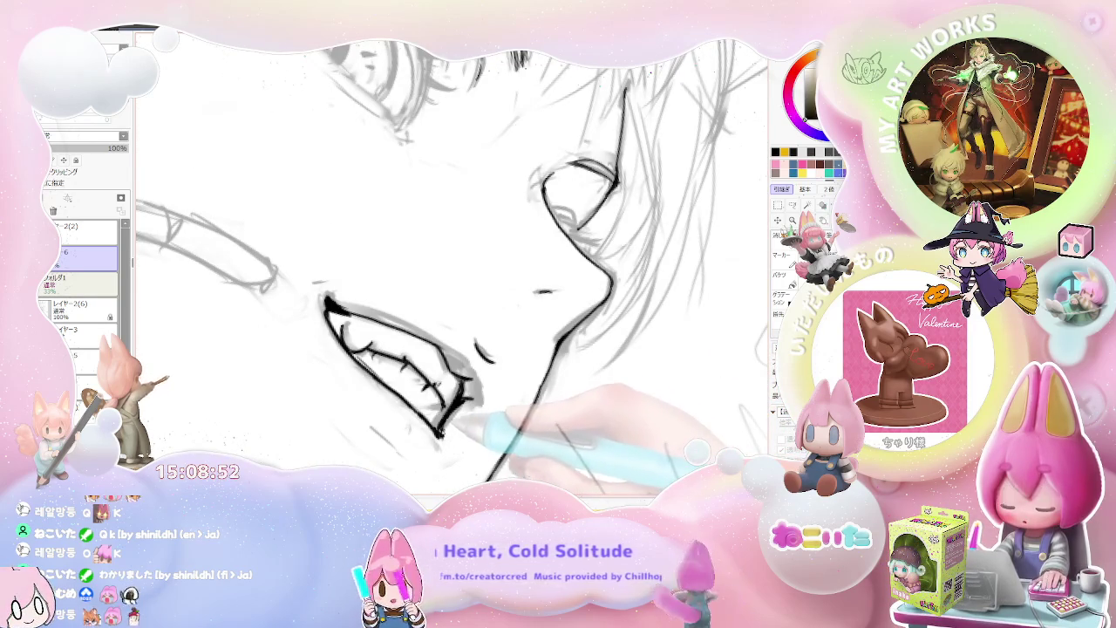
pyautogui.scroll(-2, 458, 410)
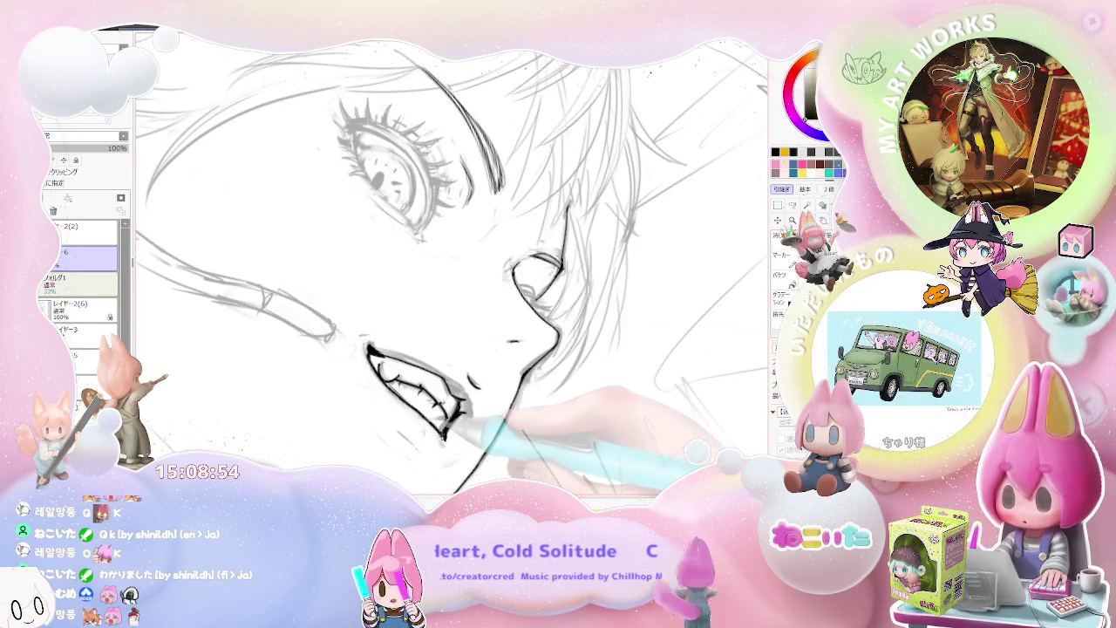
pyautogui.moveTo(439, 445); pyautogui.dragTo(486, 447)
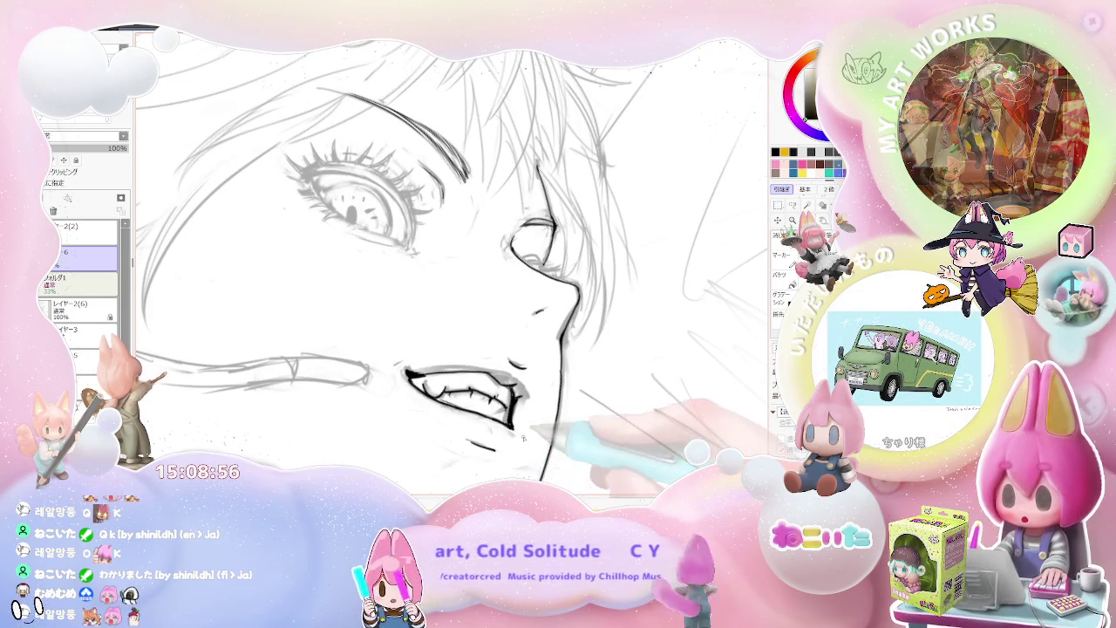
pyautogui.scroll(-2, 488, 441)
pyautogui.scroll(-2, 523, 419)
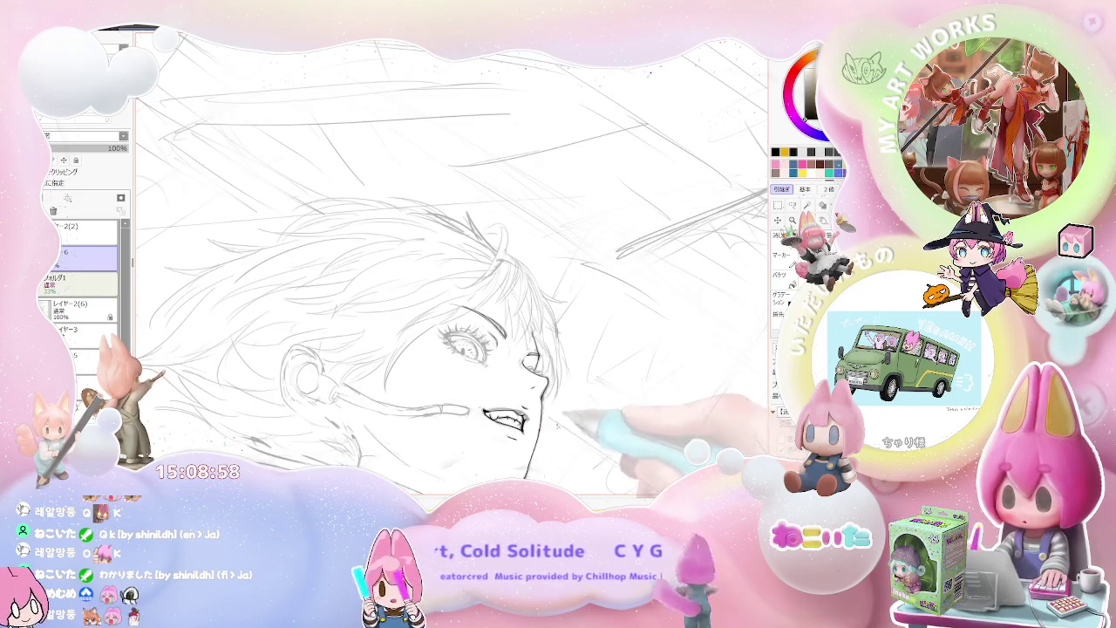
pyautogui.press('h')
pyautogui.moveTo(541, 436); pyautogui.dragTo(484, 391)
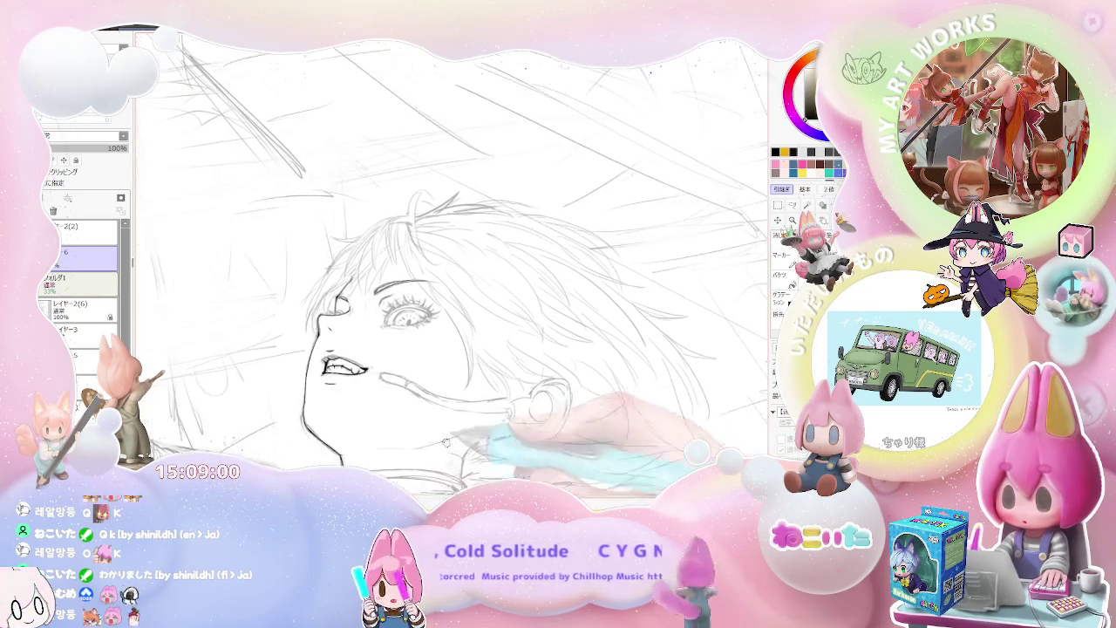
pyautogui.scroll(2, 509, 381)
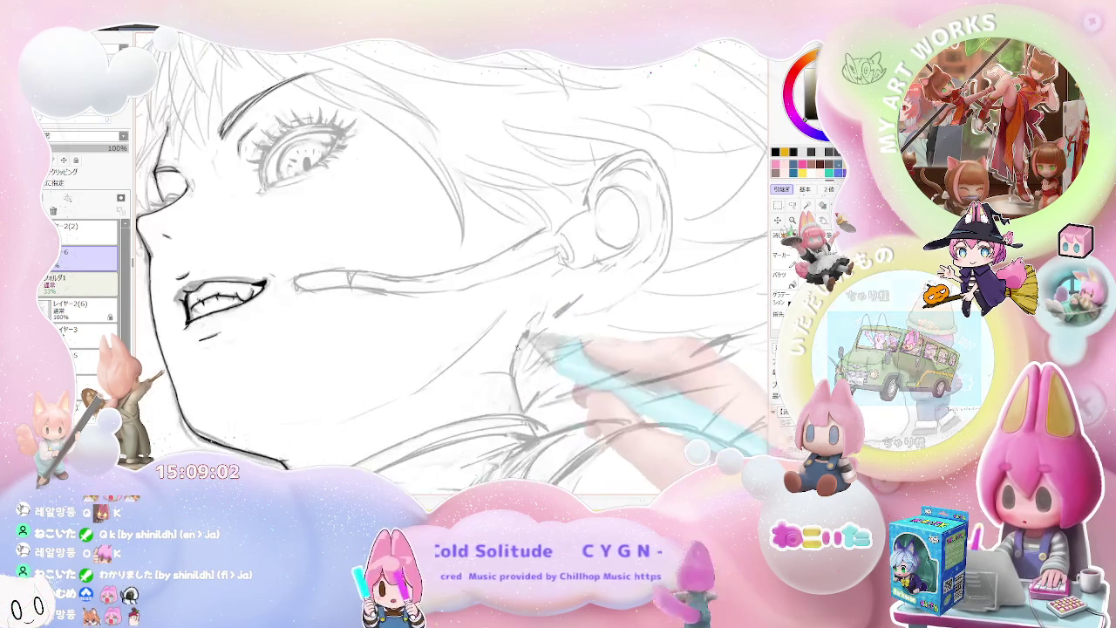
pyautogui.scroll(2, 519, 342)
pyautogui.scroll(-1, 515, 375)
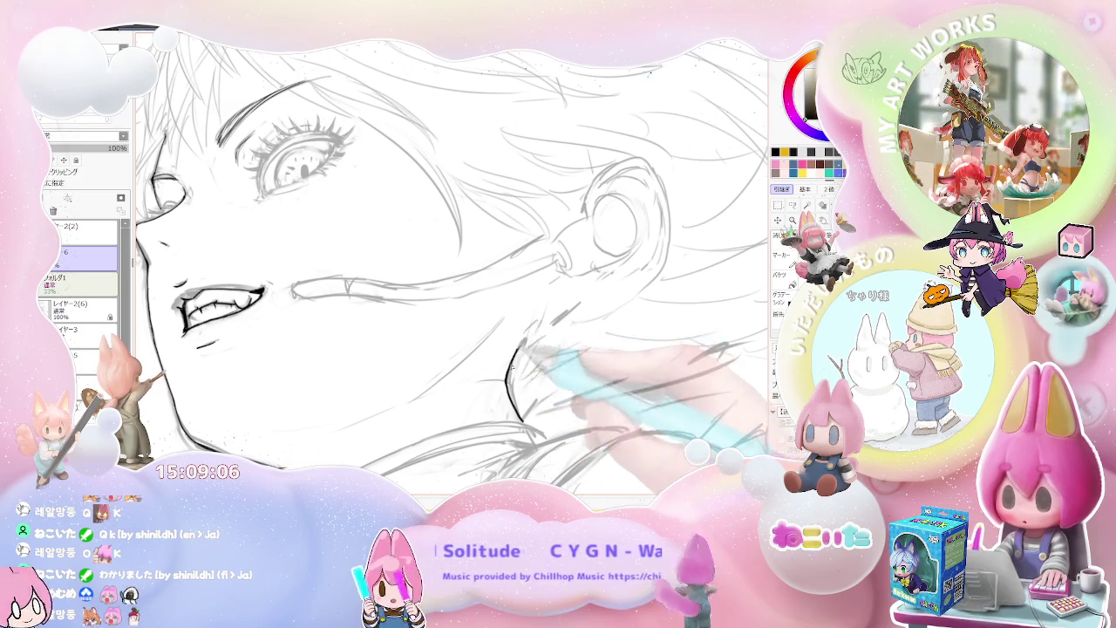
pyautogui.scroll(-1, 511, 368)
# Turn and mirror the view so the face looks up-left, and select layer レイヤー2(6)
pyautogui.press('h')
pyautogui.press('Delete')
pyautogui.press('Delete')
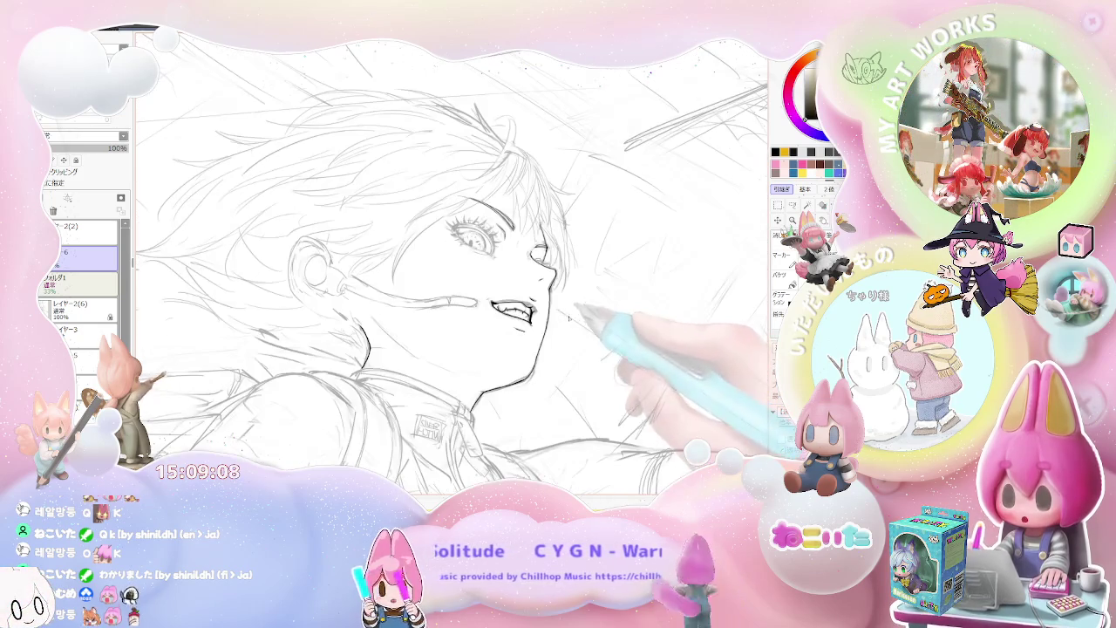
pyautogui.press('Delete')
pyautogui.press('Delete')
pyautogui.press('Delete')
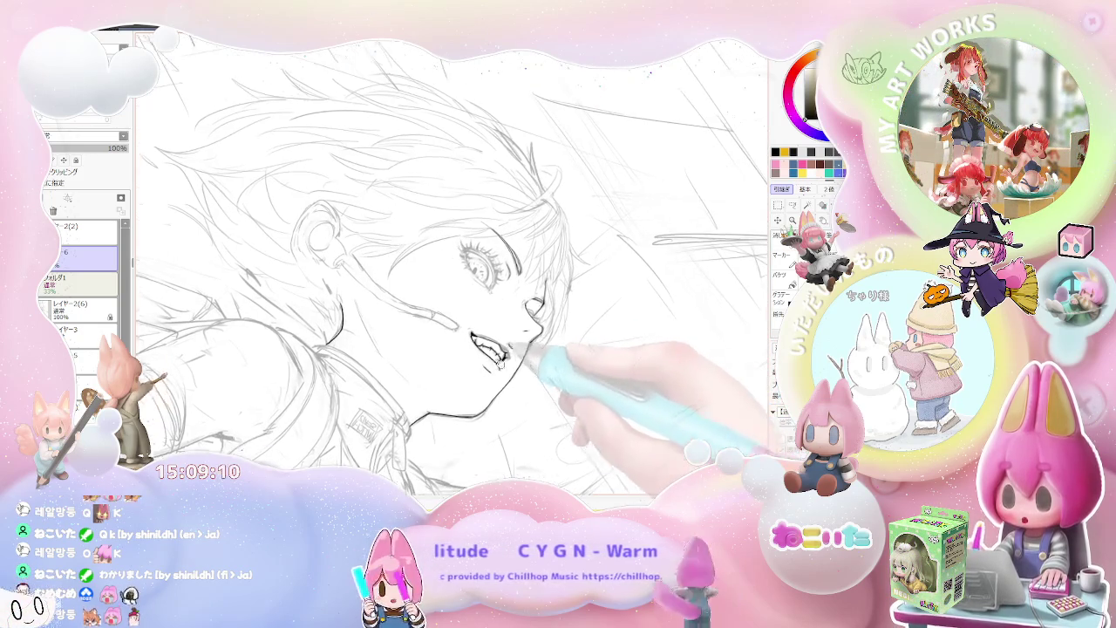
pyautogui.moveTo(523, 351); pyautogui.dragTo(533, 389)
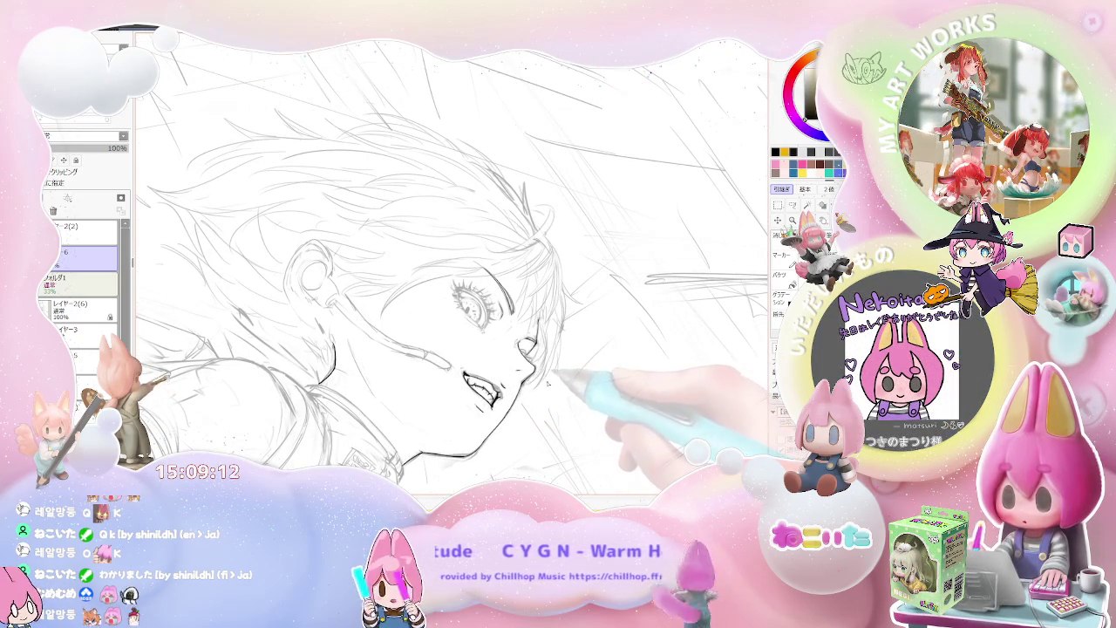
pyautogui.press('Delete')
pyautogui.press('Delete')
pyautogui.press('Delete')
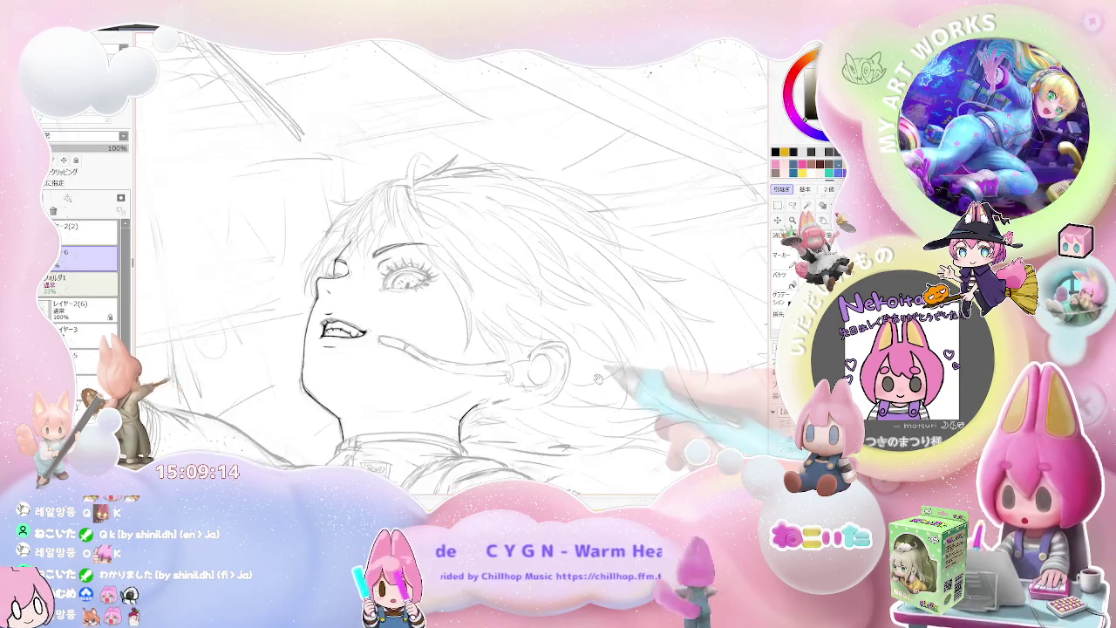
pyautogui.press('h')
pyautogui.press('End')
pyautogui.press('End')
pyautogui.click(79, 305)
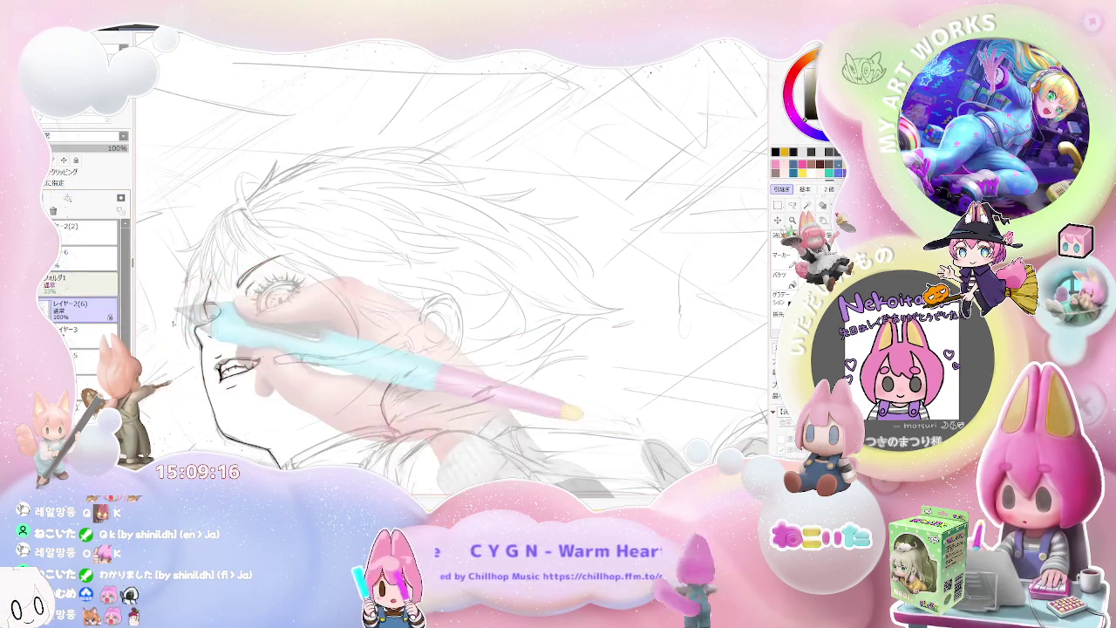
# Switch drawing tool and scribble dense circular sketch strokes around the ear
pyautogui.scroll(2, 631, 371)
pyautogui.press('n')
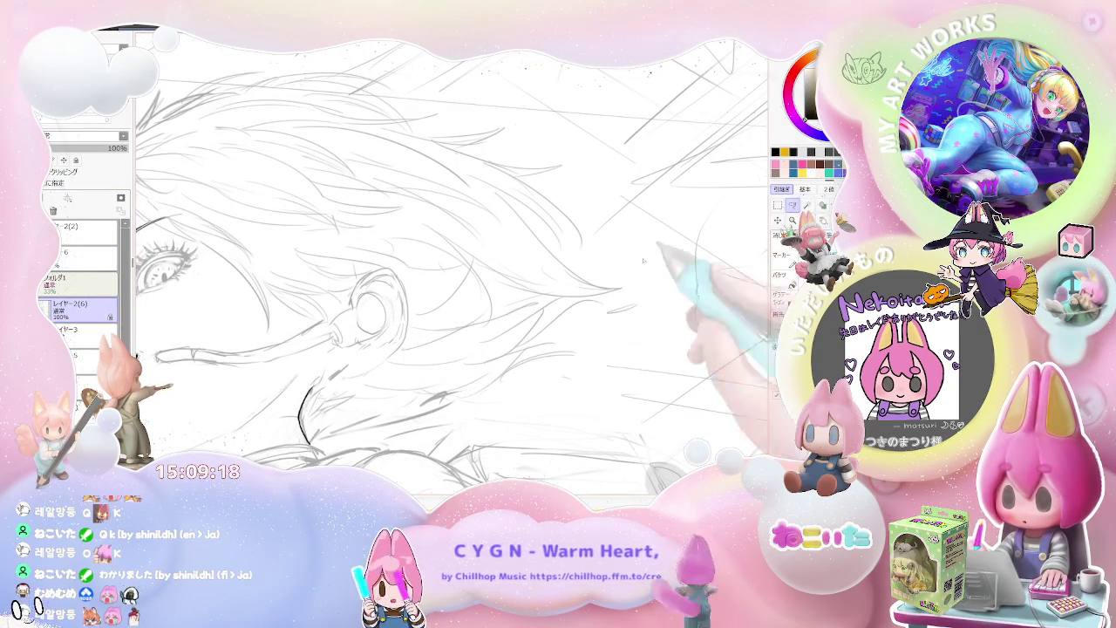
pyautogui.moveTo(366, 266); pyautogui.dragTo(332, 371)
pyautogui.moveTo(418, 273)
pyautogui.mouseDown()
pyautogui.moveTo(394, 353)
pyautogui.moveTo(349, 336)
pyautogui.mouseUp()
pyautogui.moveTo(366, 262); pyautogui.dragTo(383, 339)
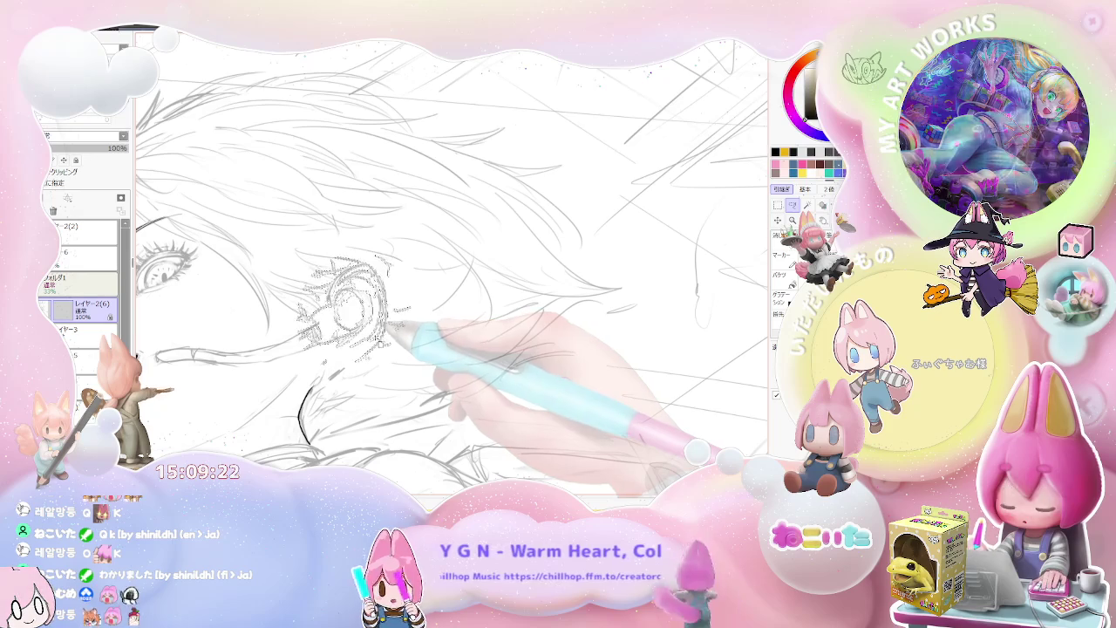
pyautogui.scroll(-1, 413, 355)
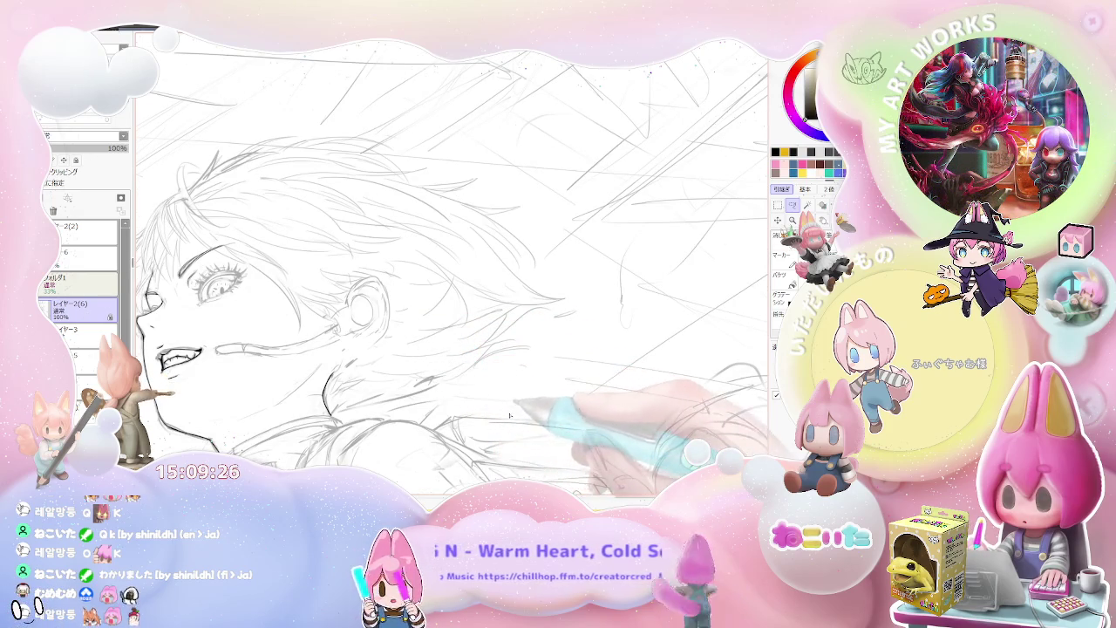
# Add more sketchy strokes around the ear, flipping and rotating the view to check
pyautogui.press('h')
pyautogui.press('End')
pyautogui.press('End')
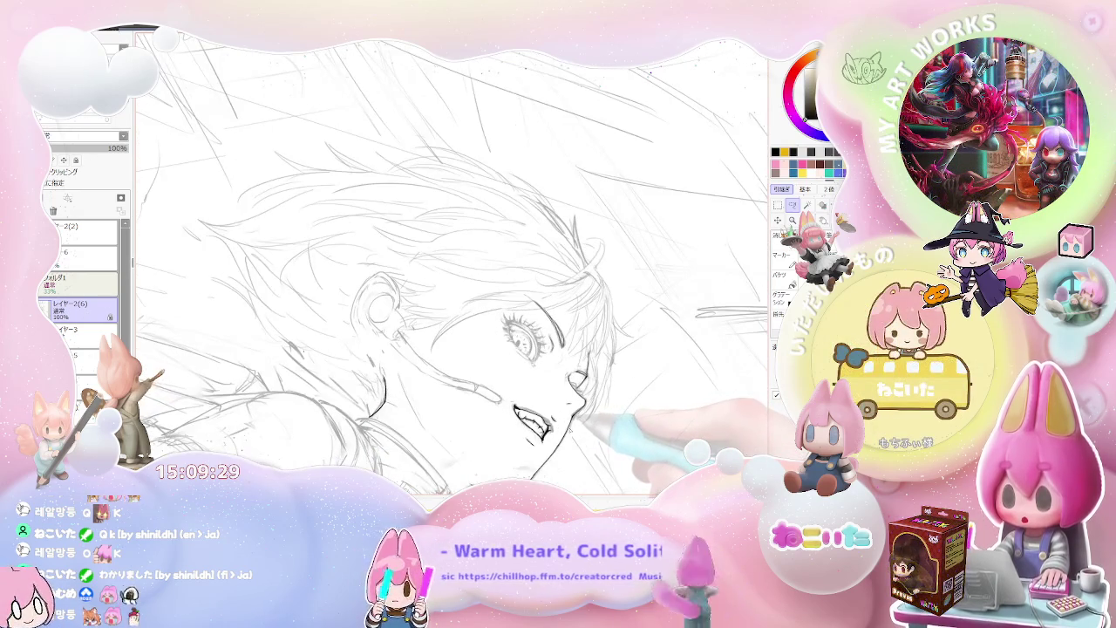
pyautogui.press('Delete')
pyautogui.press('Delete')
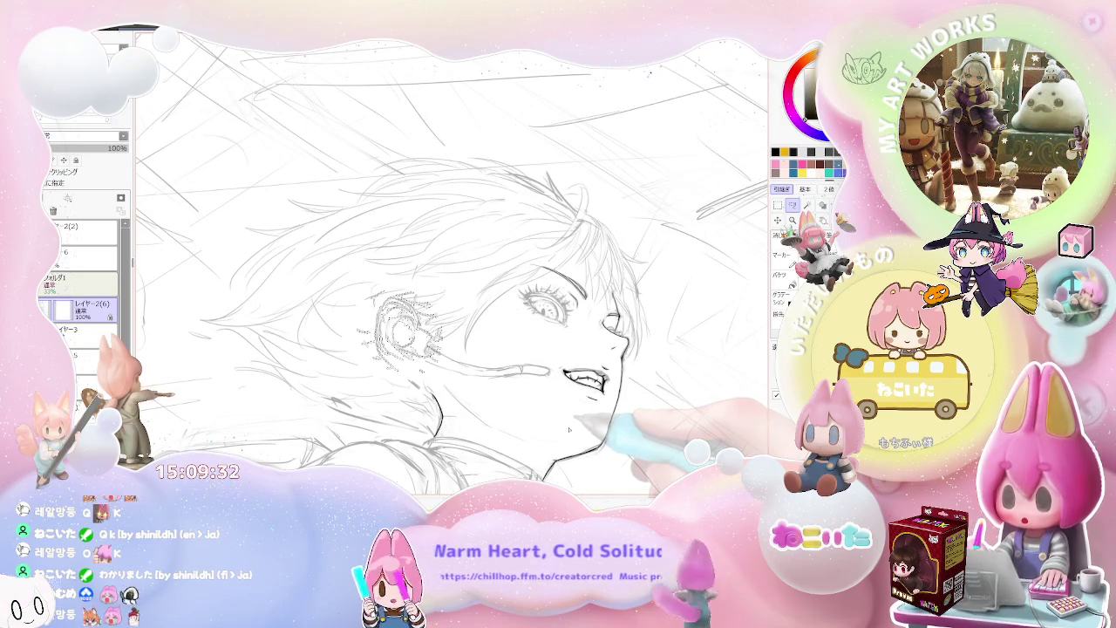
pyautogui.scroll(2, 383, 336)
pyautogui.moveTo(375, 262)
pyautogui.mouseDown()
pyautogui.moveTo(410, 331)
pyautogui.moveTo(436, 314)
pyautogui.moveTo(419, 301)
pyautogui.mouseUp()
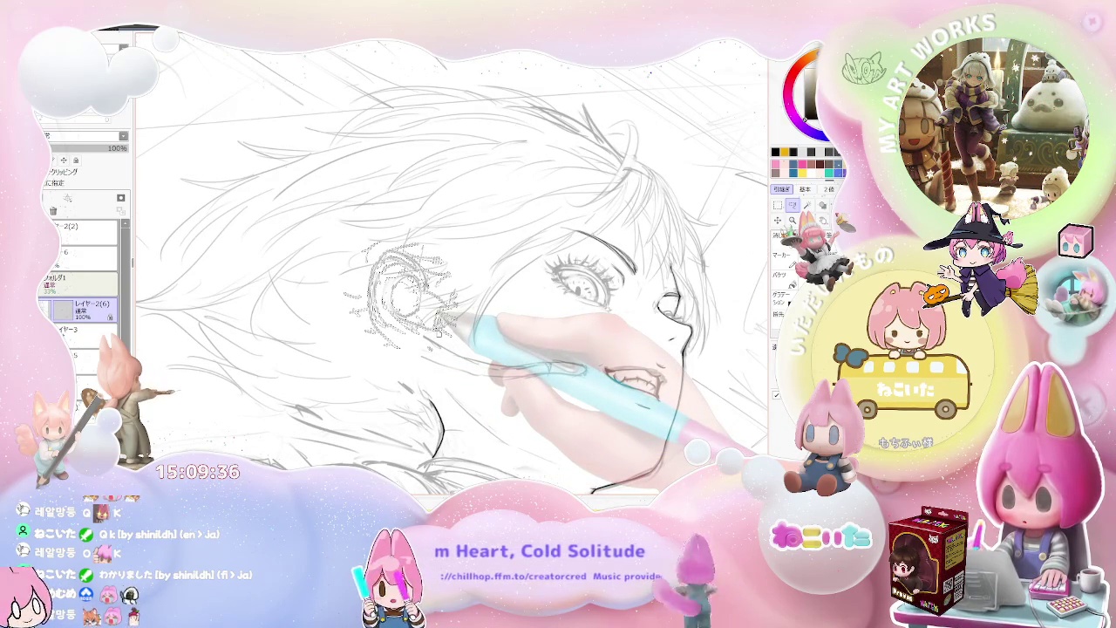
pyautogui.press('h')
pyautogui.moveTo(611, 377); pyautogui.dragTo(572, 387)
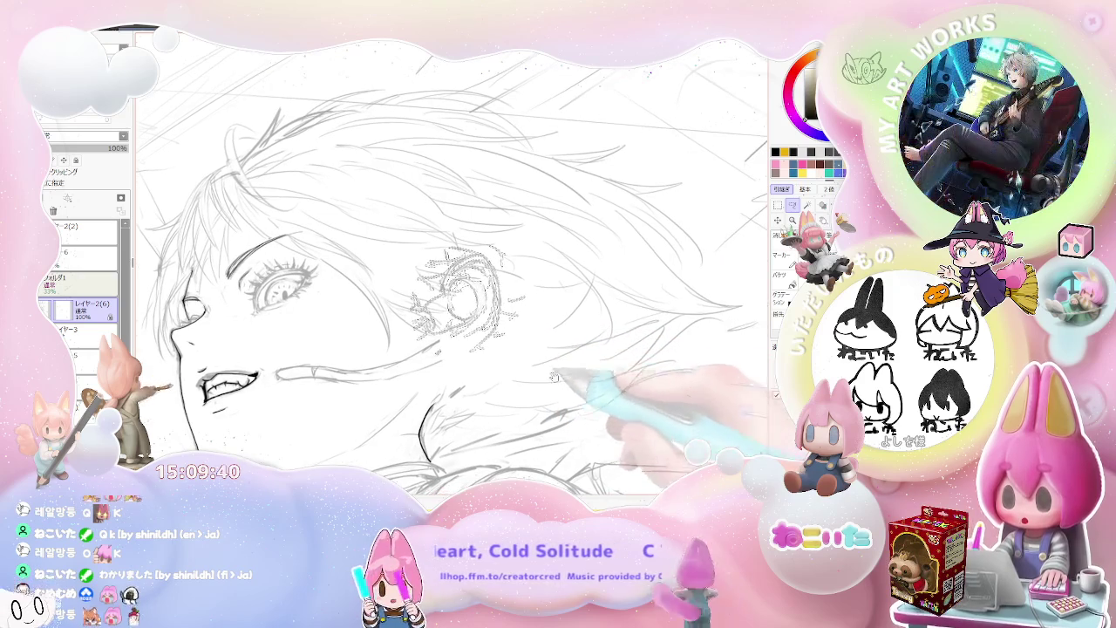
pyautogui.press('ctrl')
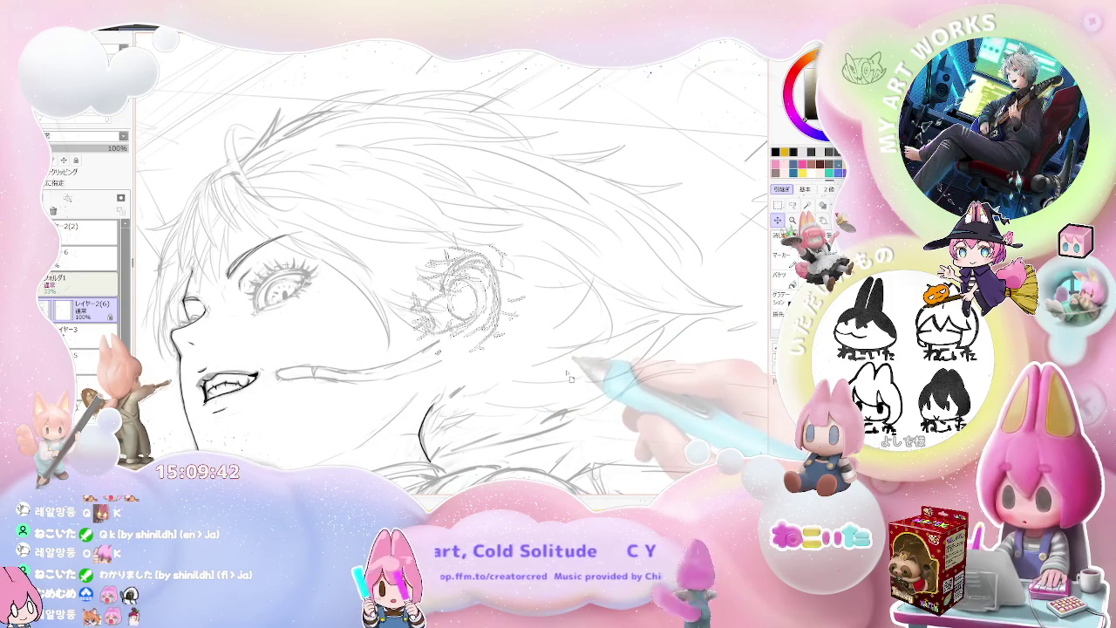
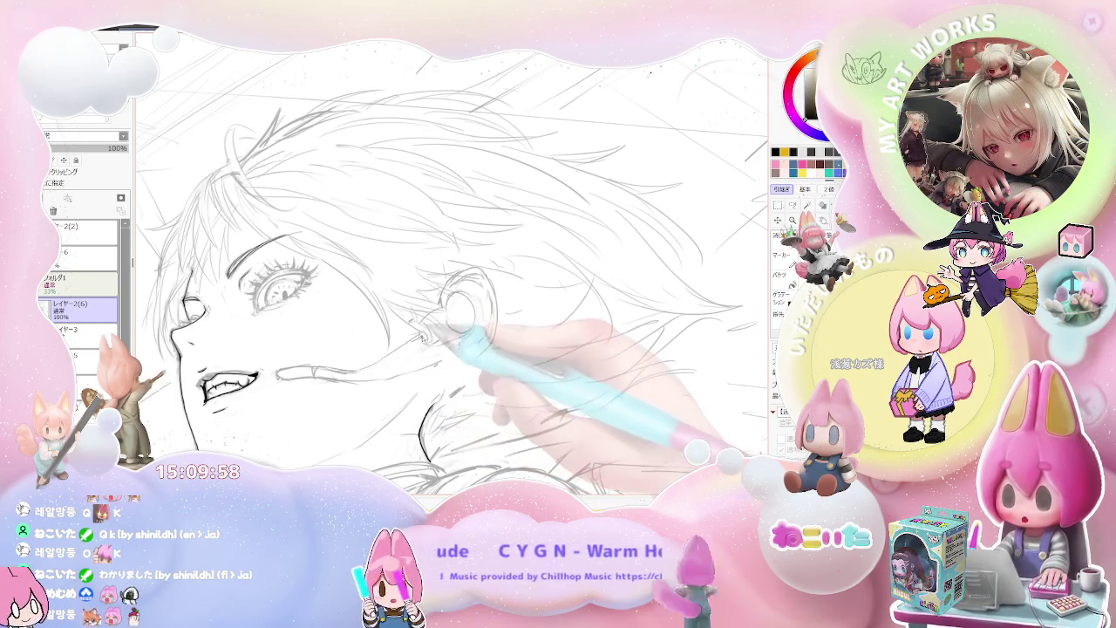
# On the inking layer, ink both edges of the mic boom from ear toward mouth
pyautogui.click(83, 252)
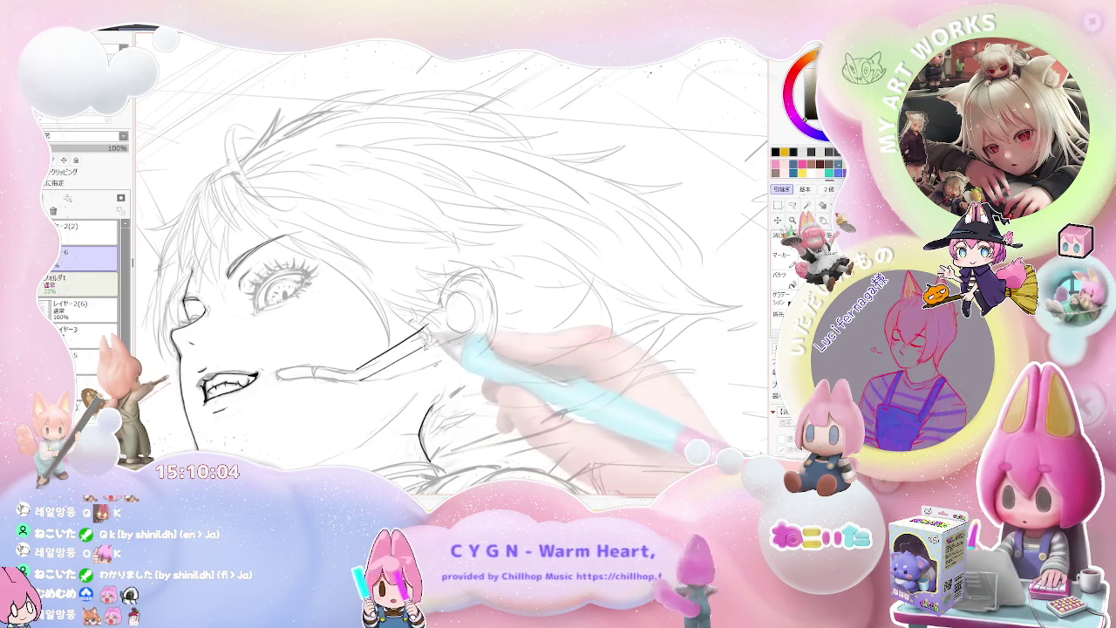
pyautogui.hotkey('ctrl', '-')
pyautogui.moveTo(508, 366); pyautogui.dragTo(361, 364)
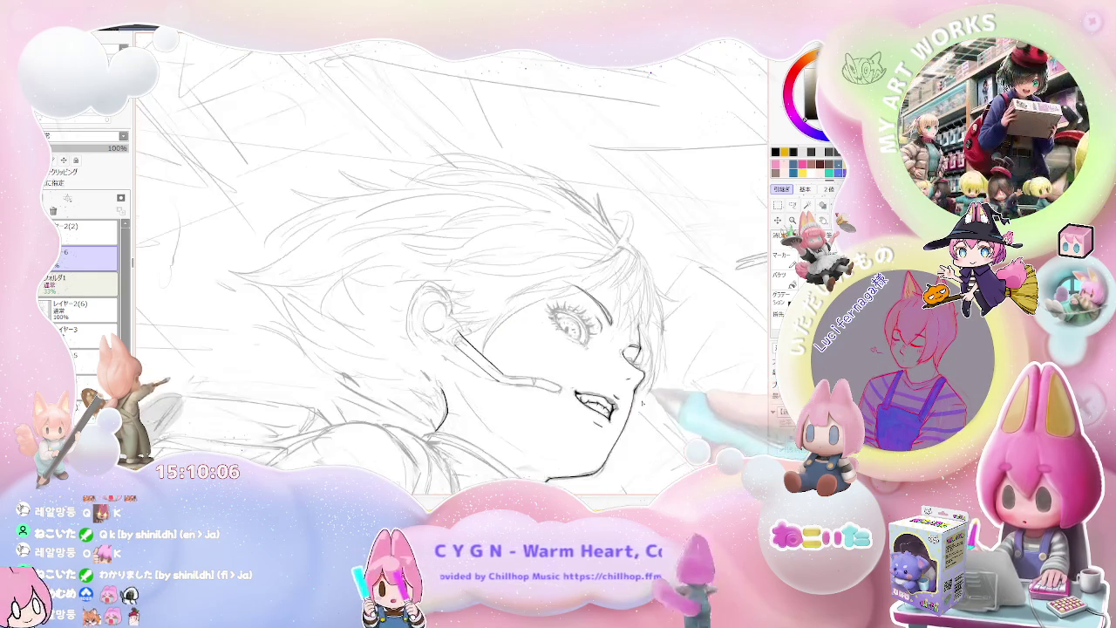
pyautogui.hotkey('ctrl', '+')
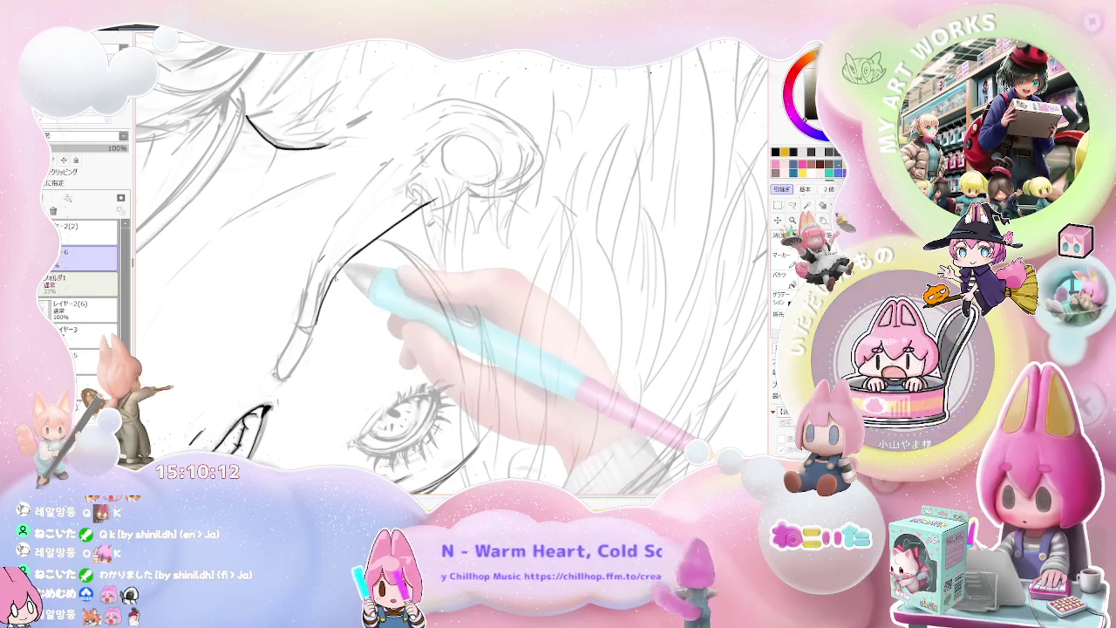
pyautogui.moveTo(339, 268); pyautogui.dragTo(436, 198)
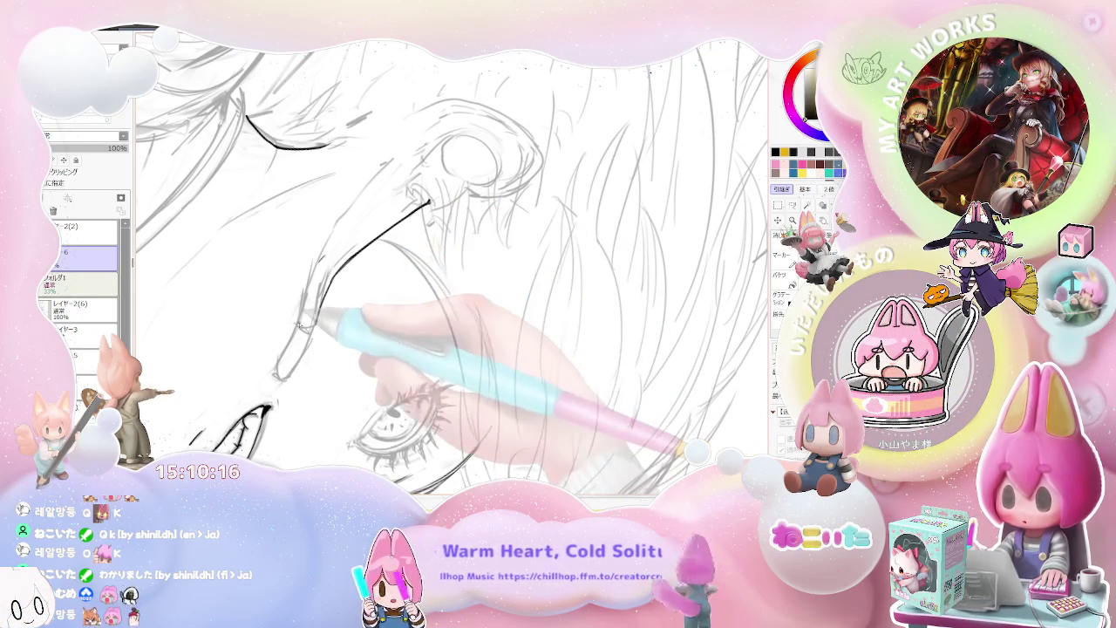
pyautogui.moveTo(316, 298); pyautogui.dragTo(306, 327)
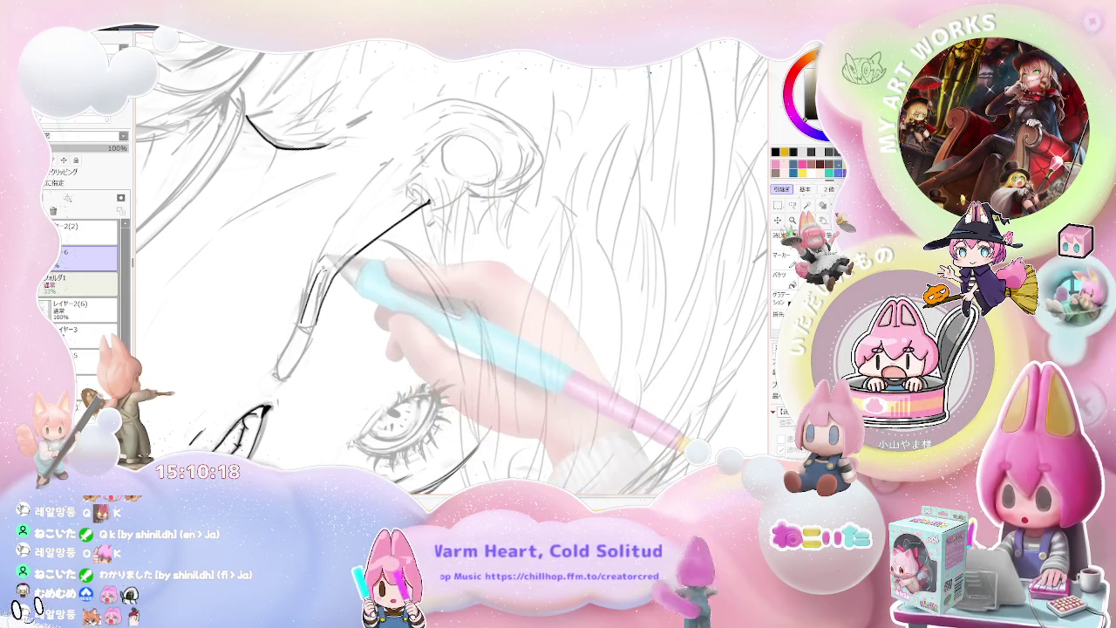
pyautogui.moveTo(324, 266); pyautogui.dragTo(427, 196)
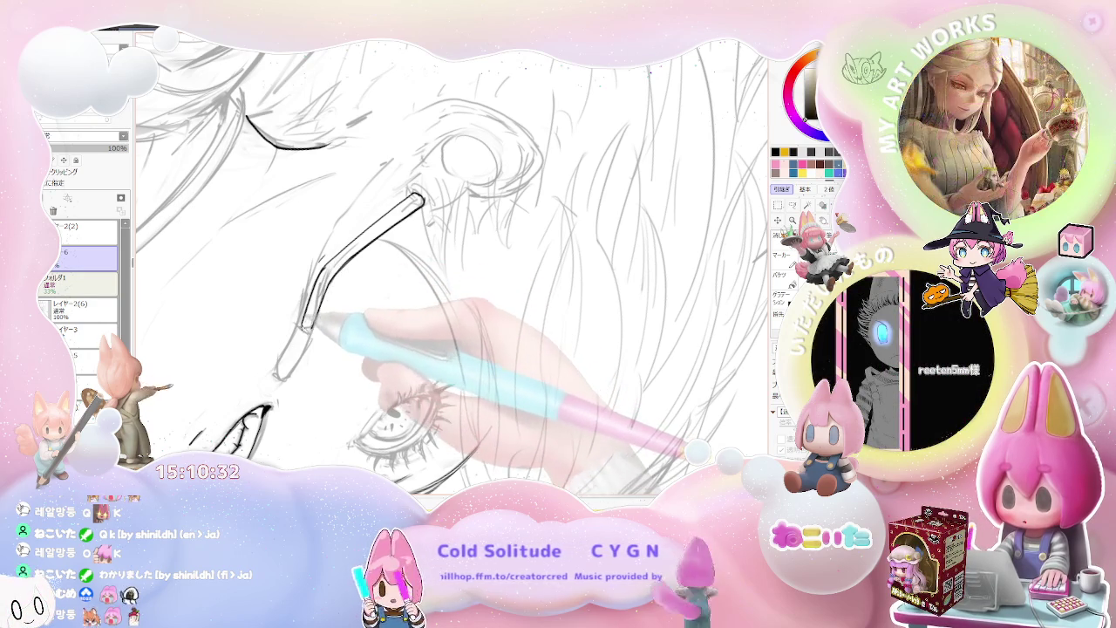
# Extend and darken the upper eyelid line to the right in black
pyautogui.press('-')
pyautogui.press('Delete')
pyautogui.press('Delete')
pyautogui.press('Delete')
pyautogui.press('Delete')
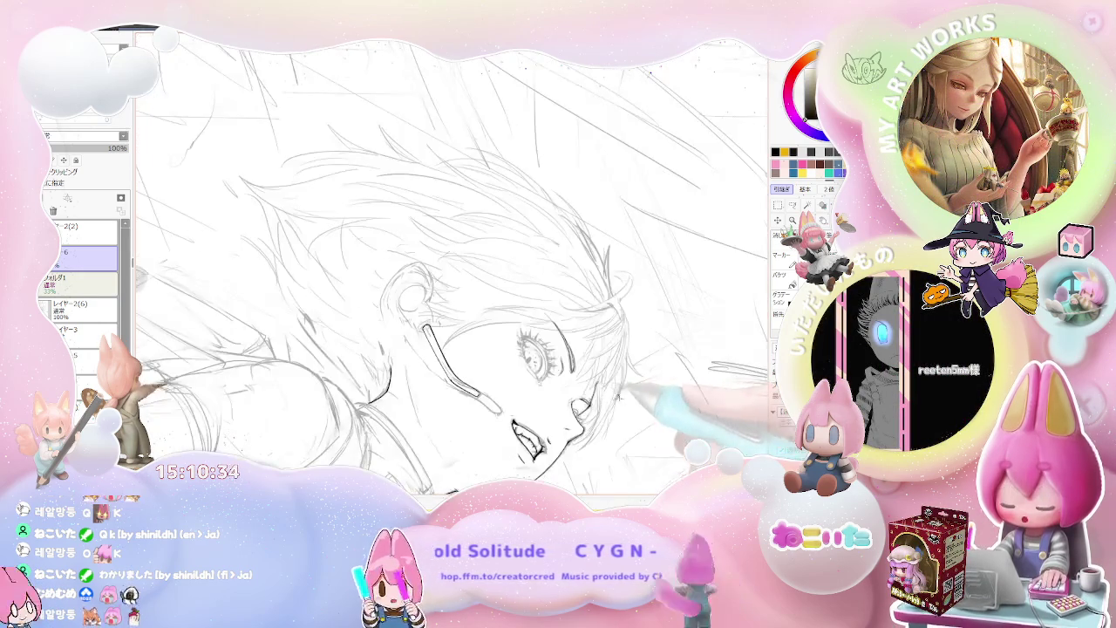
pyautogui.press('Delete')
pyautogui.press('Delete')
pyautogui.press('Delete')
pyautogui.press('Delete')
pyautogui.press('+')
pyautogui.press('+')
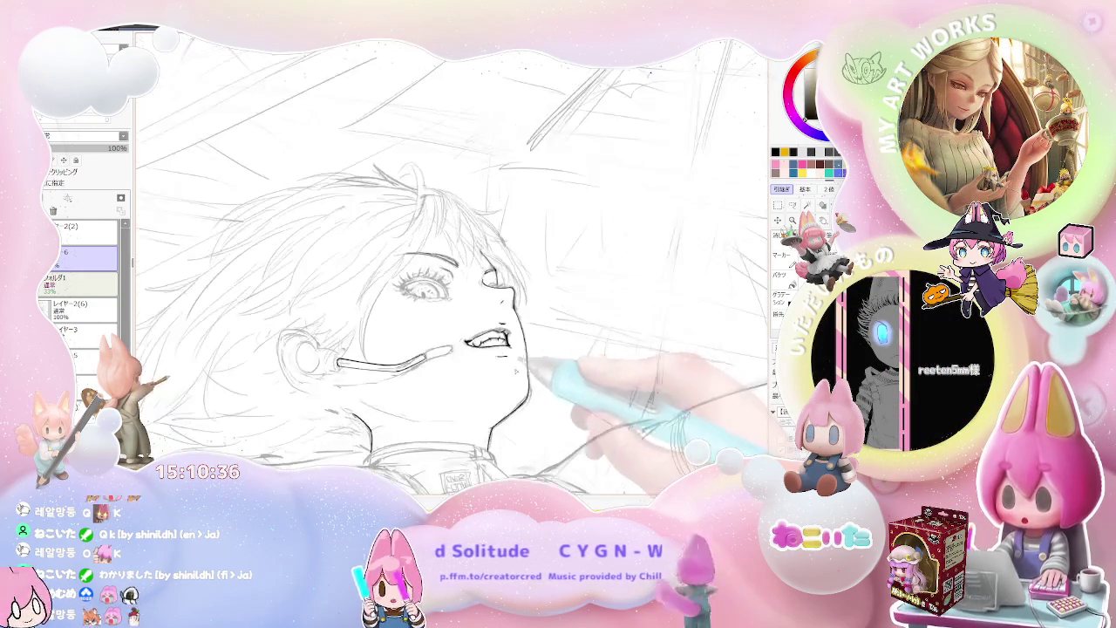
pyautogui.press('+')
pyautogui.press('+')
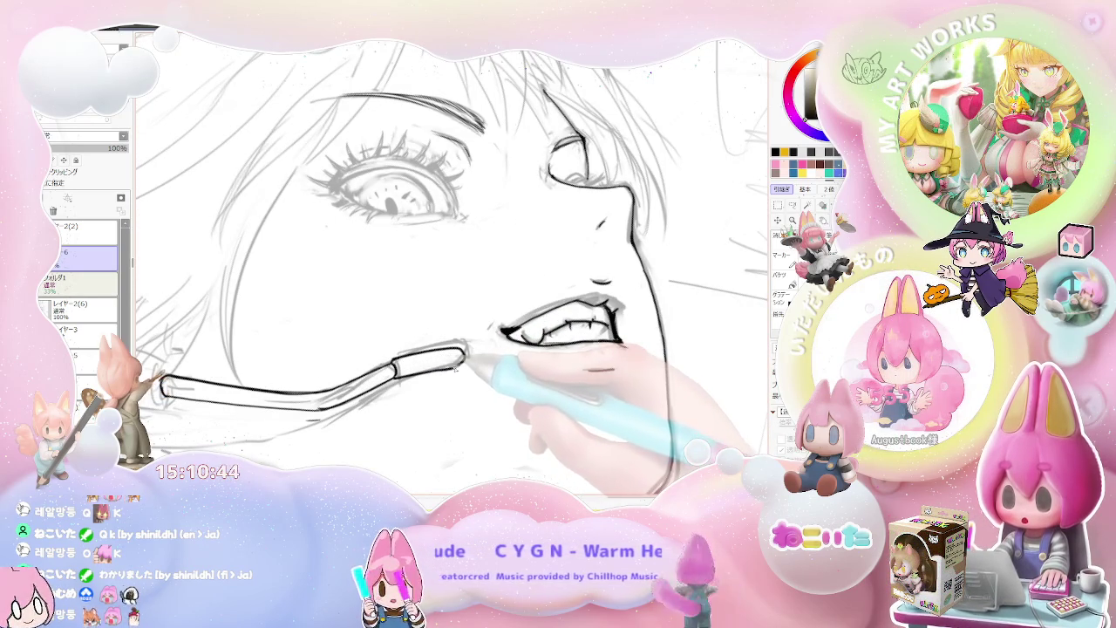
pyautogui.hotkey('ctrl', '-')
pyautogui.press('End')
pyautogui.press('End')
pyautogui.press('End')
pyautogui.press('End')
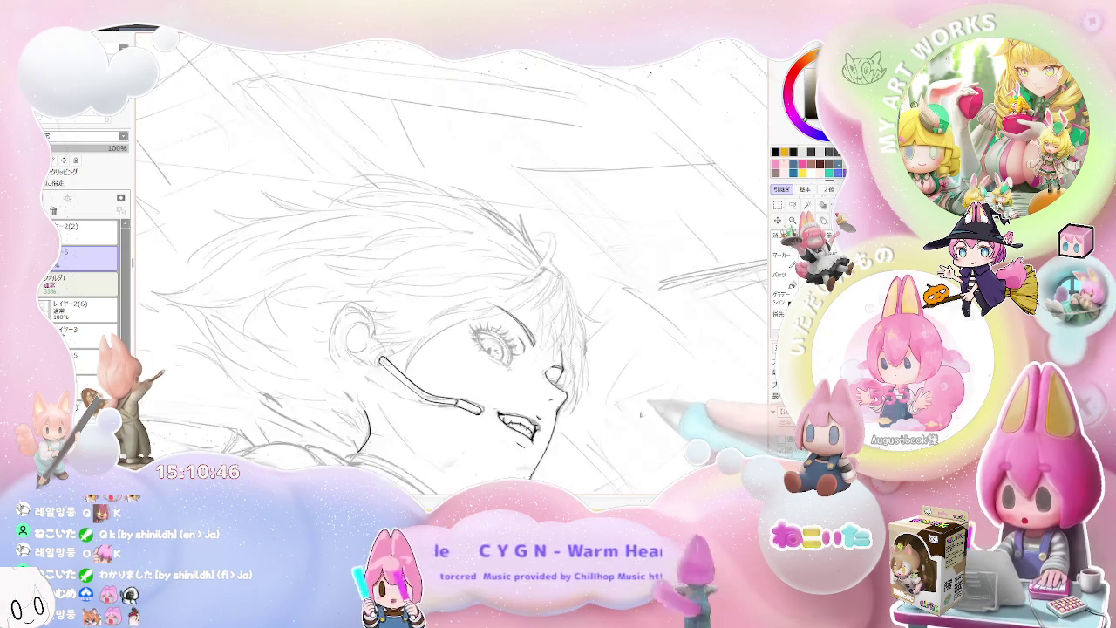
pyautogui.press('End')
pyautogui.press('End')
pyautogui.hotkey('ctrl', '+')
pyautogui.hotkey('ctrl', '+')
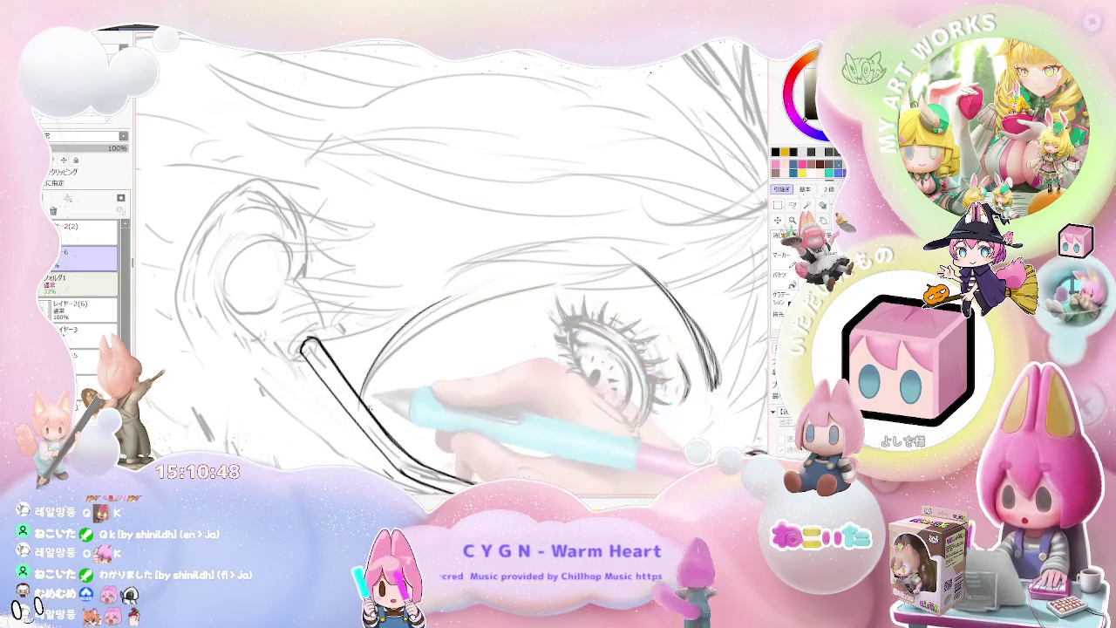
pyautogui.moveTo(458, 283); pyautogui.dragTo(370, 378)
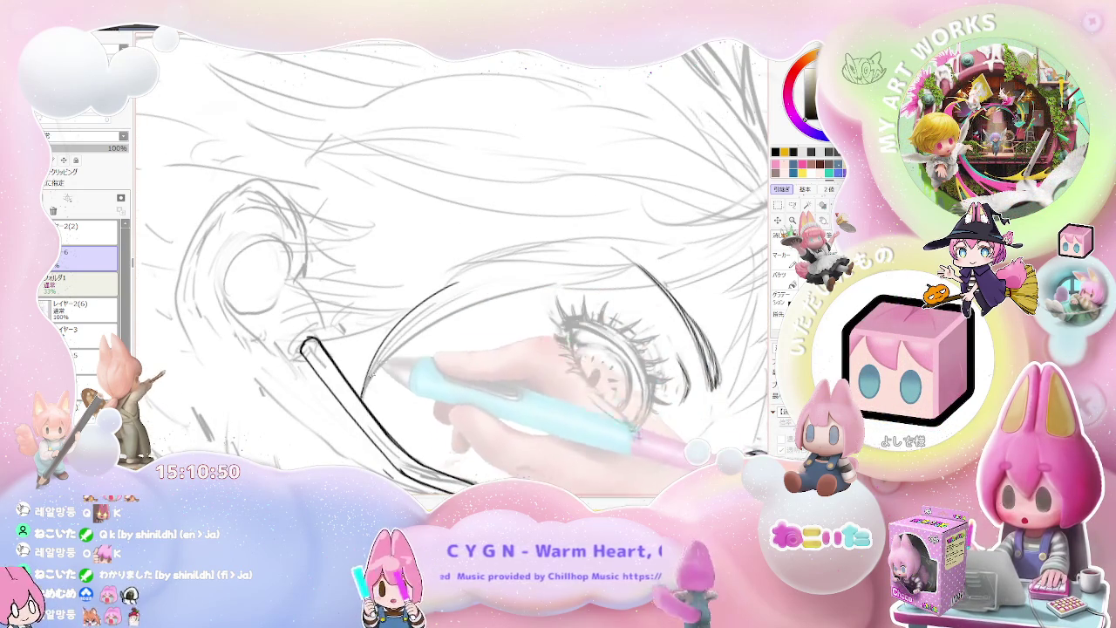
pyautogui.moveTo(454, 285); pyautogui.dragTo(540, 288)
pyautogui.hotkey('ctrl', '-')
pyautogui.hotkey('ctrl', '-')
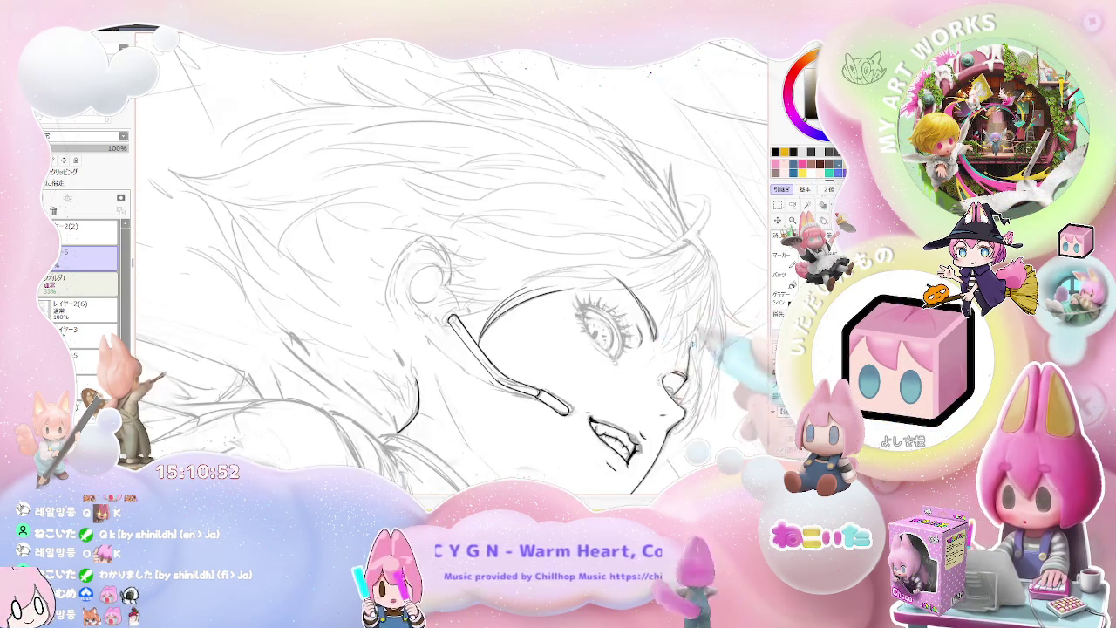
# Ink two hair strands falling toward the eye
pyautogui.hotkey('ctrl', '+')
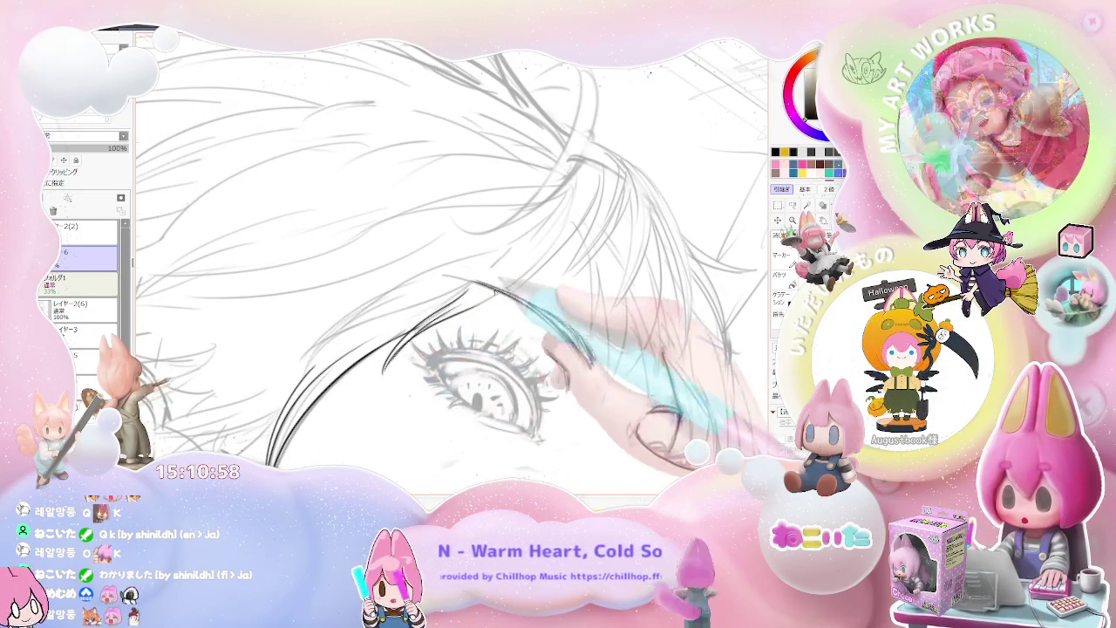
pyautogui.hotkey('ctrl', '-')
pyautogui.hotkey('ctrl', '+')
pyautogui.hotkey('ctrl', '+')
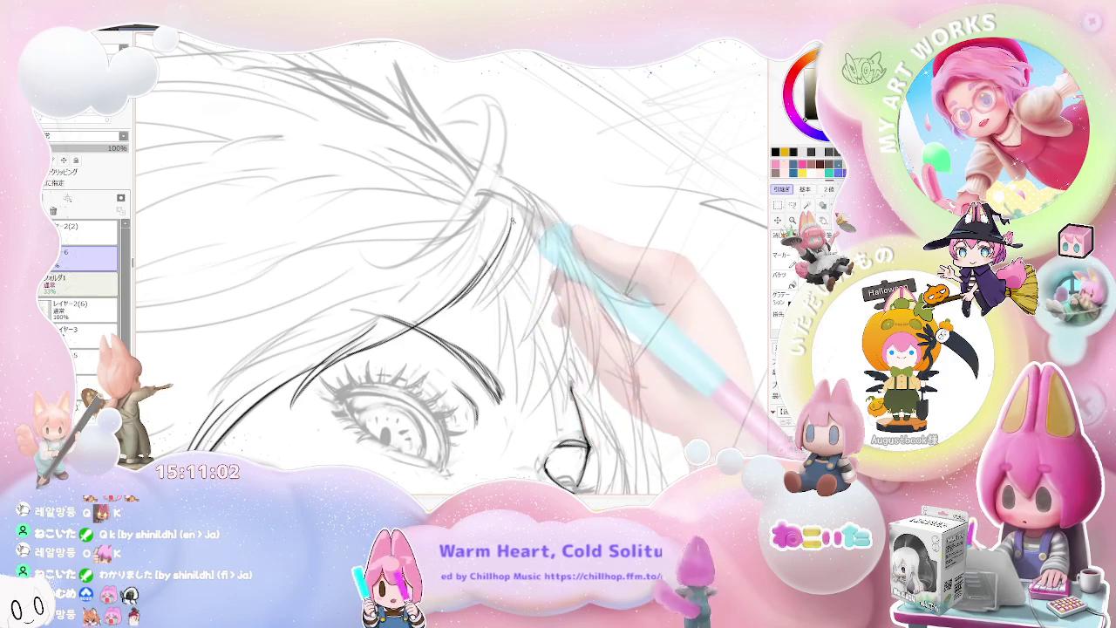
pyautogui.moveTo(510, 197); pyautogui.dragTo(468, 299)
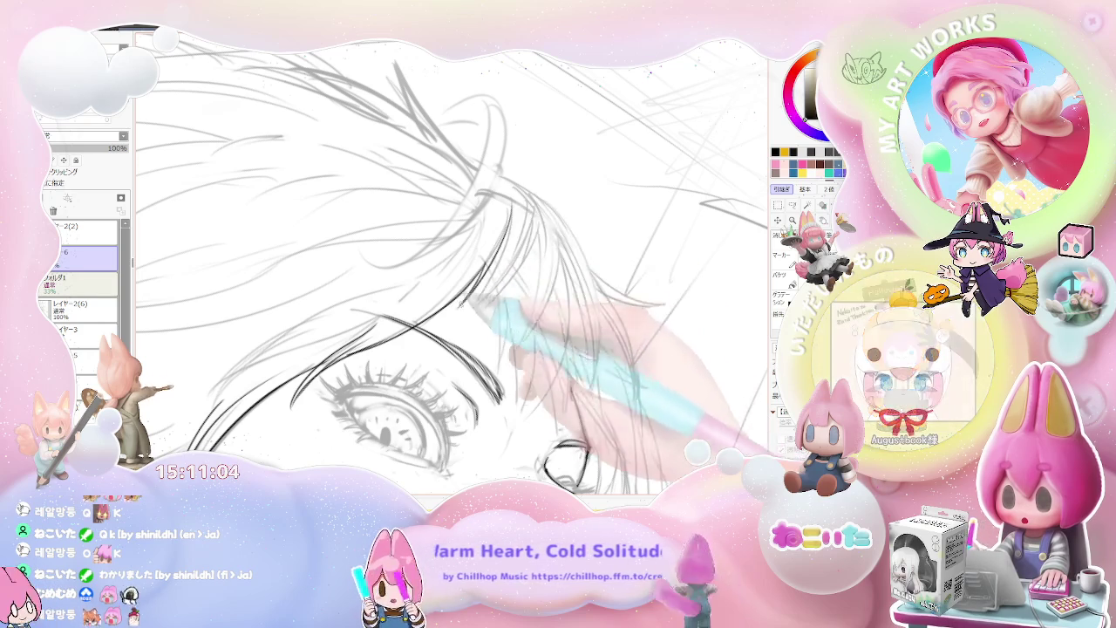
pyautogui.moveTo(530, 211); pyautogui.dragTo(516, 264)
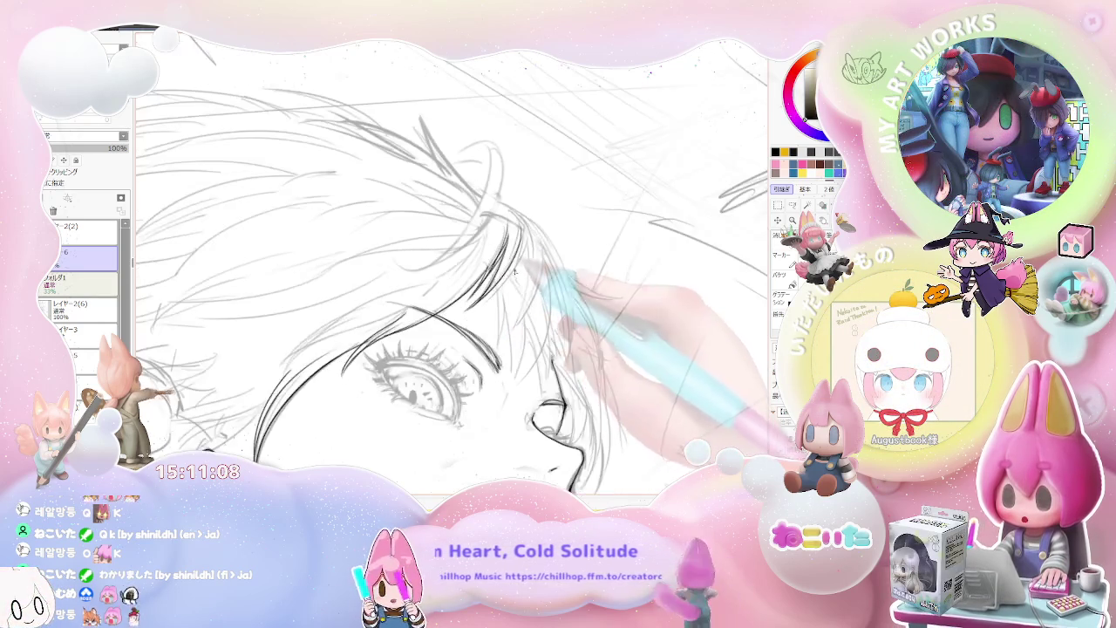
pyautogui.scroll(-5, 511, 234)
pyautogui.scroll(3, 510, 328)
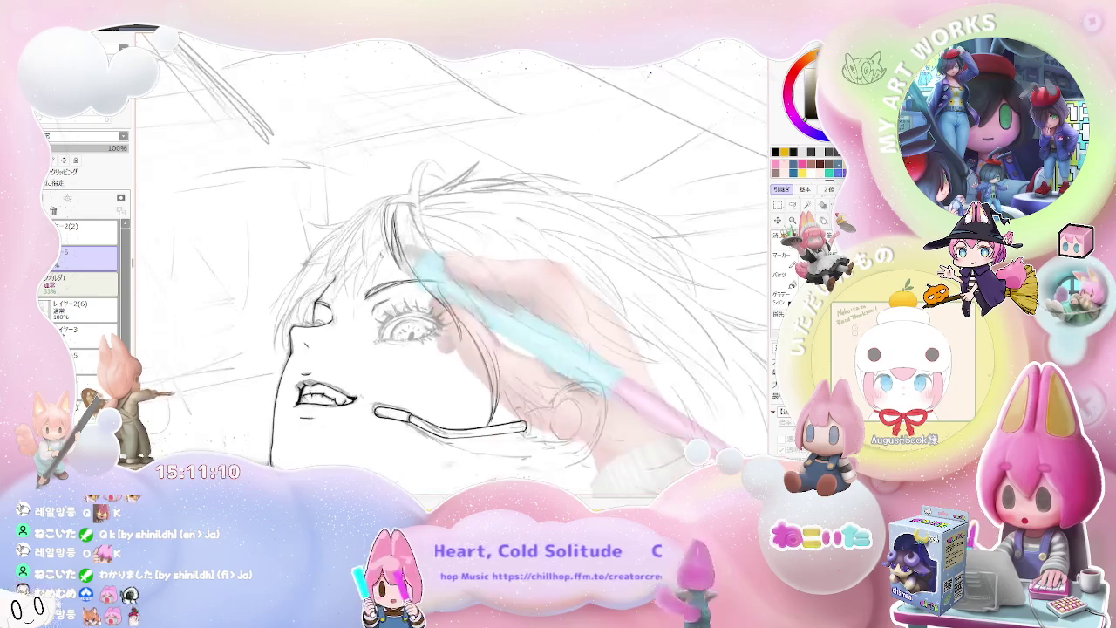
pyautogui.scroll(3, 510, 327)
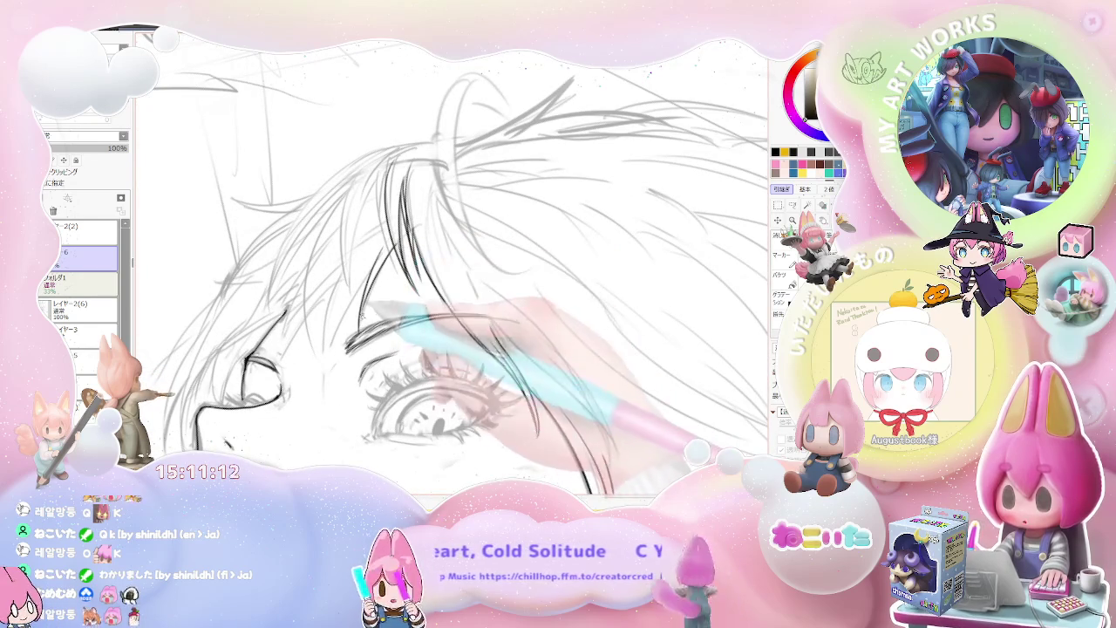
# Ink a long hair strand running past the eye
pyautogui.moveTo(382, 247)
pyautogui.mouseDown()
pyautogui.moveTo(329, 394)
pyautogui.moveTo(410, 376)
pyautogui.mouseUp()
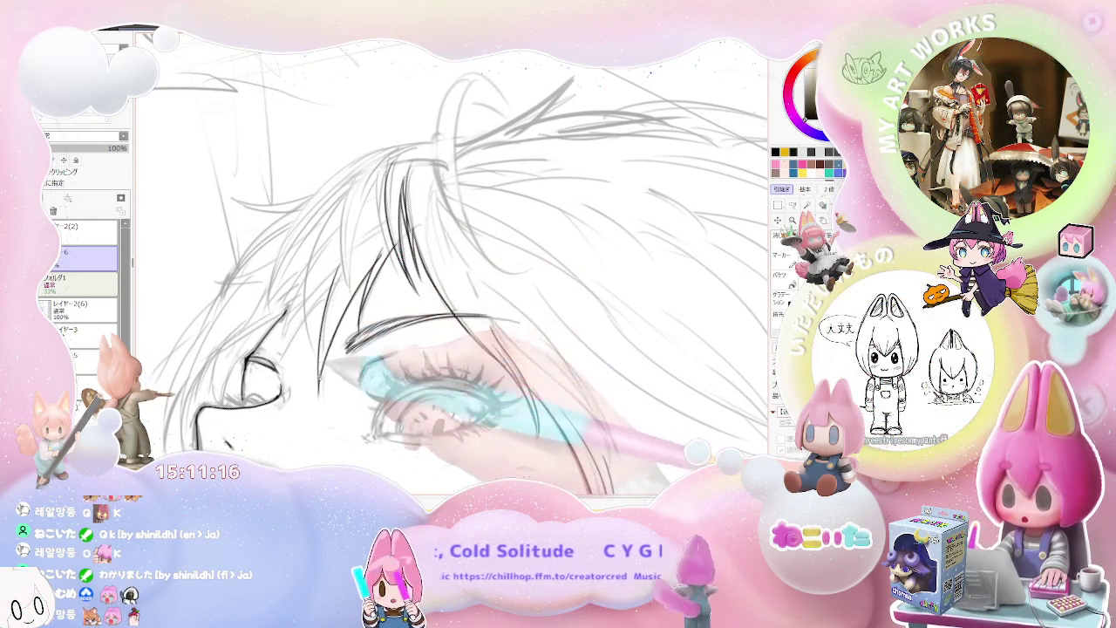
pyautogui.scroll(-3, 452, 270)
pyautogui.scroll(-2, 452, 270)
pyautogui.scroll(2, 480, 290)
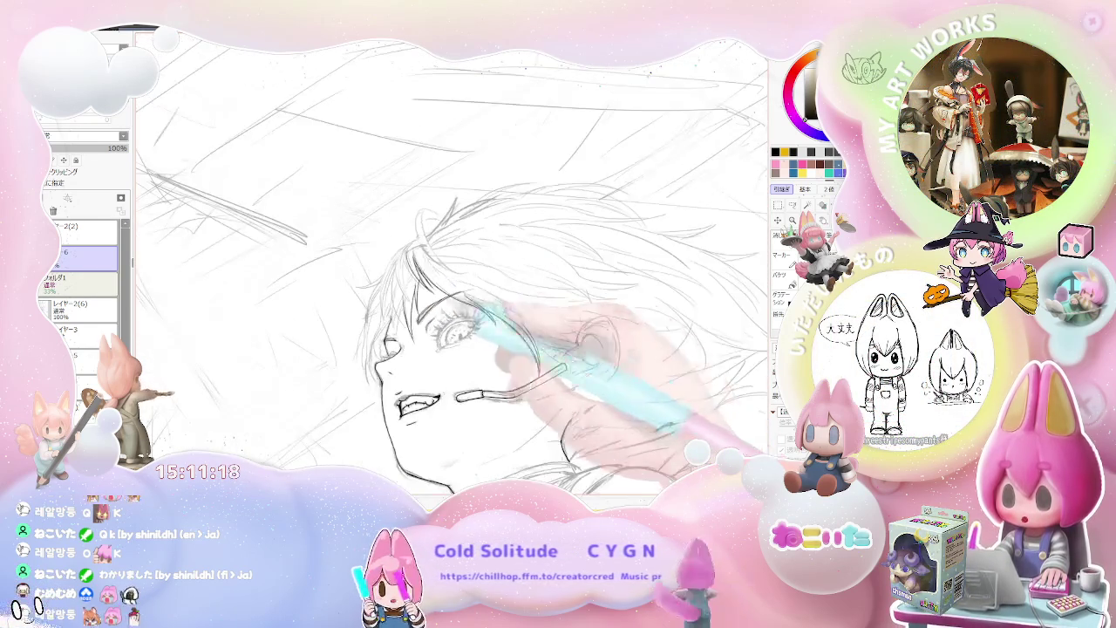
pyautogui.scroll(2, 436, 244)
pyautogui.scroll(1, 401, 209)
# Ink two more hair strands to the left of the eye
pyautogui.moveTo(387, 194); pyautogui.dragTo(381, 277)
pyautogui.moveTo(424, 217); pyautogui.dragTo(419, 328)
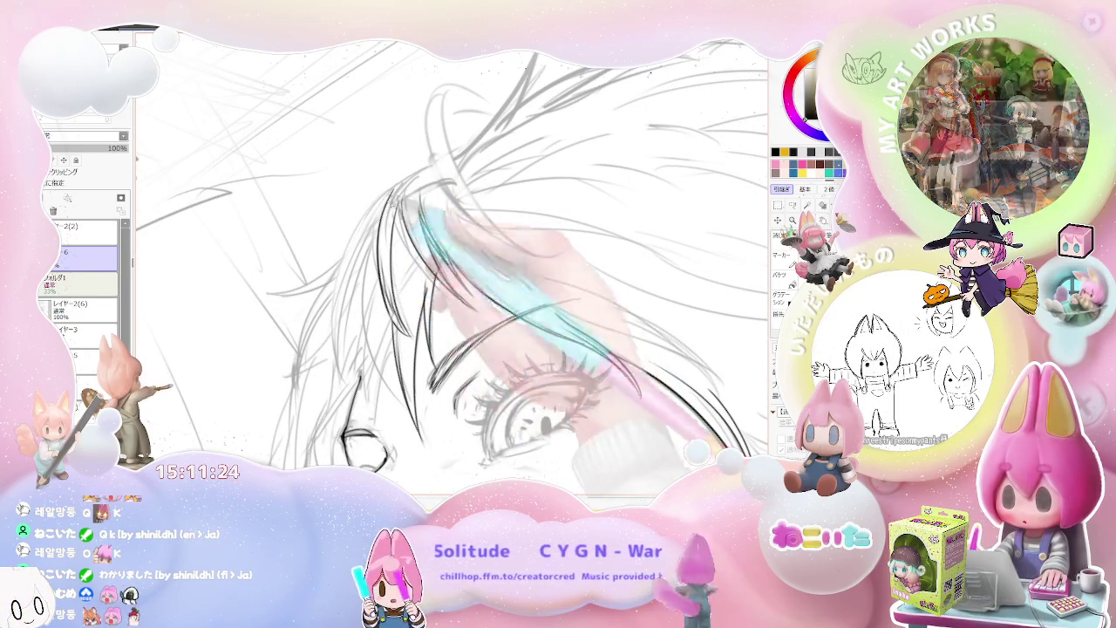
pyautogui.scroll(-2, 452, 270)
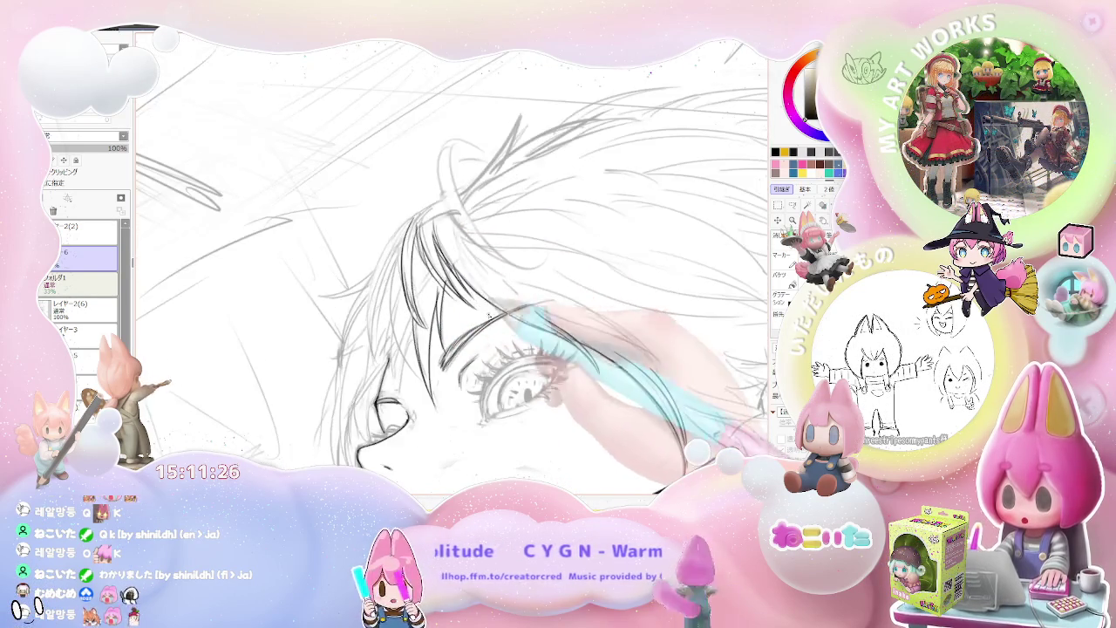
pyautogui.scroll(-2, 451, 270)
pyautogui.scroll(1, 378, 304)
pyautogui.scroll(2, 378, 304)
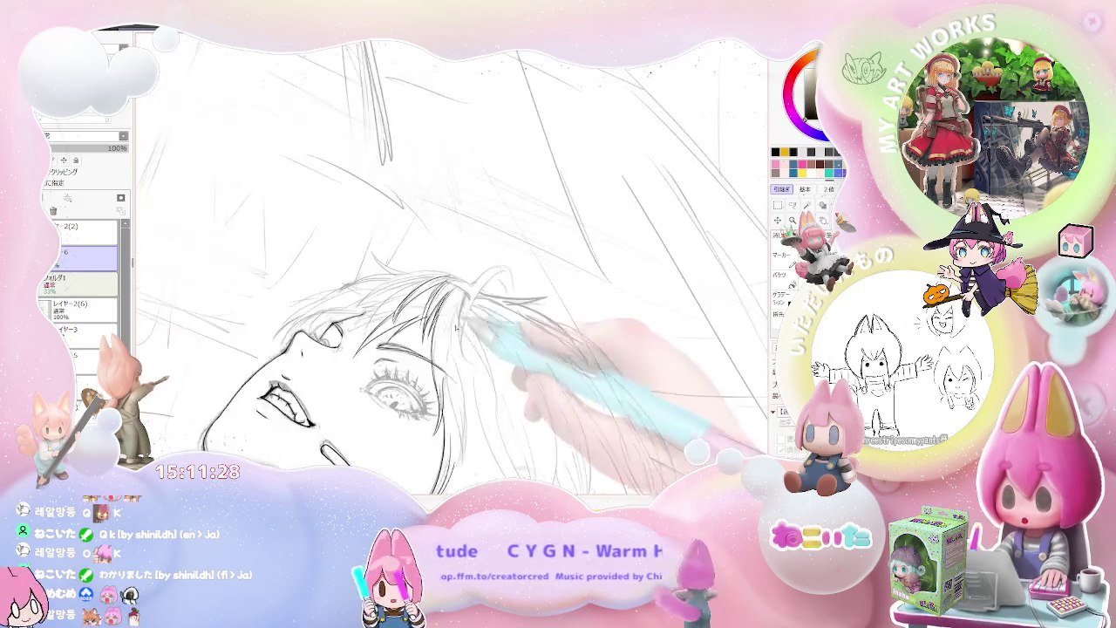
pyautogui.scroll(2, 377, 304)
pyautogui.scroll(2, 377, 305)
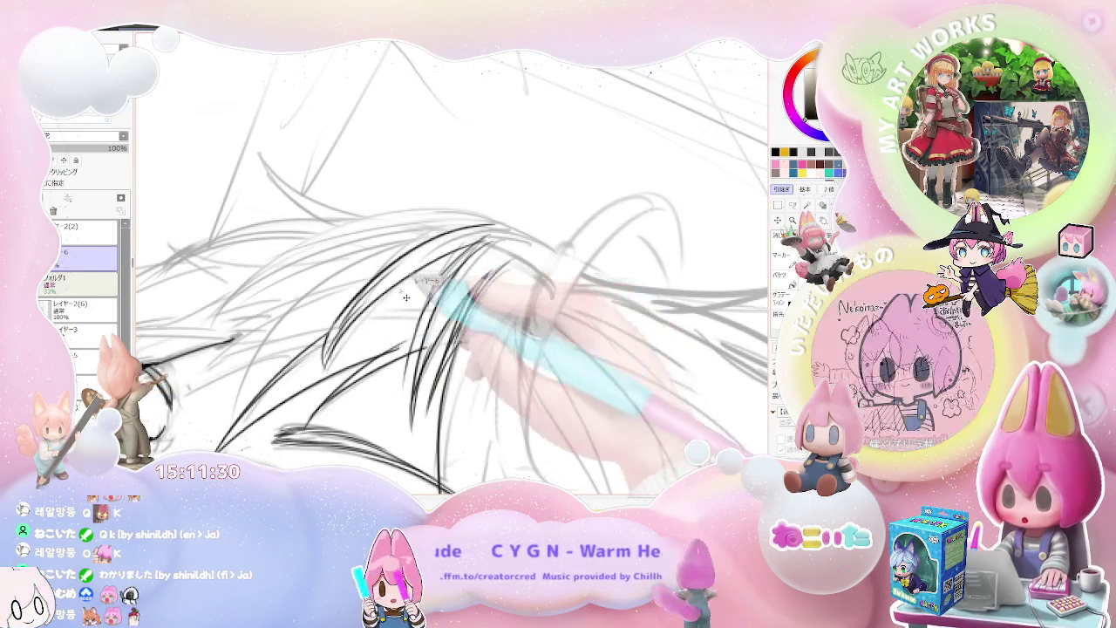
pyautogui.scroll(-2, 452, 270)
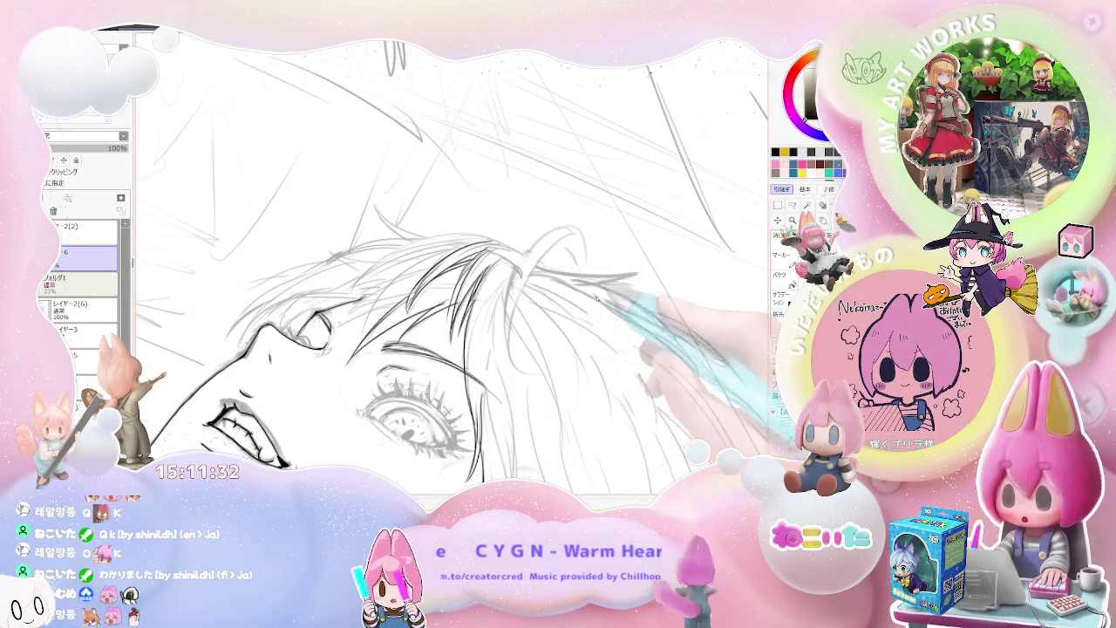
pyautogui.scroll(1, 459, 348)
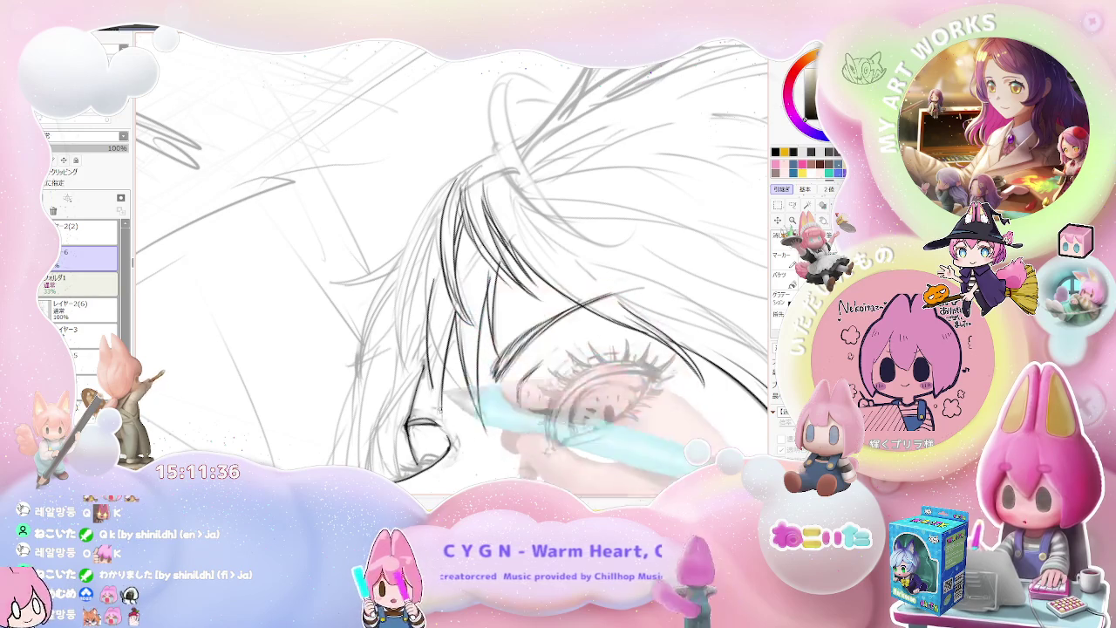
# Move the view around the grinning teeth and eye to prepare for inking
pyautogui.scroll(-1, 452, 267)
pyautogui.scroll(-1, 452, 267)
pyautogui.scroll(-1, 451, 267)
pyautogui.scroll(-1, 452, 267)
pyautogui.scroll(1, 452, 267)
pyautogui.scroll(1, 452, 267)
pyautogui.scroll(1, 452, 267)
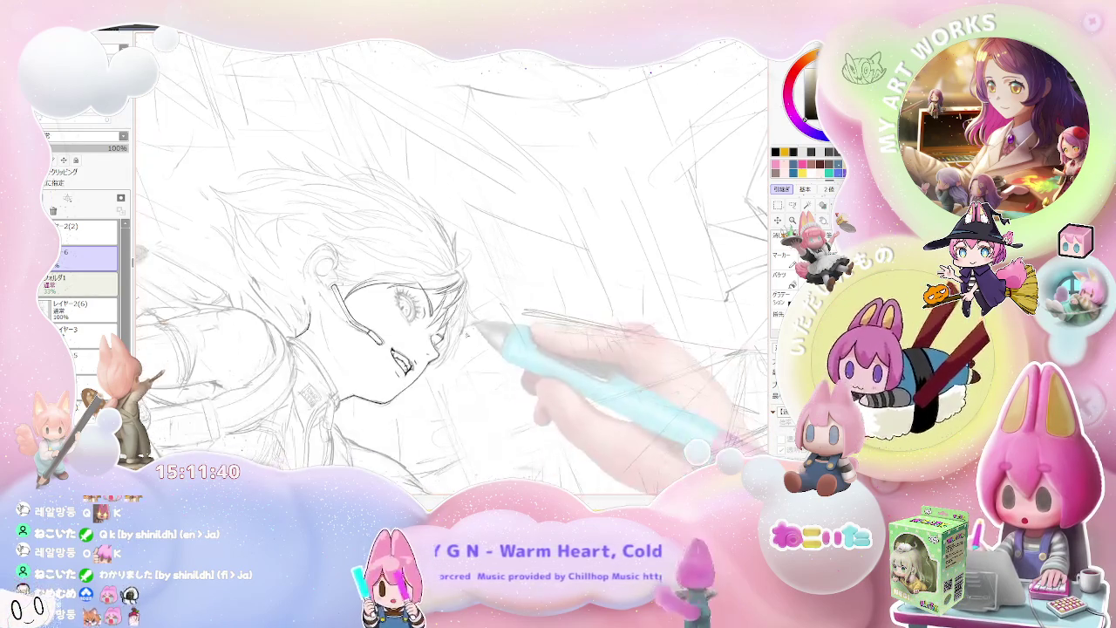
pyautogui.scroll(1, 452, 267)
pyautogui.scroll(2, 451, 267)
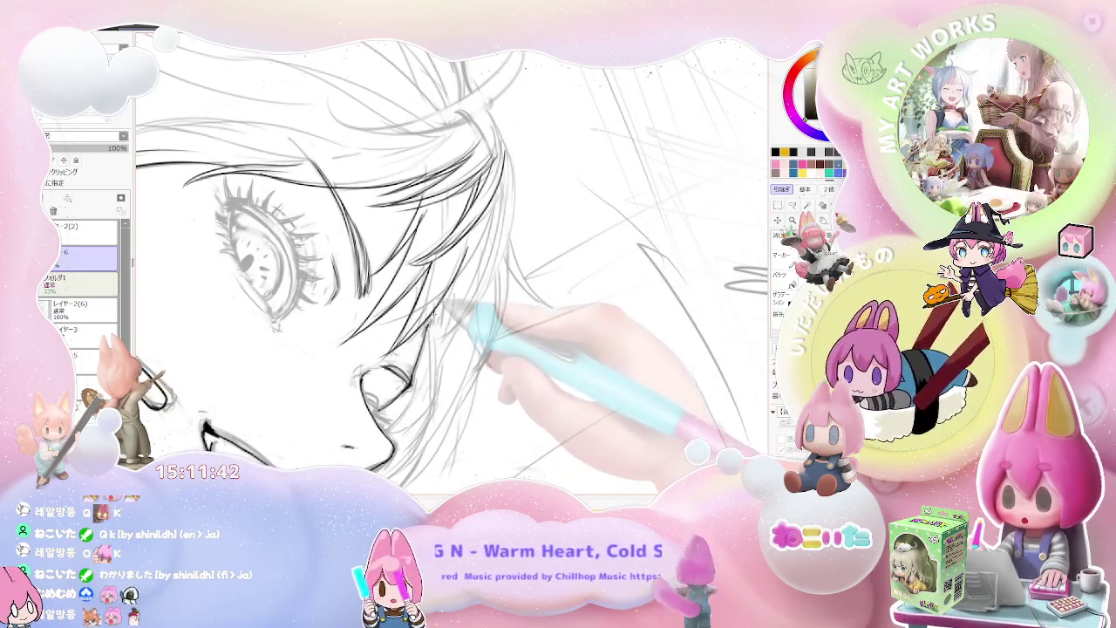
pyautogui.scroll(-1, 452, 266)
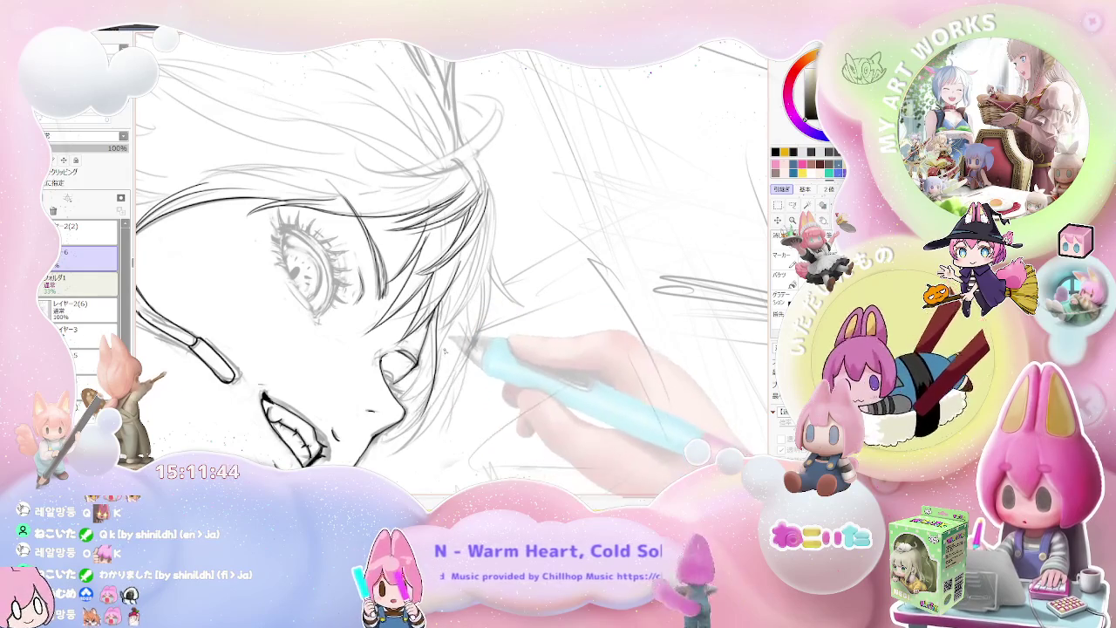
pyautogui.scroll(1, 452, 267)
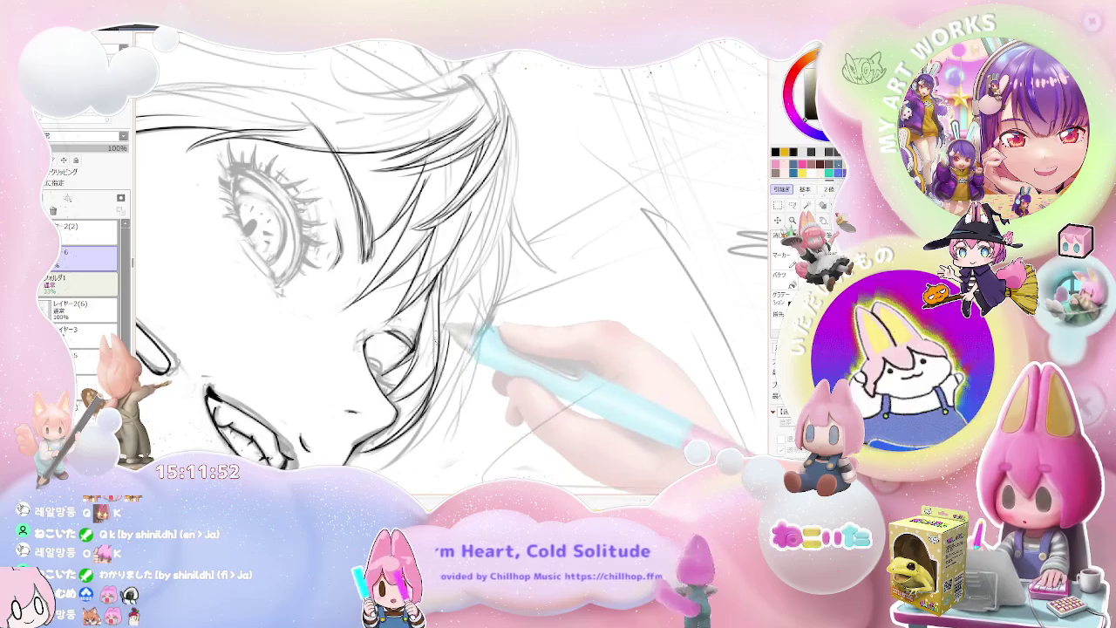
# Rotate the canvas, check the whole face, then zoom onto the eye and hair
pyautogui.moveTo(471, 336); pyautogui.dragTo(493, 279)
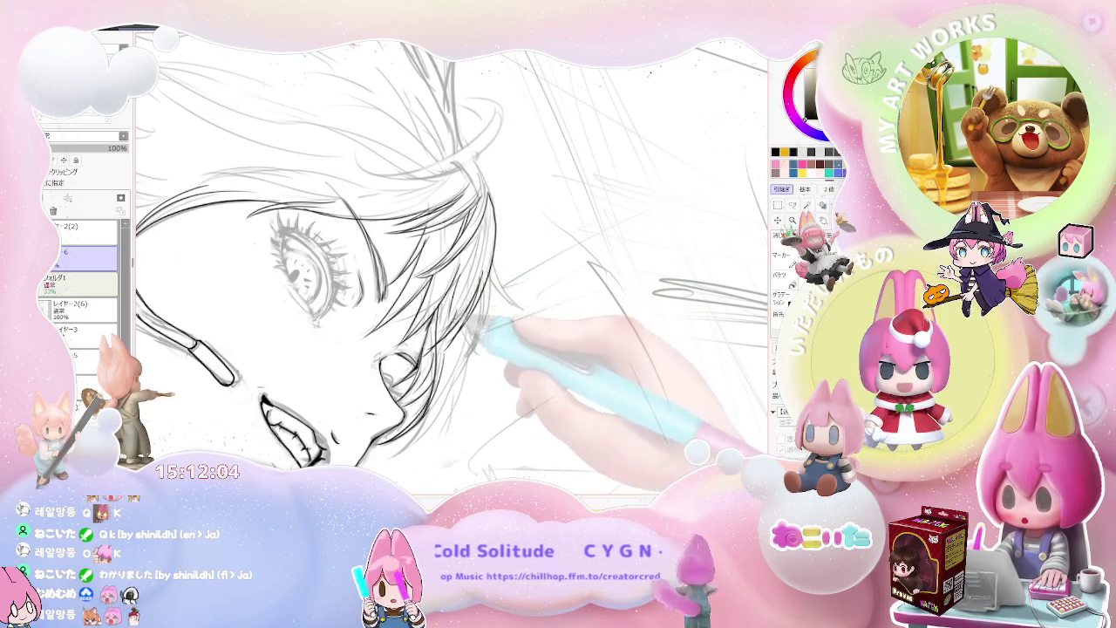
pyautogui.hotkey('ctrl', '-')
pyautogui.press('End')
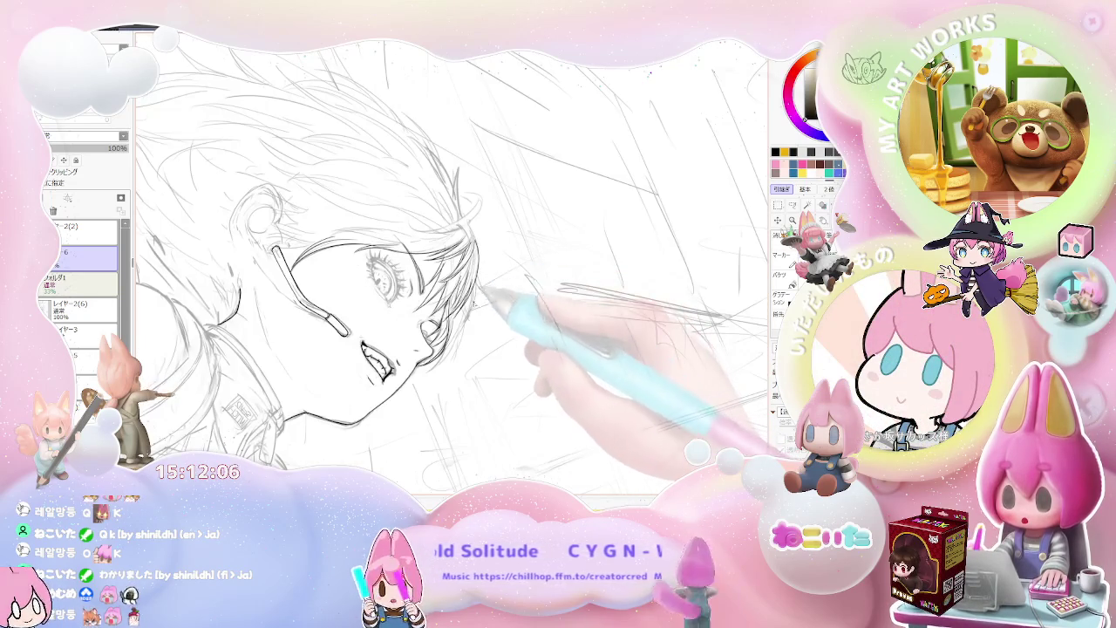
pyautogui.moveTo(473, 332)
pyautogui.mouseDown()
pyautogui.moveTo(331, 303)
pyautogui.moveTo(314, 332)
pyautogui.moveTo(600, 320)
pyautogui.moveTo(310, 341)
pyautogui.mouseUp()
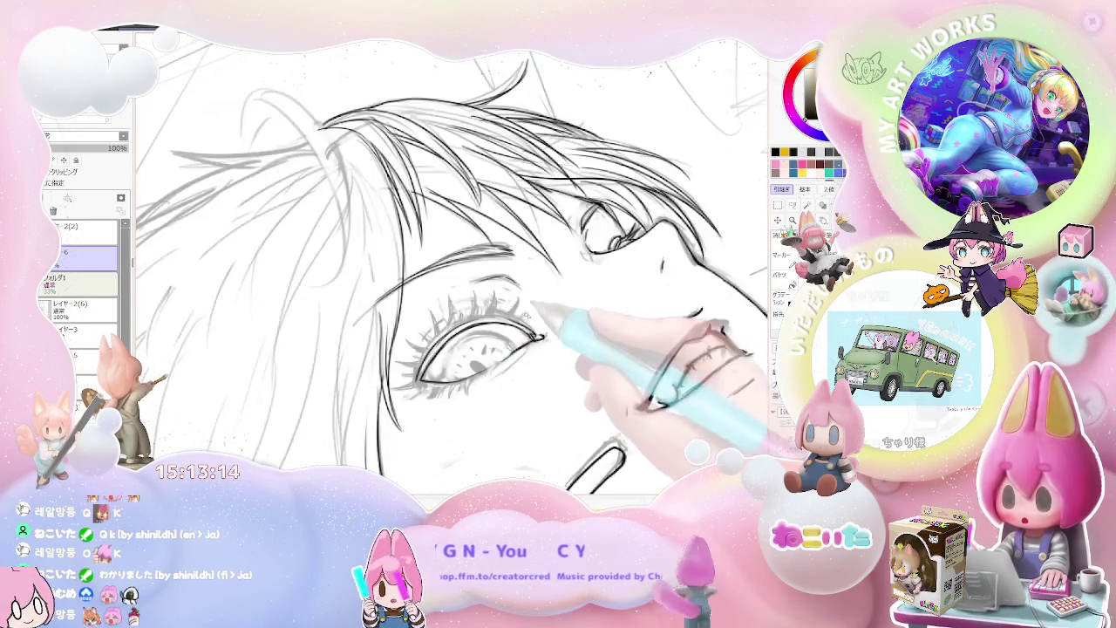
# Rotate and move the canvas to angle the far eye for inking
pyautogui.scroll(2, 392, 349)
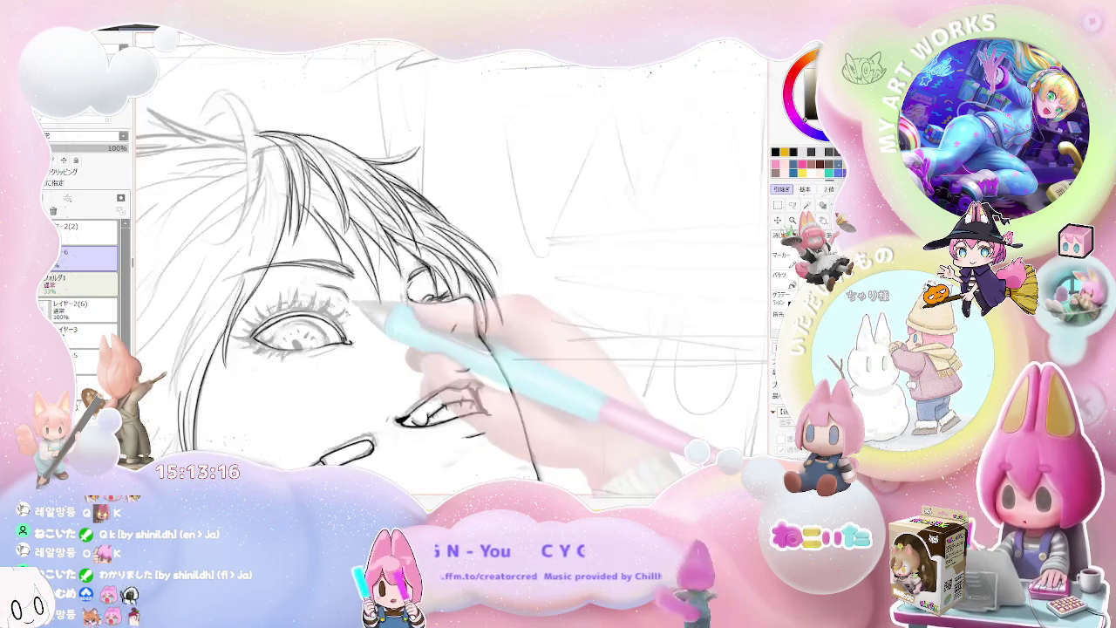
pyautogui.scroll(2, 366, 341)
pyautogui.scroll(2, 349, 331)
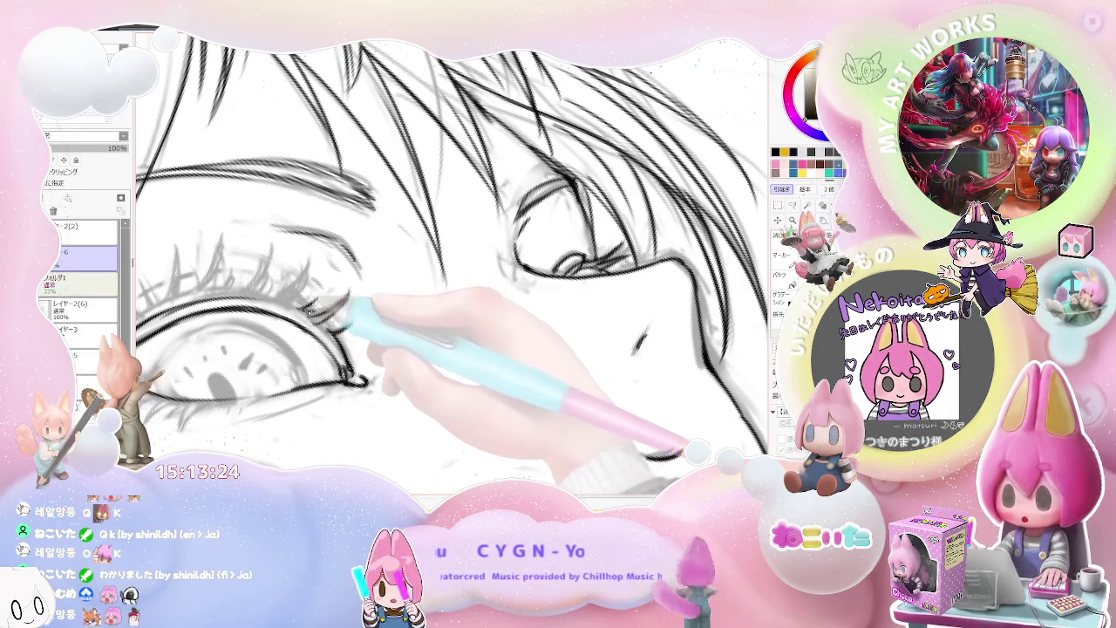
pyautogui.scroll(-3, 453, 266)
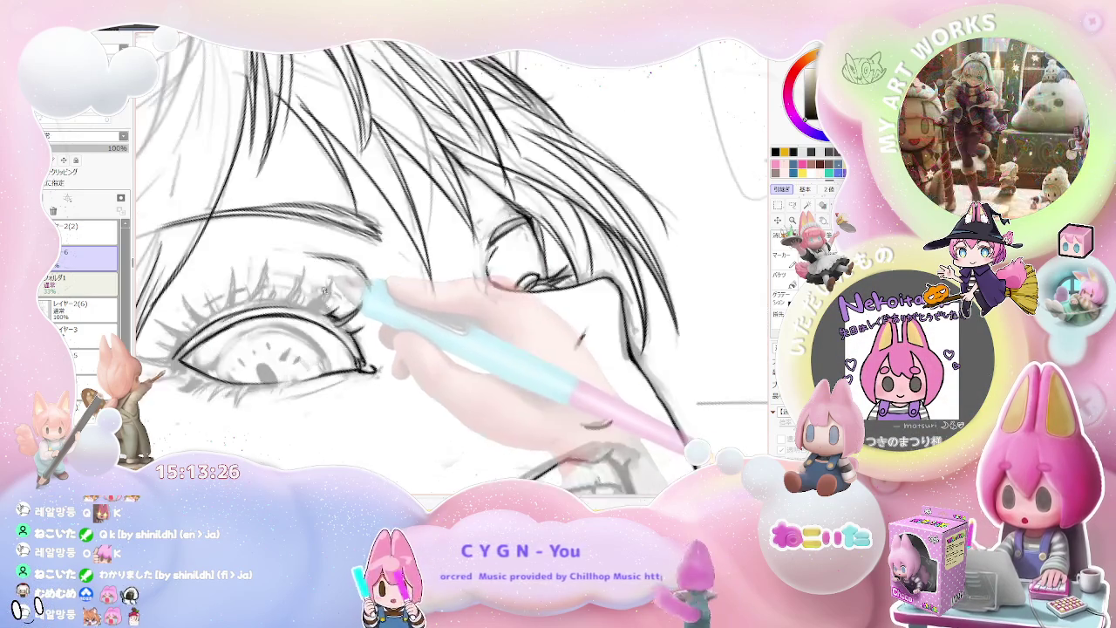
pyautogui.scroll(3, 336, 274)
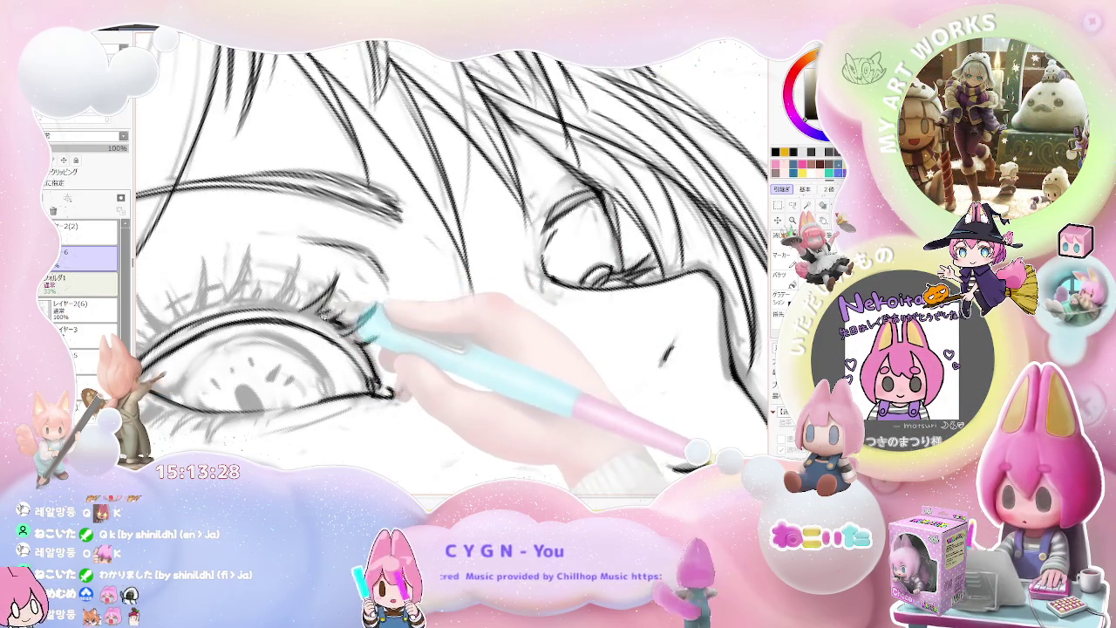
pyautogui.scroll(-3, 350, 304)
pyautogui.scroll(3, 330, 296)
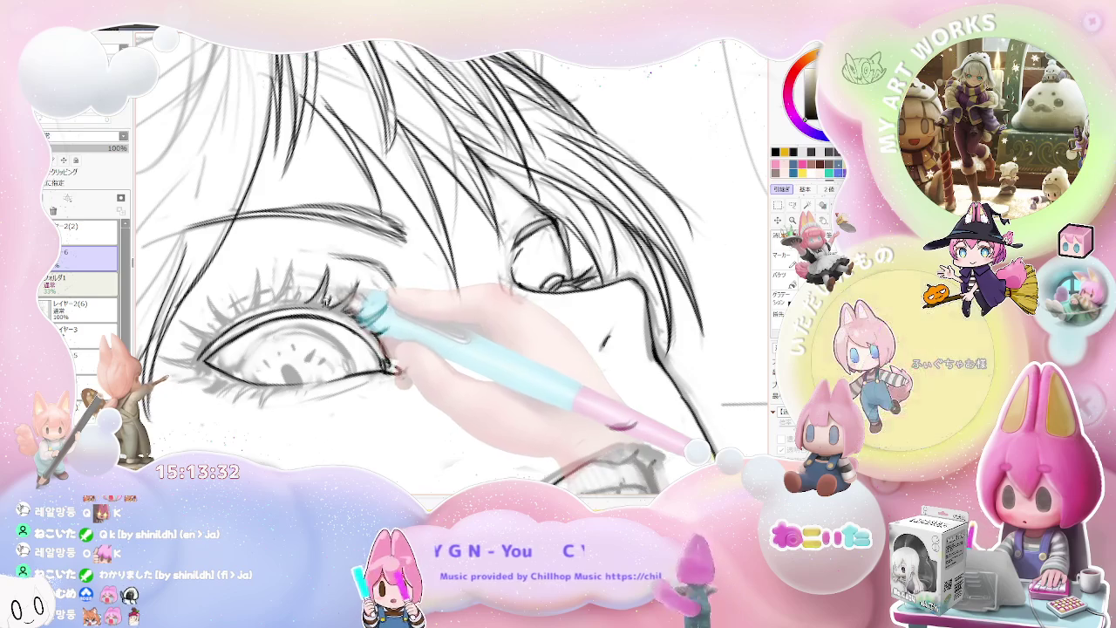
pyautogui.scroll(1, 331, 288)
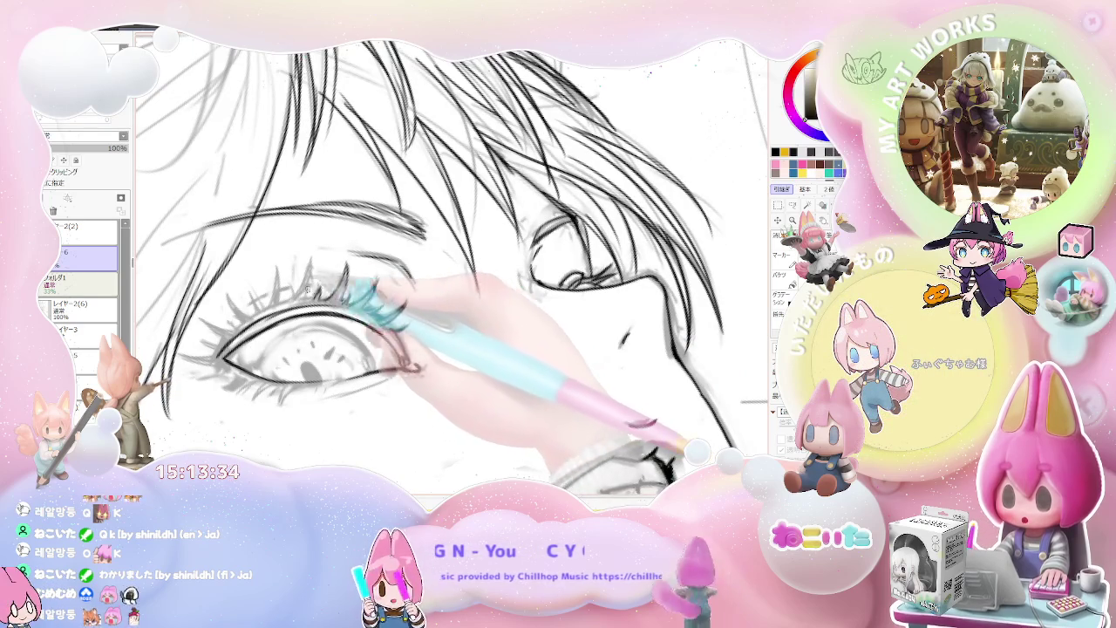
pyautogui.scroll(-3, 384, 279)
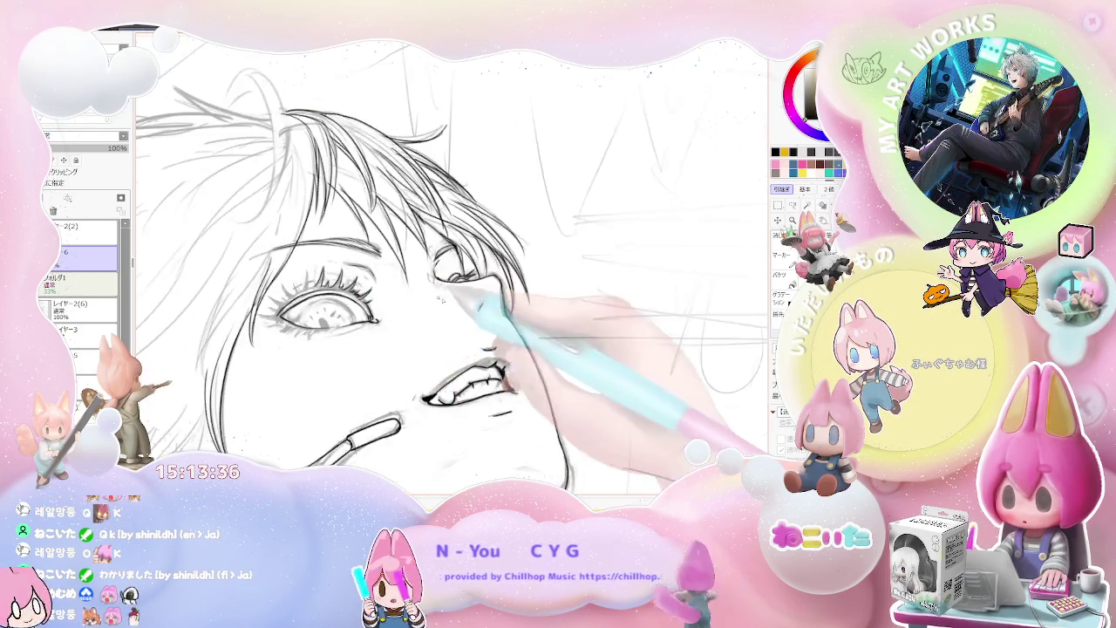
pyautogui.scroll(3, 410, 306)
pyautogui.scroll(1, 375, 309)
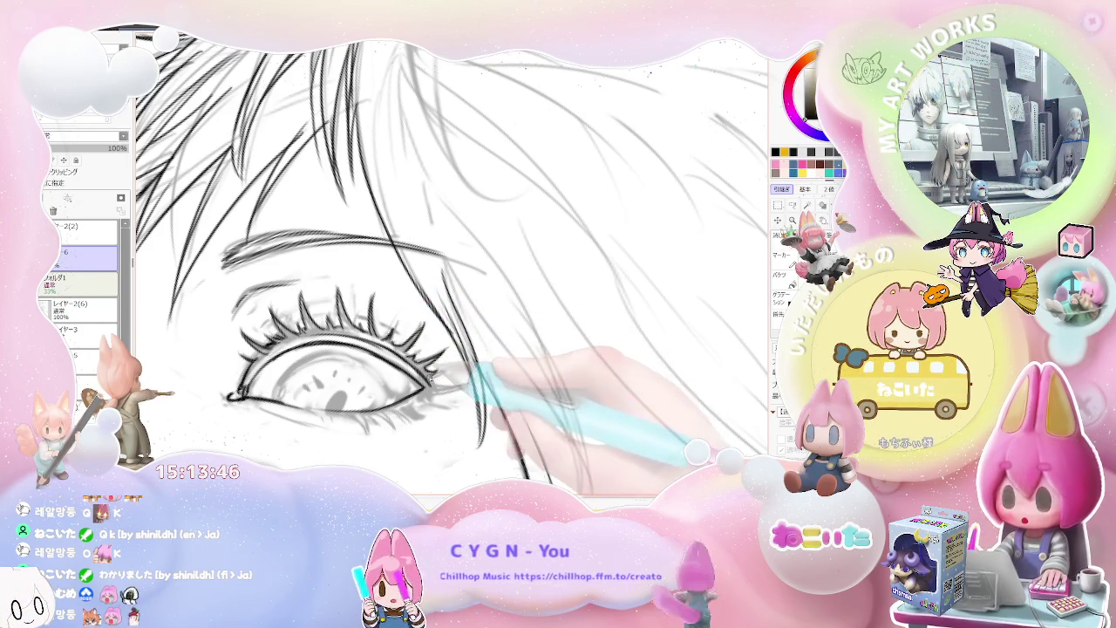
pyautogui.scroll(-2, 432, 375)
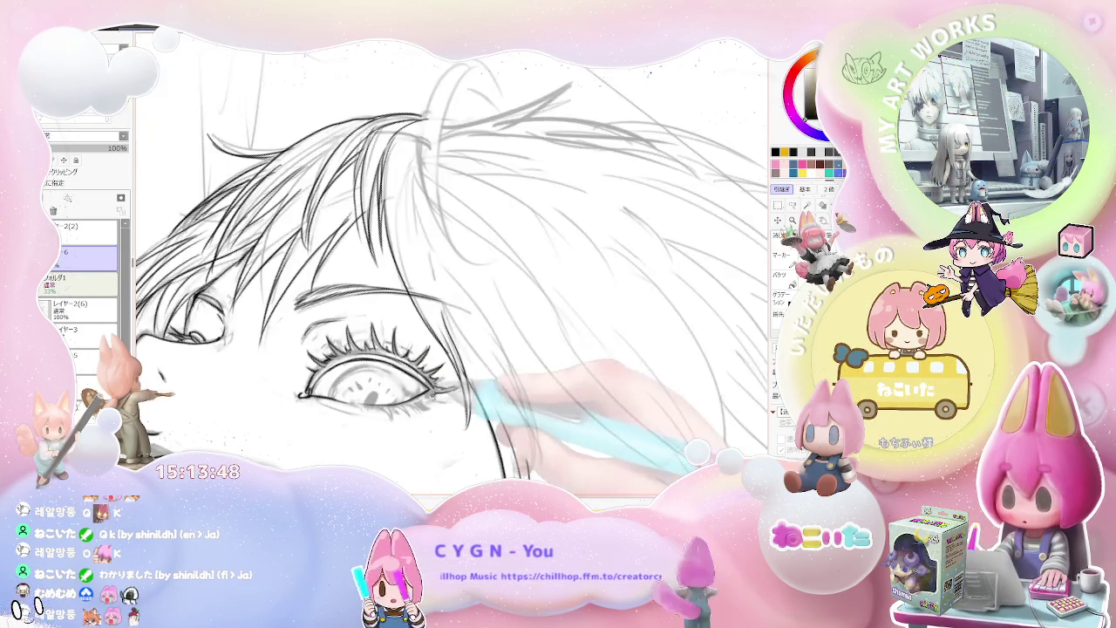
pyautogui.scroll(-2, 452, 261)
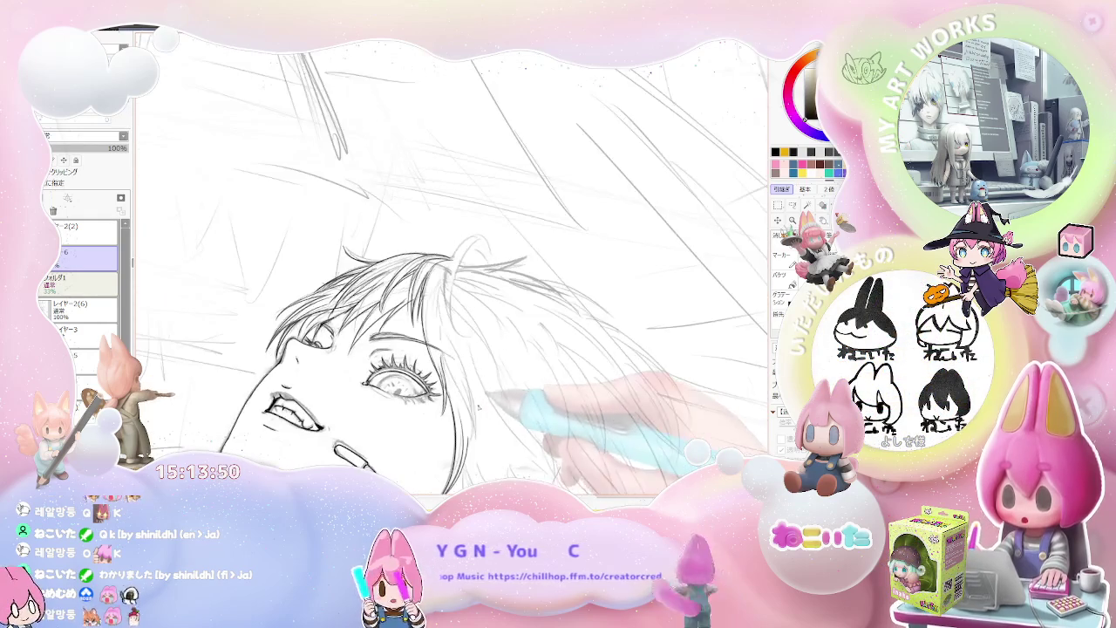
pyautogui.press('End')
pyautogui.press('End')
pyautogui.press('End')
pyautogui.scroll(2, 452, 261)
pyautogui.scroll(2, 324, 301)
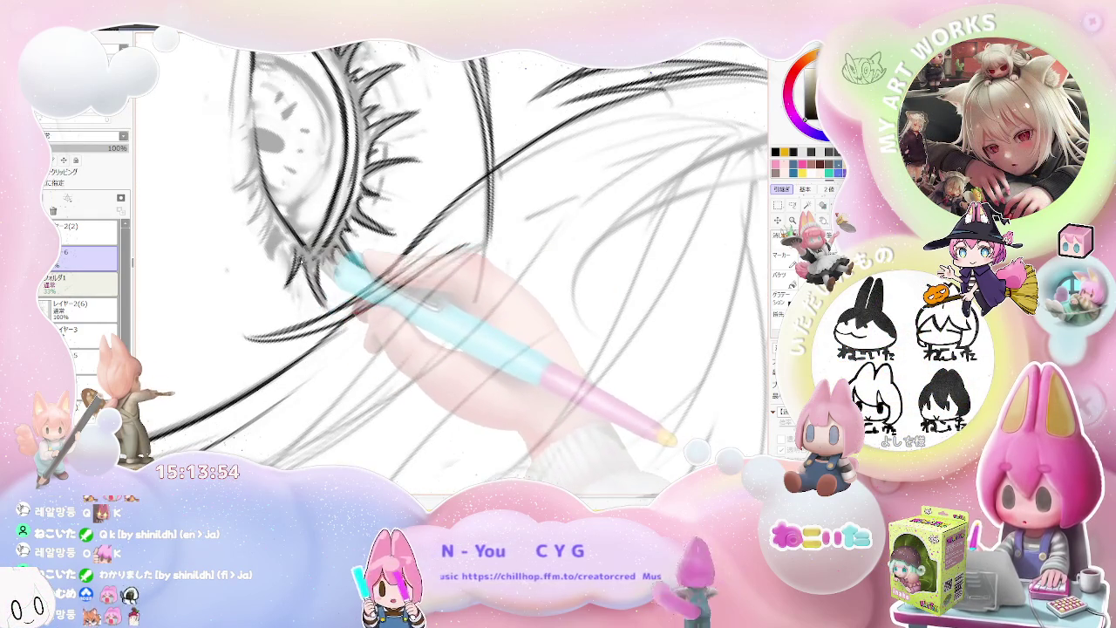
pyautogui.scroll(-1, 296, 260)
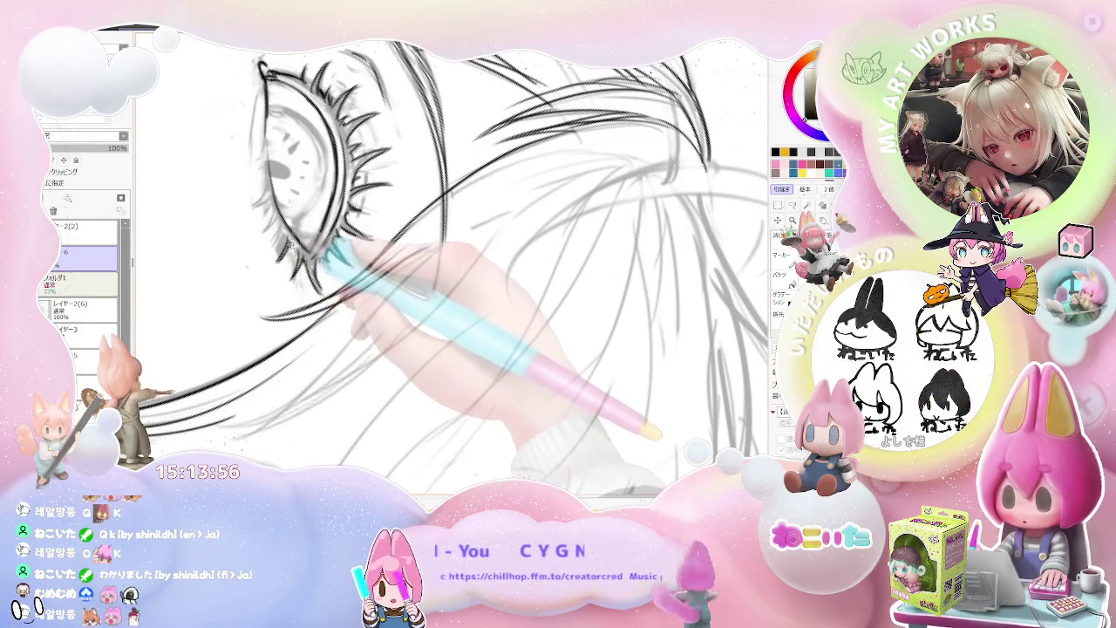
pyautogui.moveTo(331, 258); pyautogui.dragTo(334, 377)
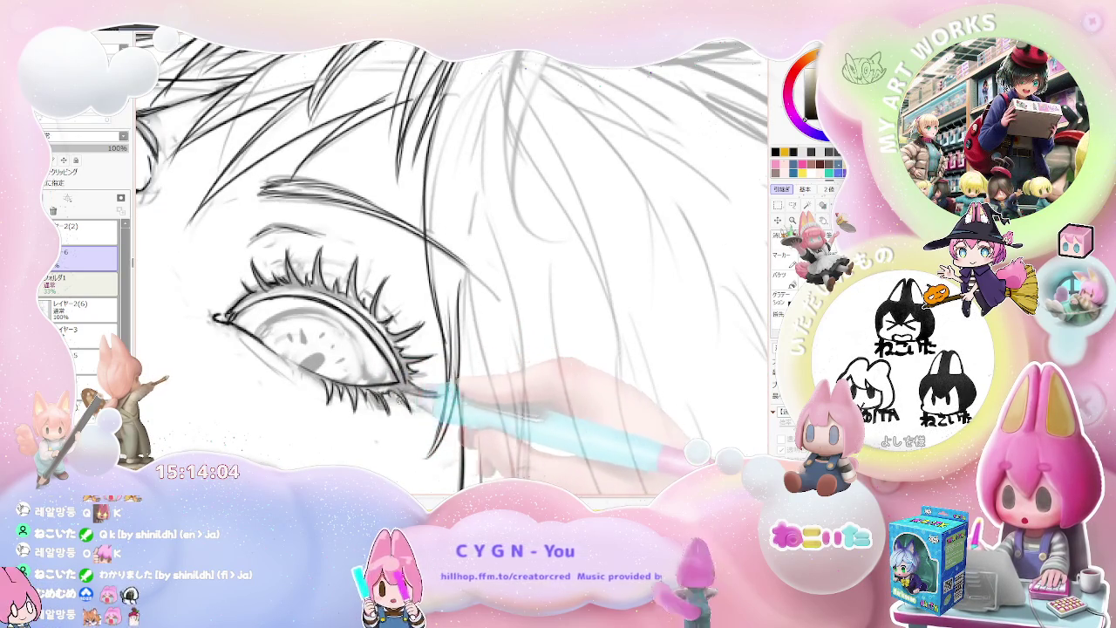
# Zoom in close on the far eye and lashes, rotating about 30° clockwise, then review the face
pyautogui.press('-')
pyautogui.press('-')
pyautogui.press('-')
pyautogui.press('-')
pyautogui.press('+')
pyautogui.press('+')
pyautogui.press('+')
pyautogui.press('Delete')
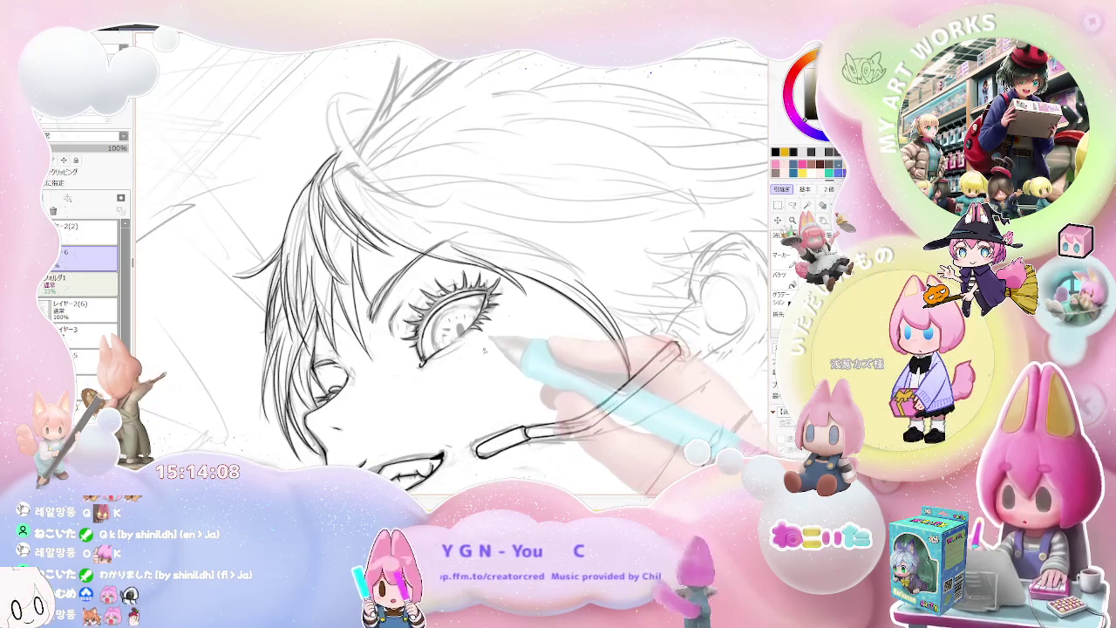
pyautogui.press('+')
pyautogui.press('+')
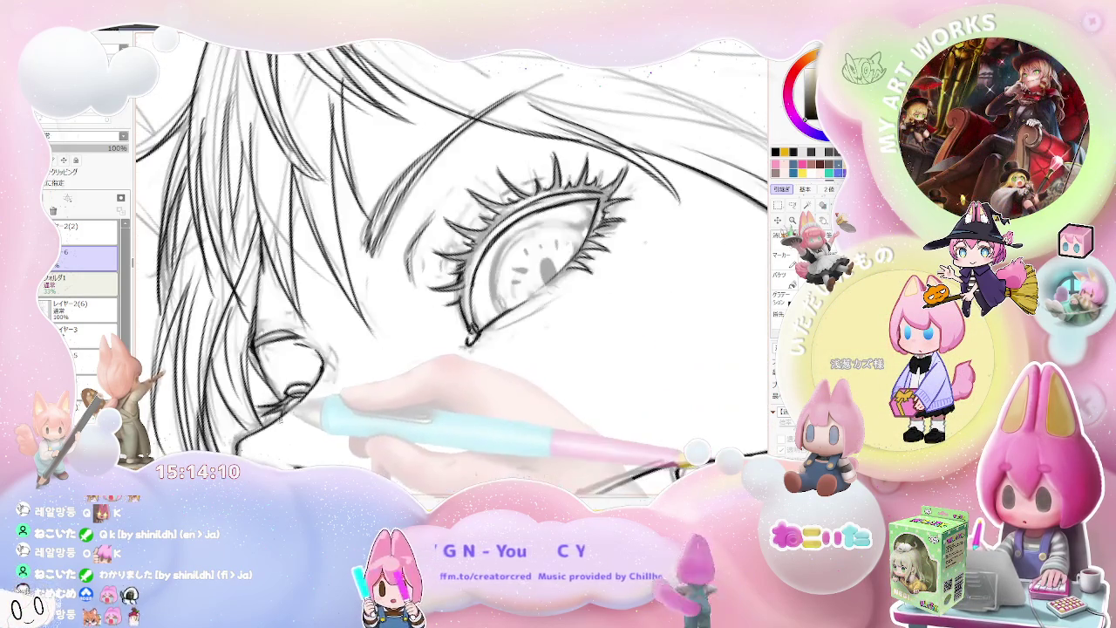
pyautogui.press('-')
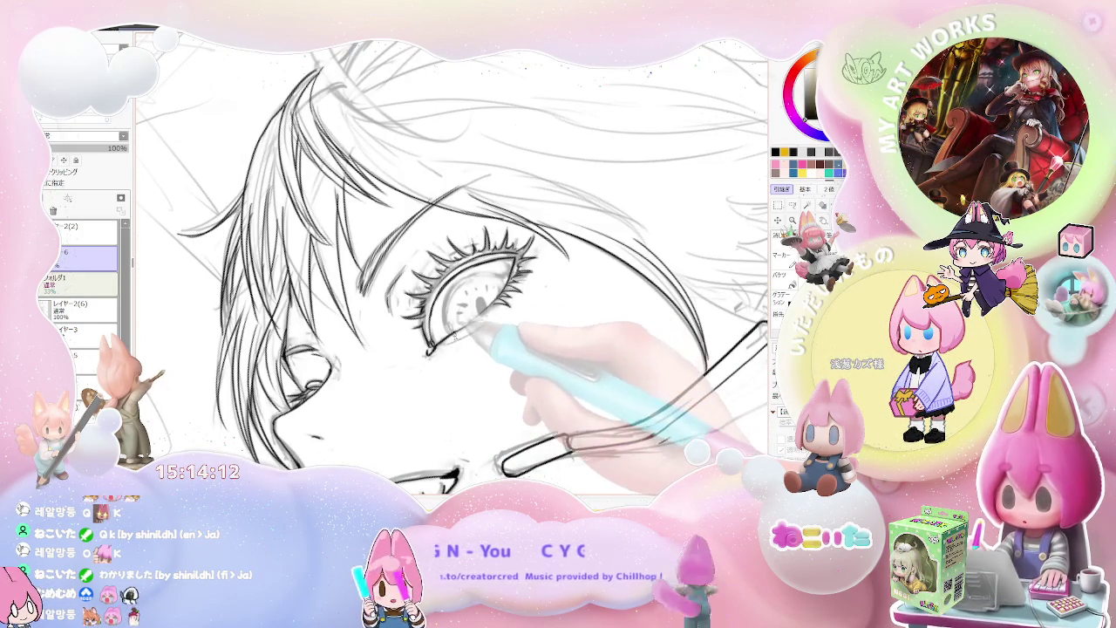
pyautogui.press('+')
pyautogui.press('+')
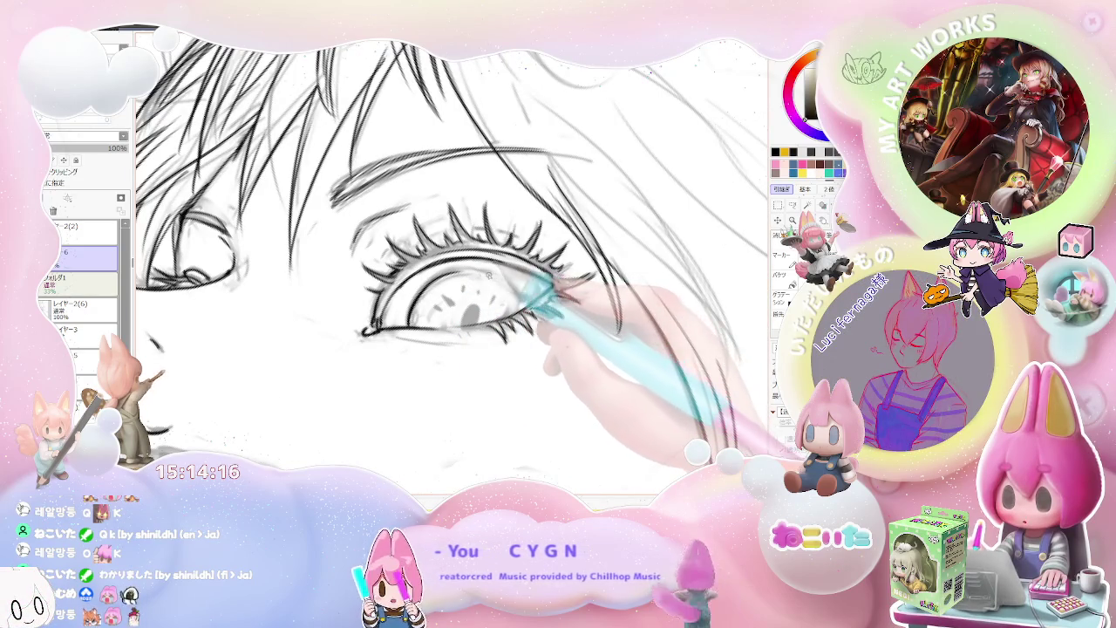
pyautogui.press('+')
pyautogui.press('+')
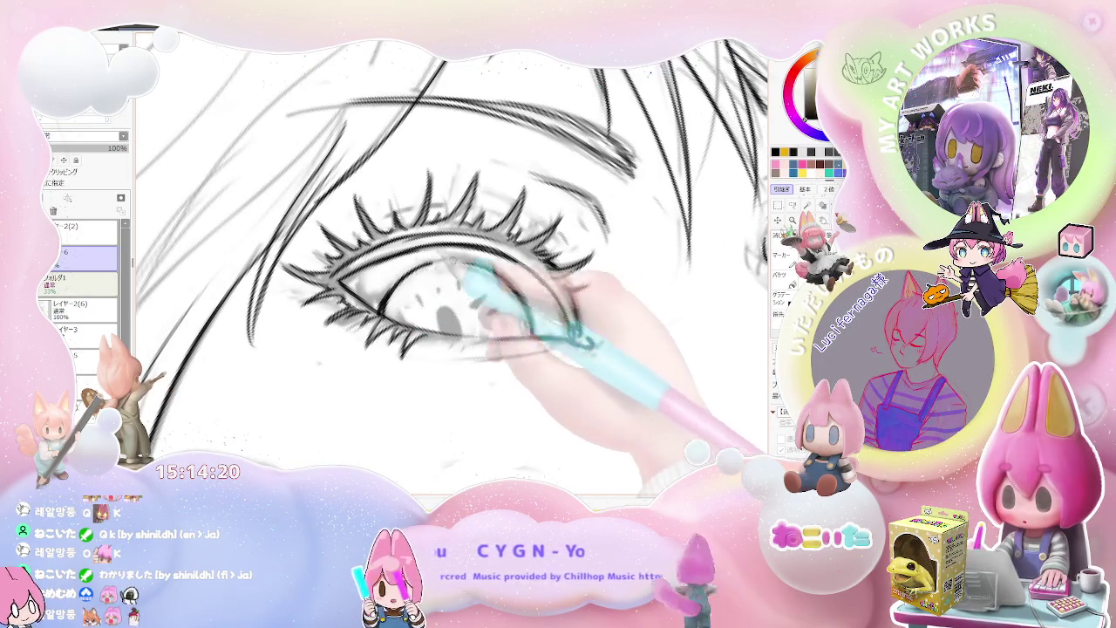
pyautogui.press('-')
pyautogui.press('-')
pyautogui.press('End')
pyautogui.press('End')
pyautogui.press('+')
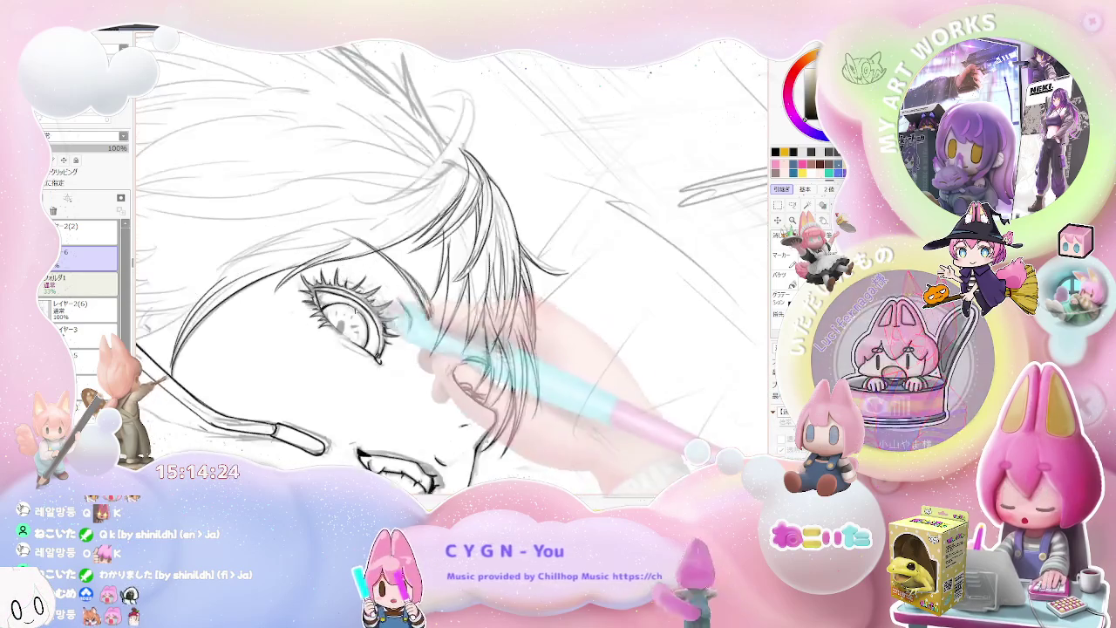
pyautogui.press('+')
pyautogui.press('+')
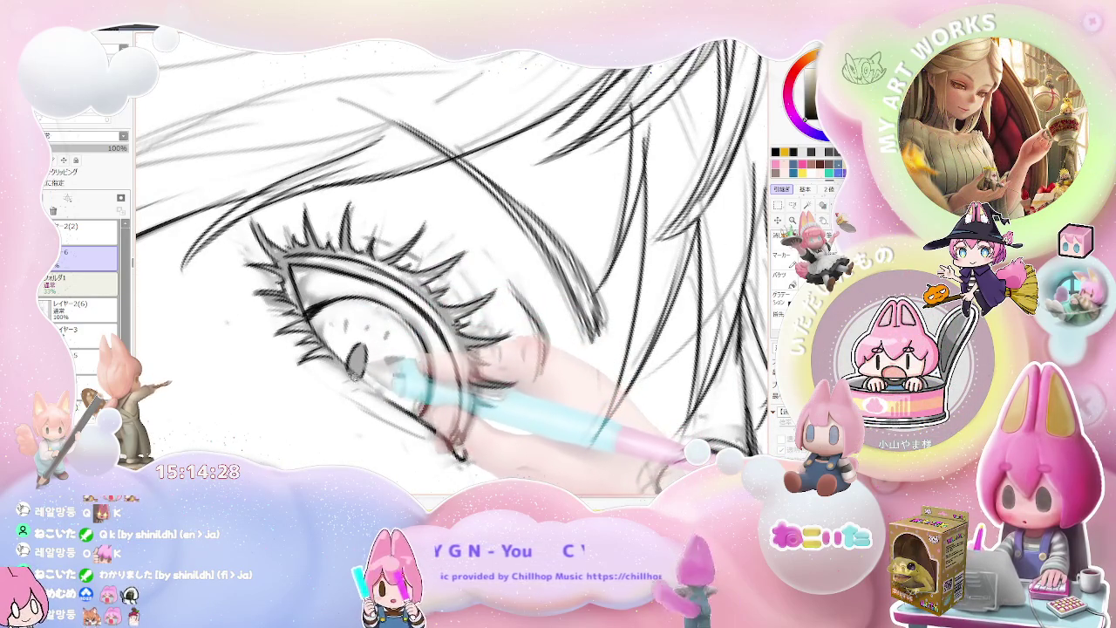
pyautogui.press('-')
pyautogui.press('-')
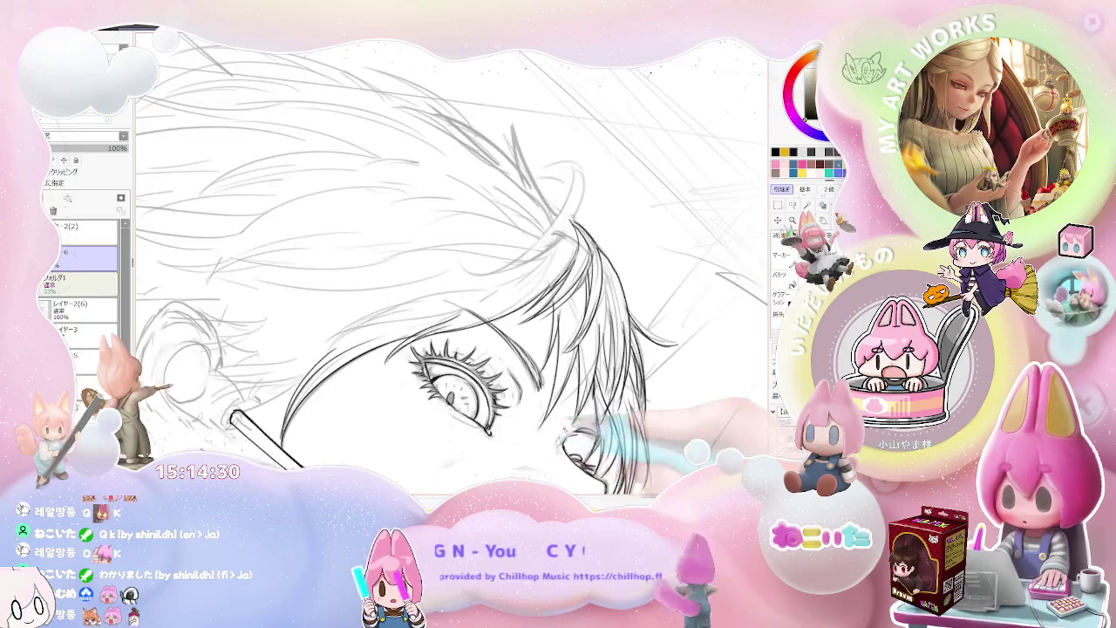
pyautogui.press('+')
pyautogui.press('+')
pyautogui.press('+')
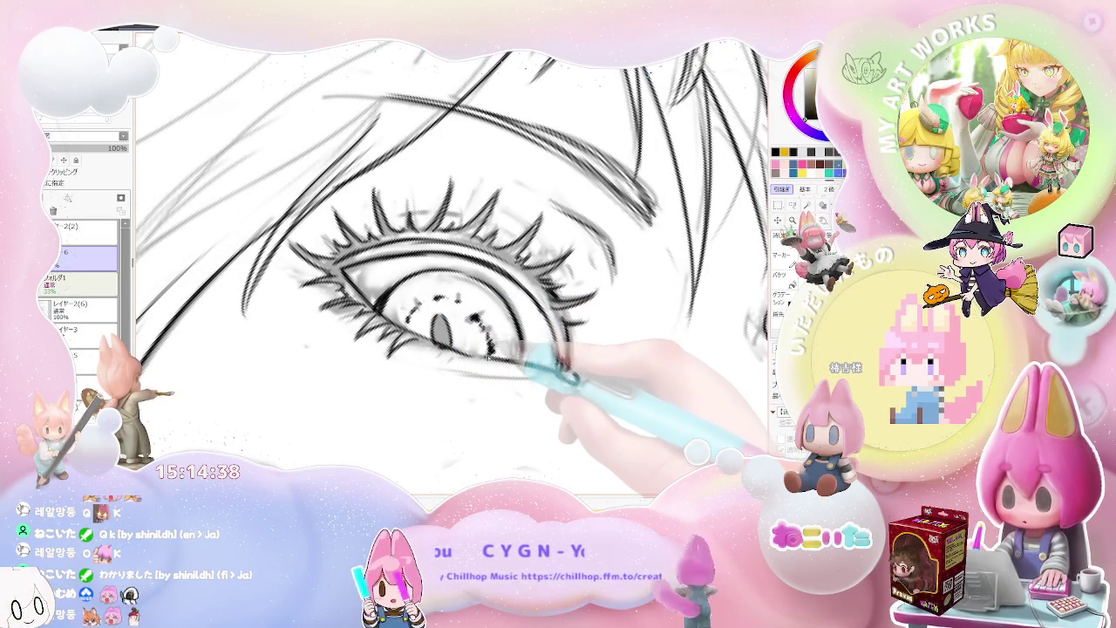
pyautogui.press('-')
pyautogui.press('-')
pyautogui.press('-')
pyautogui.press('-')
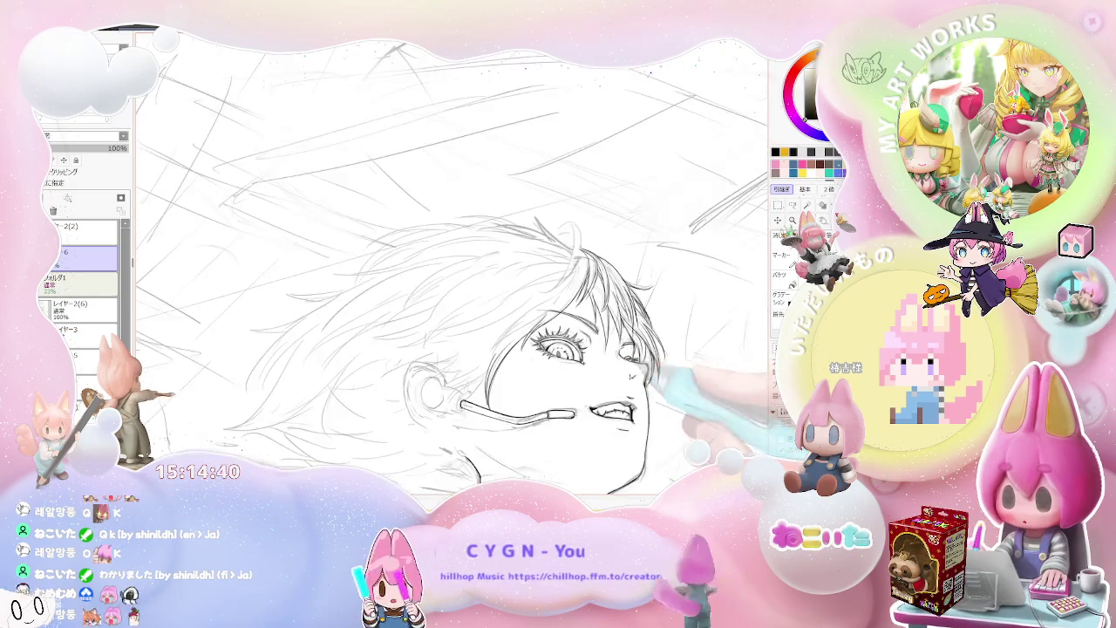
# Ink the ear's curved outline and both mic boom edges along the jaw
pyautogui.moveTo(656, 395)
pyautogui.mouseDown()
pyautogui.moveTo(542, 385)
pyautogui.moveTo(458, 335)
pyautogui.moveTo(486, 338)
pyautogui.mouseUp()
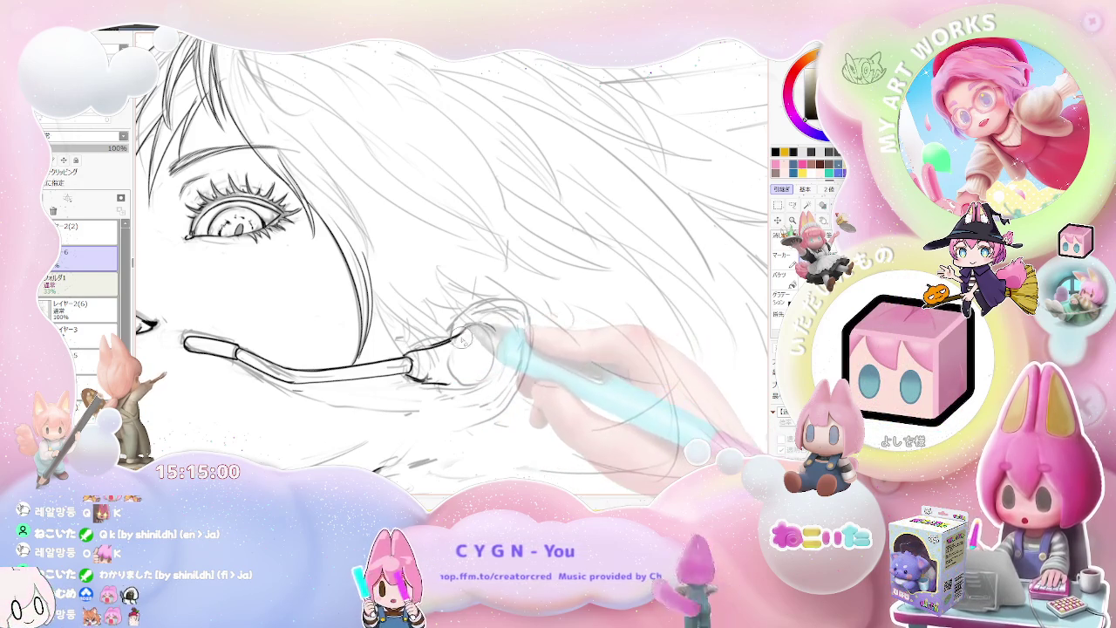
pyautogui.moveTo(475, 325); pyautogui.dragTo(504, 359)
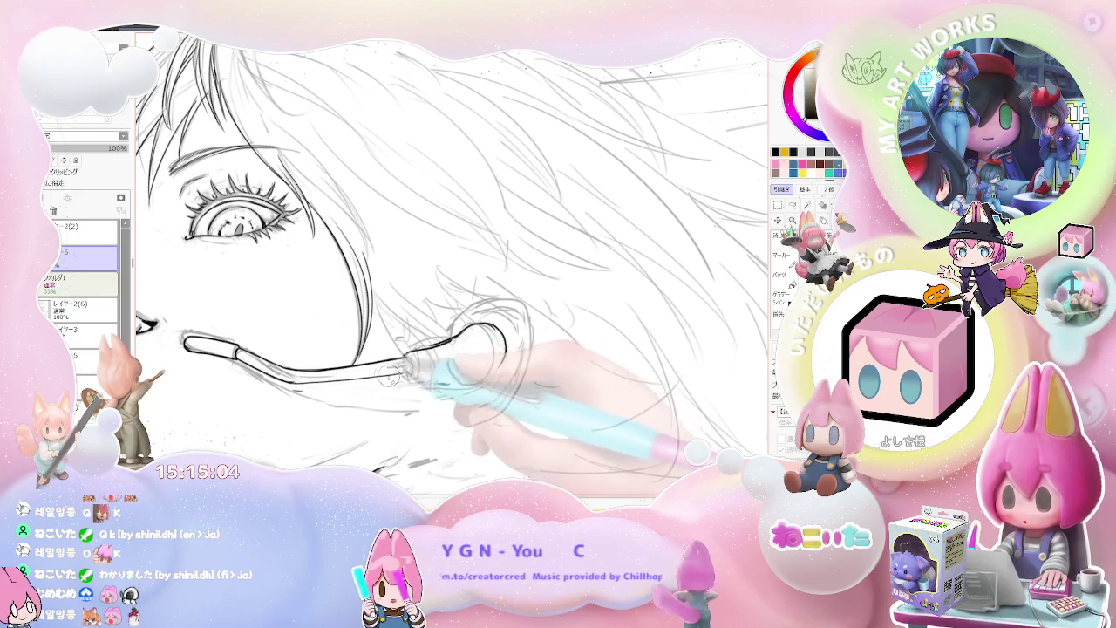
pyautogui.press('Delete')
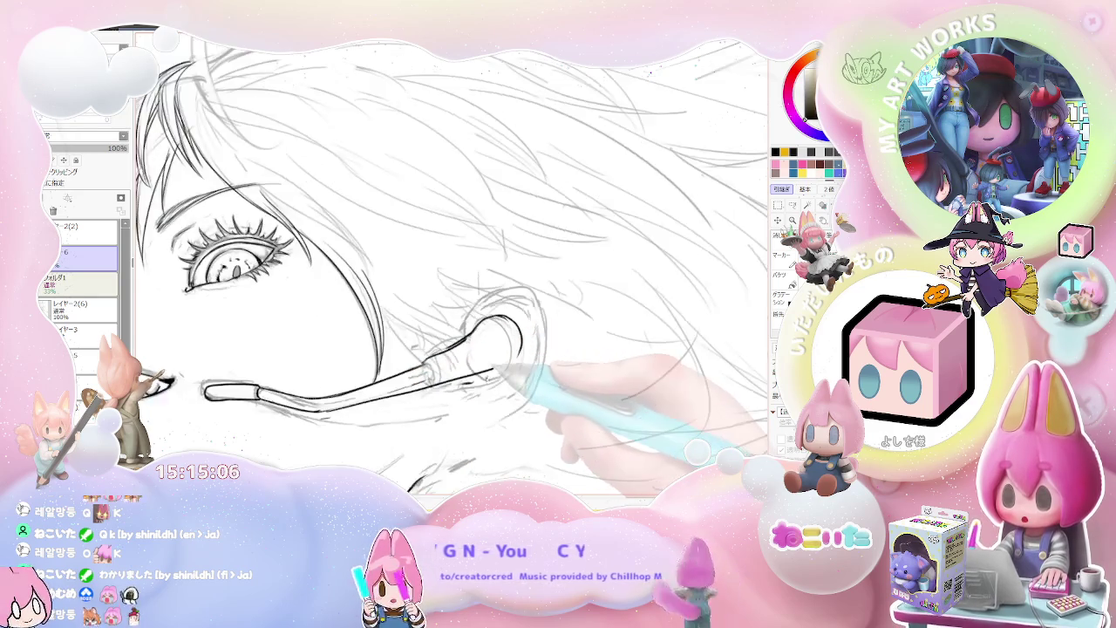
pyautogui.press('Delete')
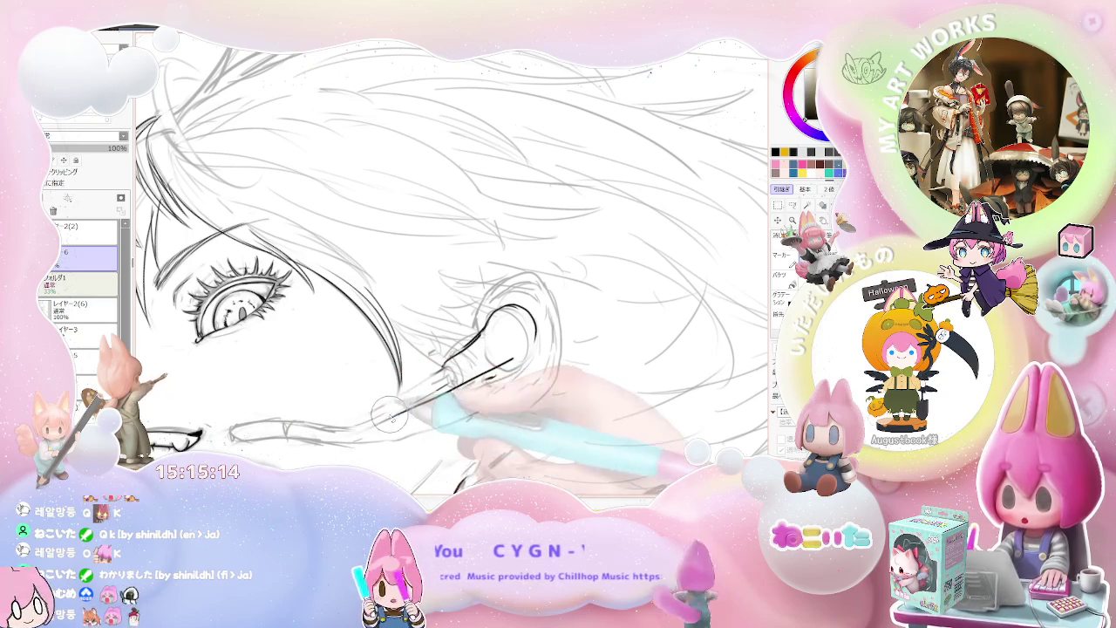
pyautogui.moveTo(441, 373); pyautogui.dragTo(397, 390)
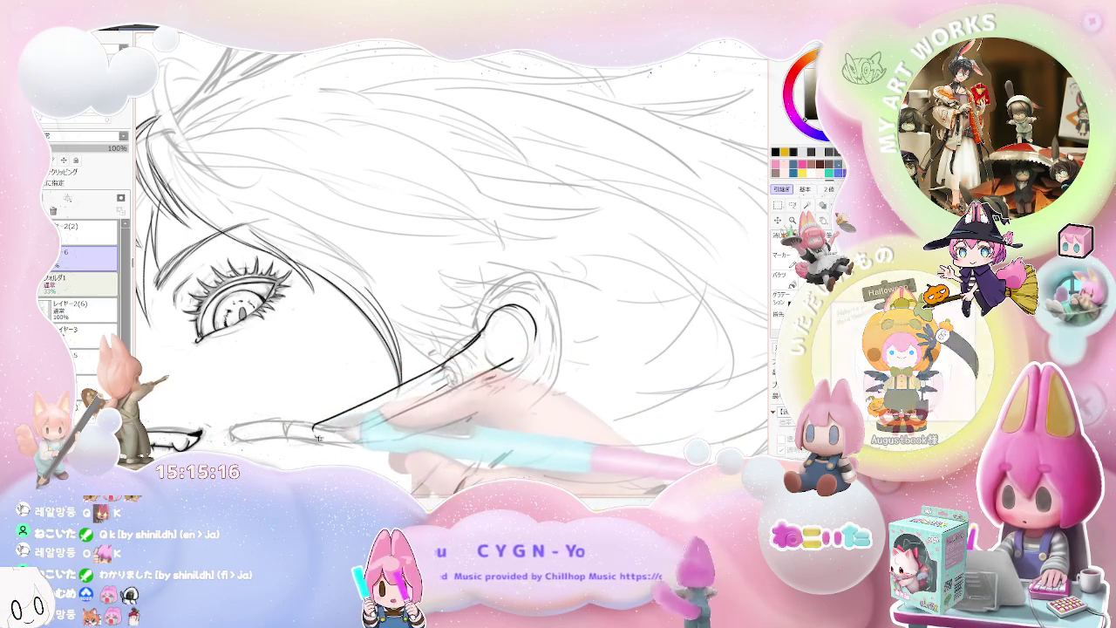
pyautogui.moveTo(316, 425); pyautogui.dragTo(516, 366)
pyautogui.moveTo(336, 417); pyautogui.dragTo(513, 359)
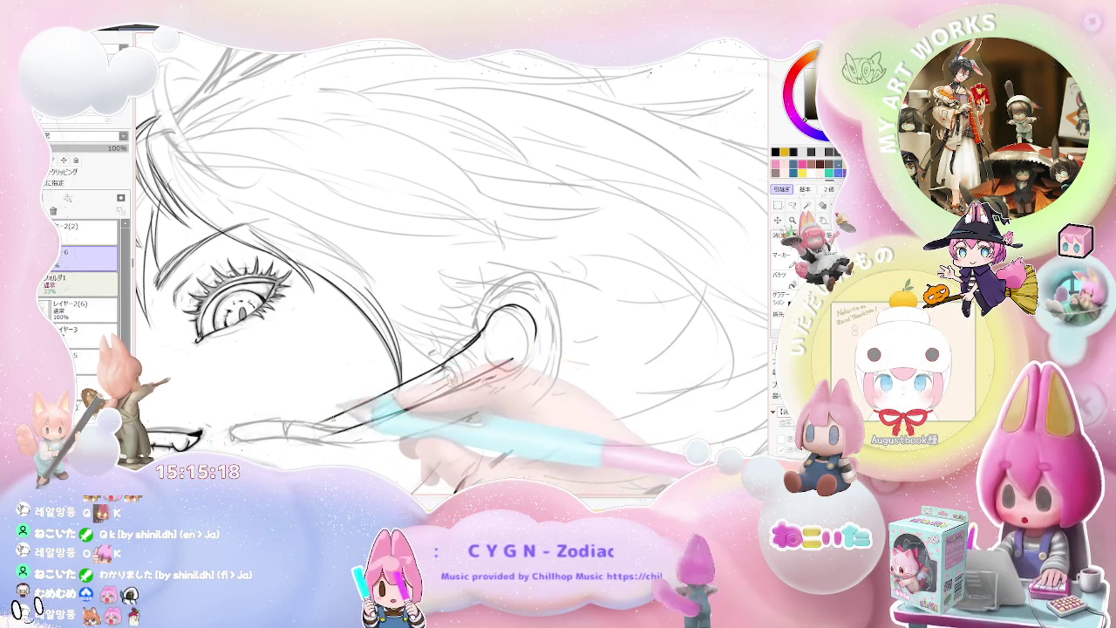
pyautogui.moveTo(281, 446); pyautogui.dragTo(410, 420)
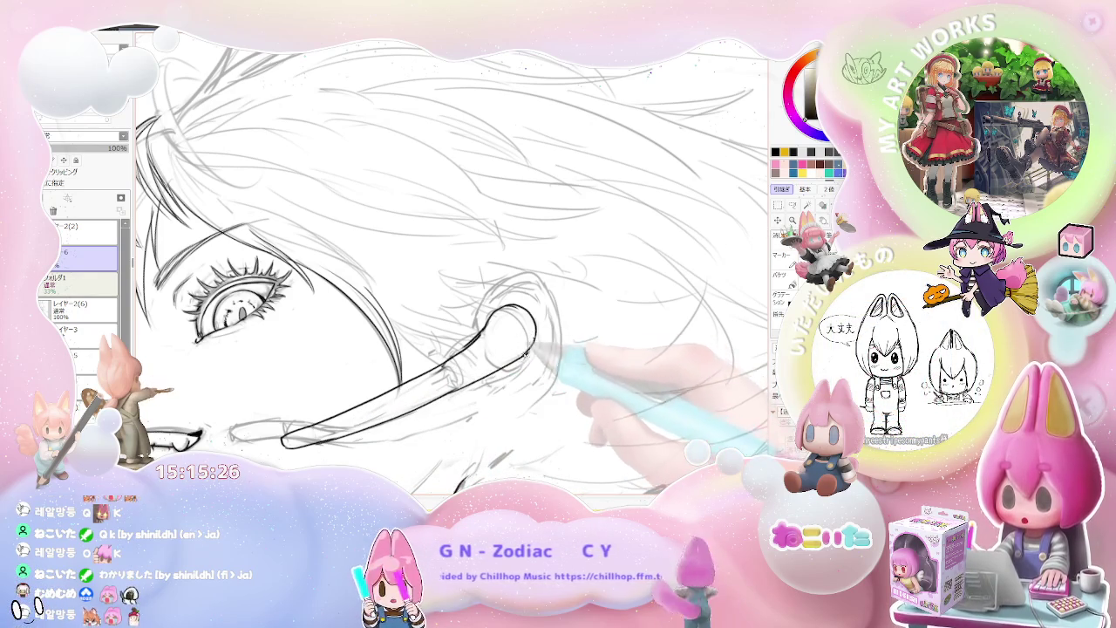
# Mirror the view to check balance, then add hair strokes near the ear
pyautogui.press('Home')
pyautogui.press('h')
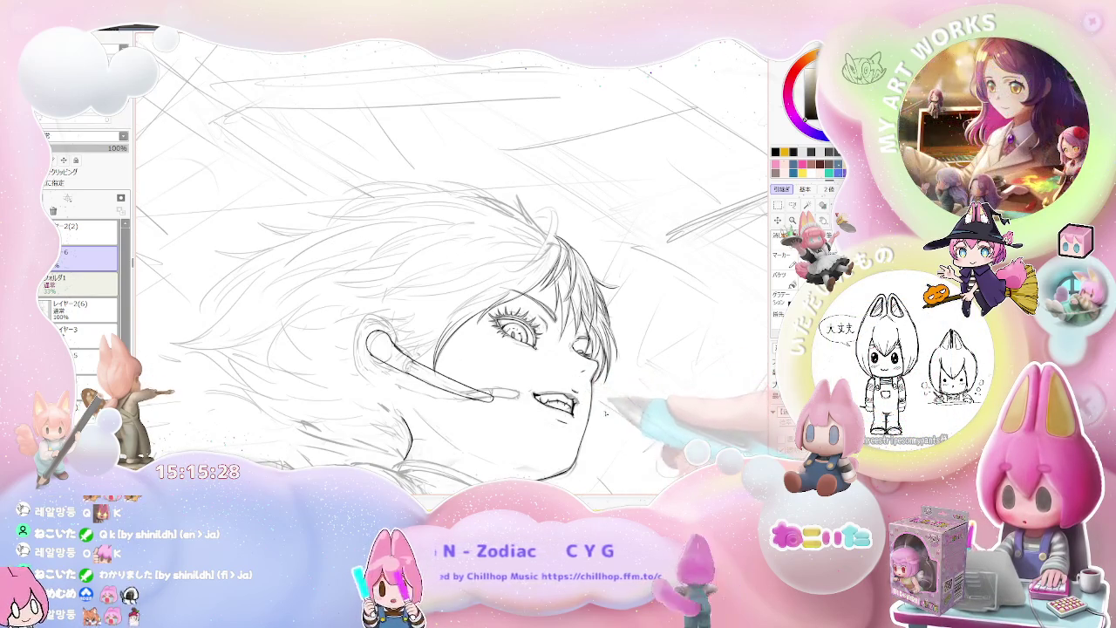
pyautogui.press('End')
pyautogui.press('End')
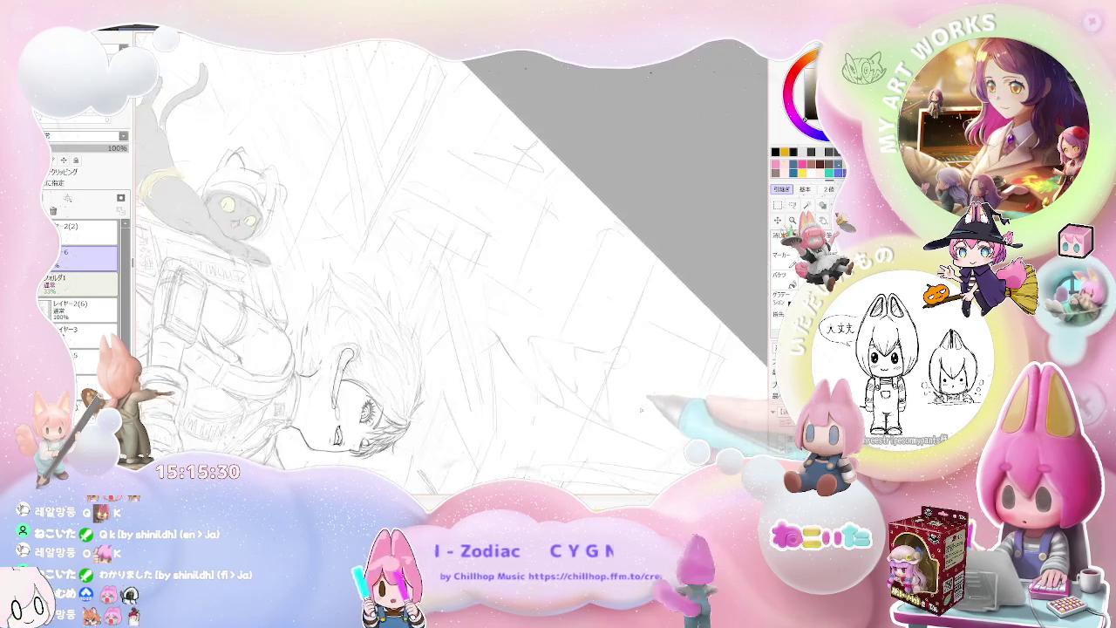
pyautogui.press('End')
pyautogui.press('Home')
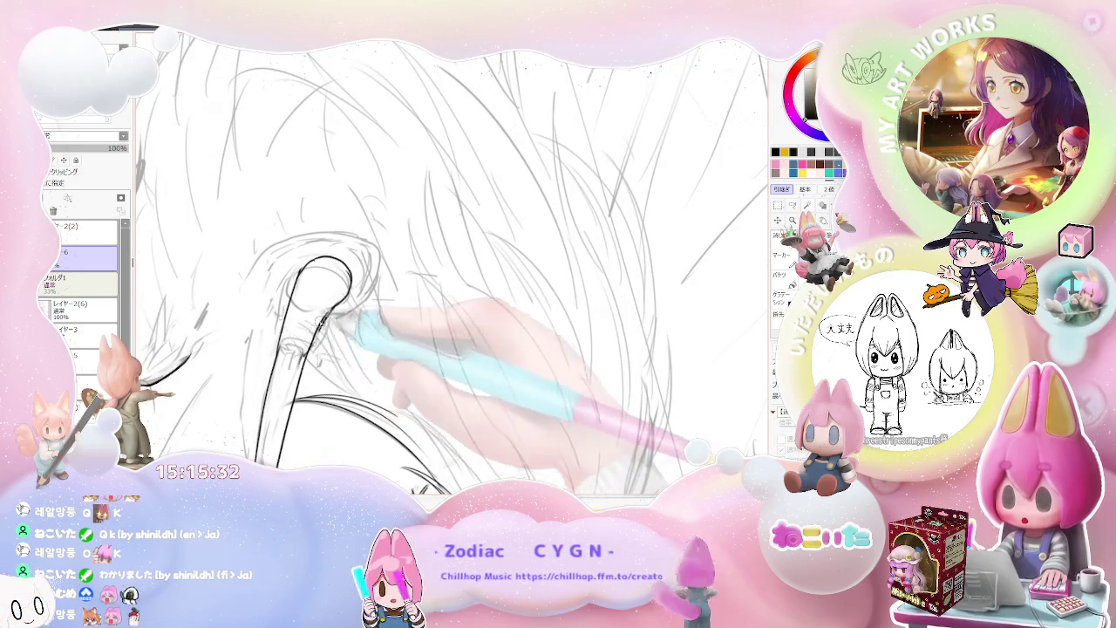
pyautogui.press('Delete')
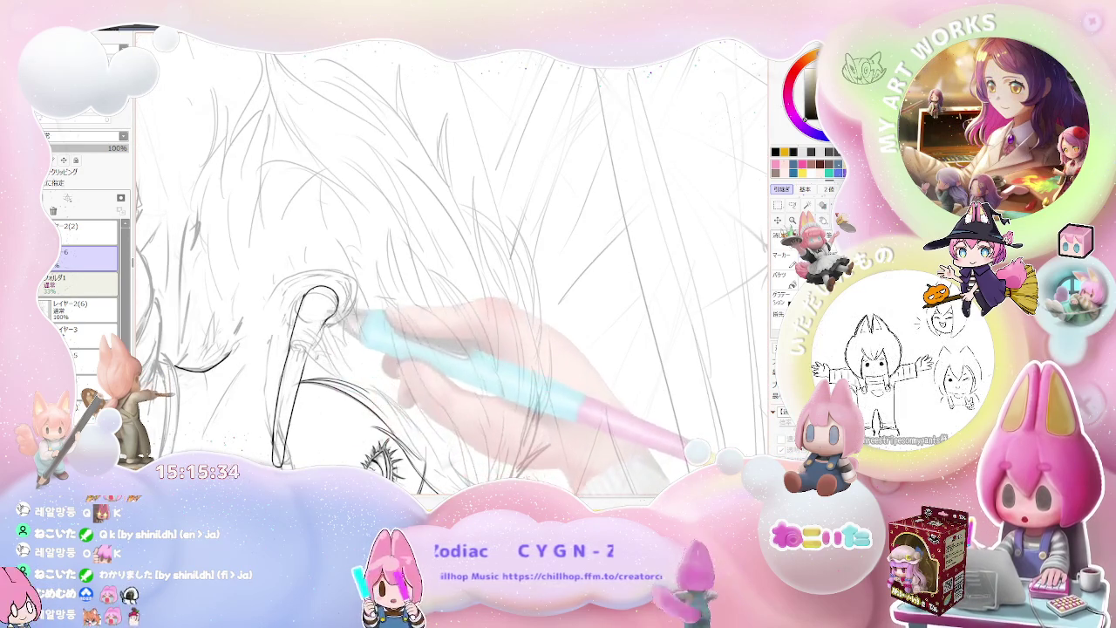
pyautogui.moveTo(336, 375); pyautogui.dragTo(301, 382)
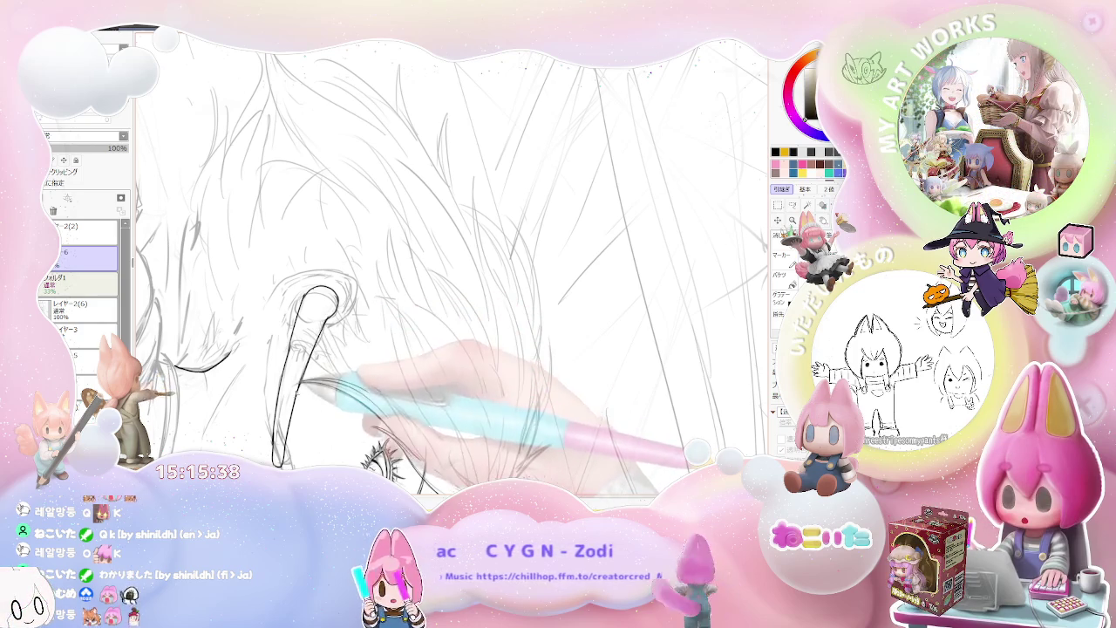
pyautogui.press('pagedown')
pyautogui.press('Delete')
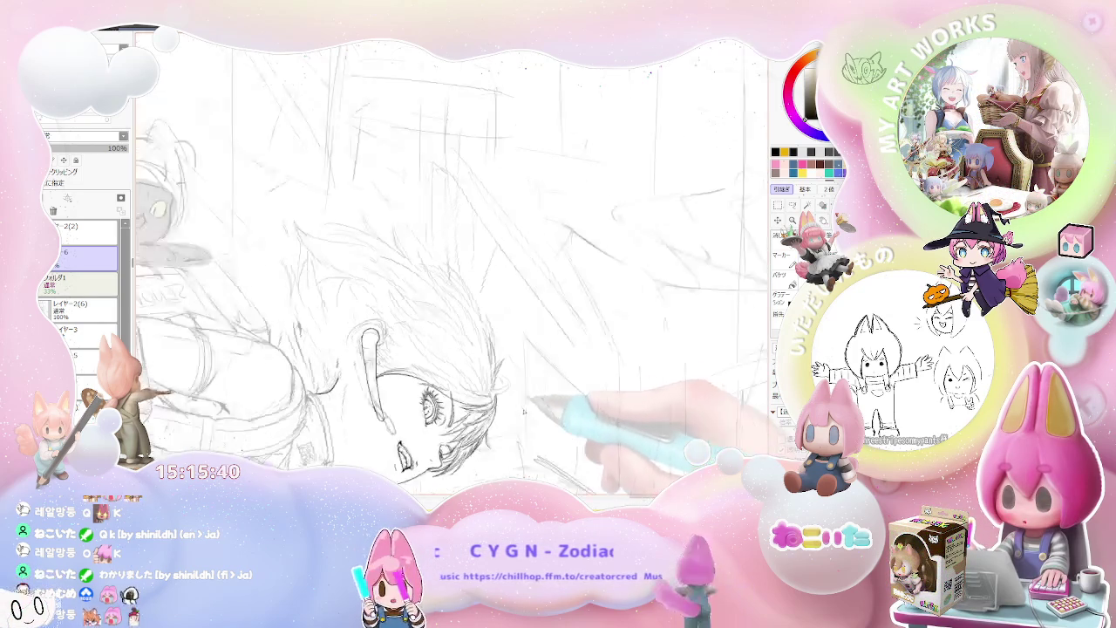
pyautogui.press('Delete')
pyautogui.press('End')
pyautogui.press('End')
pyautogui.press('End')
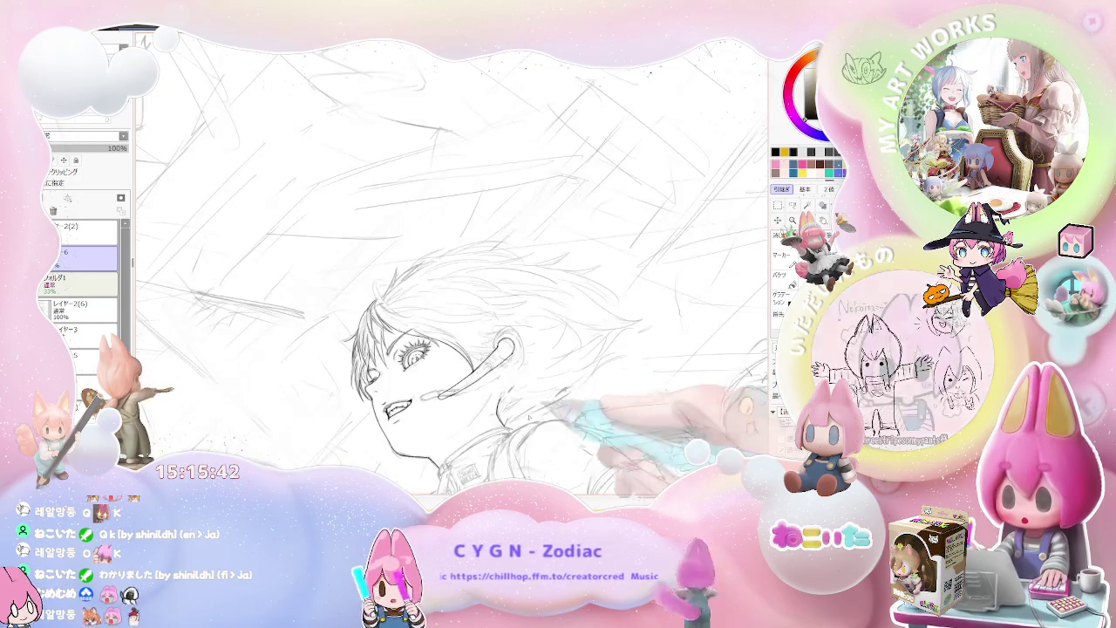
# Pan, rotate and flip the view to review the ear and the whole face
pyautogui.press('pageup')
pyautogui.press('pageup')
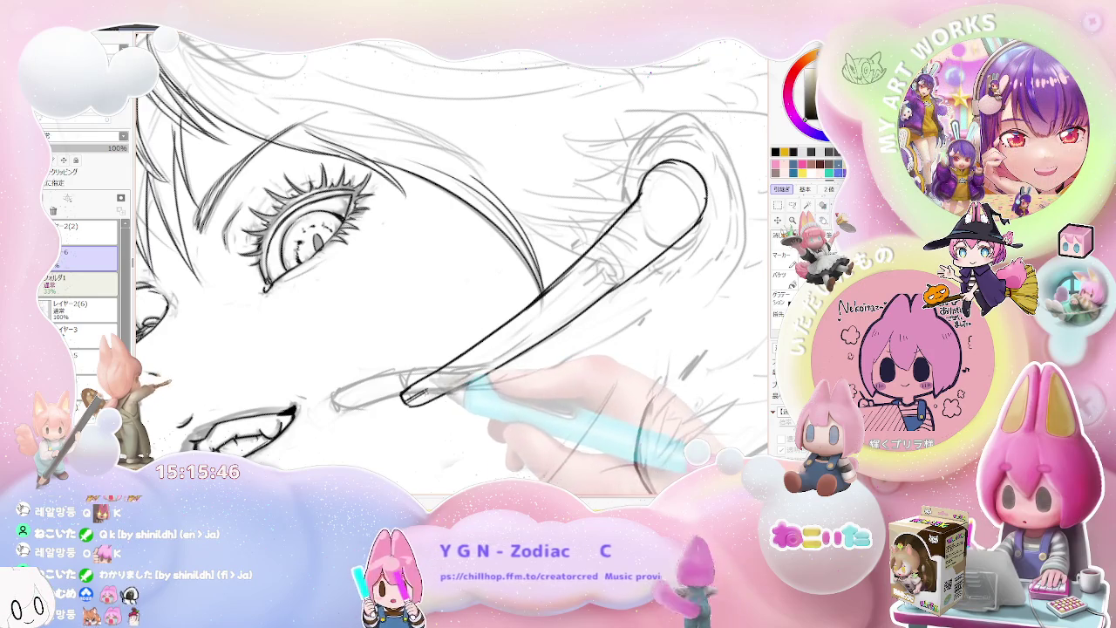
pyautogui.moveTo(497, 349); pyautogui.dragTo(510, 305)
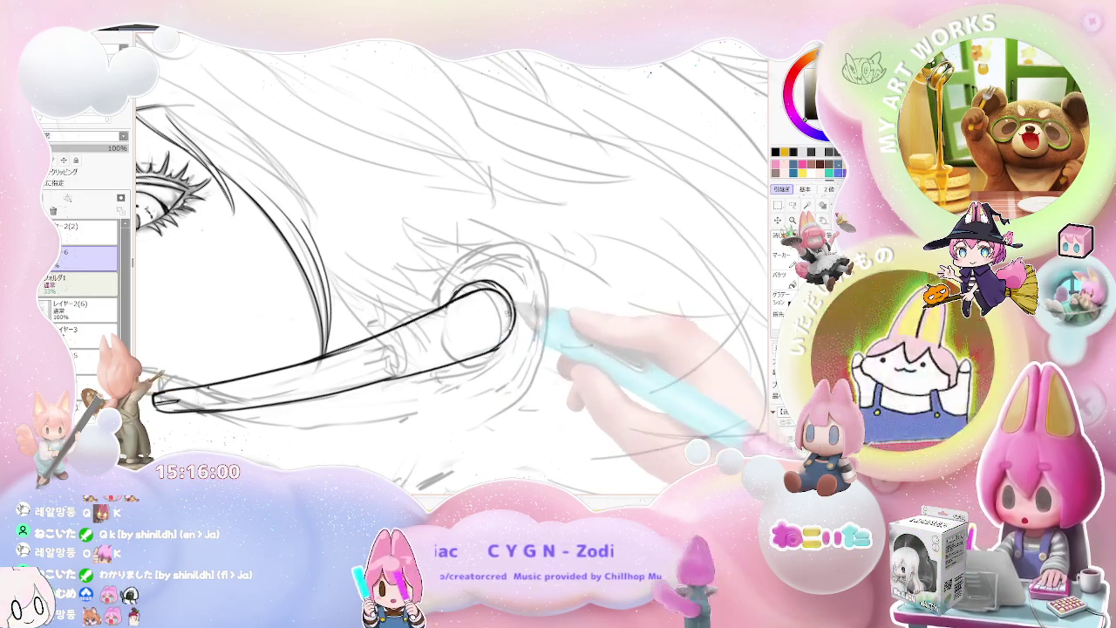
pyautogui.scroll(-1, 509, 308)
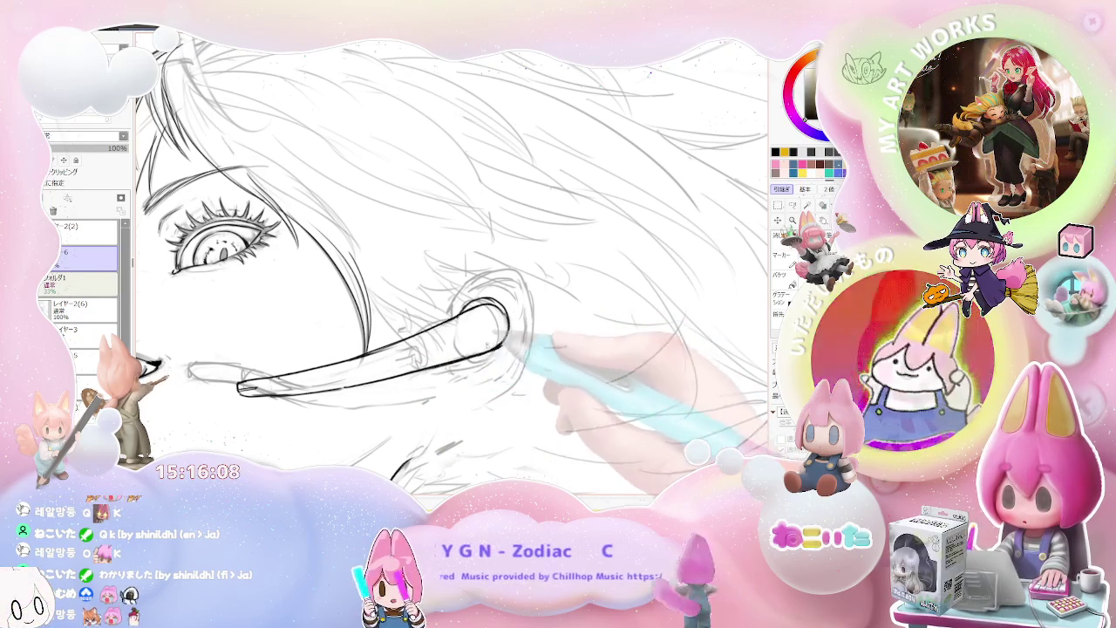
pyautogui.press('Delete')
pyautogui.press('Delete')
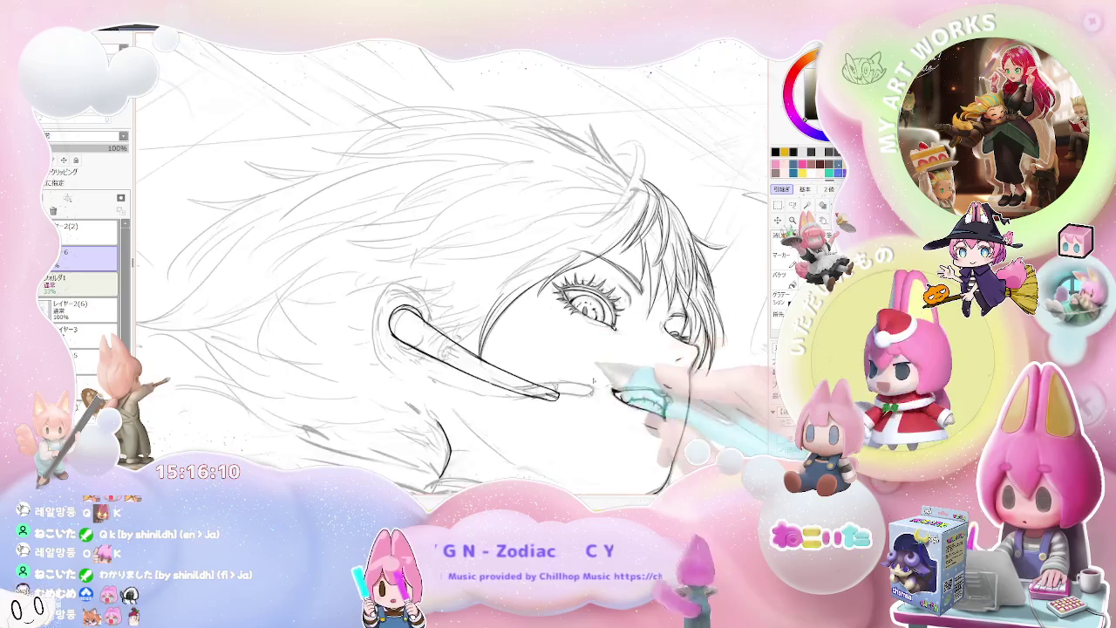
pyautogui.press('Delete')
pyautogui.hotkey('ctrl', '+')
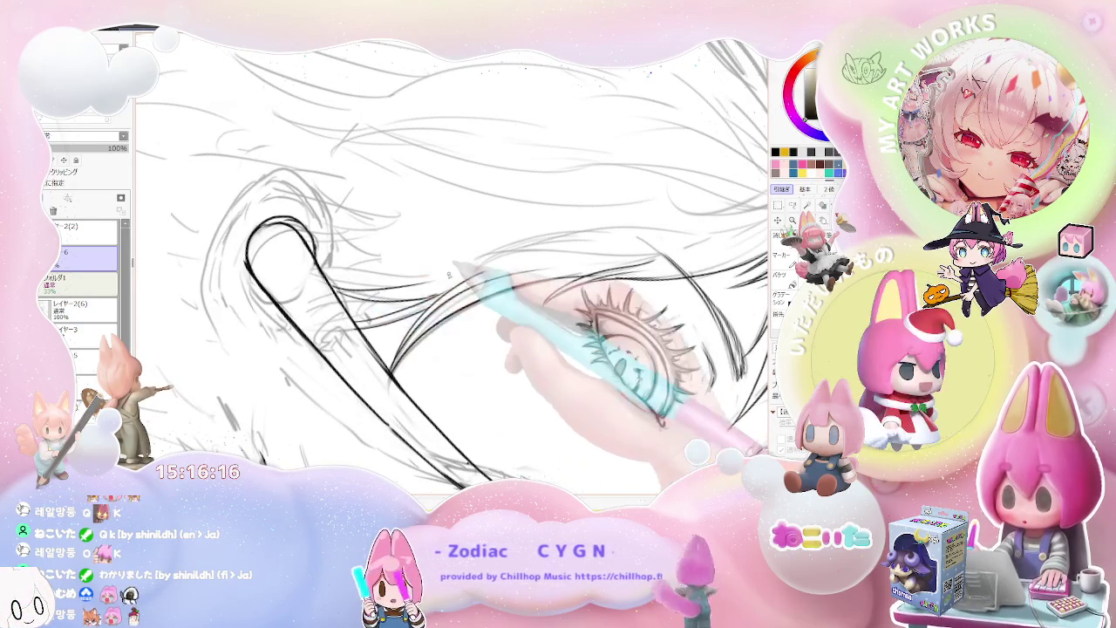
pyautogui.hotkey('ctrl', '-')
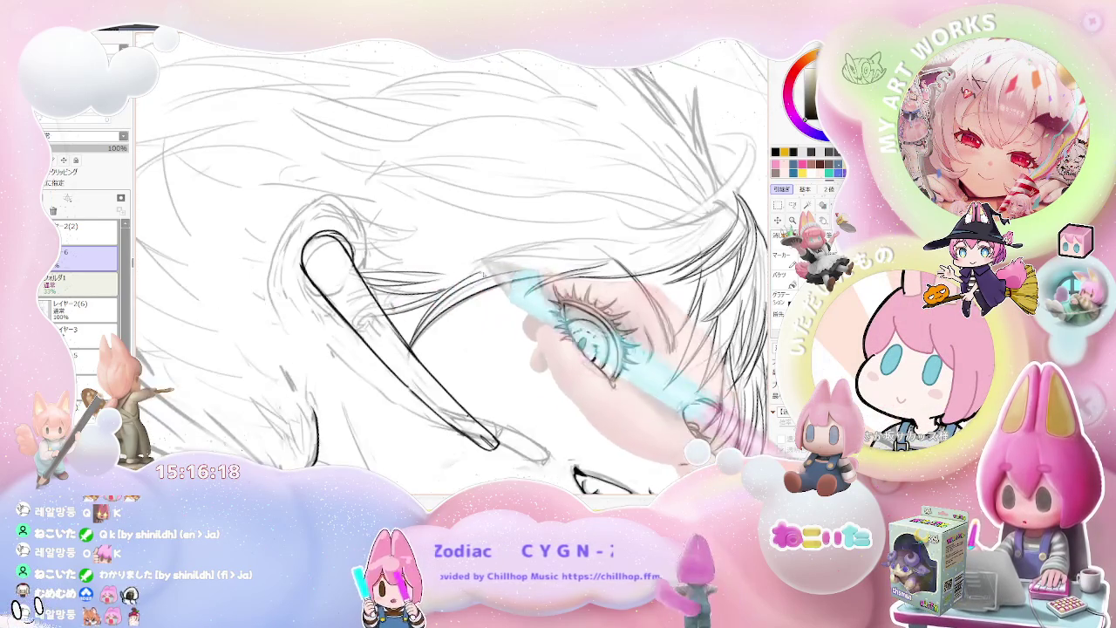
pyautogui.hotkey('ctrl', '-')
pyautogui.hotkey('ctrl', '-')
pyautogui.hotkey('ctrl', '-')
# Extend the headset earpiece's outer arc with a short black stroke
pyautogui.hotkey('ctrl', '+')
pyautogui.hotkey('ctrl', '+')
pyautogui.hotkey('ctrl', '+')
pyautogui.hotkey('ctrl', '+')
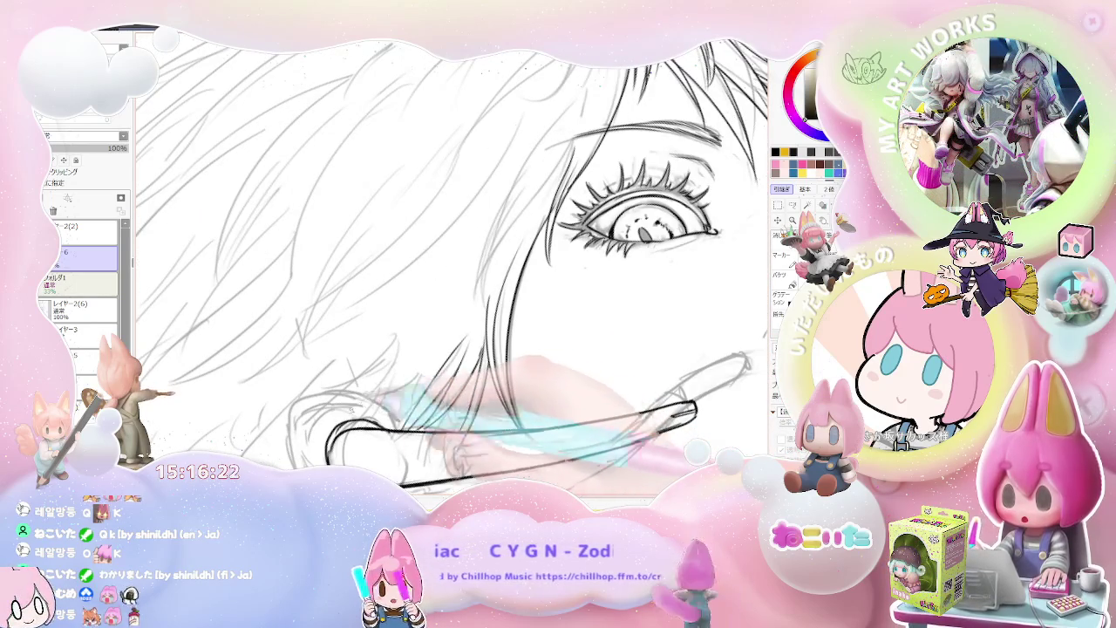
pyautogui.hotkey('ctrl', '-')
pyautogui.hotkey('ctrl', '-')
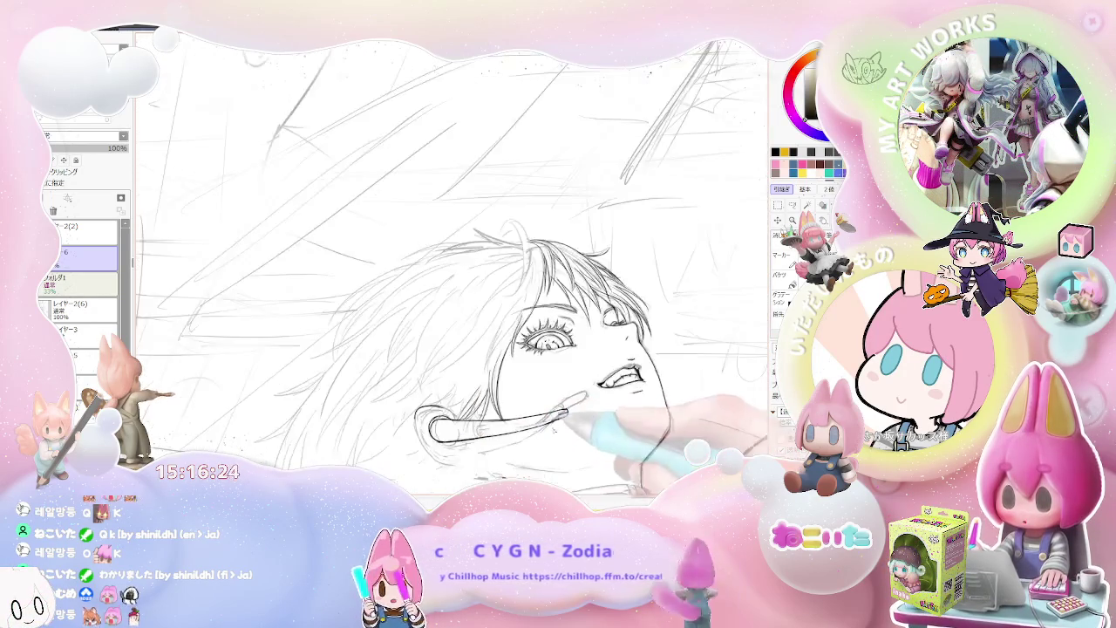
pyautogui.press('End')
pyautogui.press('End')
pyautogui.press('End')
pyautogui.hotkey('ctrl', '+')
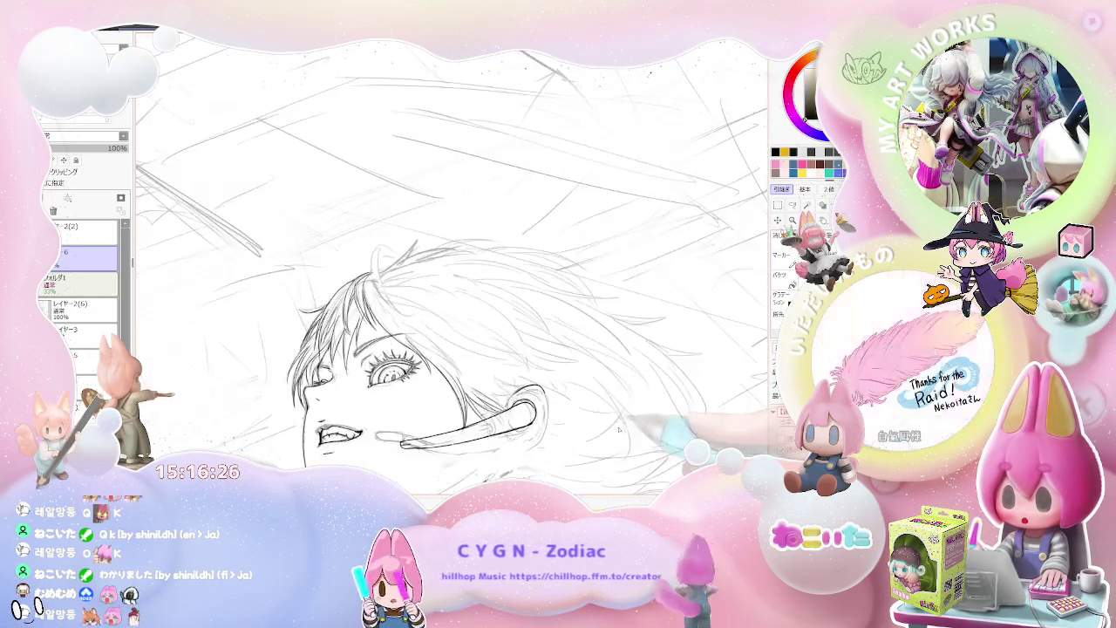
pyautogui.hotkey('ctrl', '+')
pyautogui.hotkey('ctrl', '+')
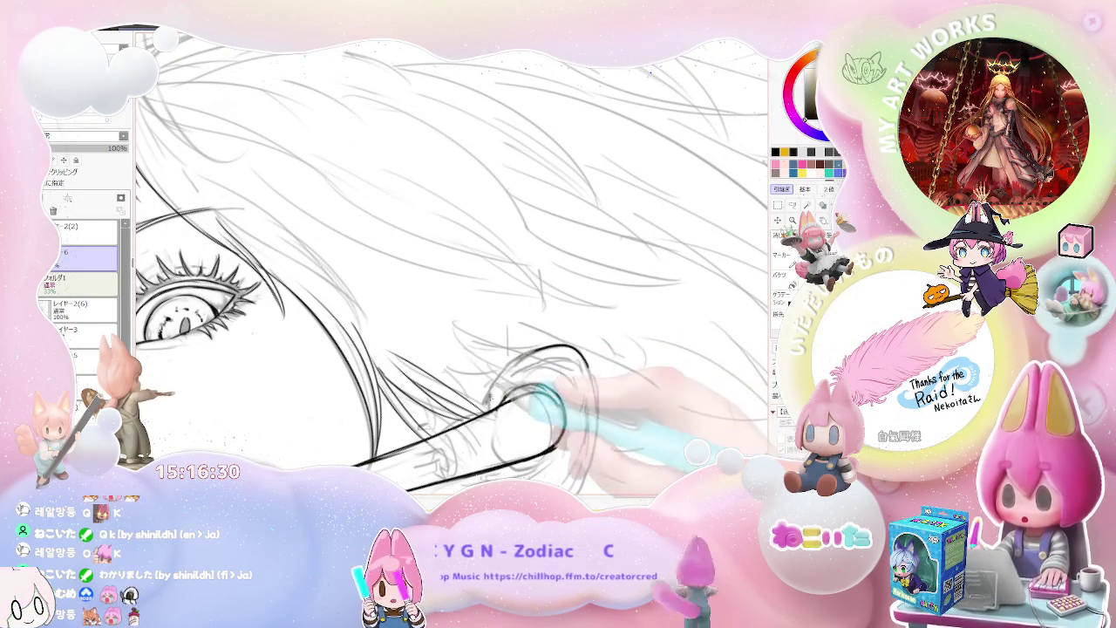
pyautogui.hotkey('ctrl', '-')
pyautogui.hotkey('ctrl', '+')
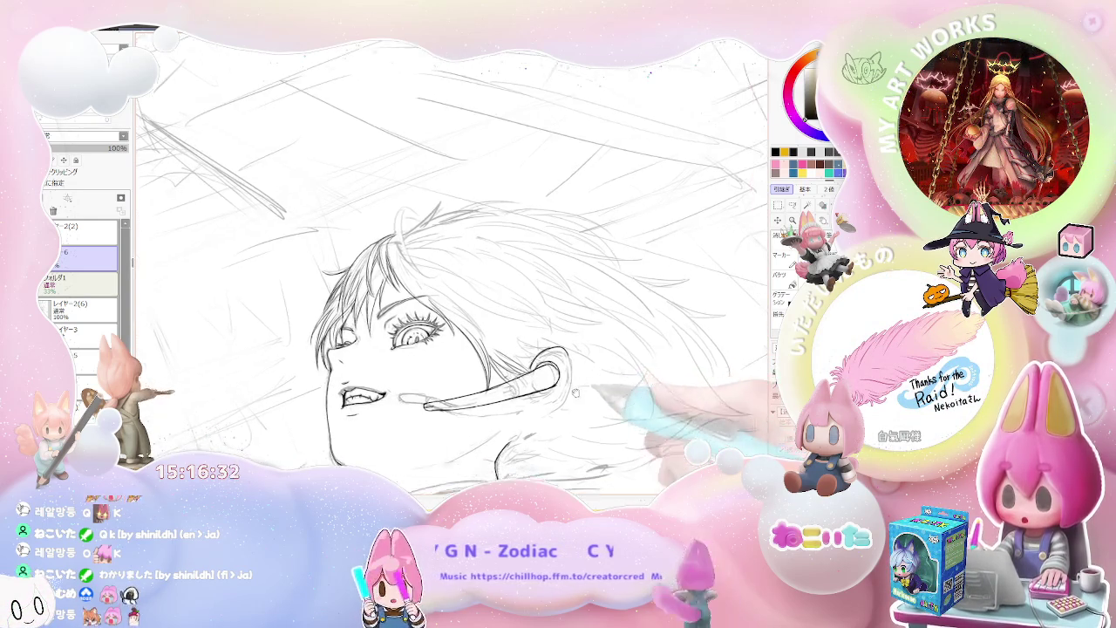
pyautogui.hotkey('ctrl', '+')
pyautogui.hotkey('ctrl', '+')
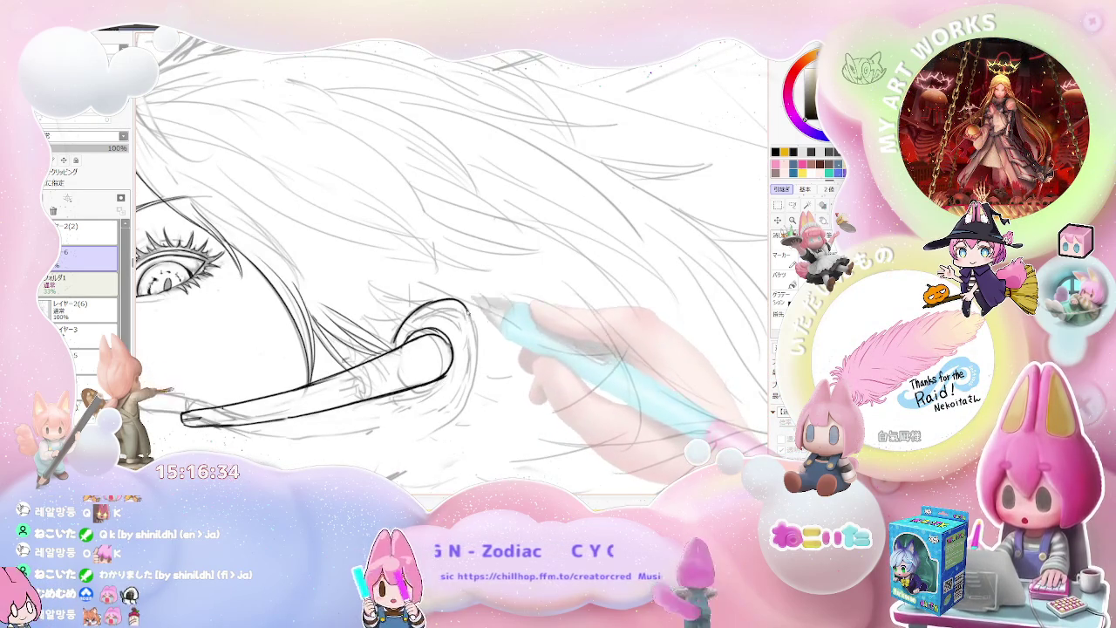
pyautogui.moveTo(471, 314); pyautogui.dragTo(477, 357)
pyautogui.hotkey('ctrl', '-')
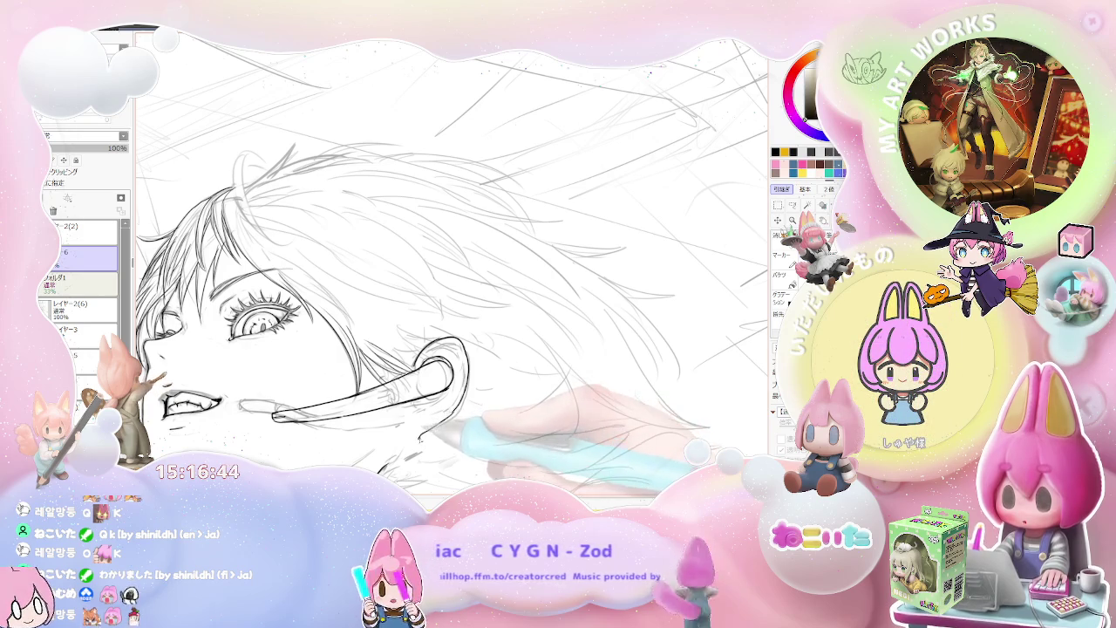
# Pan and zoom onto the ear and mic boom, then mirror the view to check the face
pyautogui.moveTo(434, 433); pyautogui.dragTo(392, 400)
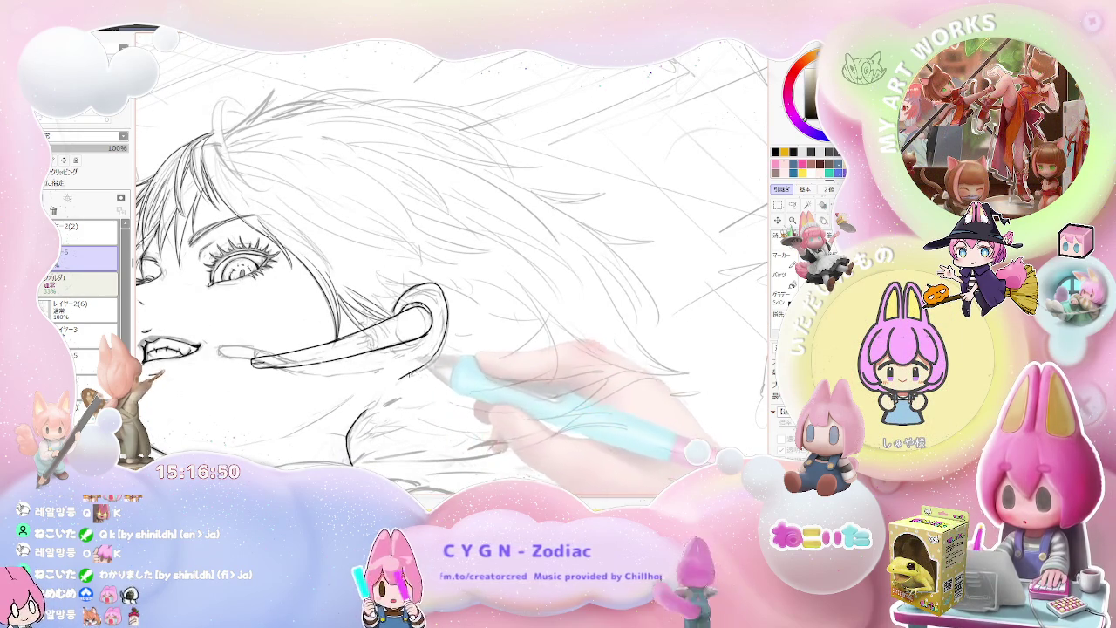
pyautogui.moveTo(438, 344); pyautogui.dragTo(436, 314)
pyautogui.scroll(2, 445, 322)
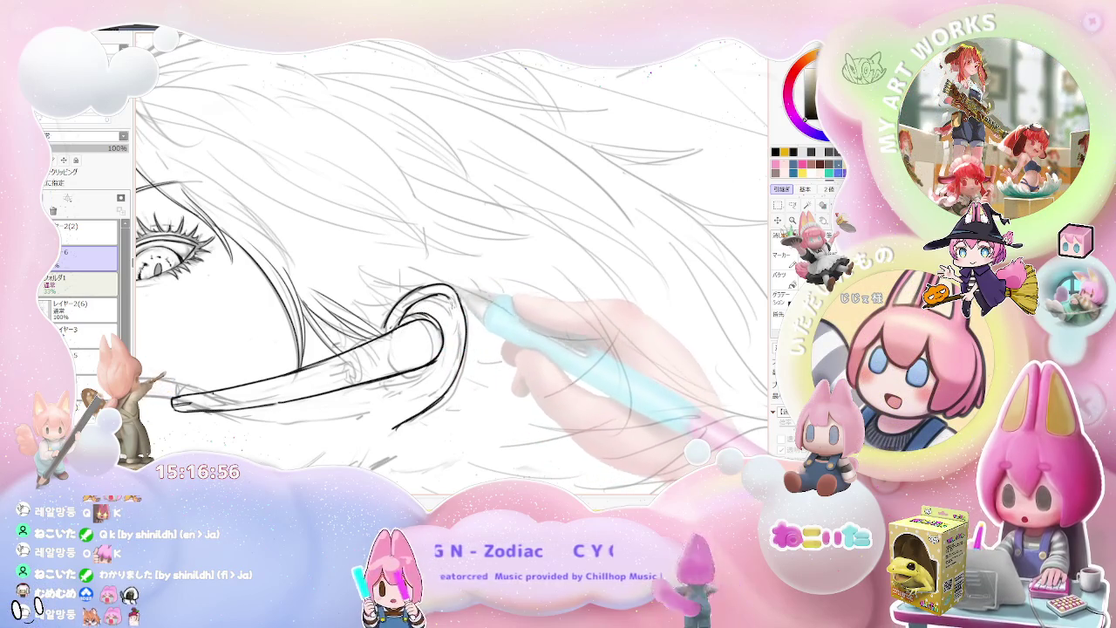
pyautogui.press('Delete')
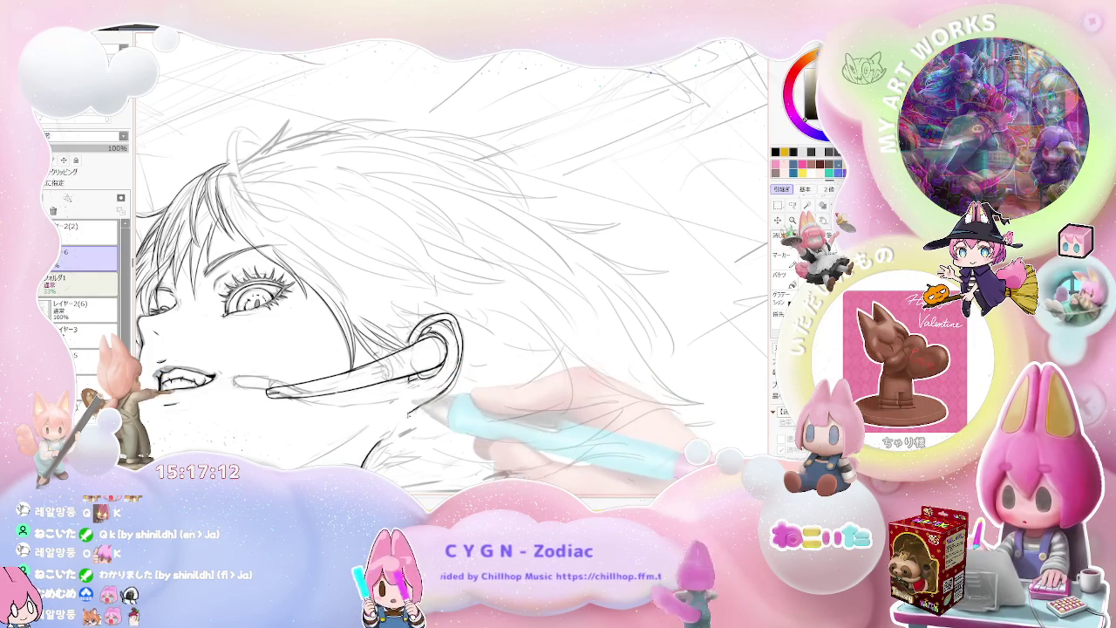
pyautogui.scroll(-2, 451, 262)
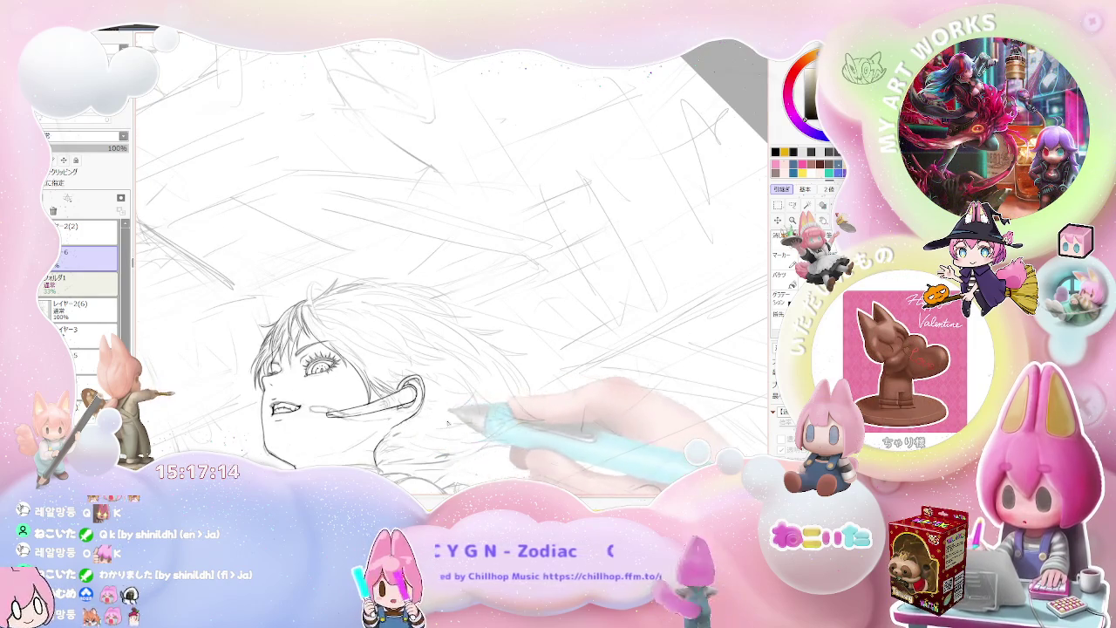
pyautogui.scroll(2, 392, 444)
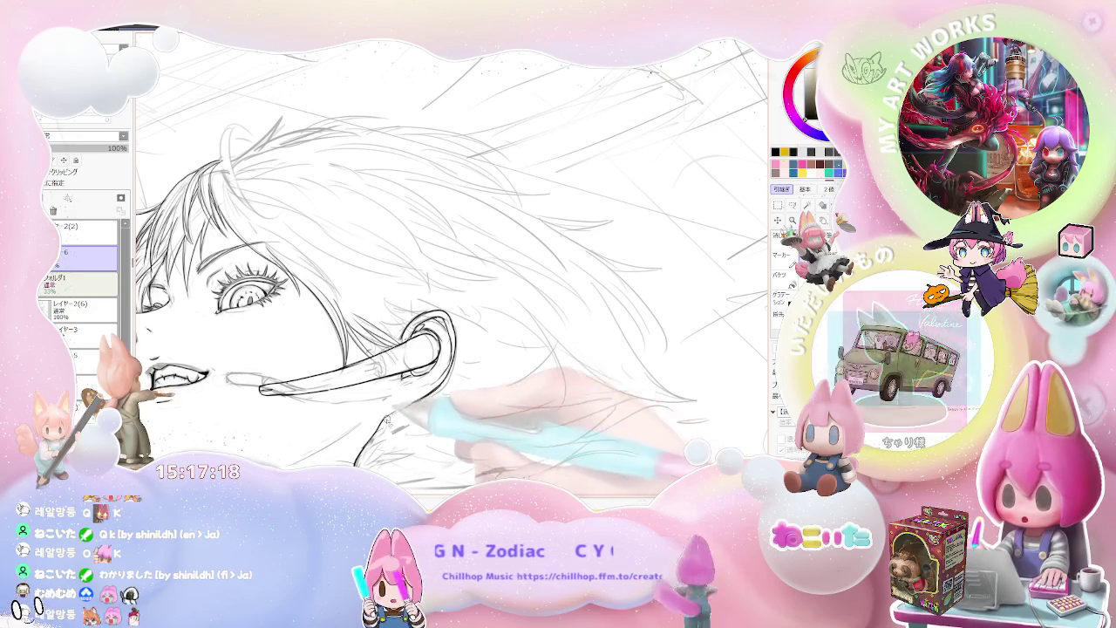
pyautogui.press('Delete')
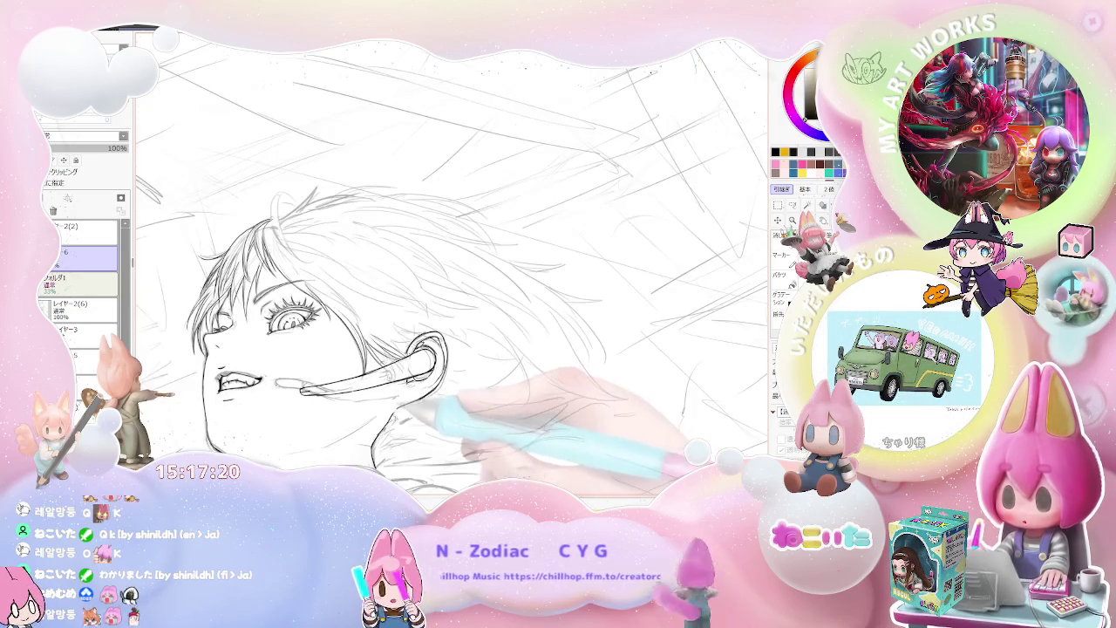
pyautogui.press('Insert')
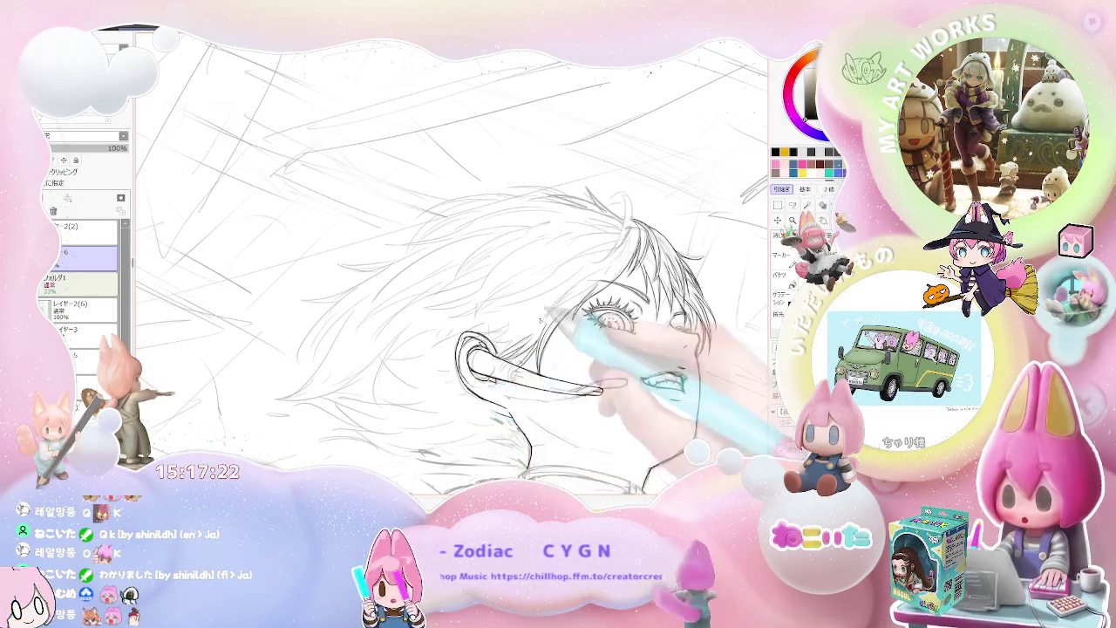
pyautogui.scroll(3, 445, 398)
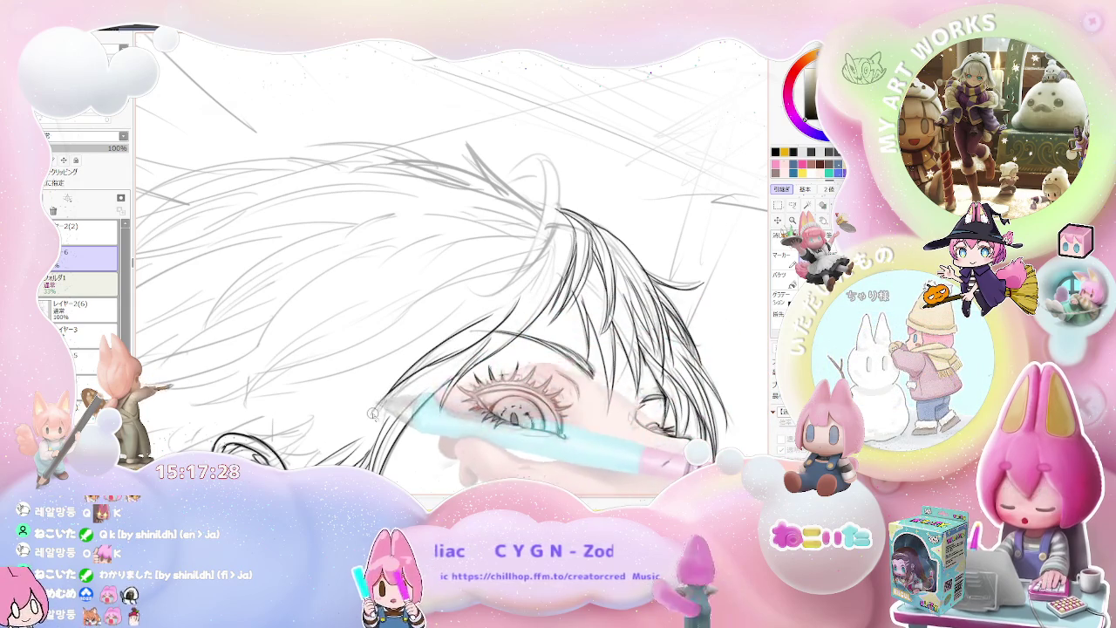
# Zoom out to see the whole head and rotate the canvas so the head sits upright
pyautogui.hotkey('ctrl', '-')
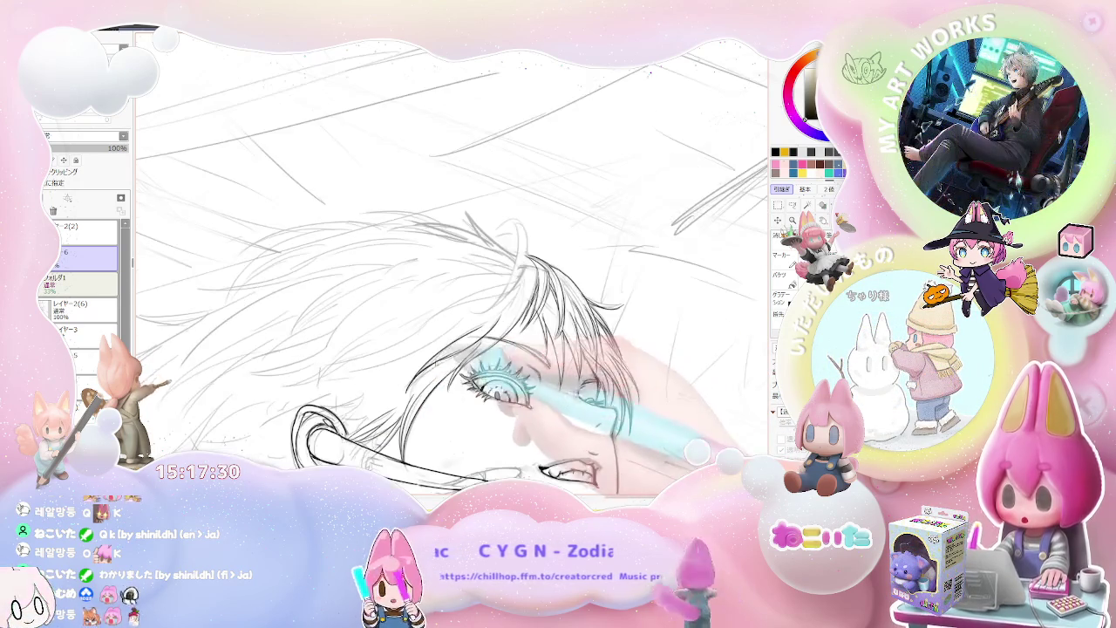
pyautogui.hotkey('ctrl', '-')
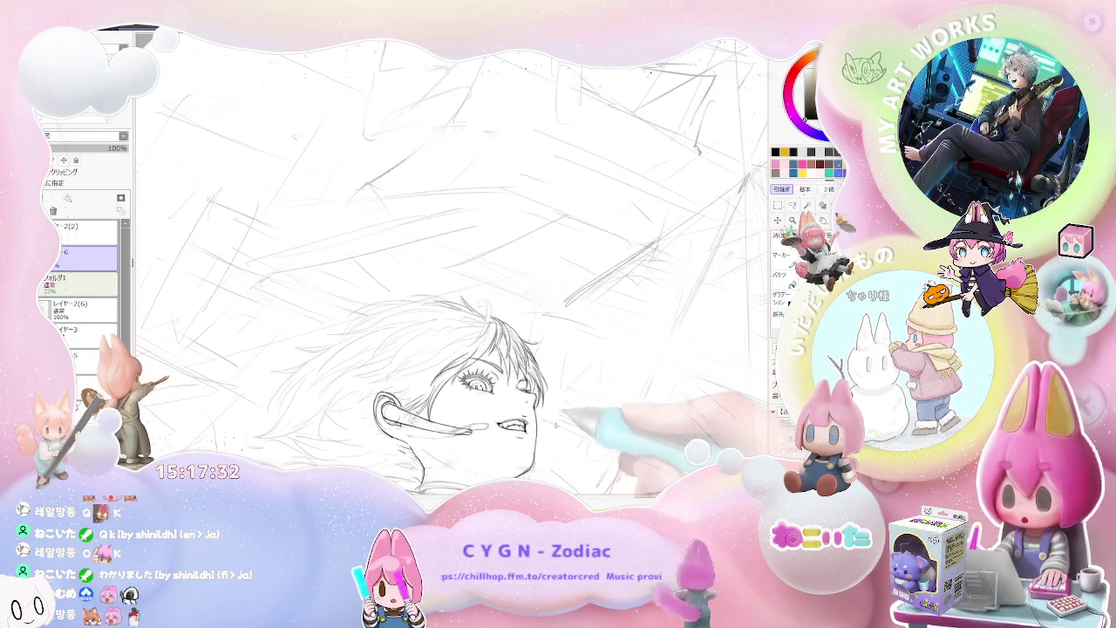
pyautogui.hotkey('ctrl', '+')
pyautogui.hotkey('ctrl', '+')
pyautogui.hotkey('ctrl', '+')
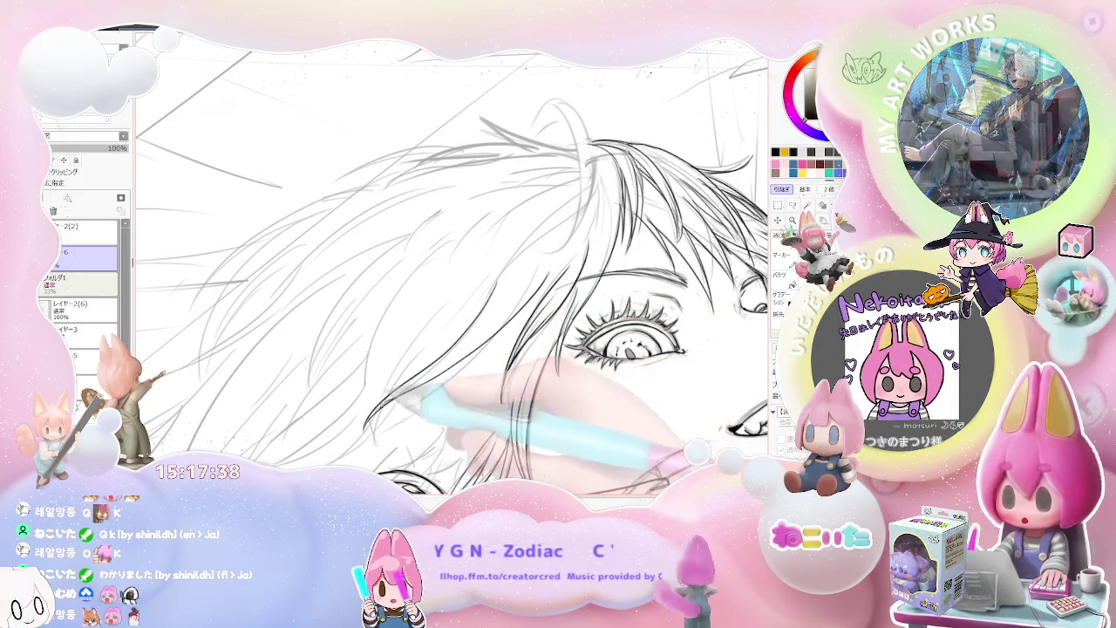
pyautogui.hotkey('ctrl', '-')
pyautogui.hotkey('ctrl', '-')
pyautogui.press('End')
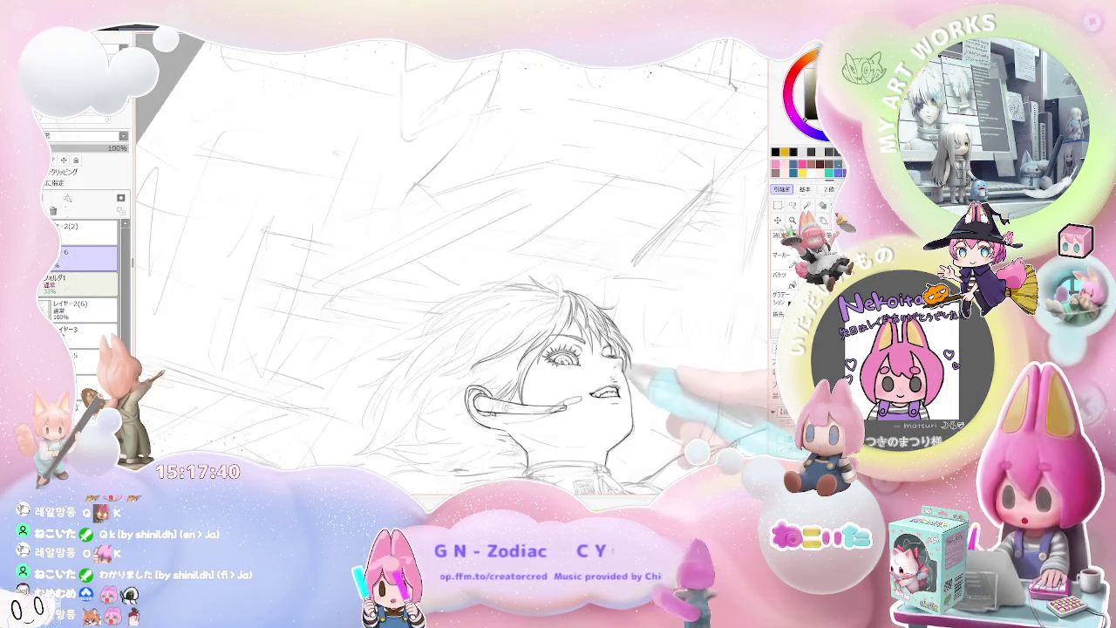
pyautogui.press('End')
# Zoom in on the ear, hair and eye, zooming out briefly to check the face
pyautogui.hotkey('ctrl', '+')
pyautogui.hotkey('ctrl', '+')
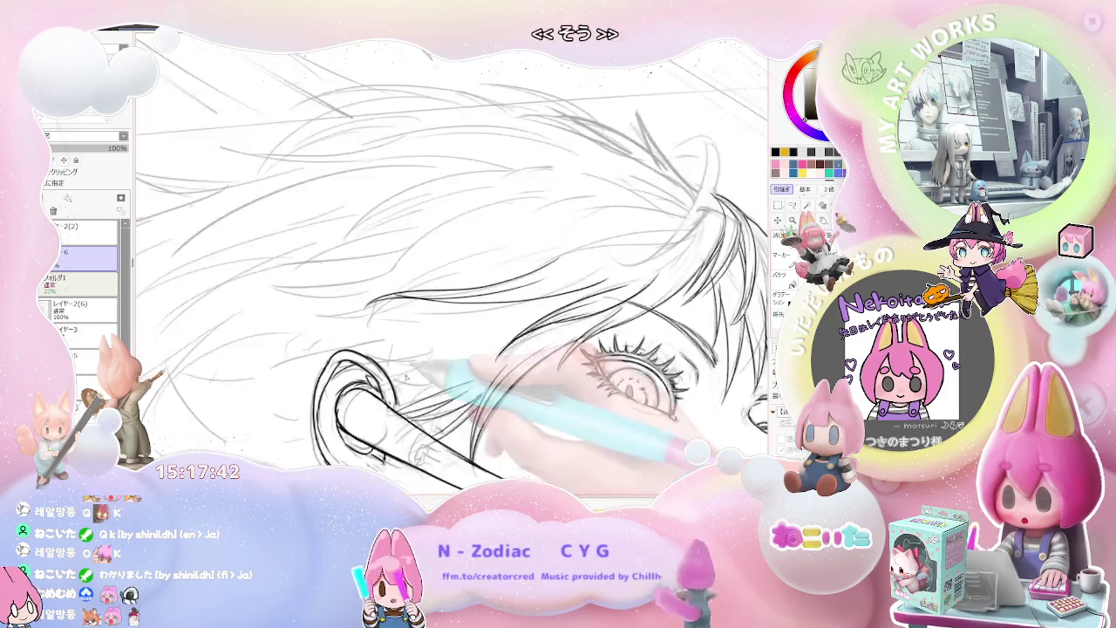
pyautogui.hotkey('ctrl', '+')
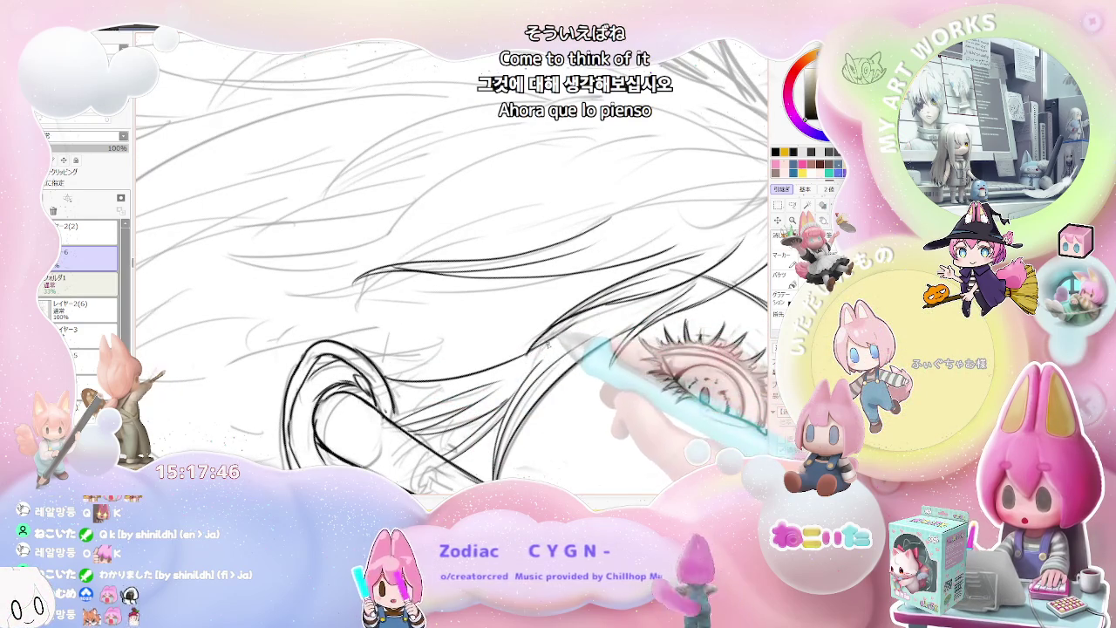
pyautogui.hotkey('ctrl', '-')
pyautogui.hotkey('ctrl', '-')
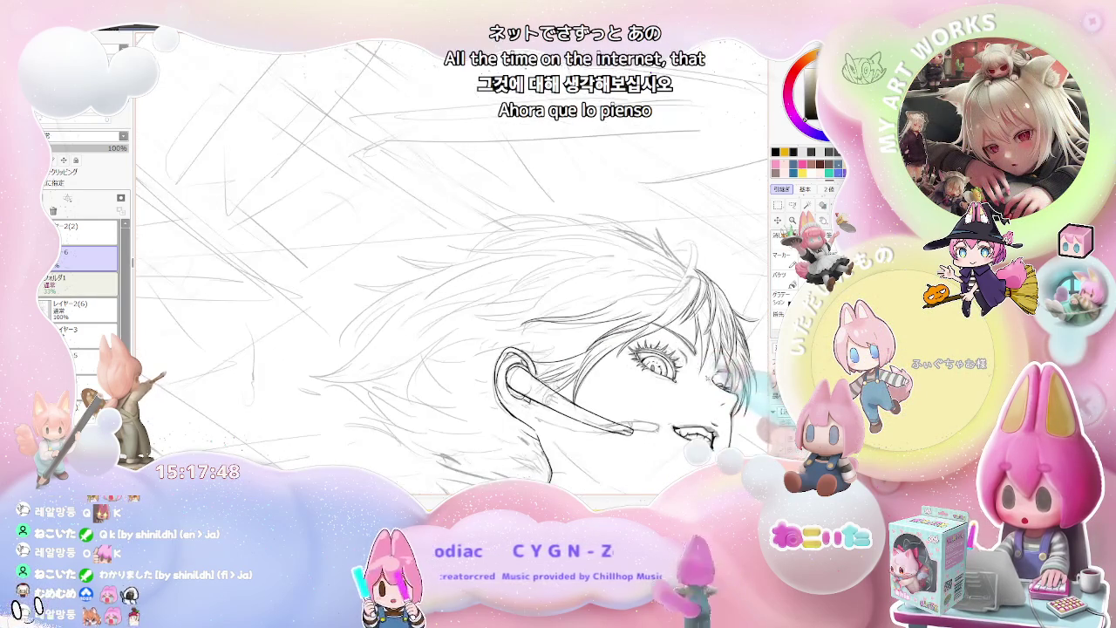
pyautogui.hotkey('ctrl', '+')
pyautogui.hotkey('ctrl', '+')
pyautogui.hotkey('ctrl', '+')
pyautogui.hotkey('ctrl', '+')
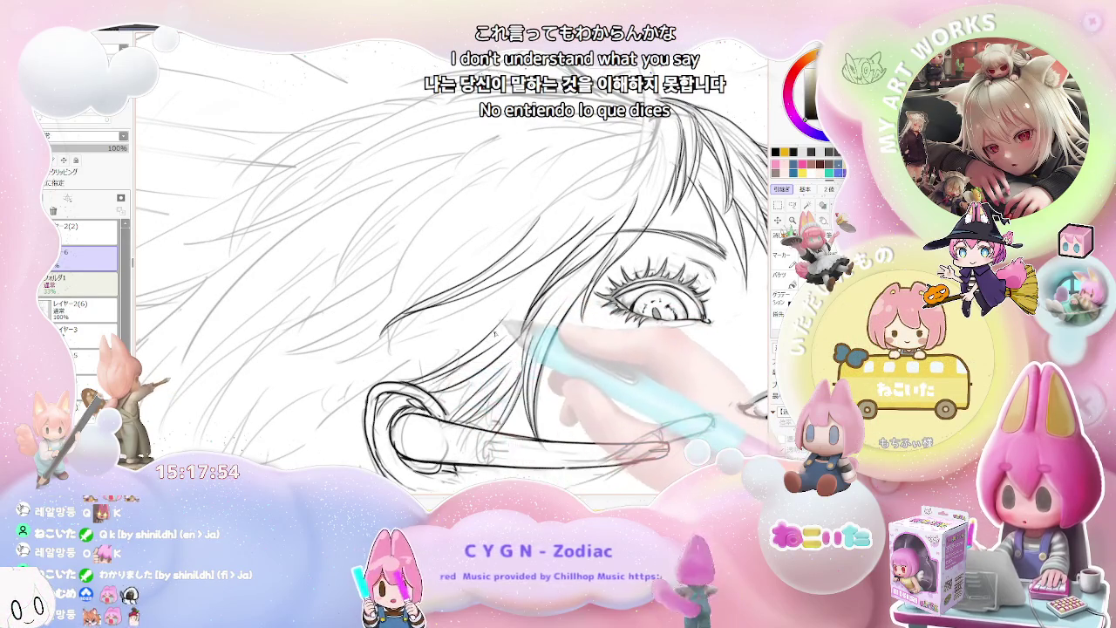
pyautogui.scroll(-2, 506, 375)
pyautogui.scroll(-2, 515, 410)
pyautogui.scroll(-2, 521, 433)
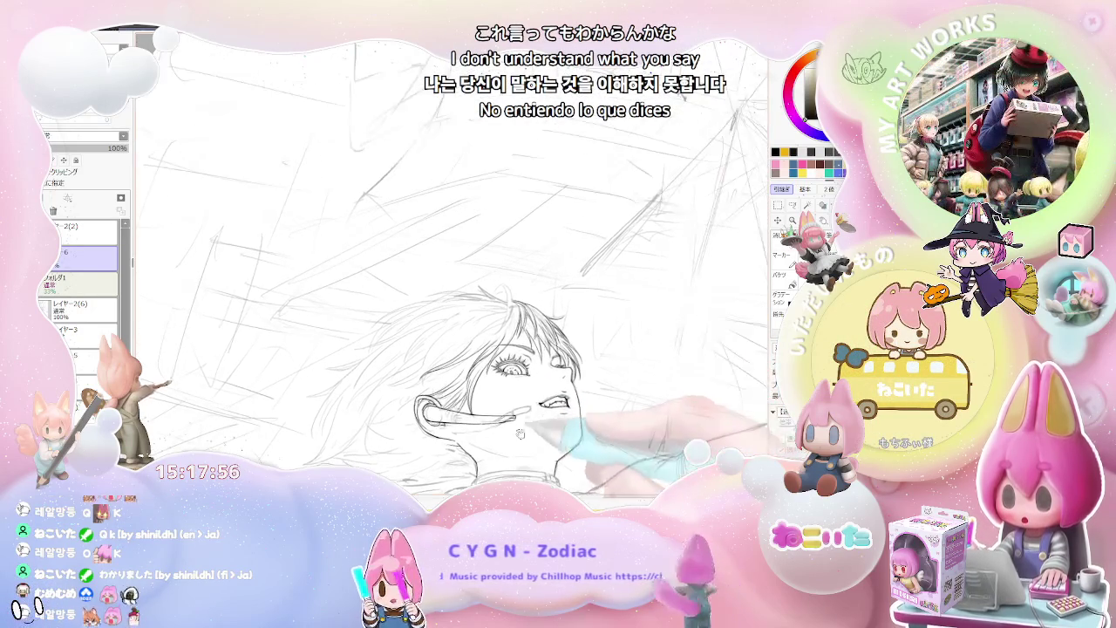
pyautogui.scroll(2, 519, 434)
pyautogui.scroll(2, 438, 362)
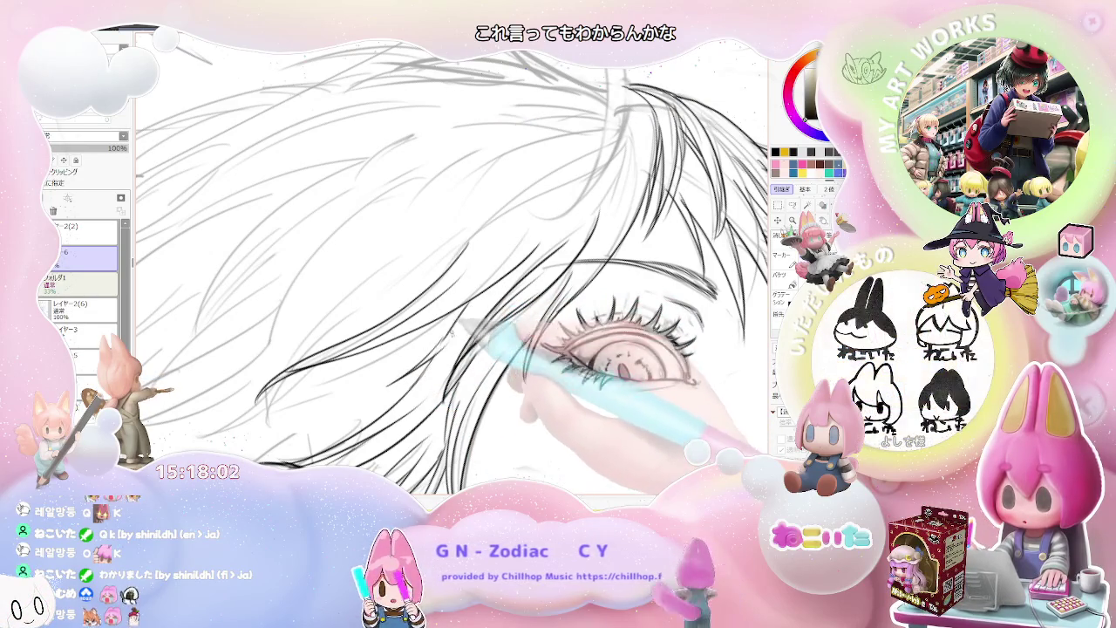
# Zoom out to review the face and pan the dark hair strands into the centre
pyautogui.hotkey('ctrl', '-')
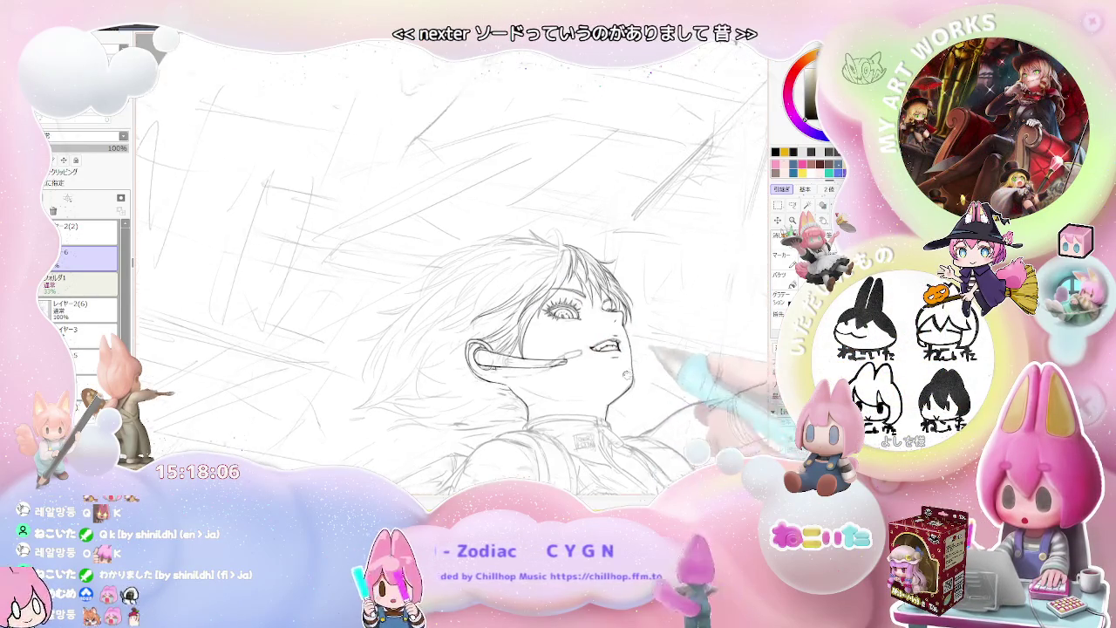
pyautogui.moveTo(558, 262); pyautogui.dragTo(527, 288)
pyautogui.scroll(2, 482, 317)
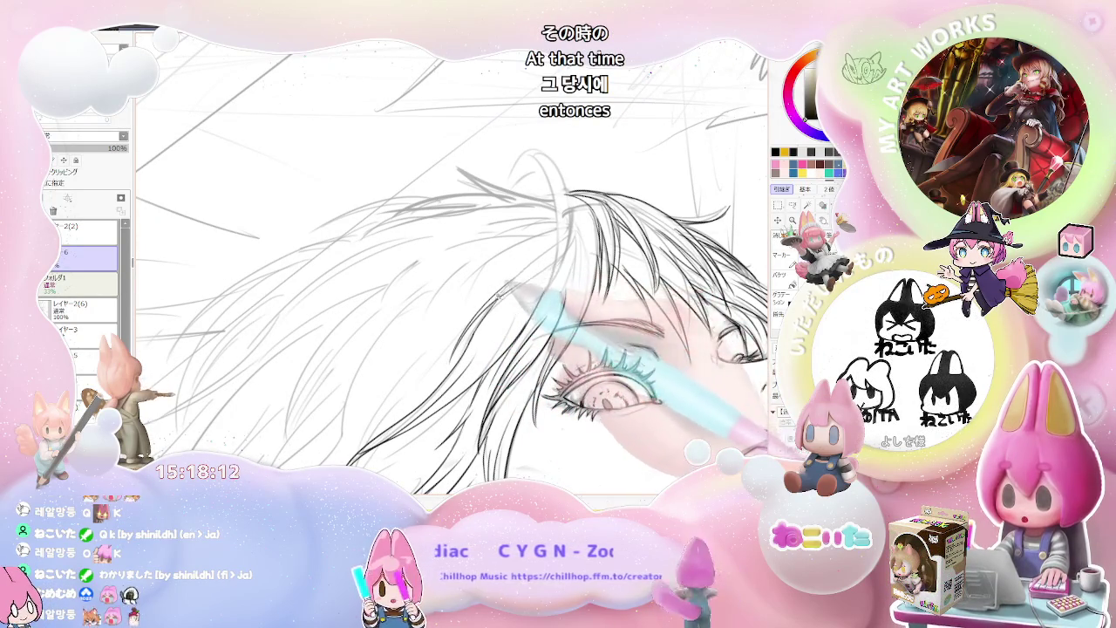
pyautogui.scroll(-2, 523, 266)
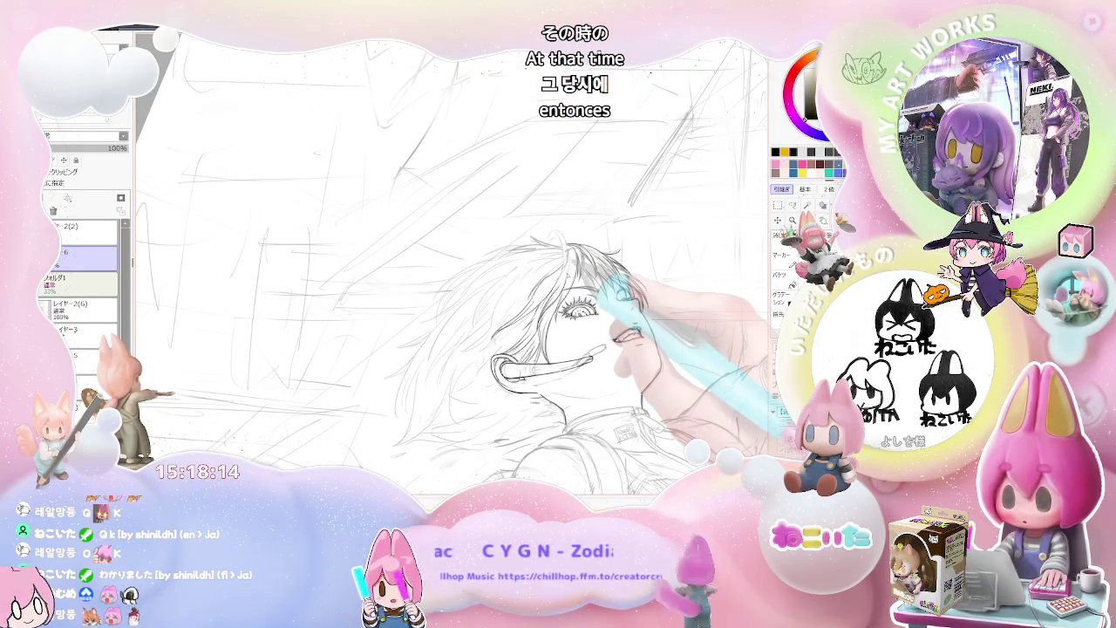
pyautogui.scroll(1, 600, 345)
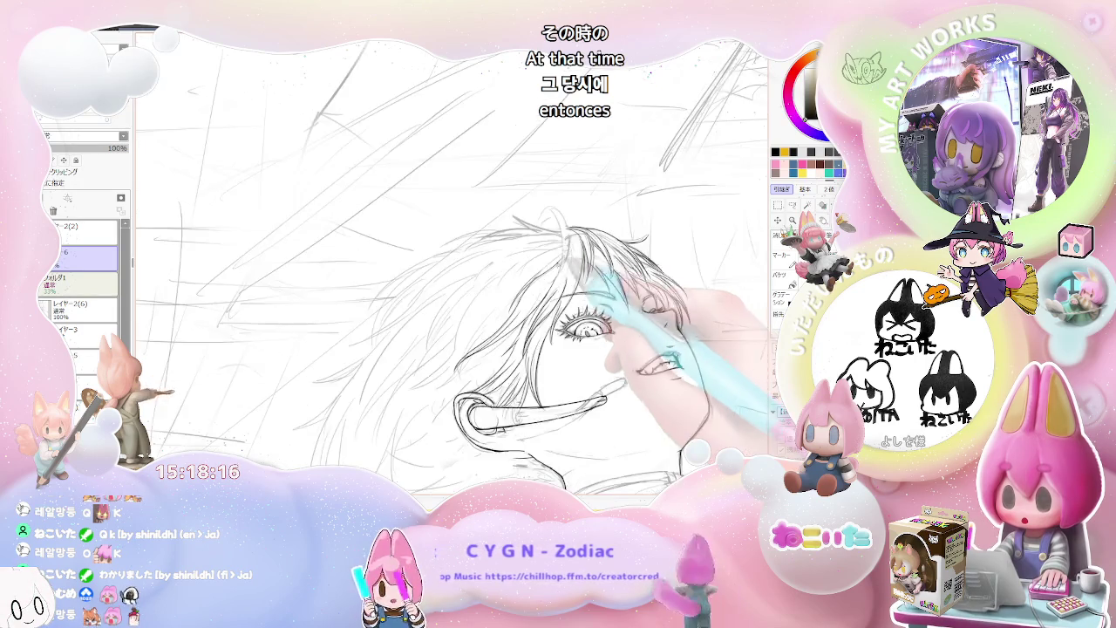
pyautogui.scroll(1, 567, 323)
pyautogui.scroll(2, 515, 295)
pyautogui.moveTo(525, 290); pyautogui.dragTo(325, 417)
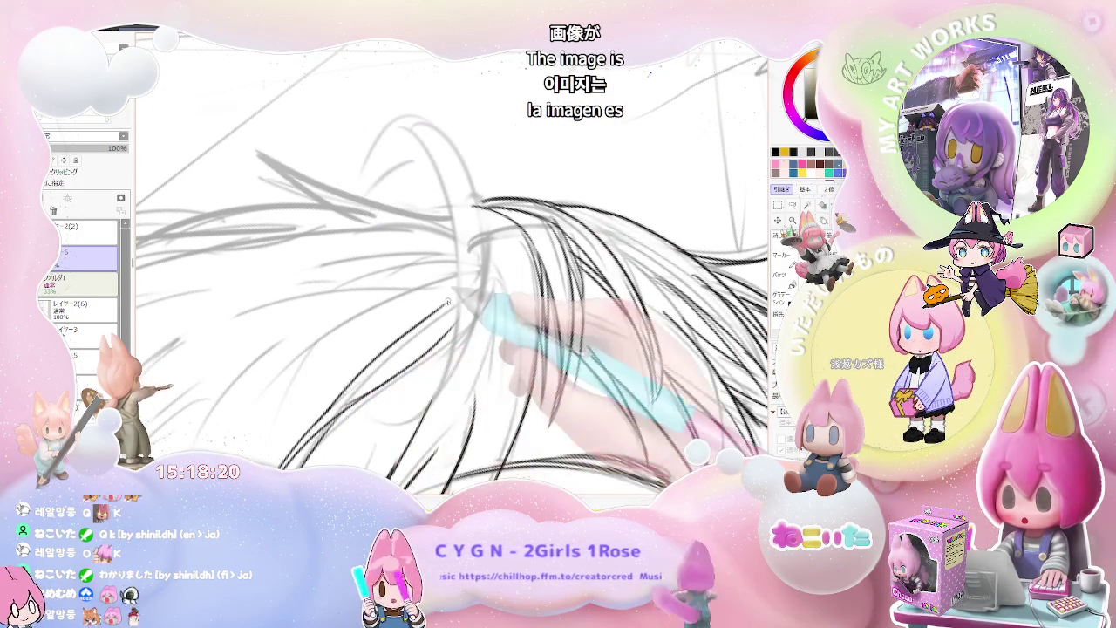
# Scroll the view back and forth over the hair on top of the head
pyautogui.scroll(-1, 471, 329)
pyautogui.scroll(-1, 524, 297)
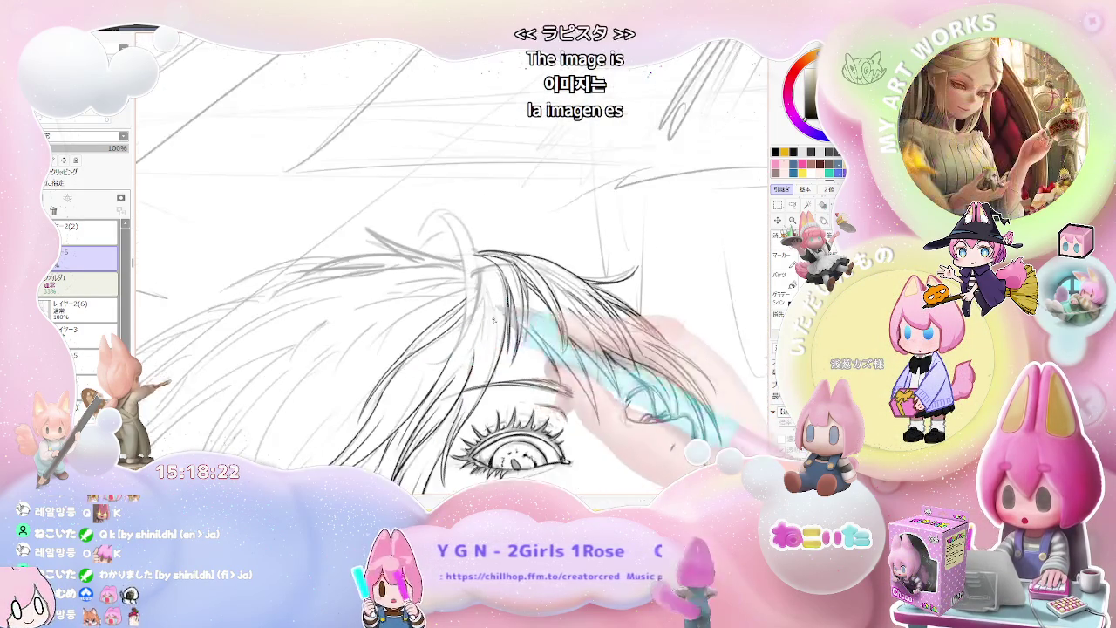
pyautogui.scroll(-1, 598, 288)
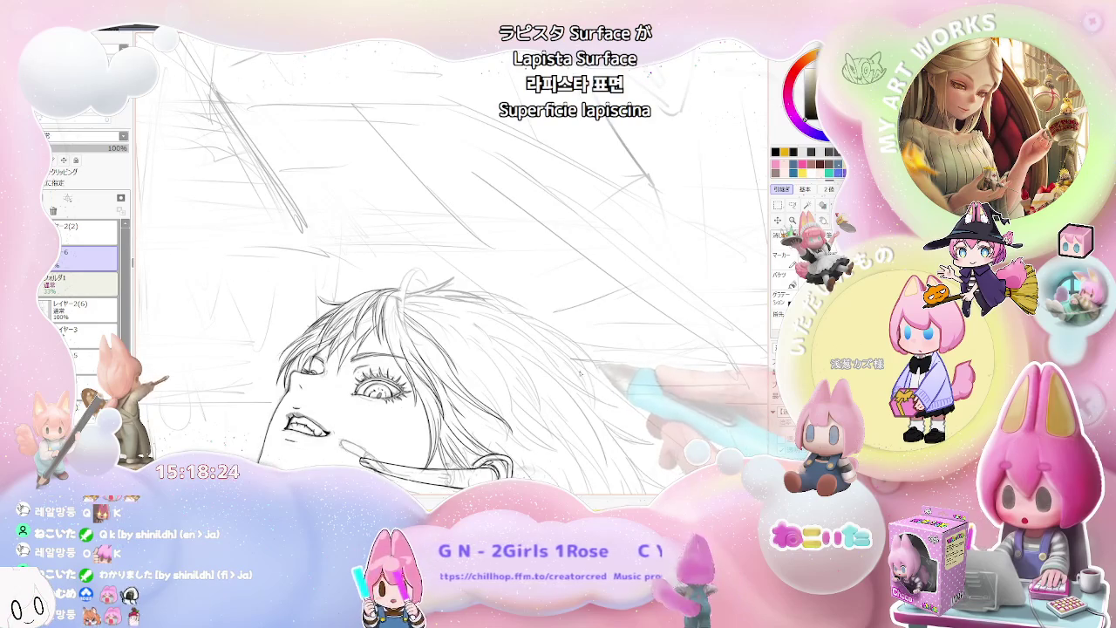
pyautogui.scroll(1, 580, 374)
pyautogui.scroll(1, 488, 349)
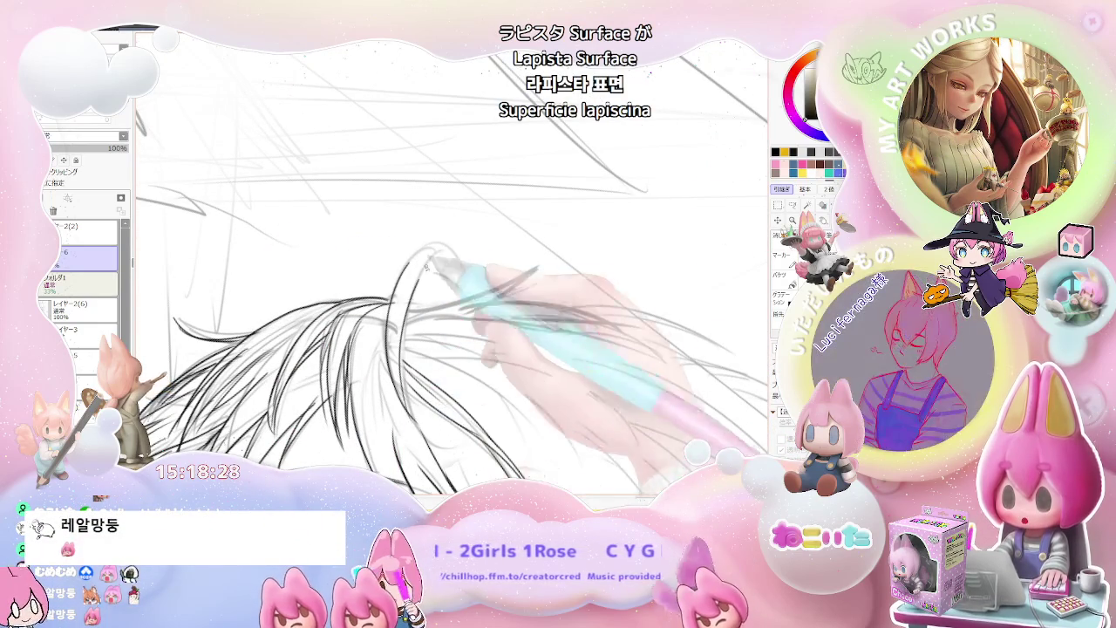
pyautogui.scroll(-1, 427, 270)
pyautogui.scroll(-1, 489, 288)
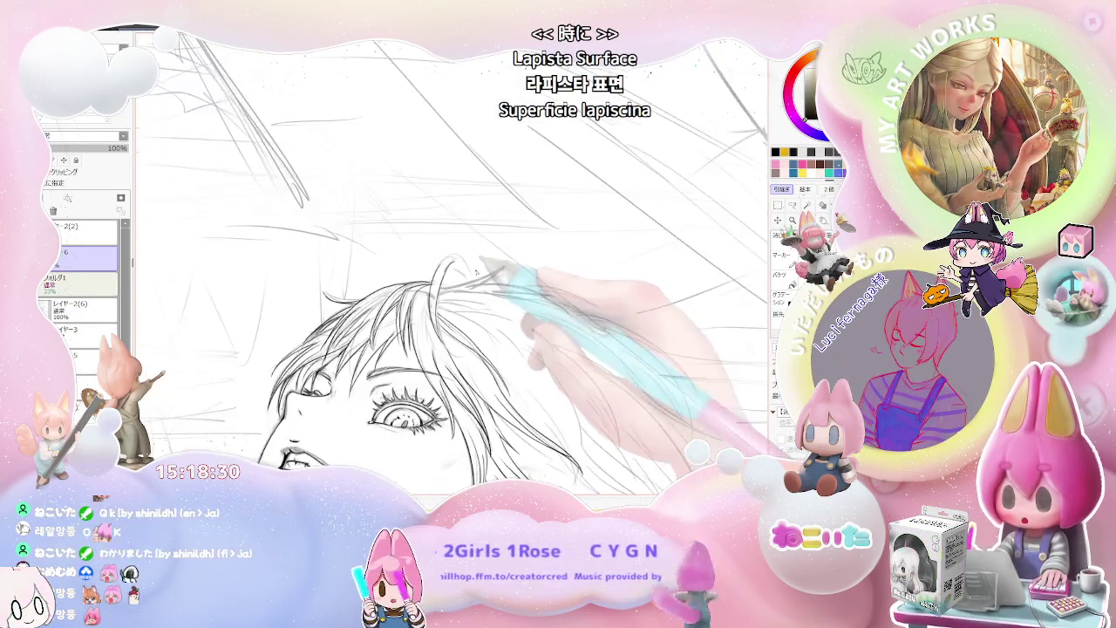
# Mirror the canvas view and scroll across it to check the drawing's balance
pyautogui.press('h')
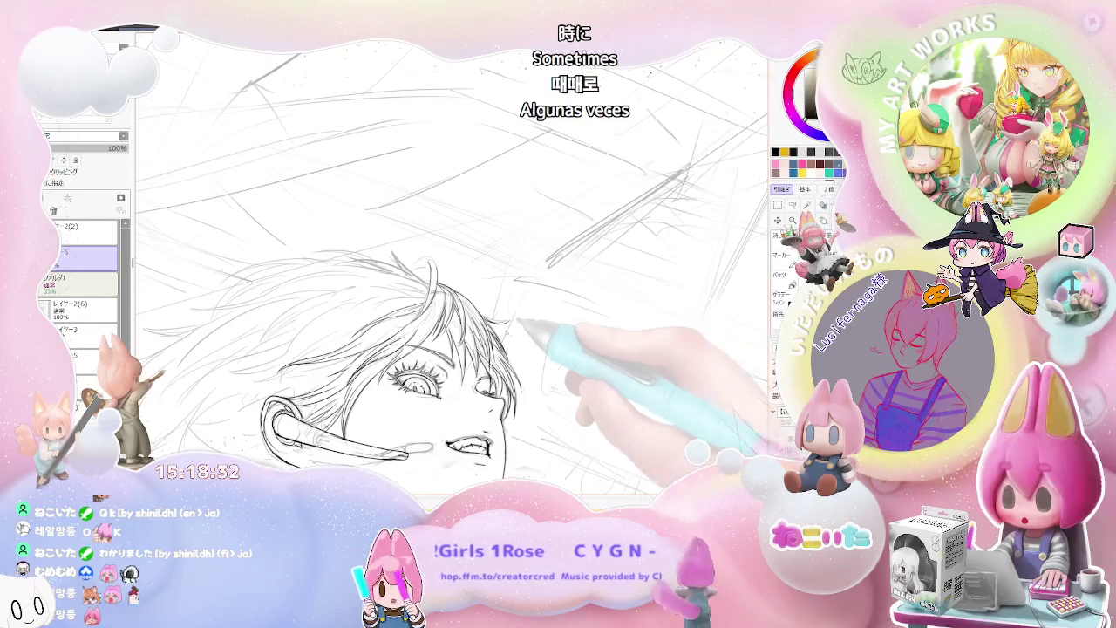
pyautogui.scroll(1, 427, 266)
pyautogui.scroll(1, 428, 266)
pyautogui.scroll(1, 409, 288)
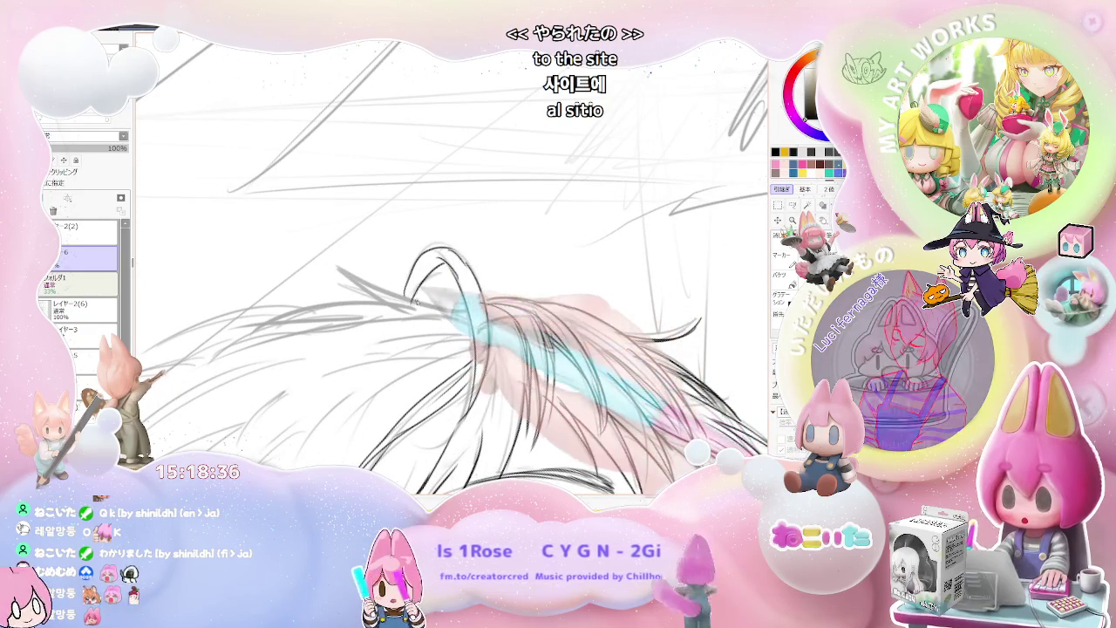
pyautogui.scroll(-1, 502, 248)
pyautogui.scroll(-1, 502, 247)
pyautogui.scroll(-1, 558, 305)
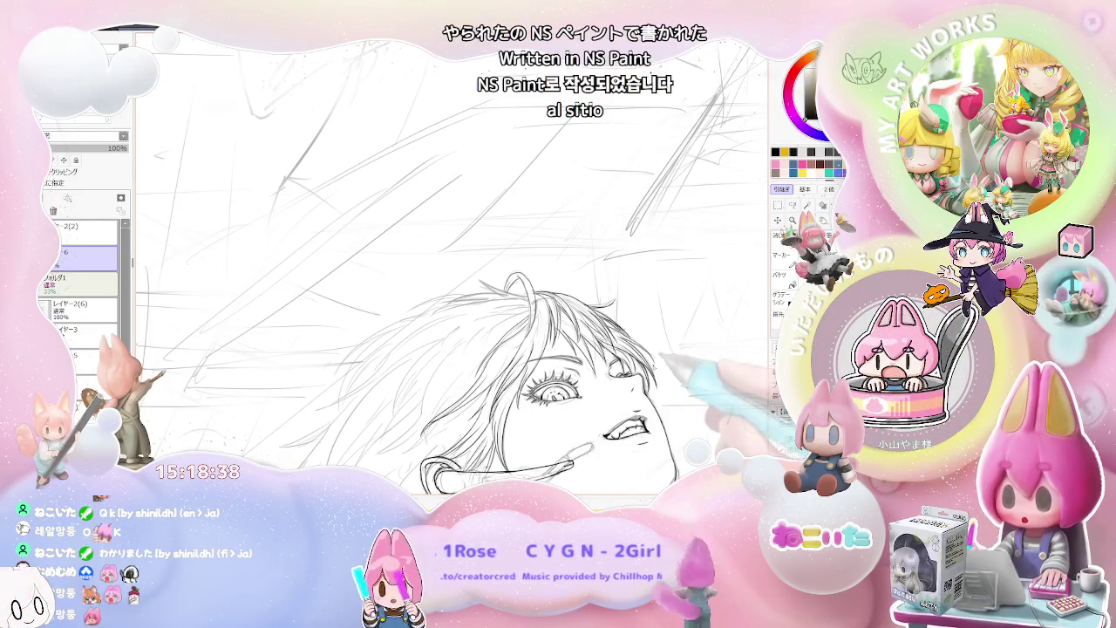
pyautogui.scroll(1, 625, 359)
pyautogui.scroll(1, 625, 358)
pyautogui.scroll(1, 625, 359)
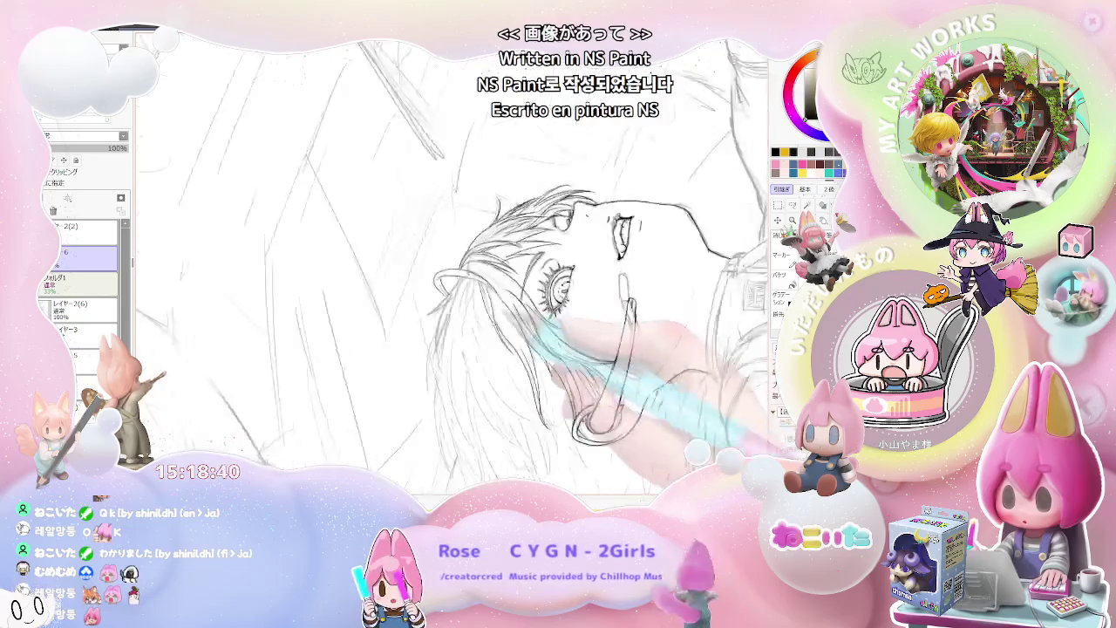
# Scroll the view and rotate it toward the face at a better angle
pyautogui.scroll(1, 625, 359)
pyautogui.scroll(1, 625, 359)
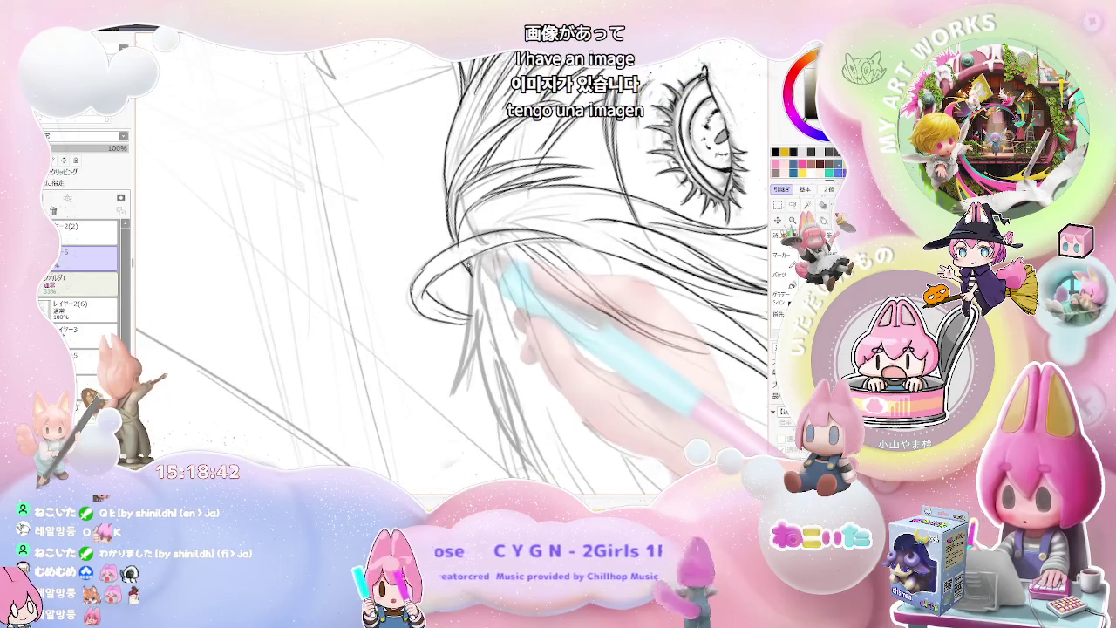
pyautogui.scroll(-1, 558, 305)
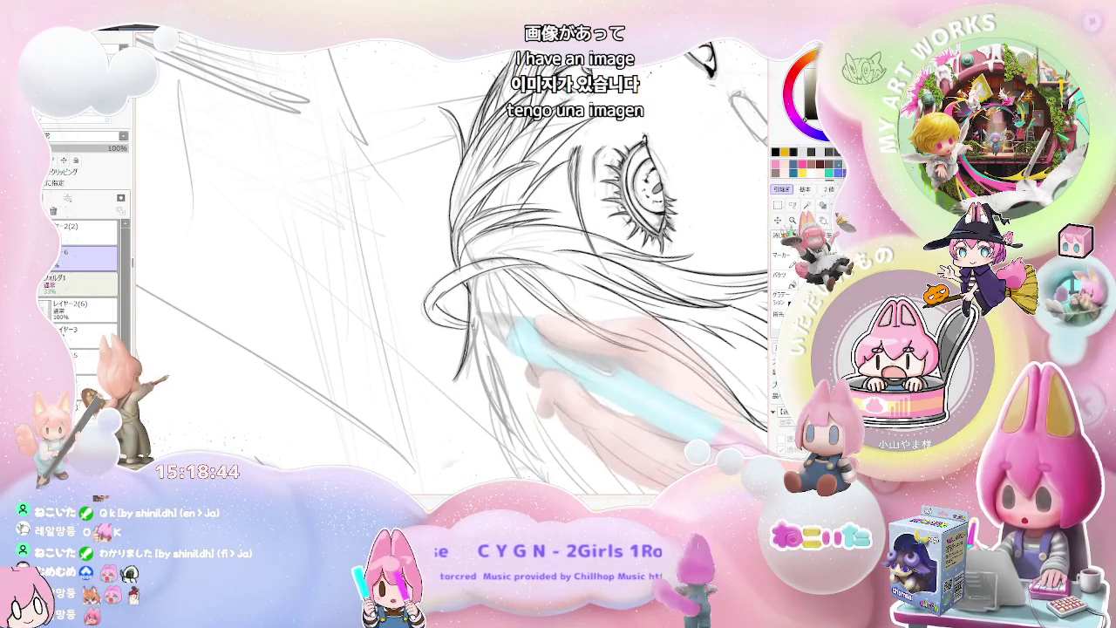
pyautogui.scroll(-1, 475, 324)
pyautogui.scroll(-1, 548, 431)
pyautogui.press('End')
pyautogui.press('End')
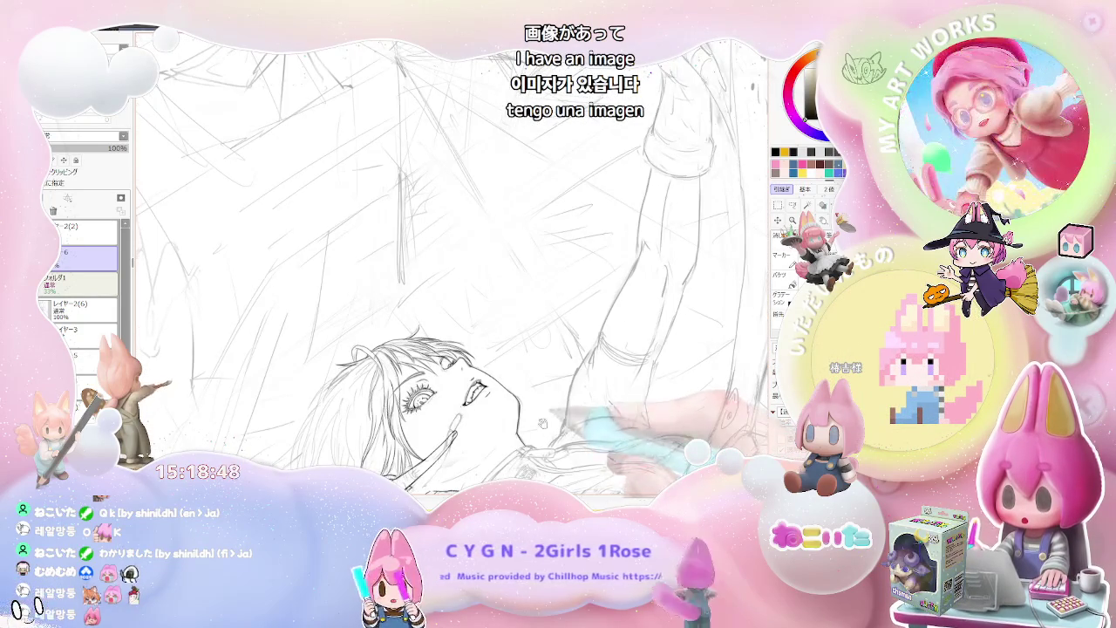
pyautogui.moveTo(519, 443); pyautogui.dragTo(615, 365)
# Ink a curved black hair strand beside the eye
pyautogui.scroll(2, 392, 305)
pyautogui.scroll(2, 393, 305)
pyautogui.scroll(1, 393, 306)
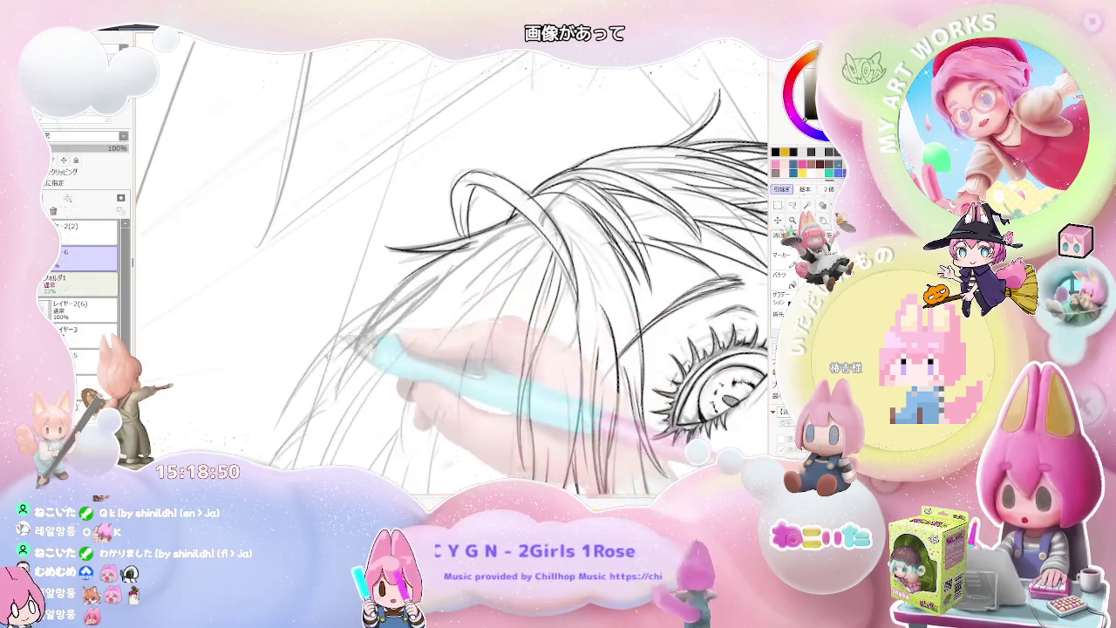
pyautogui.moveTo(281, 430); pyautogui.dragTo(364, 331)
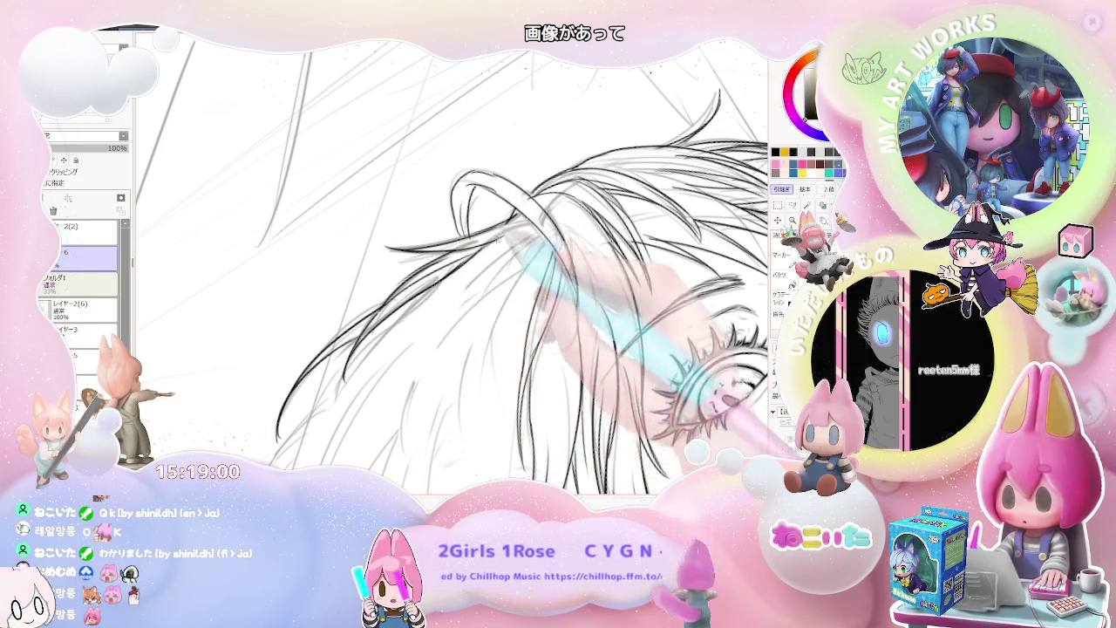
# Rotate the view so the face sits at a different angle and enlarge it
pyautogui.scroll(-3, 453, 262)
pyautogui.scroll(-2, 453, 262)
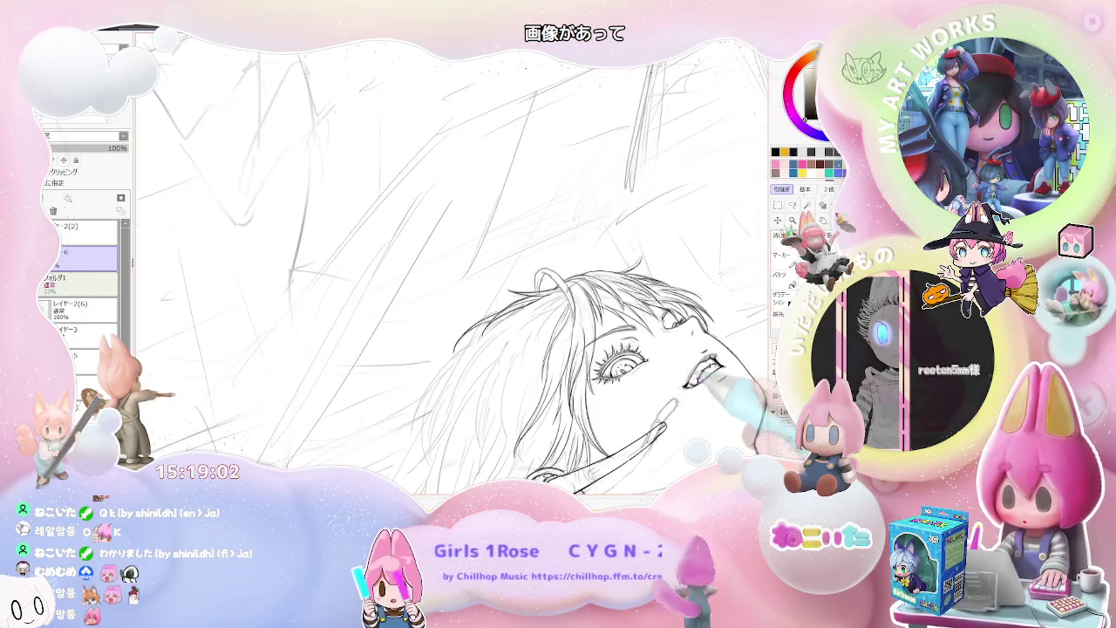
pyautogui.moveTo(645, 382); pyautogui.dragTo(685, 390)
pyautogui.scroll(-2, 685, 390)
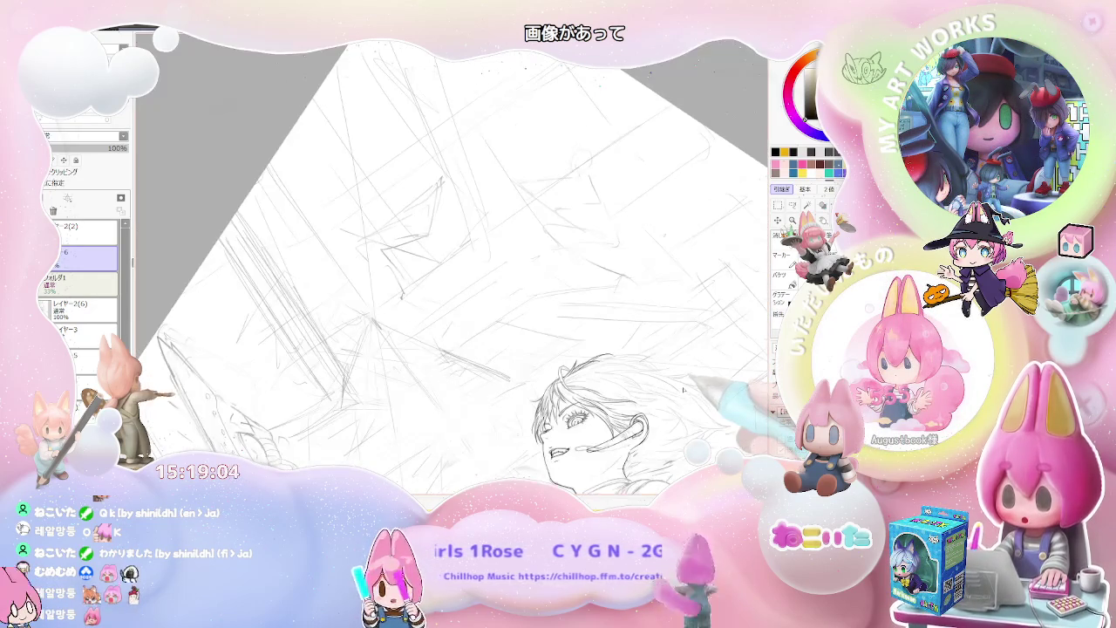
pyautogui.scroll(3, 683, 392)
pyautogui.moveTo(648, 436); pyautogui.dragTo(523, 366)
pyautogui.scroll(3, 436, 349)
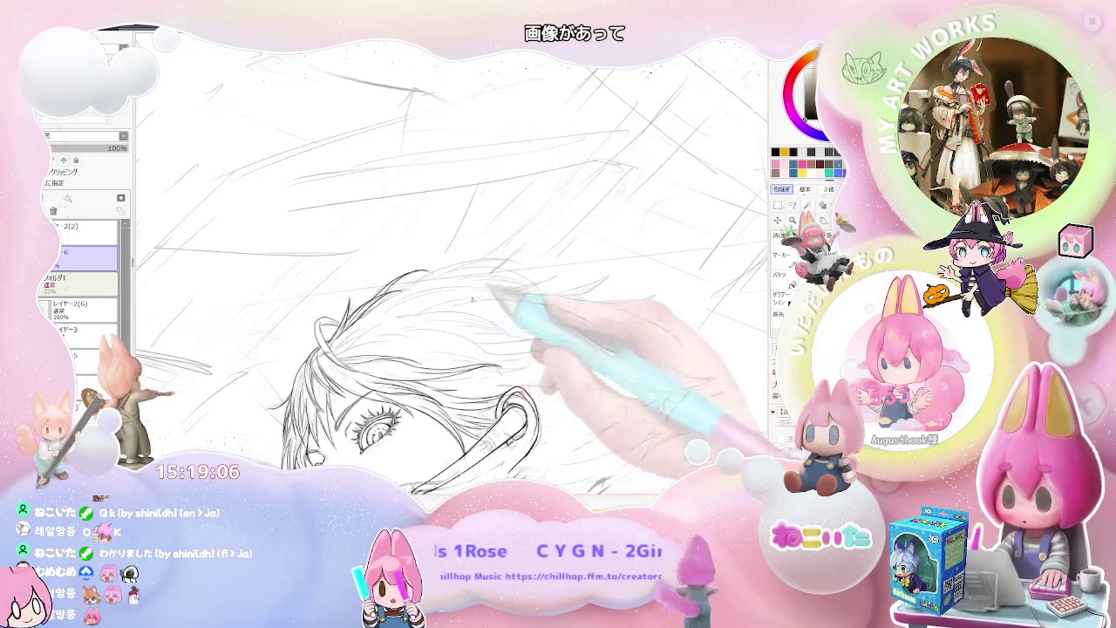
pyautogui.scroll(2, 334, 333)
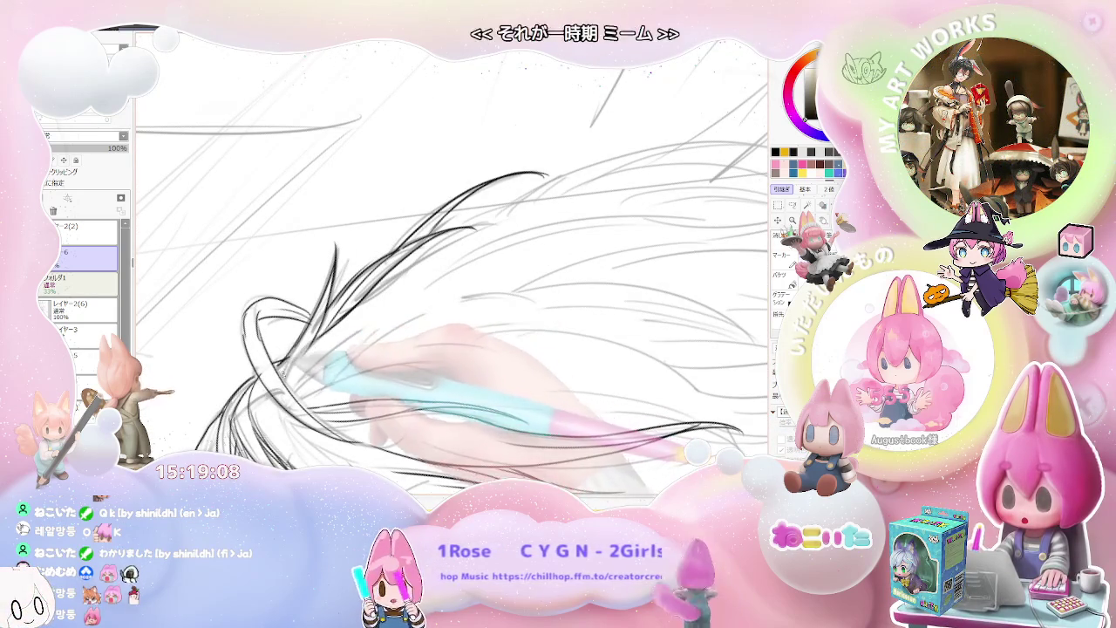
# Scroll across the drawing, then turn and enlarge the view around the face again
pyautogui.scroll(-1, 338, 321)
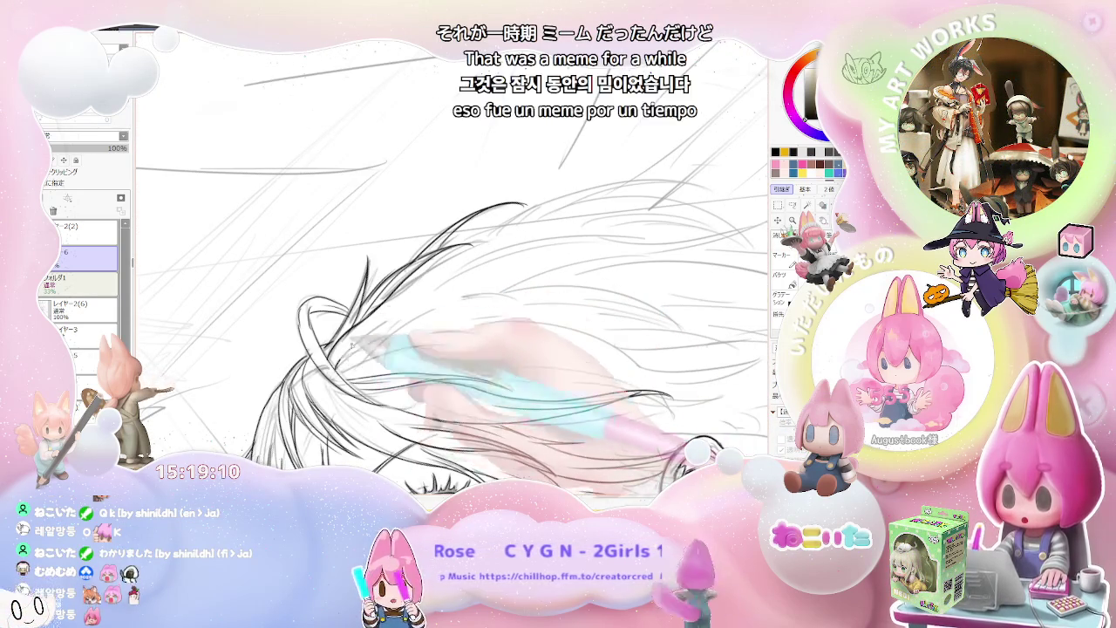
pyautogui.scroll(-1, 488, 297)
pyautogui.scroll(-2, 486, 295)
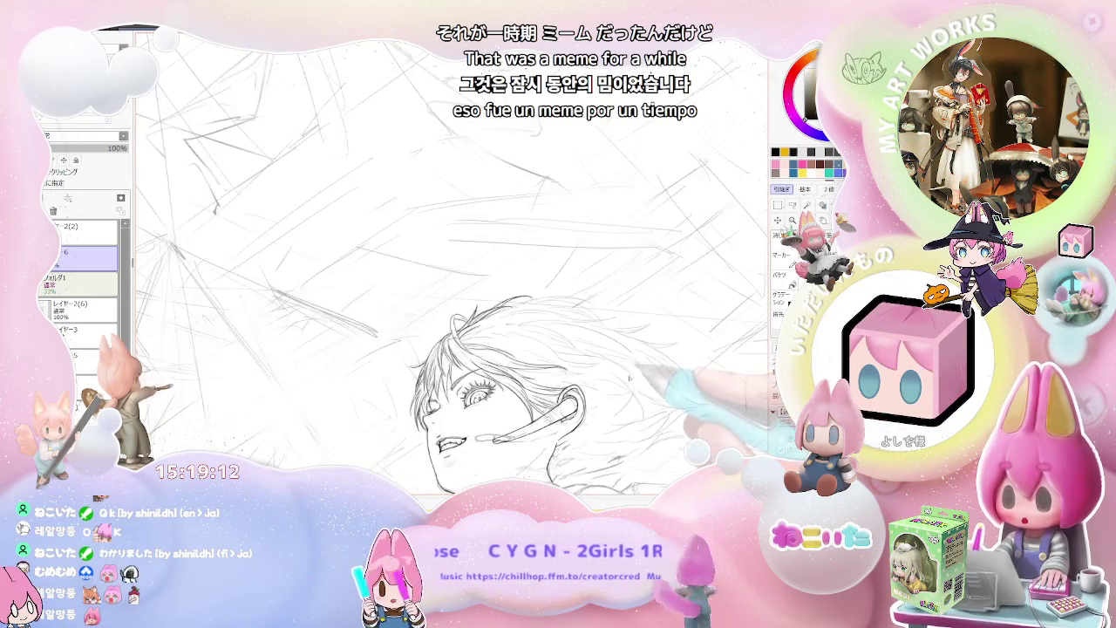
pyautogui.scroll(-1, 622, 381)
pyautogui.scroll(2, 622, 381)
pyautogui.scroll(1, 366, 267)
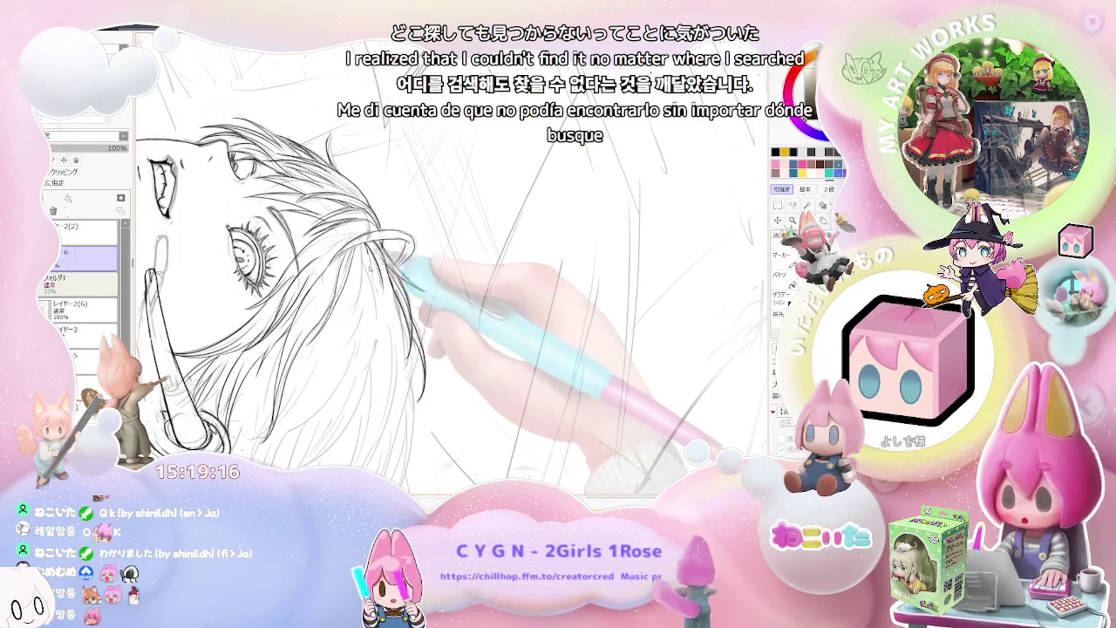
pyautogui.scroll(-2, 397, 328)
pyautogui.scroll(2, 381, 320)
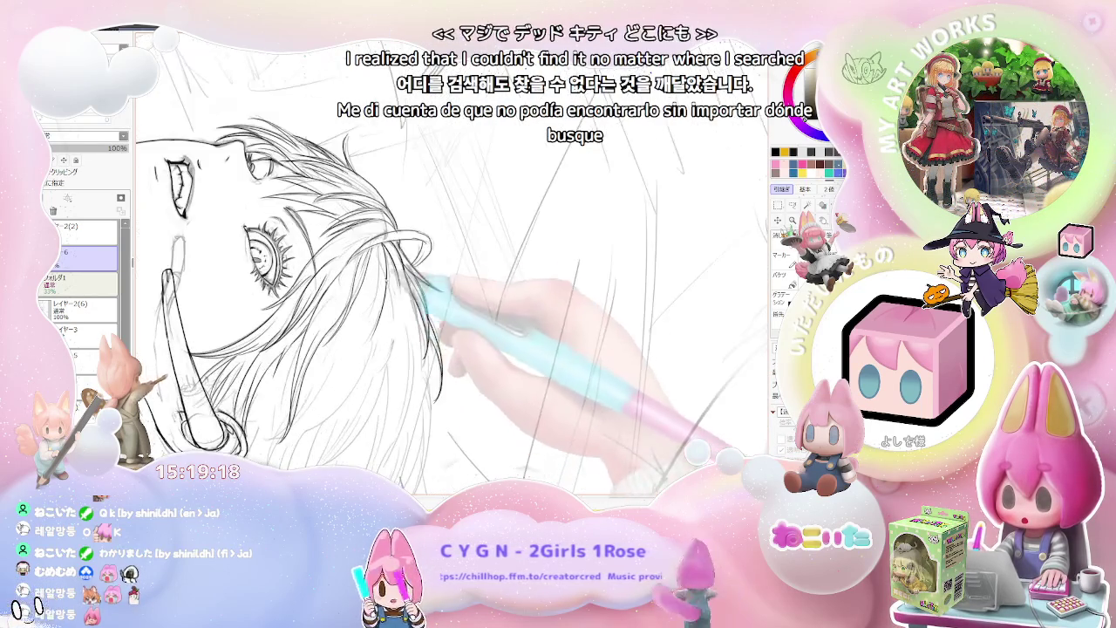
pyautogui.scroll(1, 380, 320)
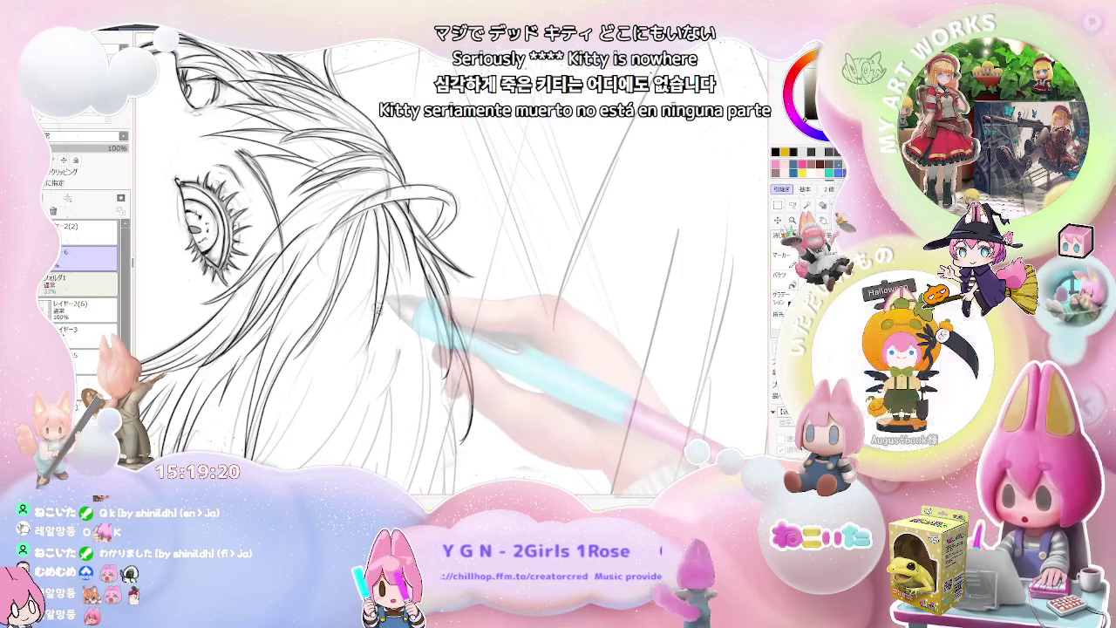
pyautogui.scroll(-1, 375, 344)
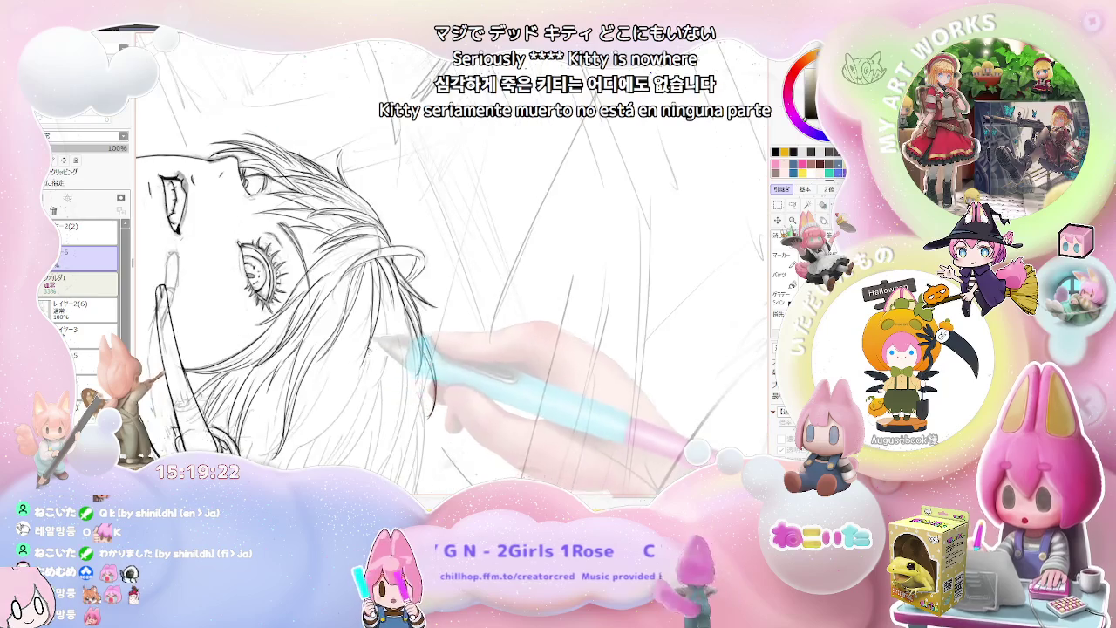
pyautogui.scroll(-1, 326, 377)
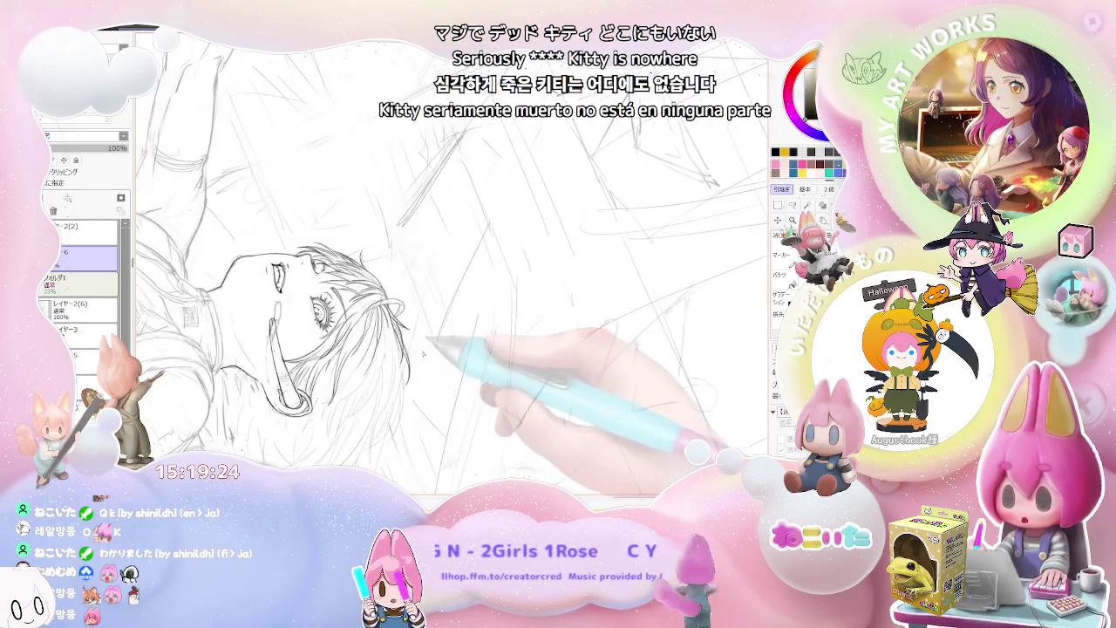
pyautogui.scroll(-1, 366, 367)
pyautogui.scroll(-1, 401, 353)
pyautogui.scroll(-1, 443, 338)
pyautogui.scroll(2, 444, 340)
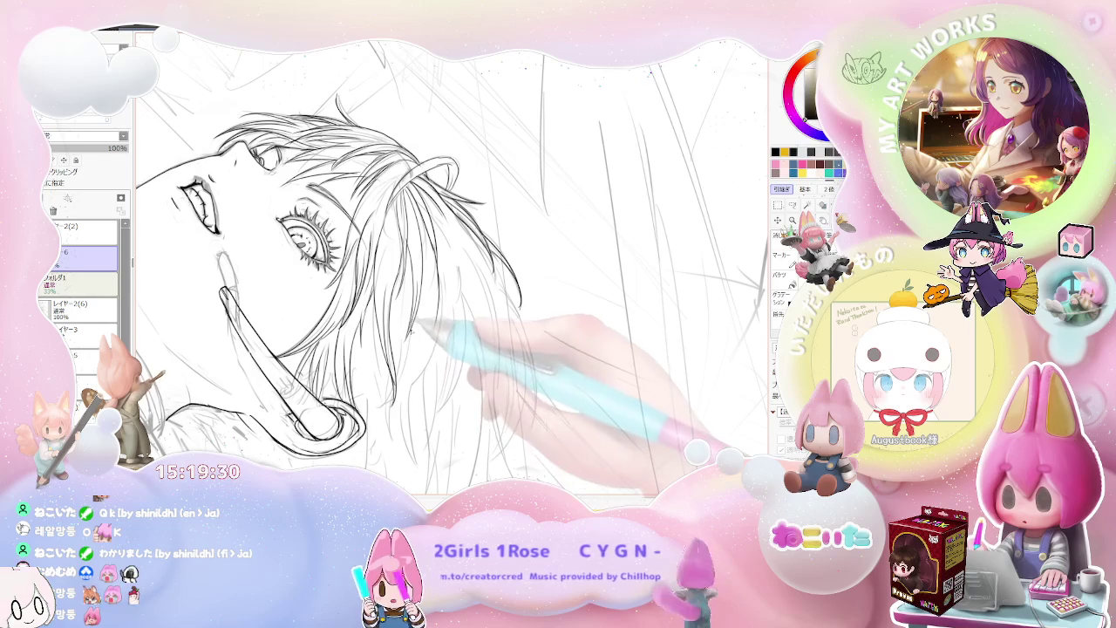
pyautogui.scroll(-1, 436, 367)
pyautogui.moveTo(441, 358)
pyautogui.mouseDown()
pyautogui.moveTo(474, 319)
pyautogui.moveTo(357, 333)
pyautogui.mouseUp()
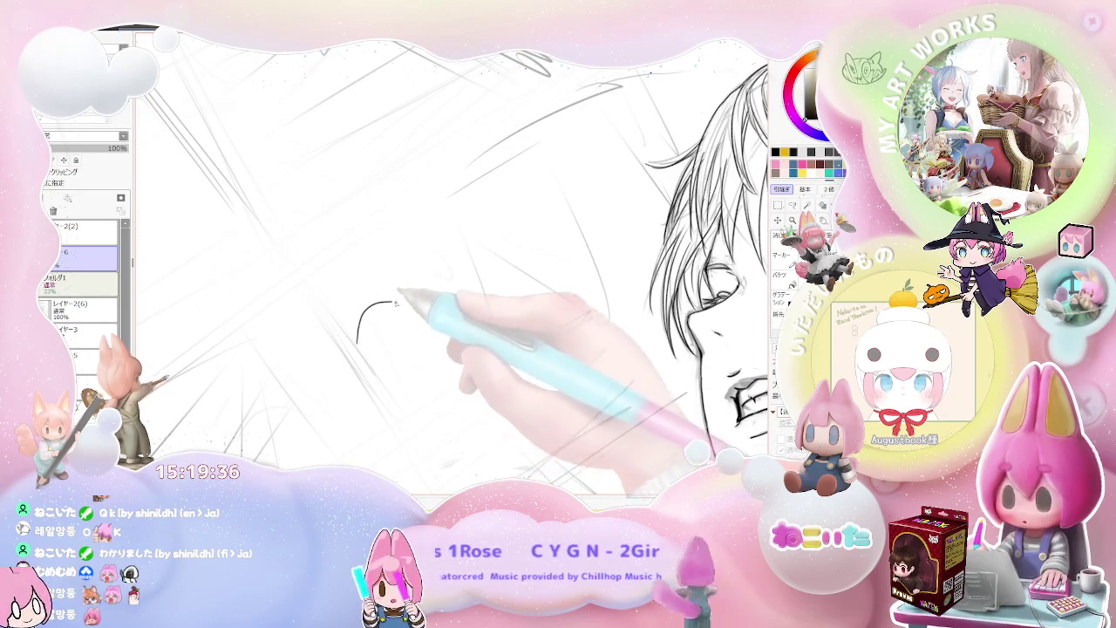
pyautogui.hotkey('ctrl', 'z')
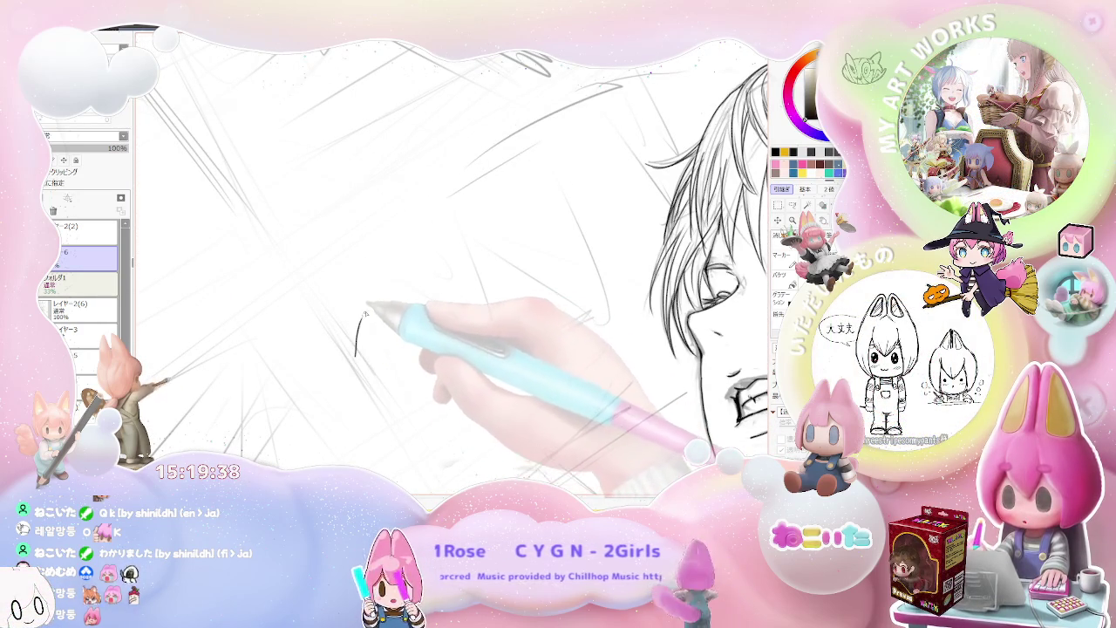
pyautogui.moveTo(417, 320); pyautogui.dragTo(420, 382)
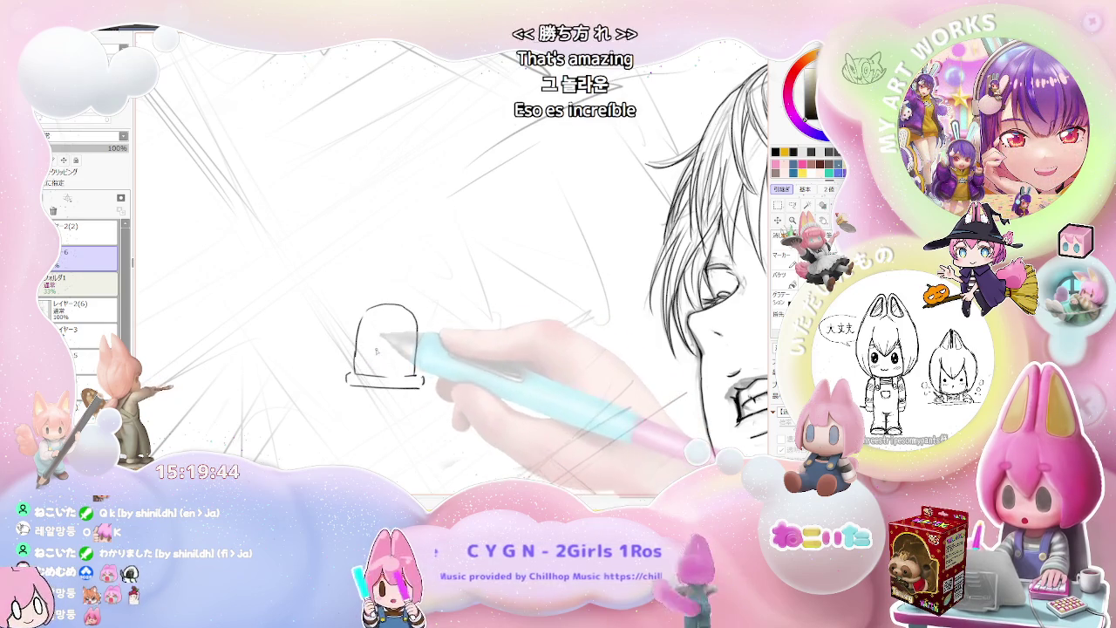
pyautogui.moveTo(378, 329); pyautogui.dragTo(399, 337)
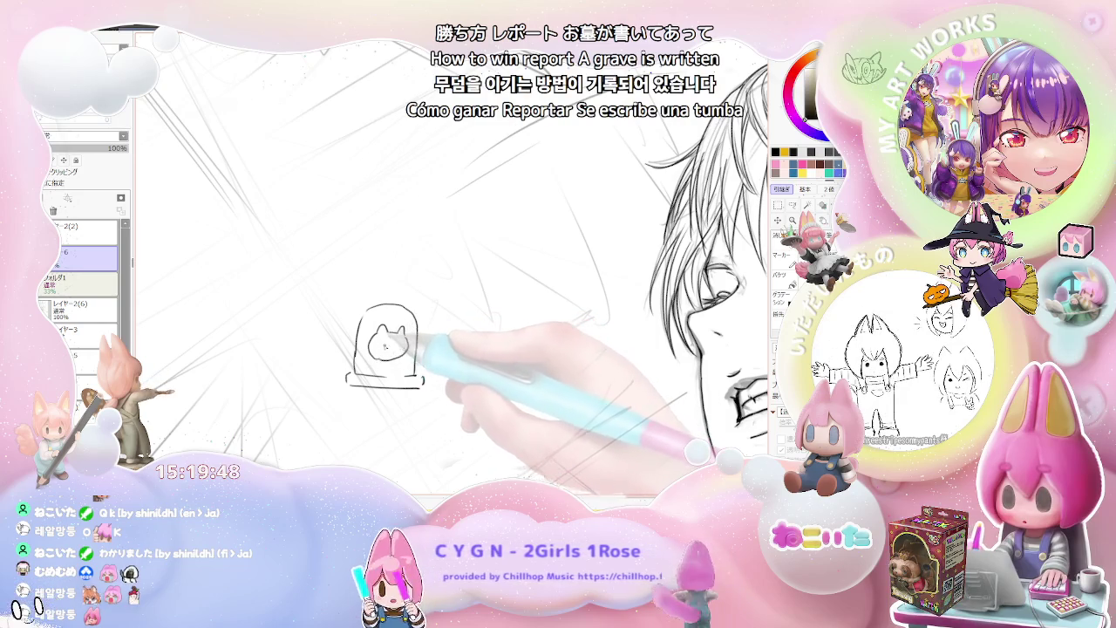
pyautogui.moveTo(375, 315)
pyautogui.mouseDown()
pyautogui.moveTo(405, 323)
pyautogui.moveTo(388, 341)
pyautogui.moveTo(400, 340)
pyautogui.mouseUp()
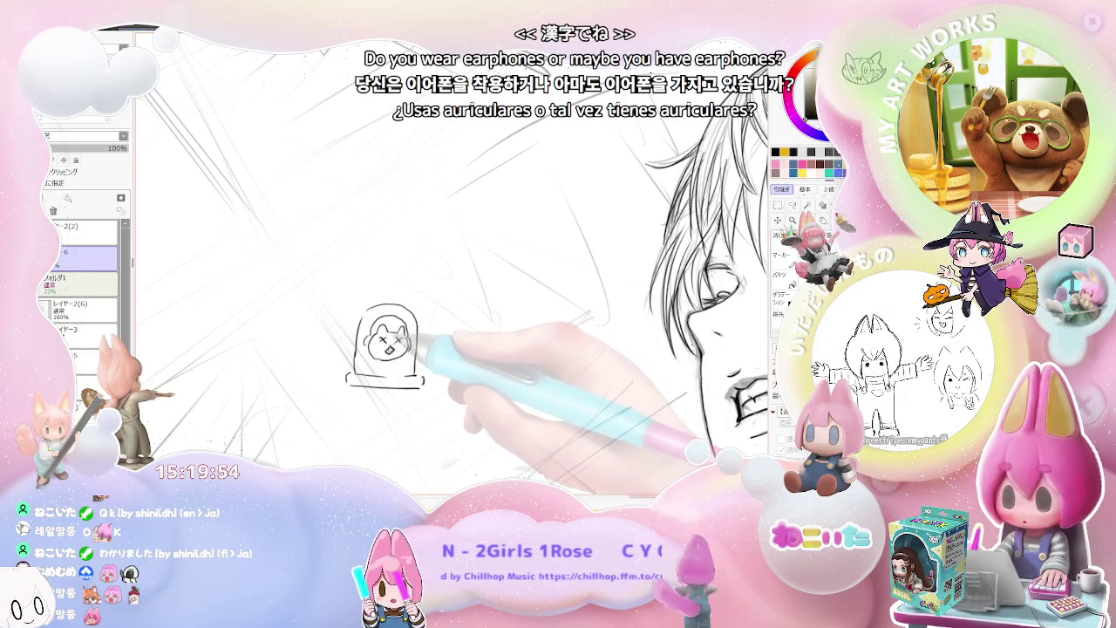
pyautogui.moveTo(347, 286); pyautogui.dragTo(393, 293)
pyautogui.click(403, 296)
pyautogui.moveTo(404, 279)
pyautogui.mouseDown()
pyautogui.moveTo(403, 291)
pyautogui.moveTo(433, 279)
pyautogui.mouseUp()
pyautogui.moveTo(426, 279)
pyautogui.mouseDown()
pyautogui.moveTo(426, 294)
pyautogui.moveTo(456, 305)
pyautogui.mouseUp()
pyautogui.scroll(-2, 441, 354)
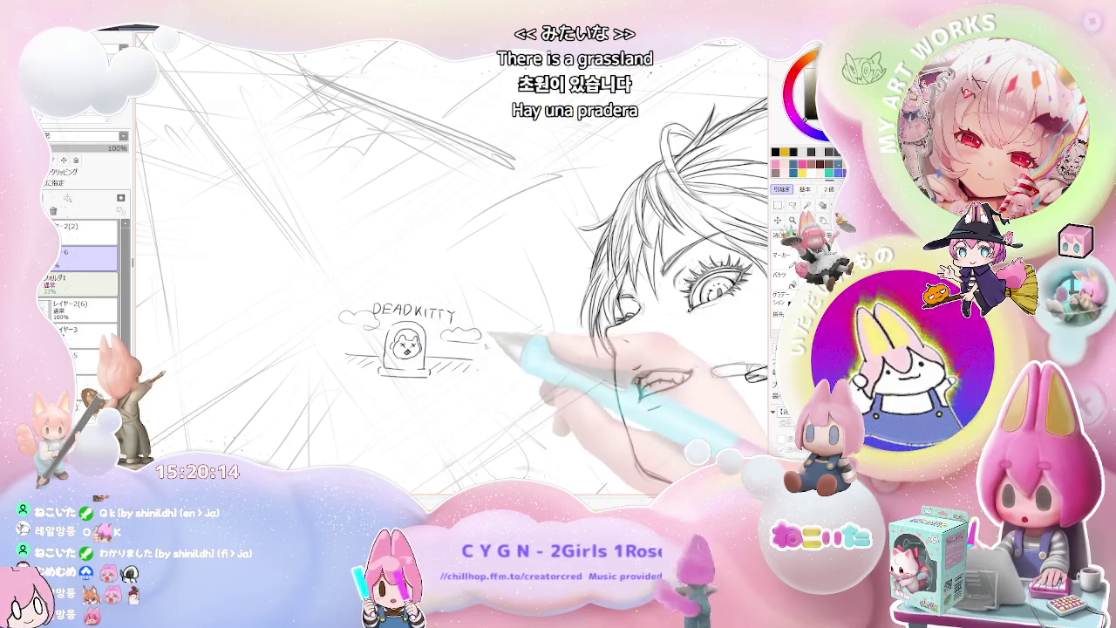
pyautogui.scroll(-1, 473, 342)
pyautogui.scroll(-1, 428, 386)
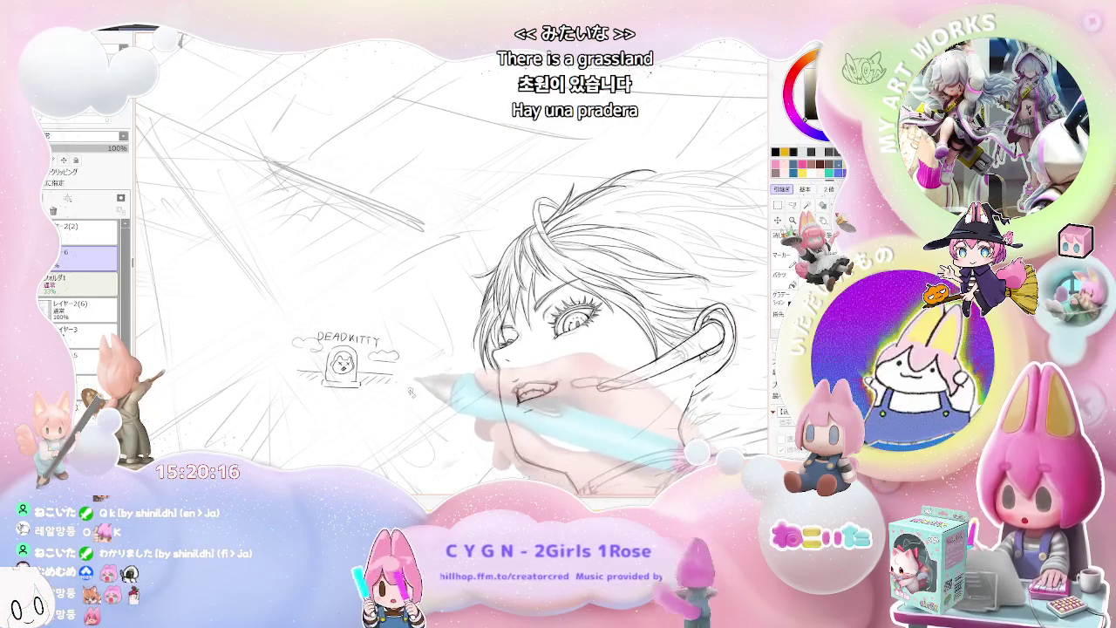
pyautogui.scroll(1, 414, 375)
pyautogui.scroll(1, 402, 362)
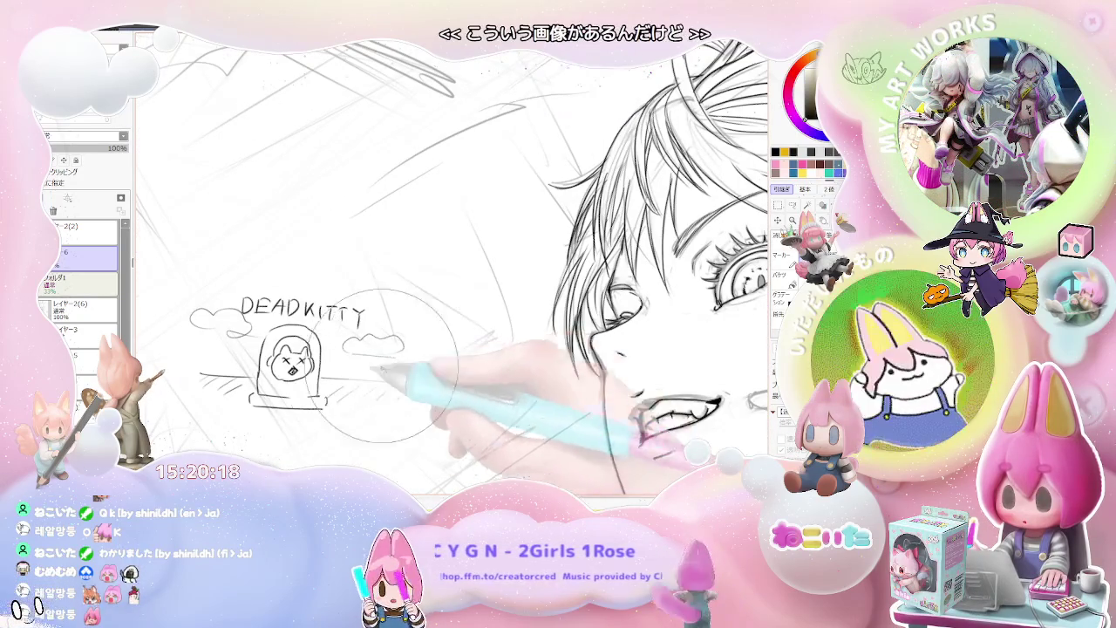
pyautogui.moveTo(402, 361); pyautogui.dragTo(271, 363)
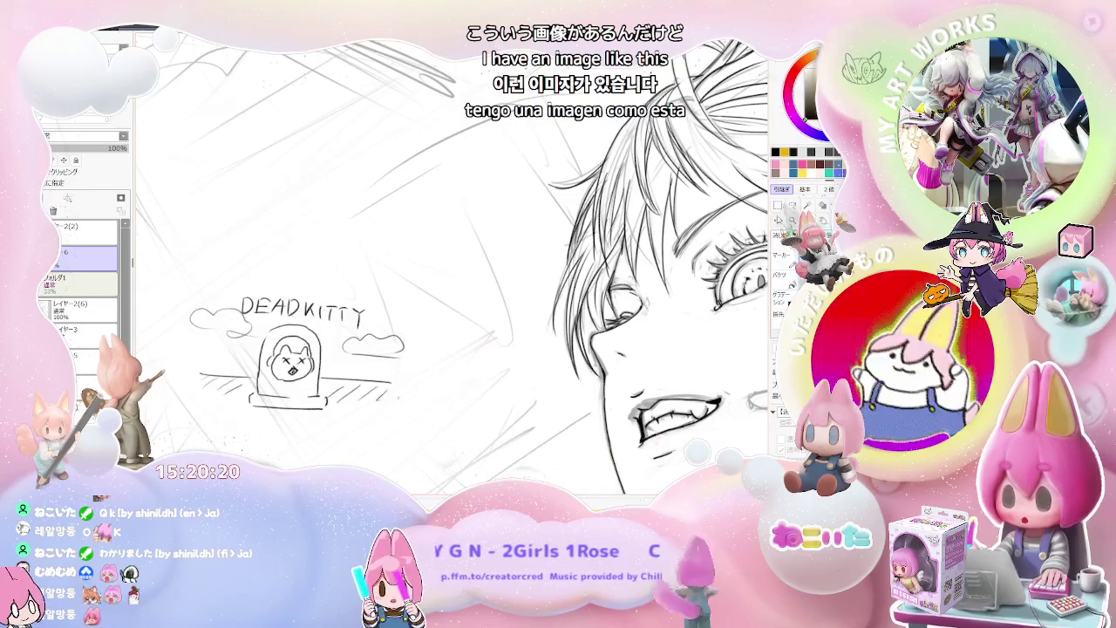
pyautogui.scroll(-2, 512, 373)
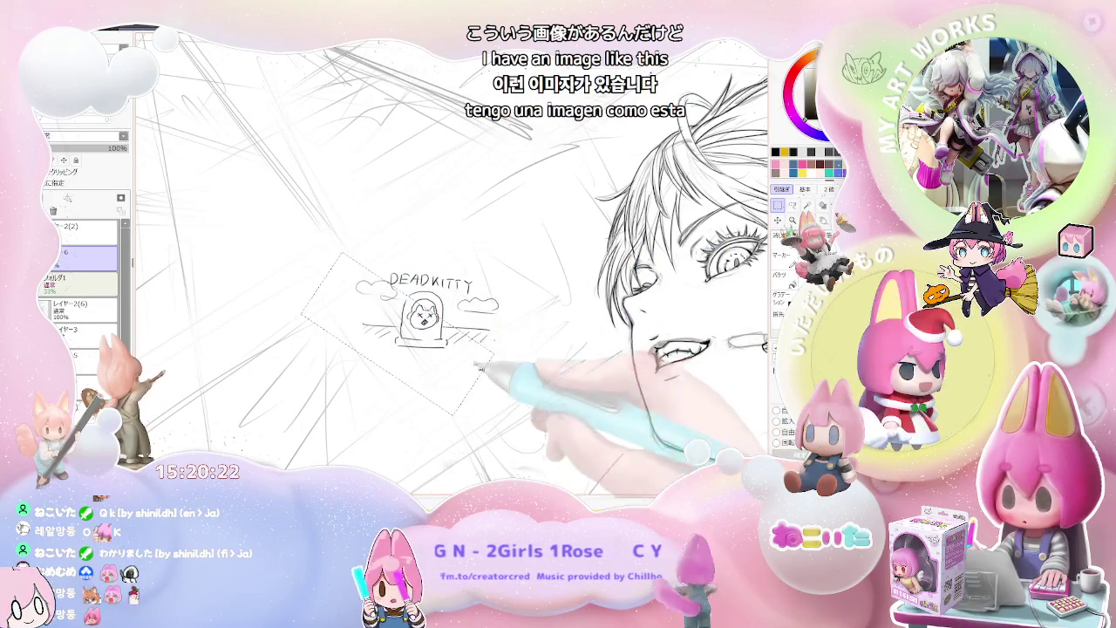
pyautogui.moveTo(312, 314); pyautogui.dragTo(548, 336)
pyautogui.press('Delete')
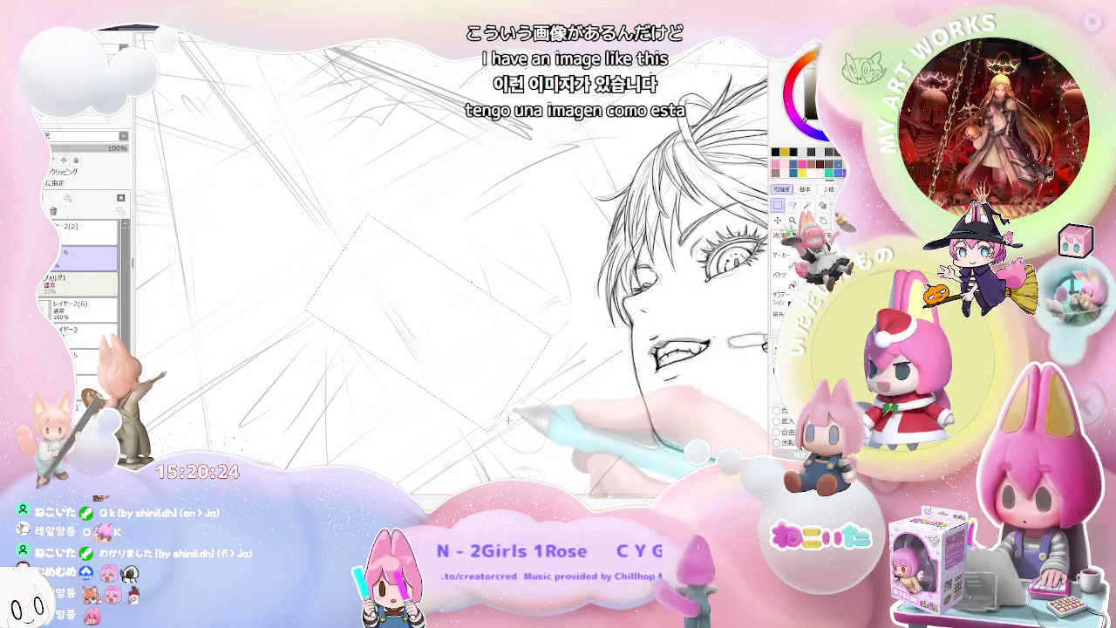
pyautogui.moveTo(432, 250); pyautogui.dragTo(502, 352)
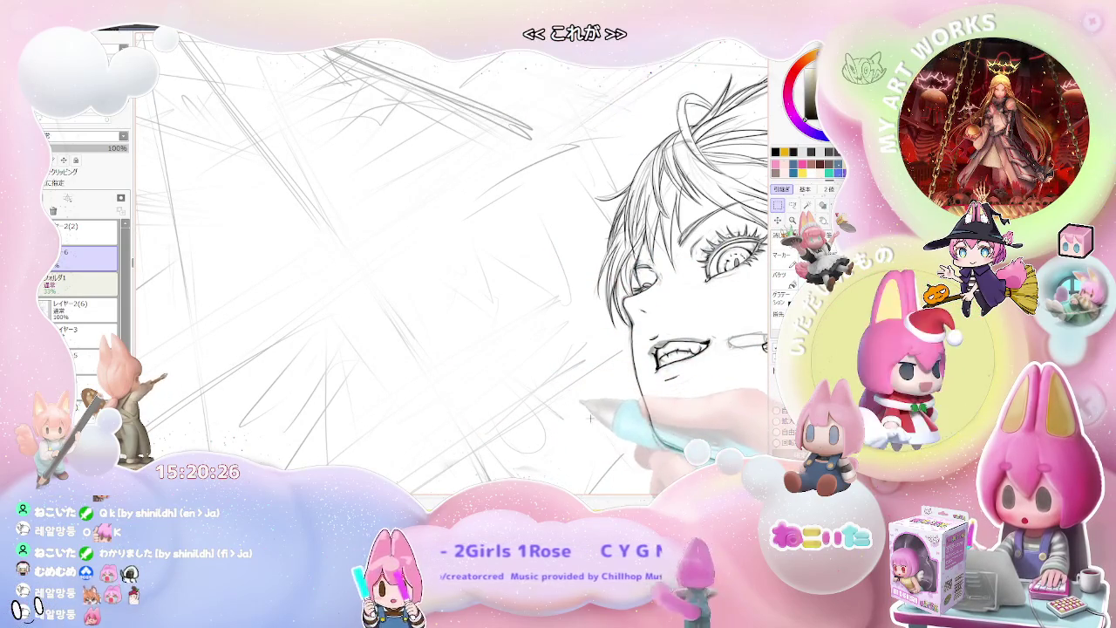
pyautogui.moveTo(536, 405); pyautogui.dragTo(244, 384)
pyautogui.scroll(2, 397, 445)
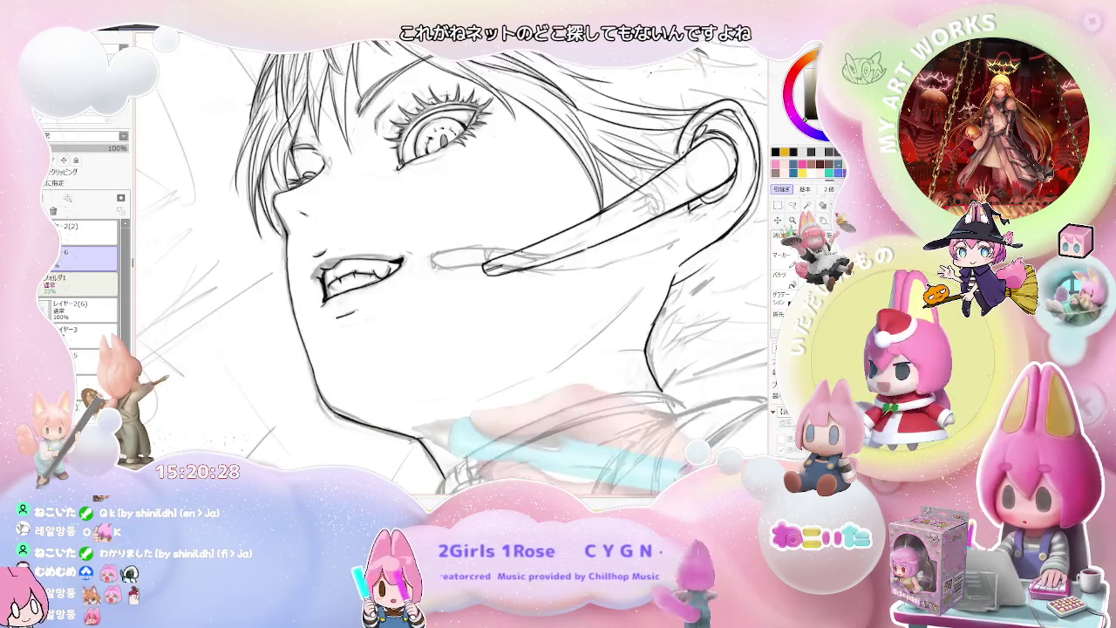
pyautogui.moveTo(523, 410); pyautogui.dragTo(489, 447)
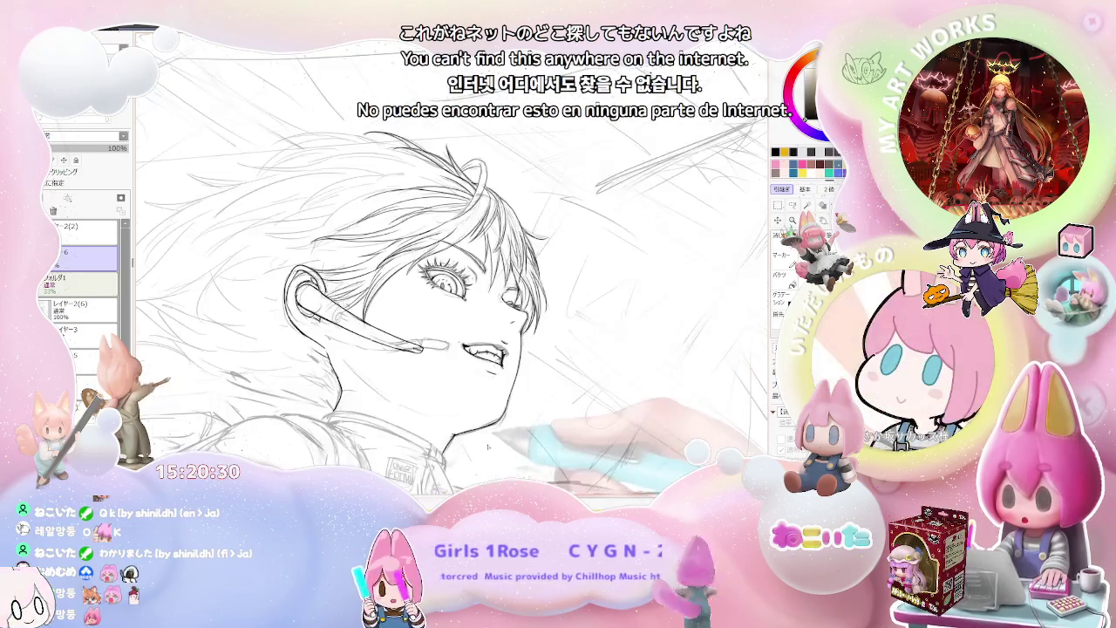
pyautogui.scroll(3, 468, 457)
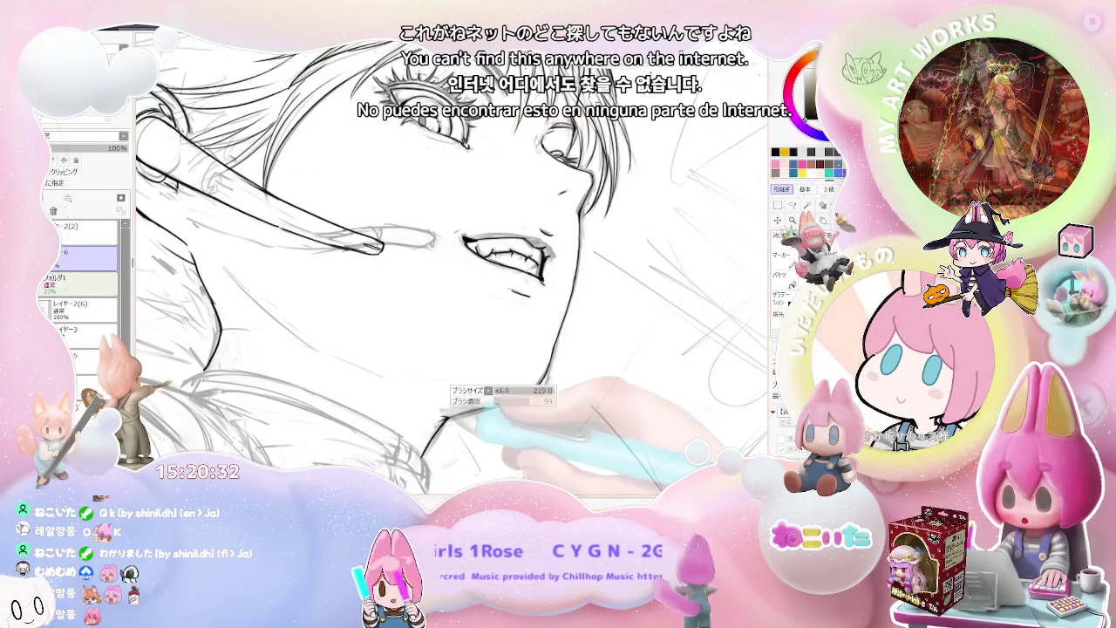
pyautogui.scroll(-5, 471, 410)
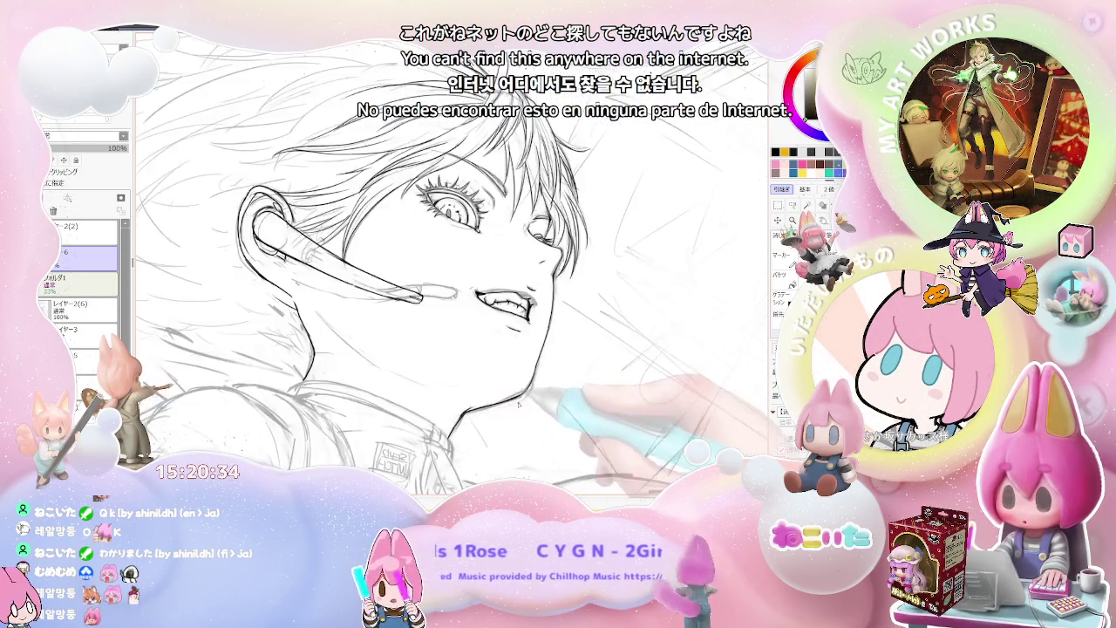
pyautogui.moveTo(471, 410); pyautogui.dragTo(453, 409)
pyautogui.scroll(3, 427, 407)
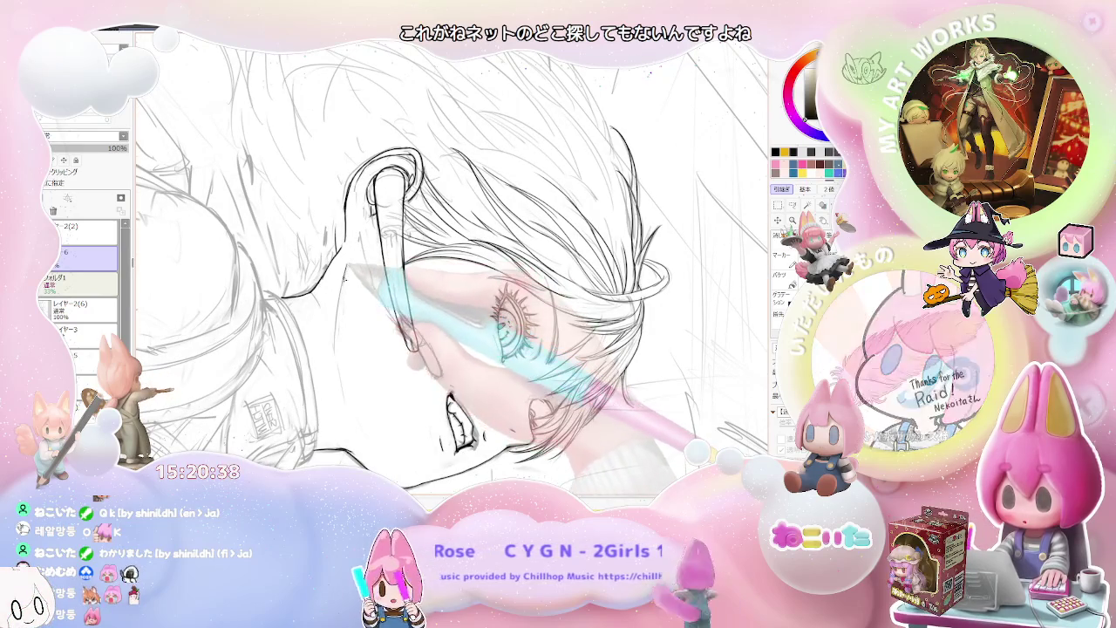
pyautogui.scroll(-2, 384, 422)
pyautogui.moveTo(431, 410); pyautogui.dragTo(626, 416)
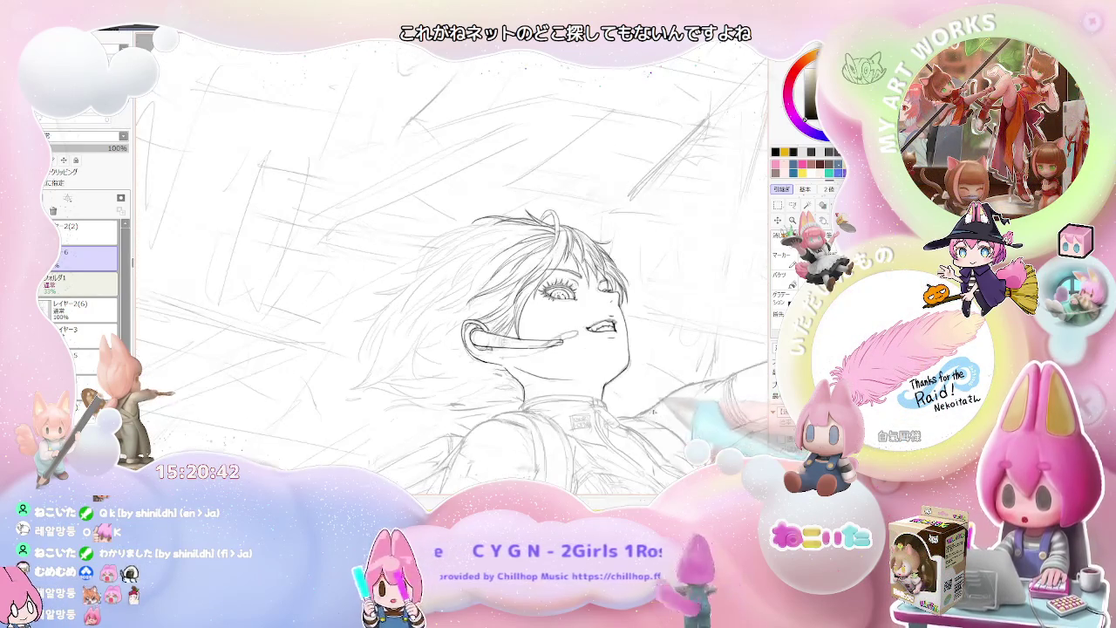
pyautogui.scroll(2, 558, 393)
pyautogui.scroll(2, 542, 379)
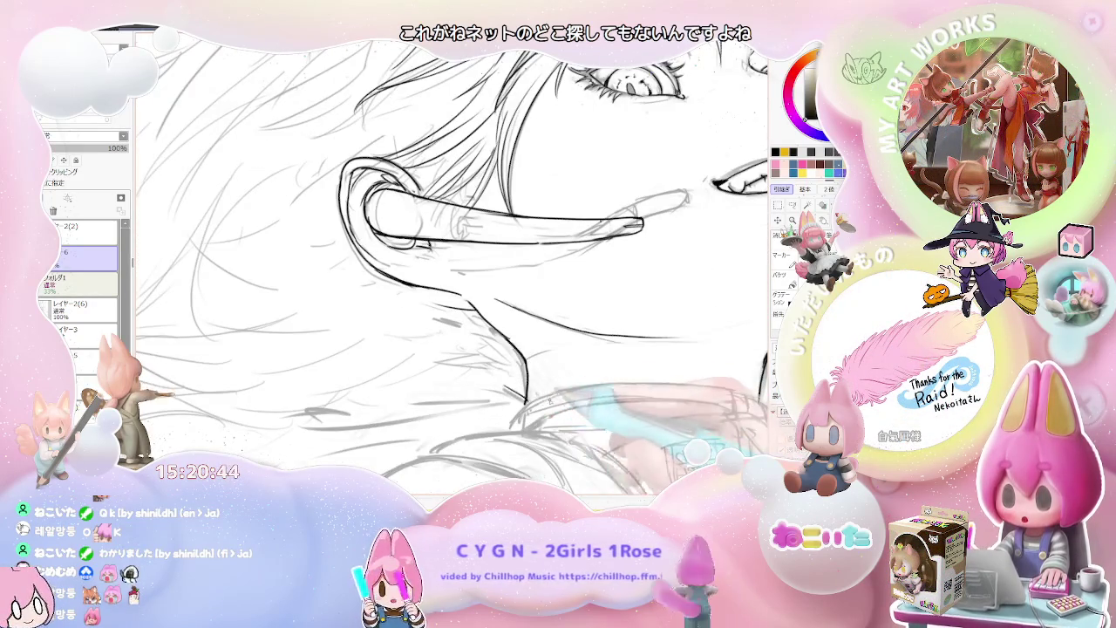
pyautogui.press('h')
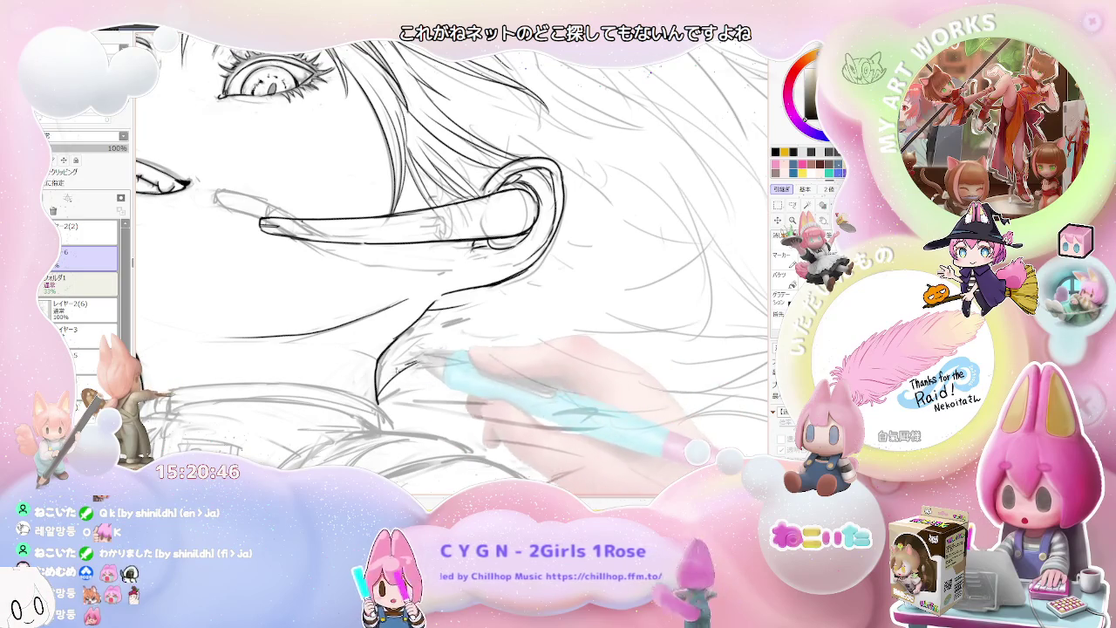
pyautogui.scroll(-2, 449, 361)
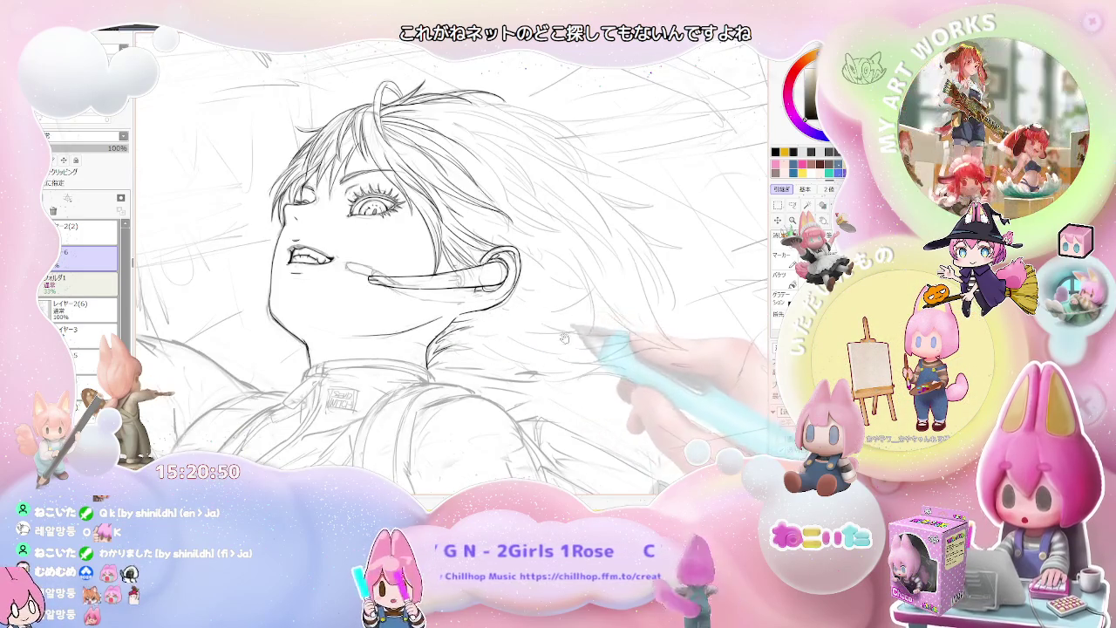
pyautogui.scroll(-1, 462, 349)
pyautogui.scroll(-1, 476, 375)
pyautogui.moveTo(477, 381); pyautogui.dragTo(372, 225)
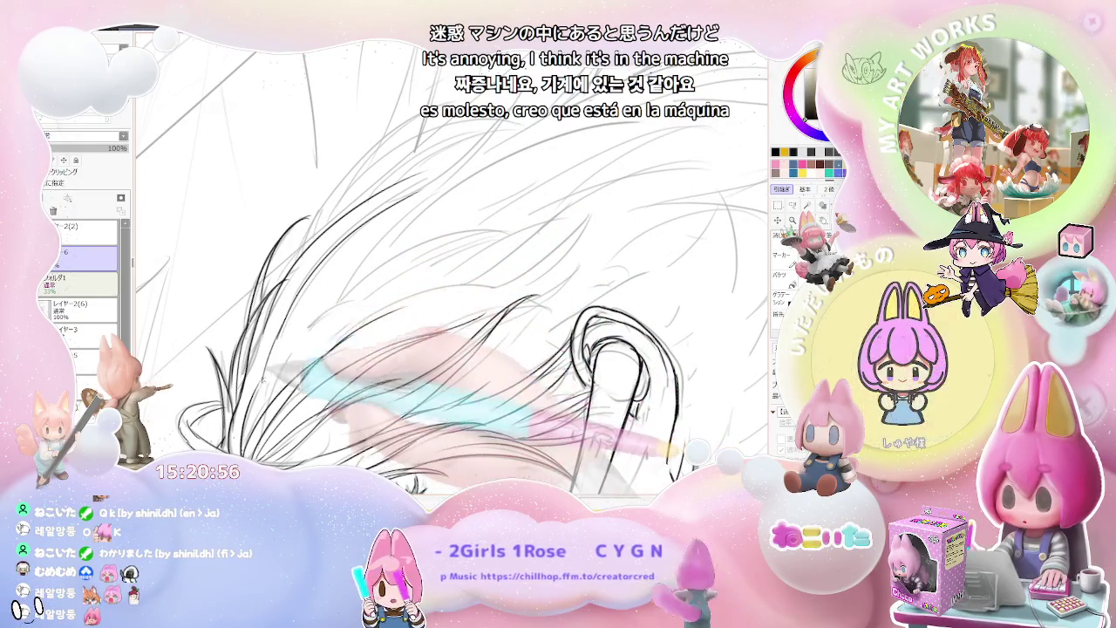
# Ink three long hair strands sweeping up-right above the ear
pyautogui.hotkey('ctrl', '-')
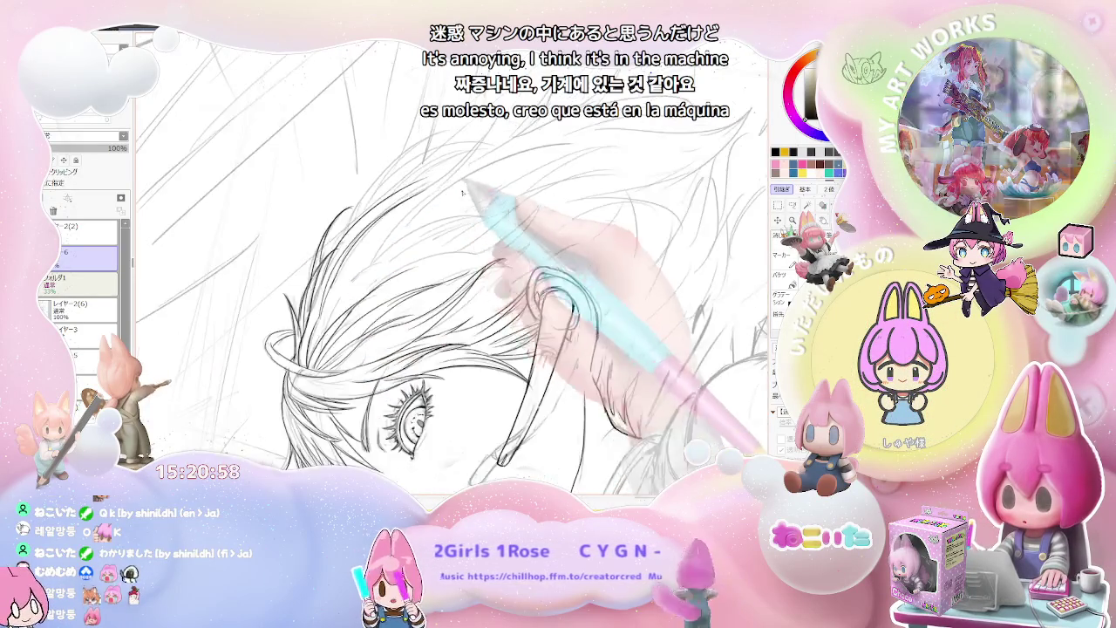
pyautogui.moveTo(462, 192); pyautogui.dragTo(643, 345)
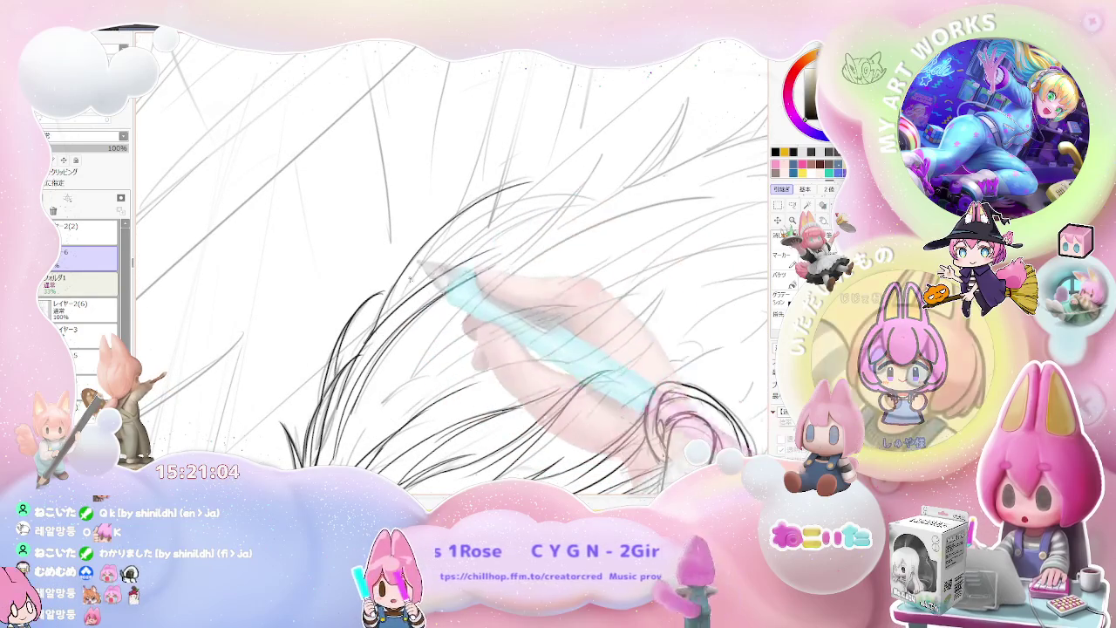
pyautogui.moveTo(433, 249)
pyautogui.mouseDown()
pyautogui.moveTo(536, 177)
pyautogui.moveTo(516, 228)
pyautogui.moveTo(527, 183)
pyautogui.mouseUp()
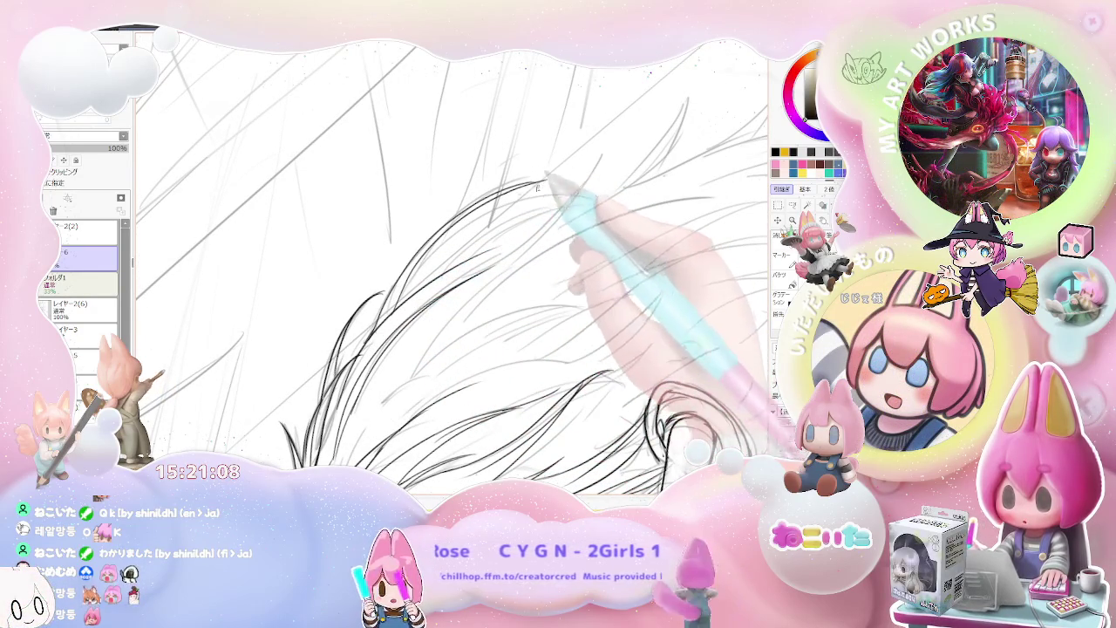
pyautogui.moveTo(413, 293); pyautogui.dragTo(545, 181)
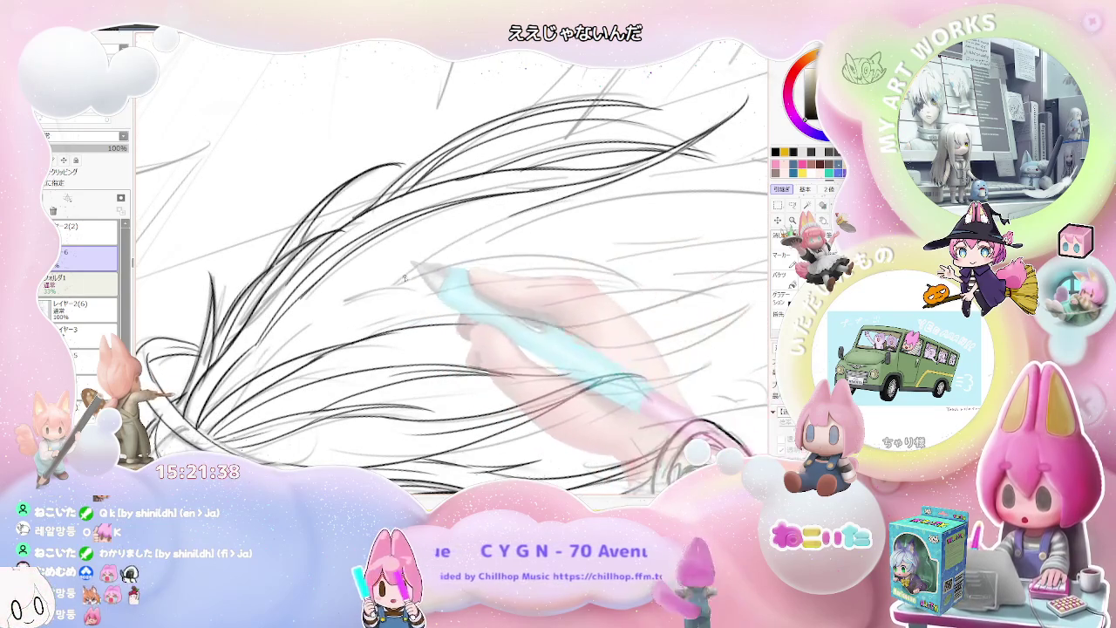
pyautogui.moveTo(390, 286); pyautogui.dragTo(516, 216)
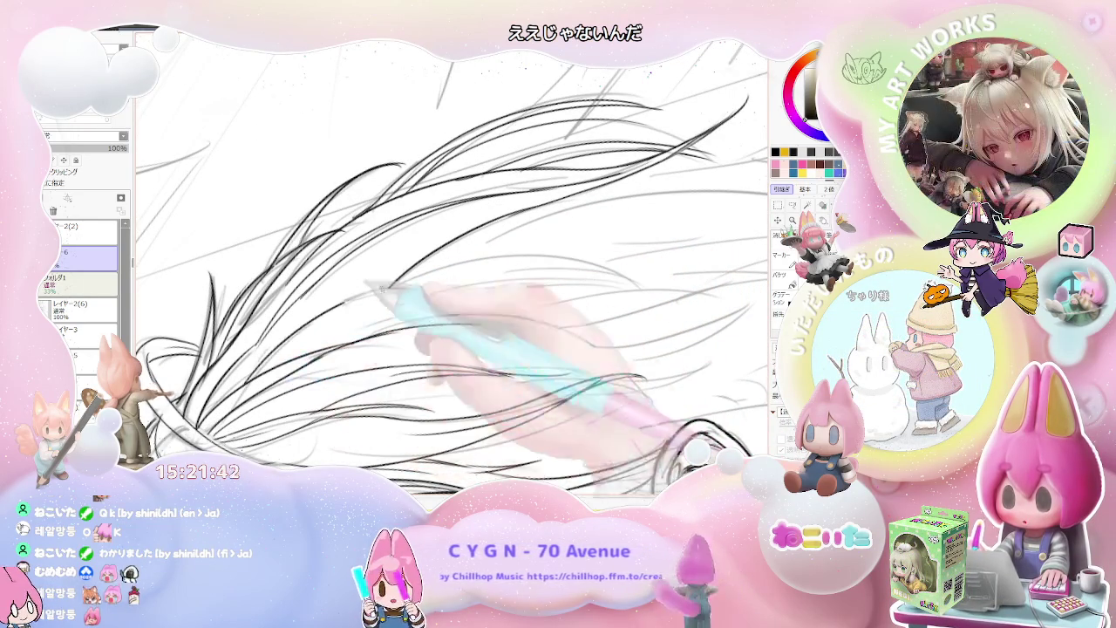
# Rotate the view slightly and zoom out to review the whole face
pyautogui.press('End')
pyautogui.press('-')
pyautogui.press('End')
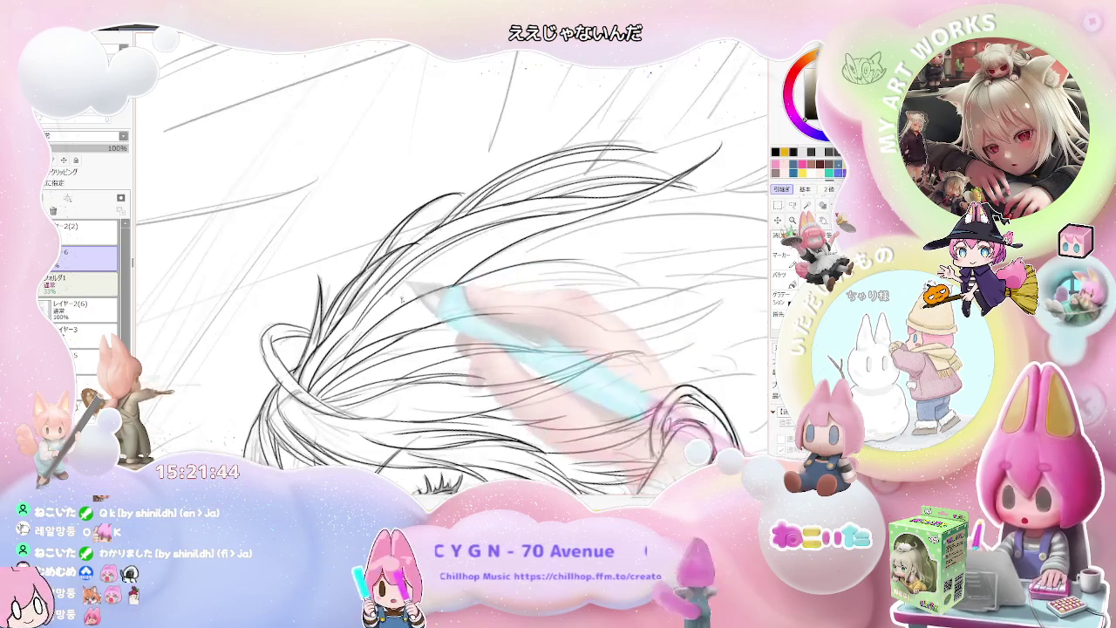
pyautogui.press('End')
pyautogui.press('End')
pyautogui.press('End')
pyautogui.press('End')
pyautogui.press('End')
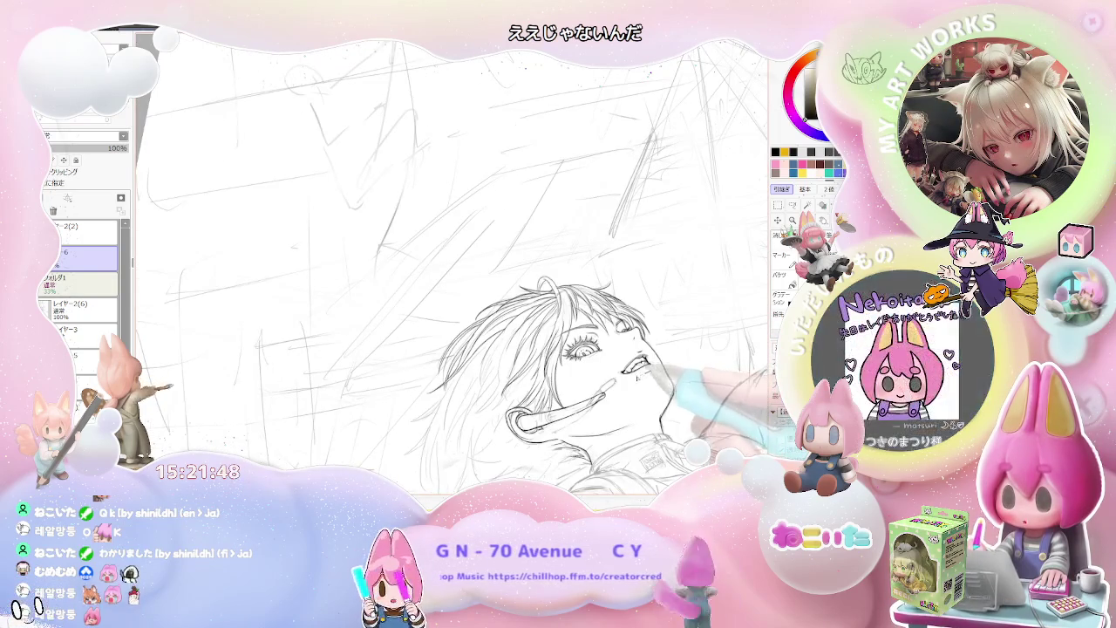
# Ink a long hair strand at the lower left of the hair
pyautogui.press('+')
pyautogui.press('+')
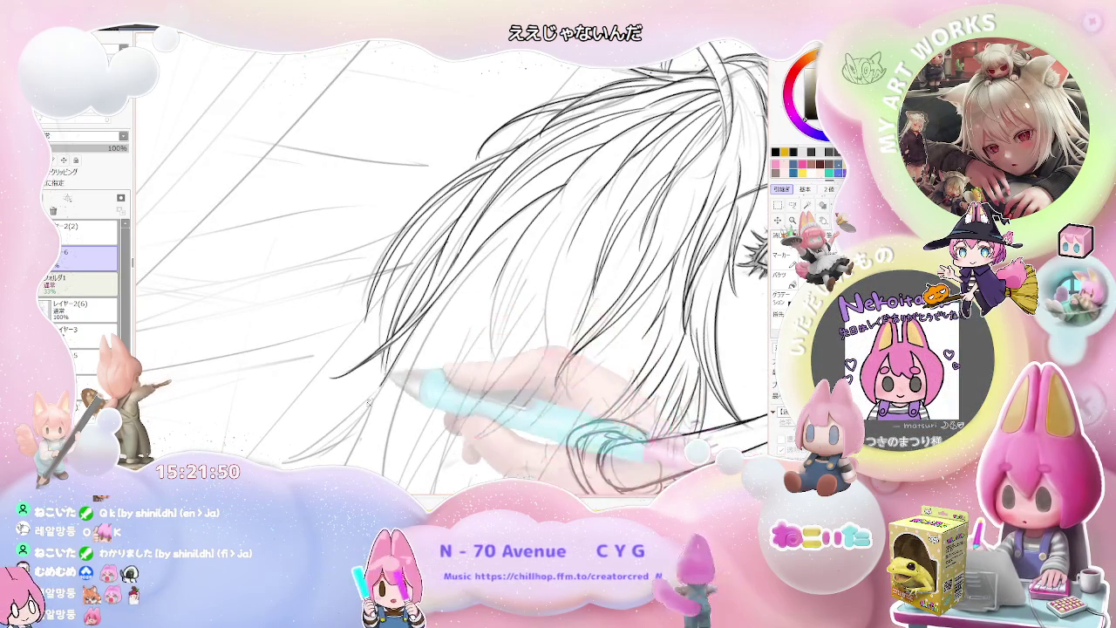
pyautogui.moveTo(418, 417); pyautogui.dragTo(272, 460)
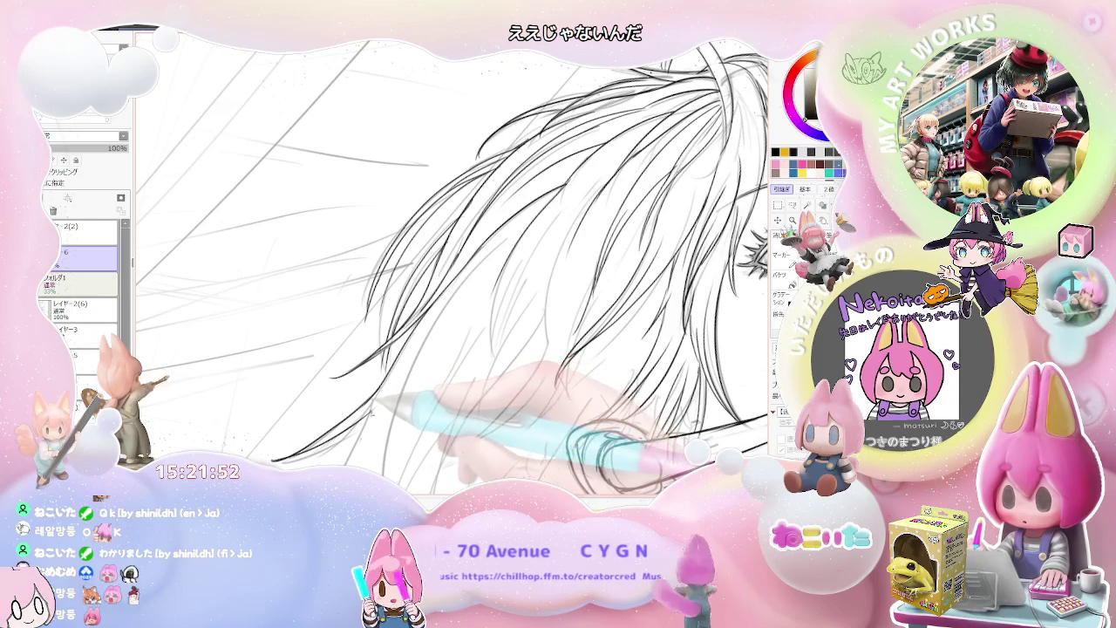
pyautogui.press('-')
pyautogui.press('-')
pyautogui.press('-')
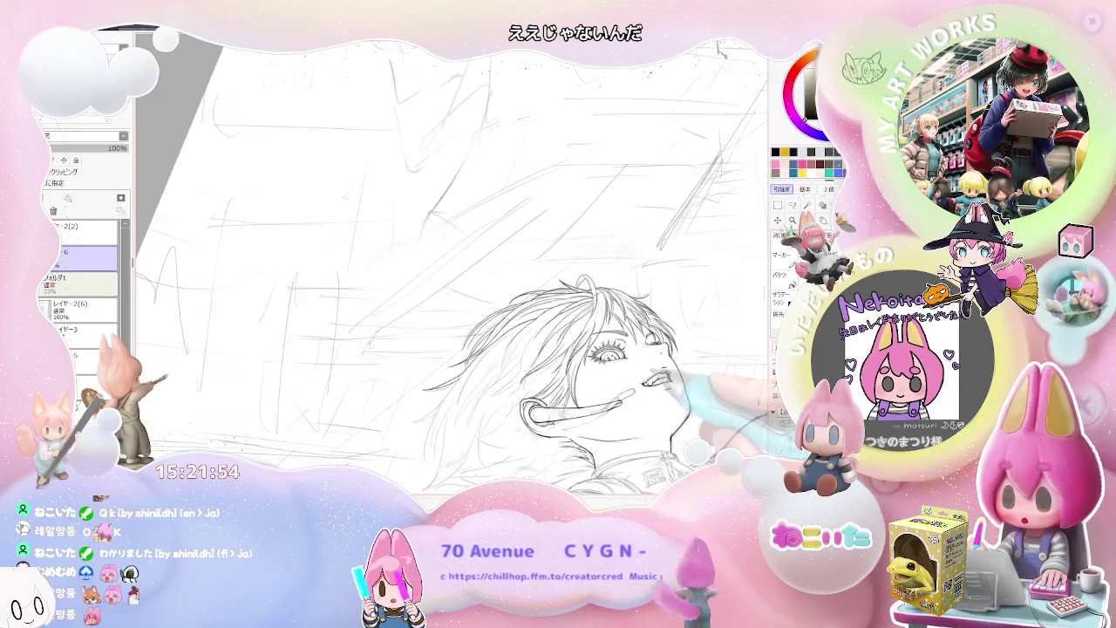
# Rotate and zoom the view onto the hair and eye, then straighten it and shift the head left
pyautogui.press('End')
pyautogui.press('+')
pyautogui.press('+')
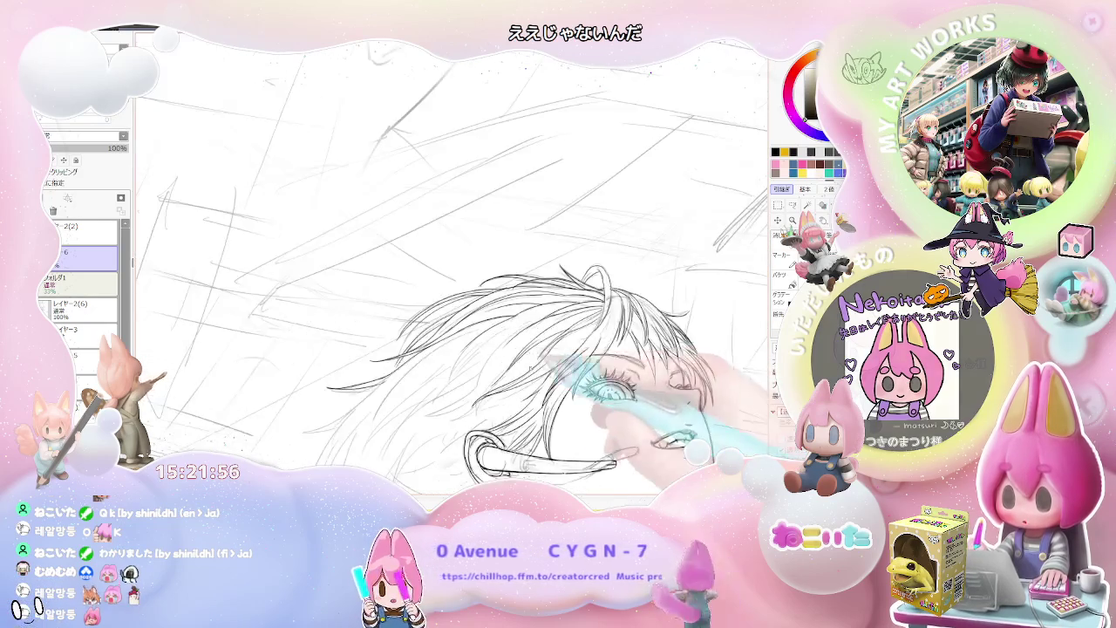
pyautogui.press('+')
pyautogui.press('+')
pyautogui.press('-')
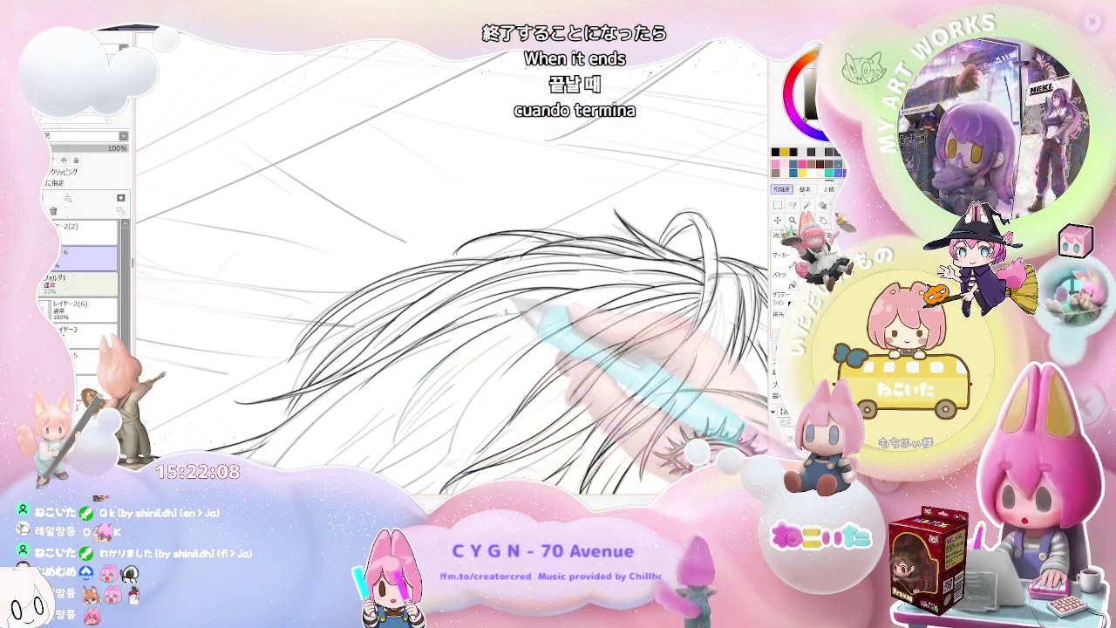
pyautogui.scroll(-3, 454, 262)
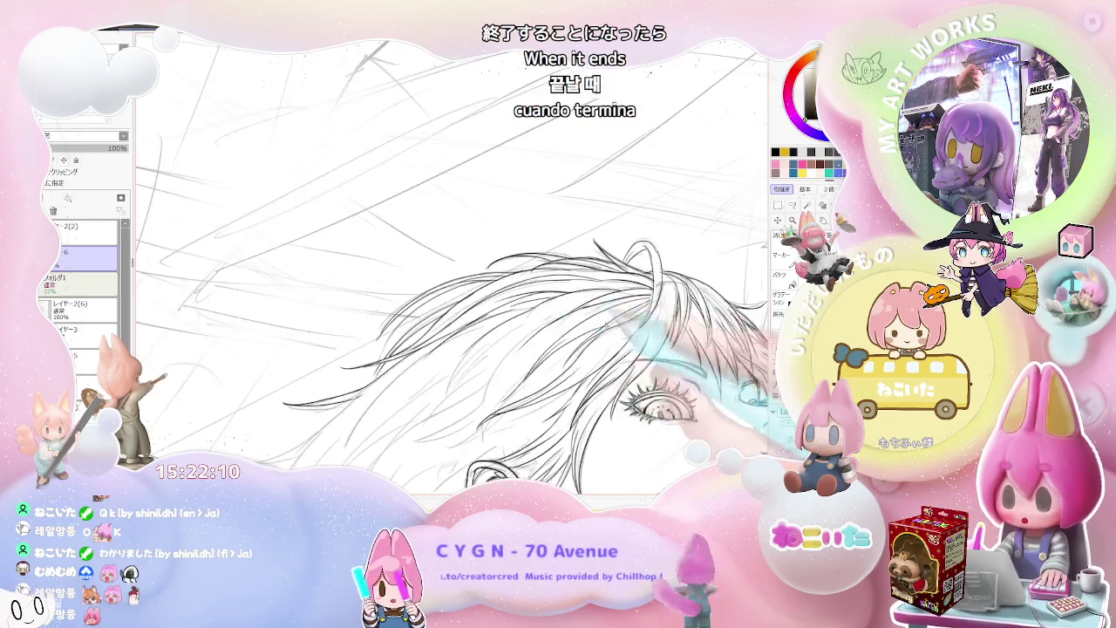
pyautogui.moveTo(785, 392); pyautogui.dragTo(633, 387)
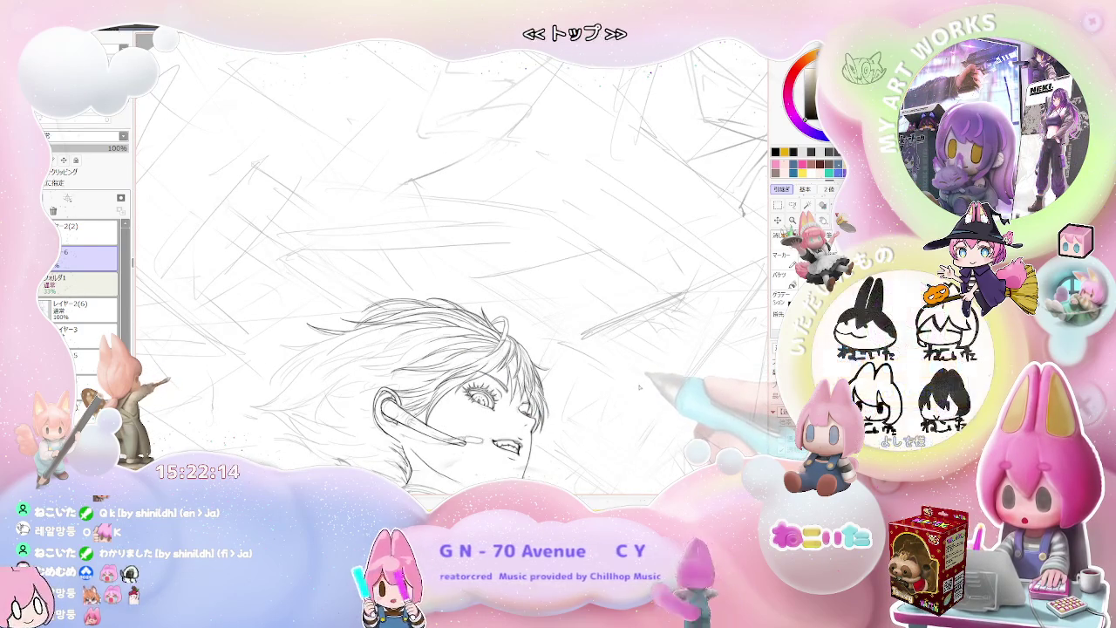
# Mirror the canvas view and zoom in and out to check the inked hair
pyautogui.press('h')
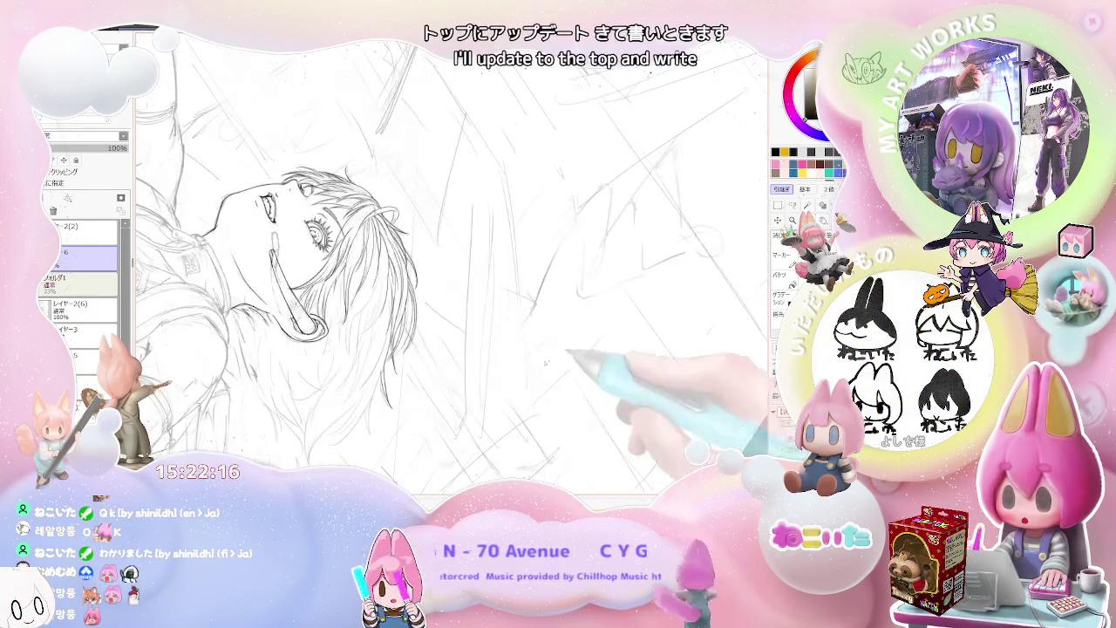
pyautogui.scroll(5, 410, 262)
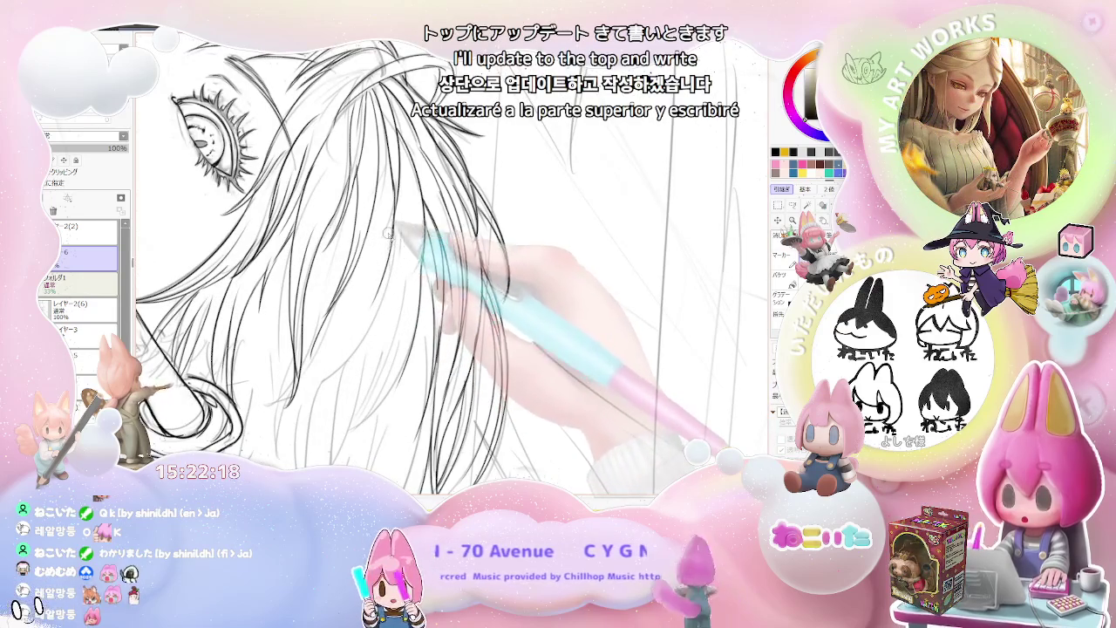
pyautogui.scroll(-2, 383, 283)
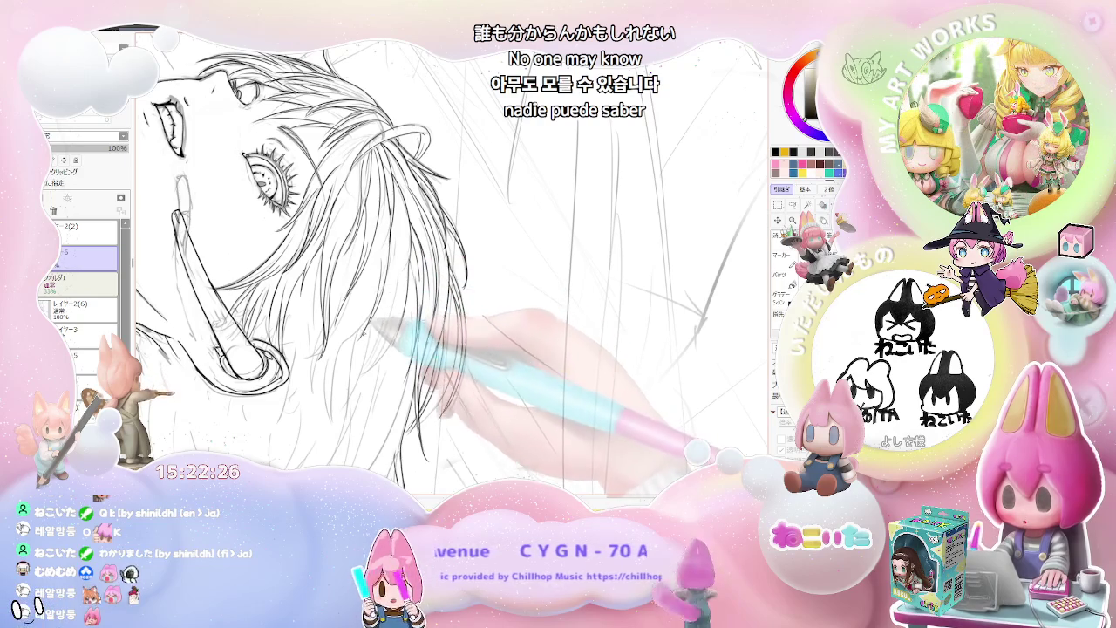
pyautogui.scroll(-1, 345, 400)
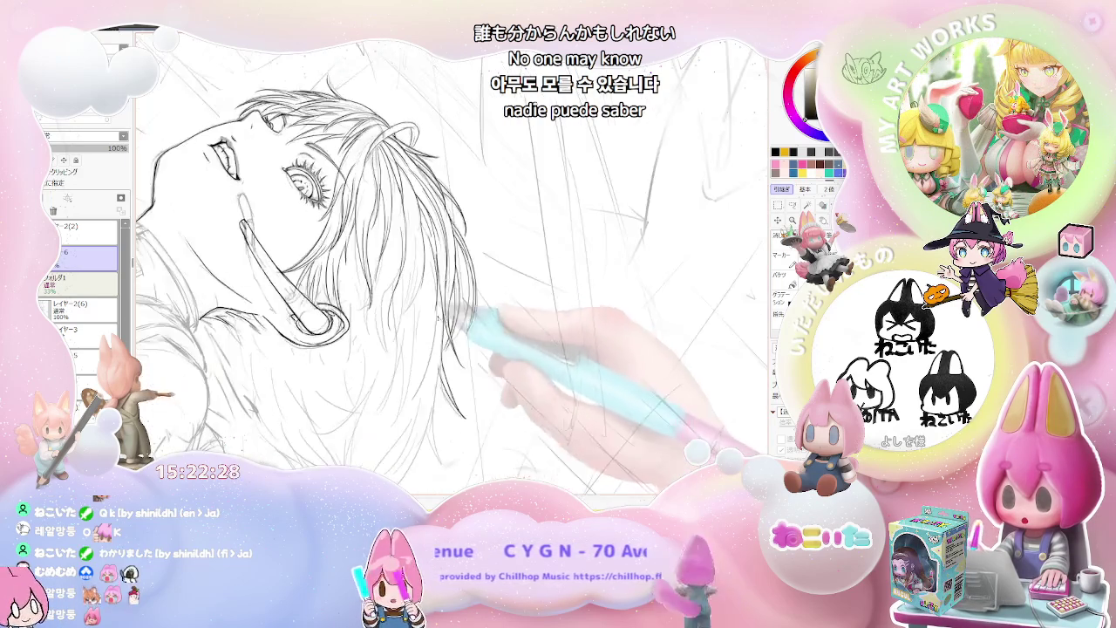
pyautogui.scroll(2, 384, 392)
pyautogui.scroll(2, 439, 330)
pyautogui.scroll(2, 439, 329)
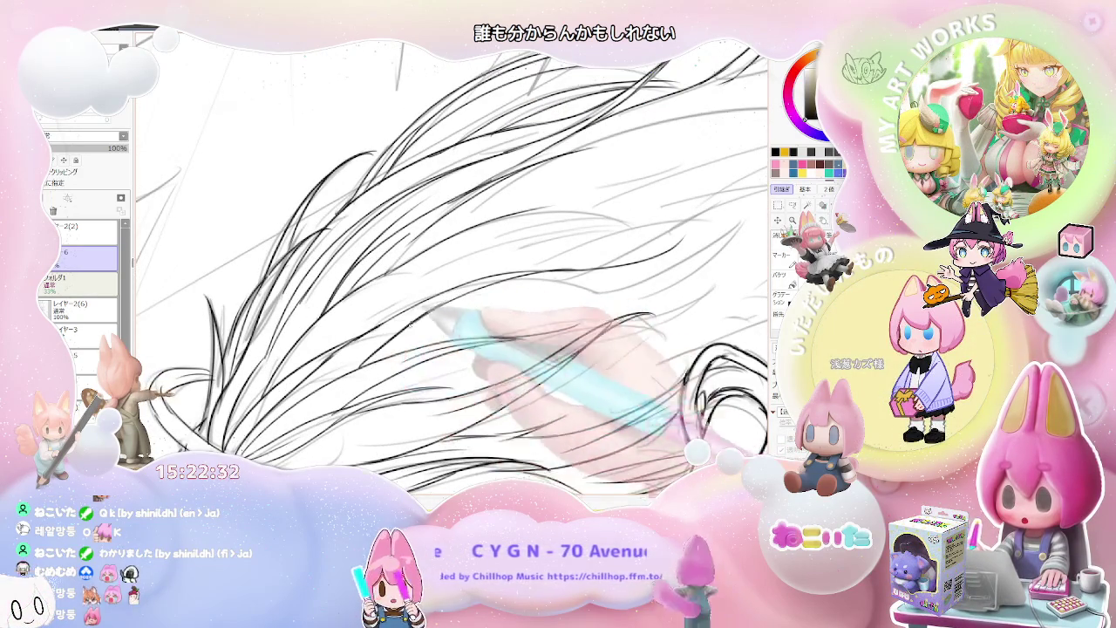
pyautogui.scroll(-2, 325, 383)
pyautogui.scroll(-1, 325, 383)
pyautogui.scroll(2, 358, 336)
pyautogui.scroll(1, 357, 336)
pyautogui.scroll(1, 357, 335)
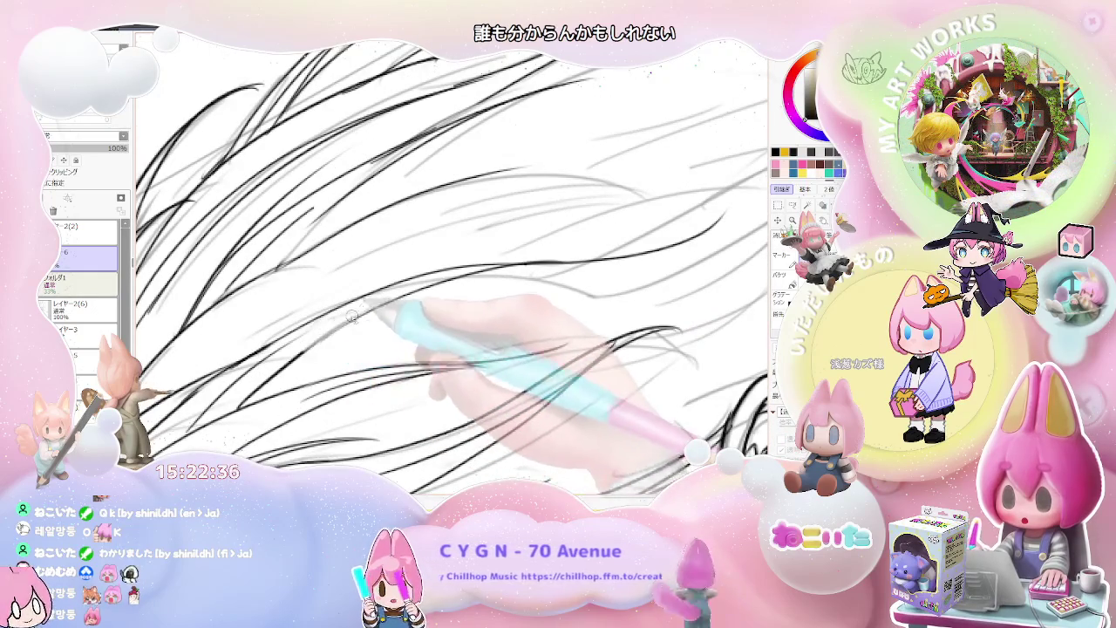
pyautogui.scroll(-1, 410, 297)
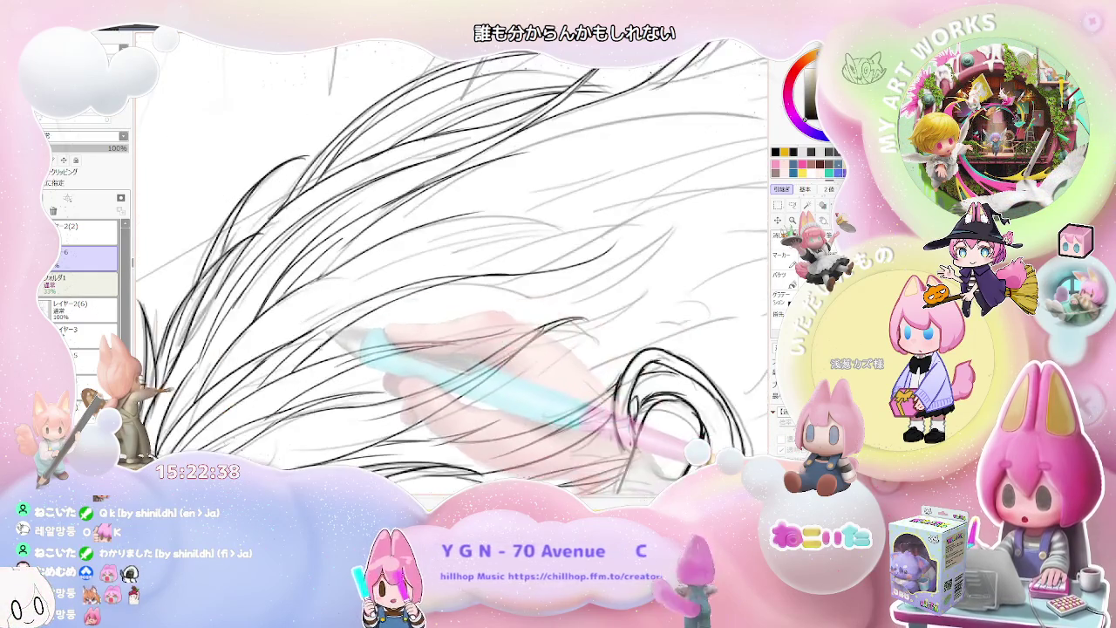
pyautogui.scroll(-1, 523, 331)
pyautogui.scroll(-1, 650, 340)
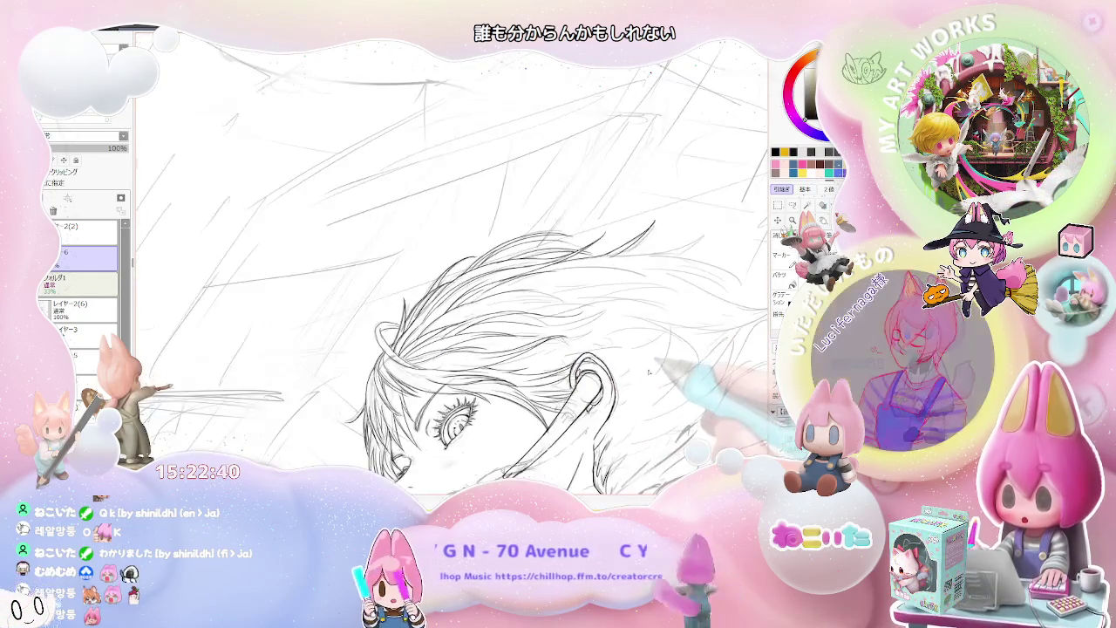
# Rotate and shift the view so the face tilts upward, then zoom in on it
pyautogui.moveTo(646, 350); pyautogui.dragTo(478, 372)
pyautogui.scroll(2, 479, 372)
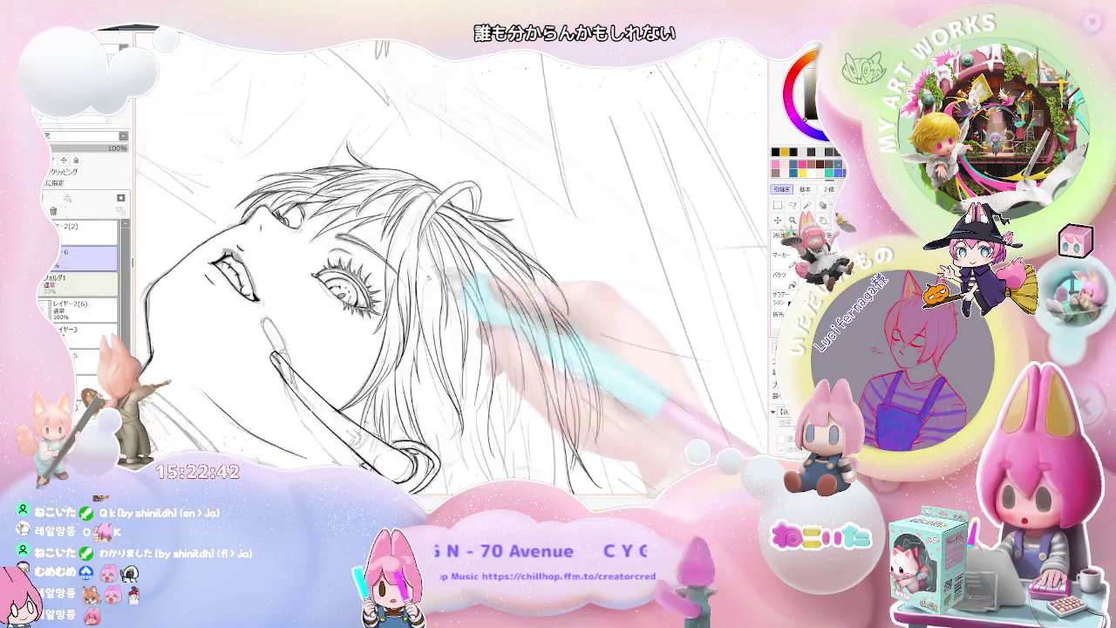
pyautogui.scroll(1, 453, 359)
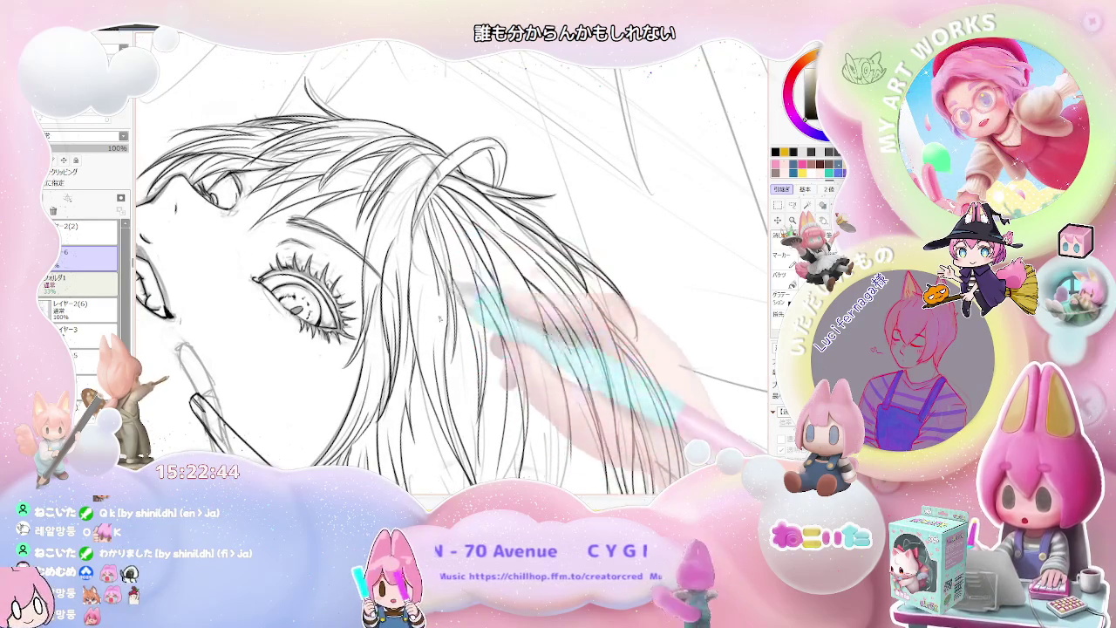
pyautogui.scroll(-2, 433, 370)
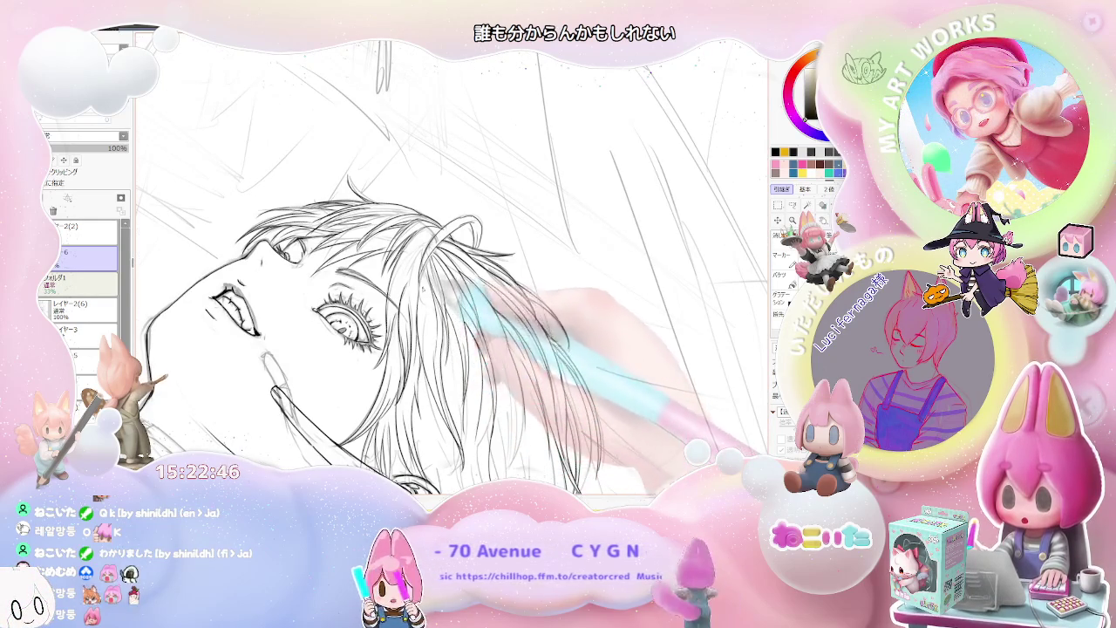
pyautogui.moveTo(436, 349); pyautogui.dragTo(427, 257)
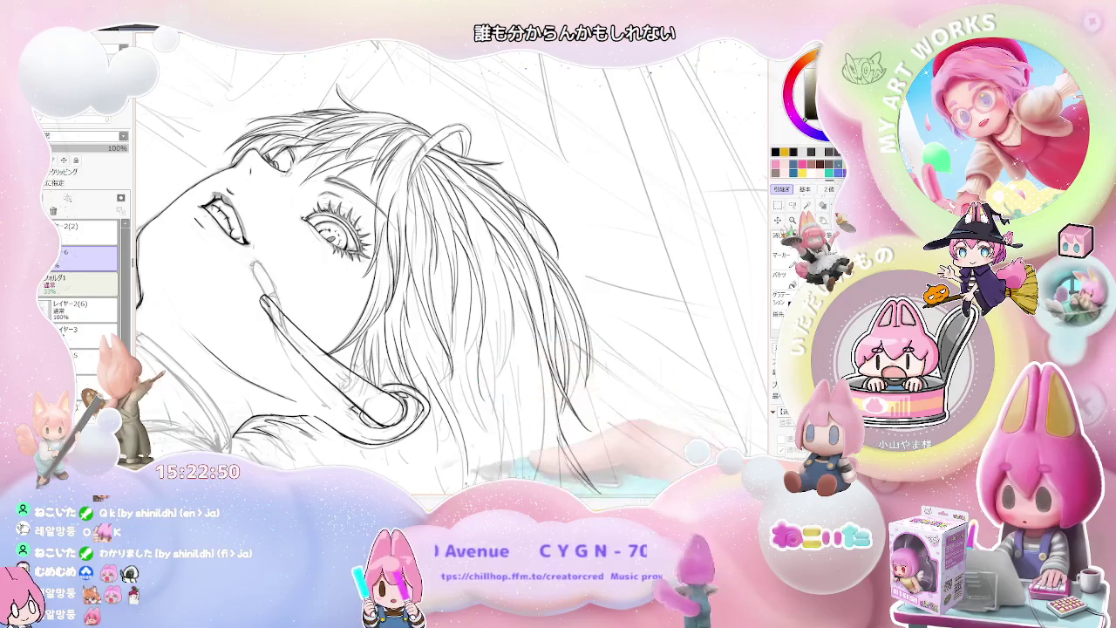
pyautogui.press('Delete')
pyautogui.press('Delete')
pyautogui.press('Delete')
pyautogui.press('Delete')
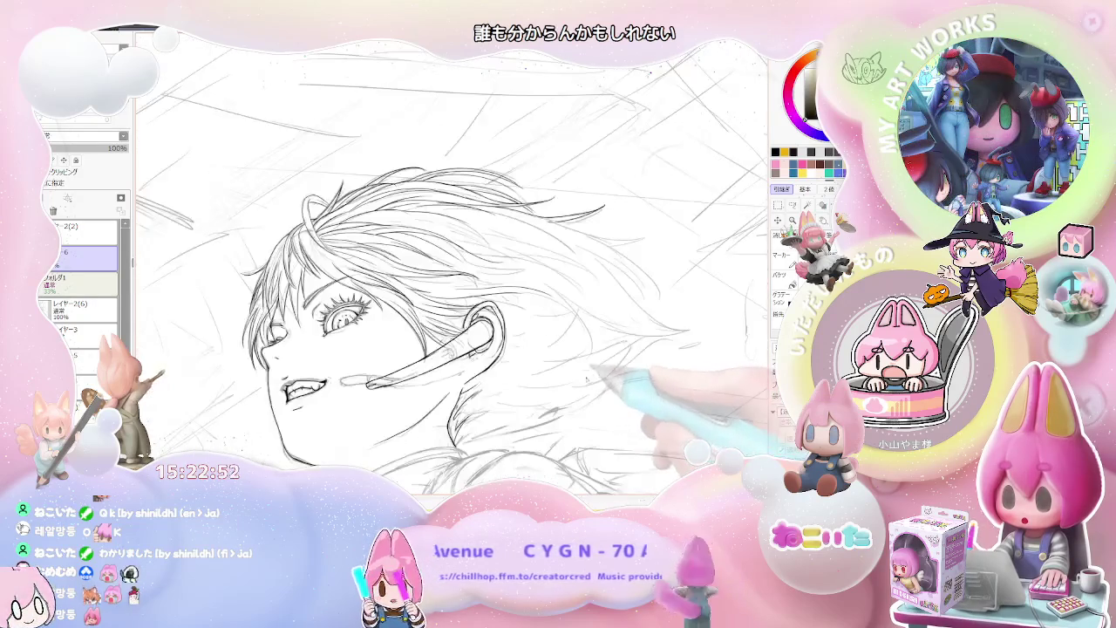
pyautogui.press('End')
pyautogui.press('End')
pyautogui.press('End')
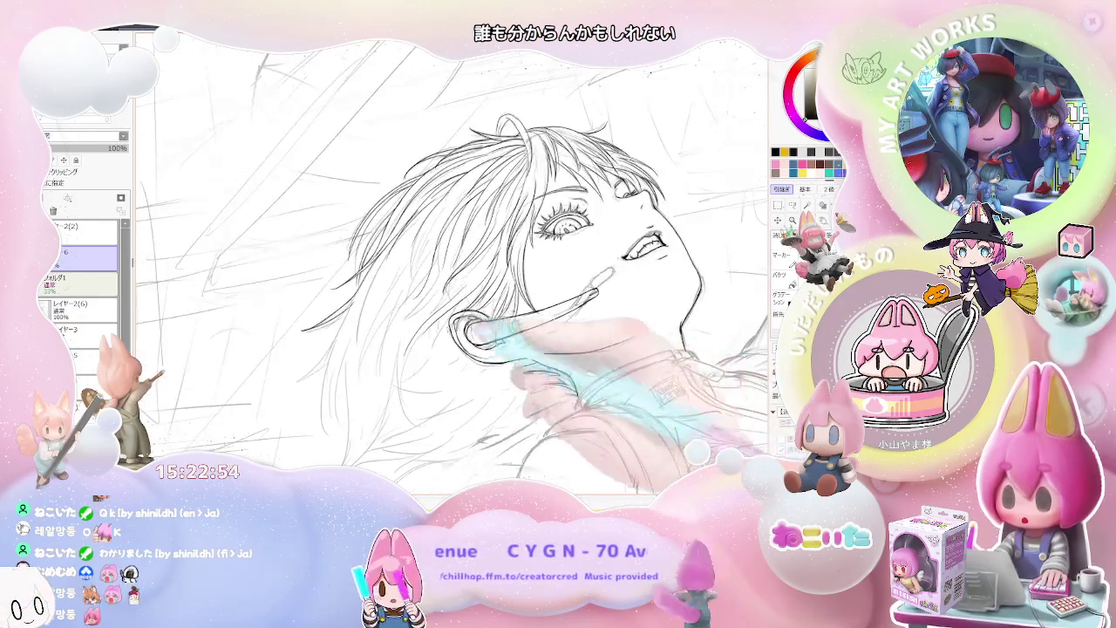
pyautogui.press('End')
pyautogui.hotkey('ctrl', '+')
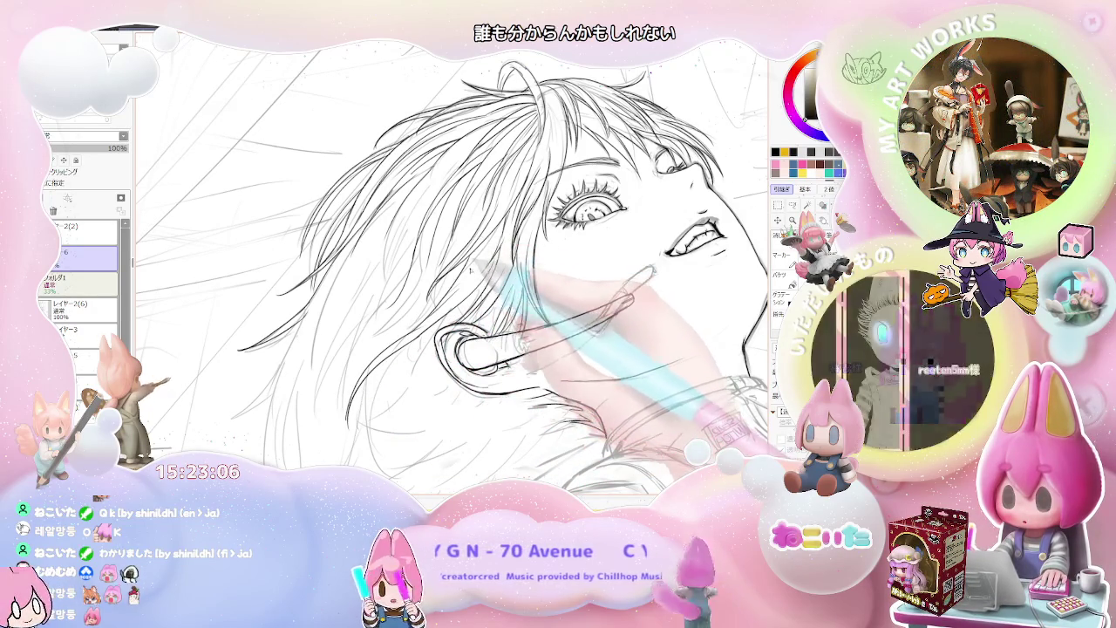
pyautogui.scroll(2, 410, 334)
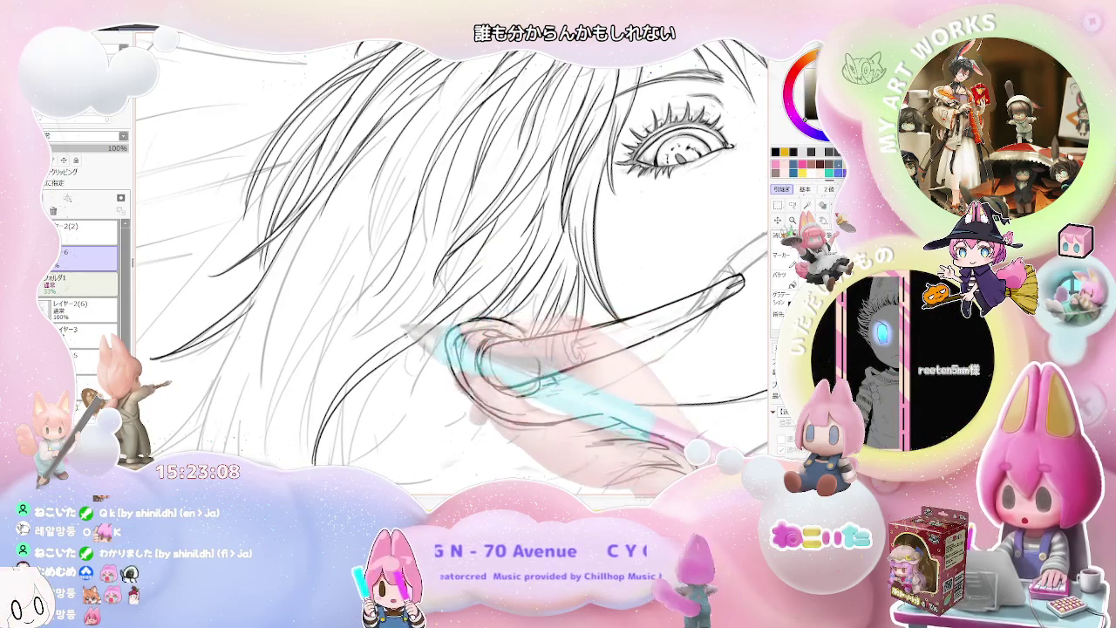
pyautogui.scroll(-3, 497, 271)
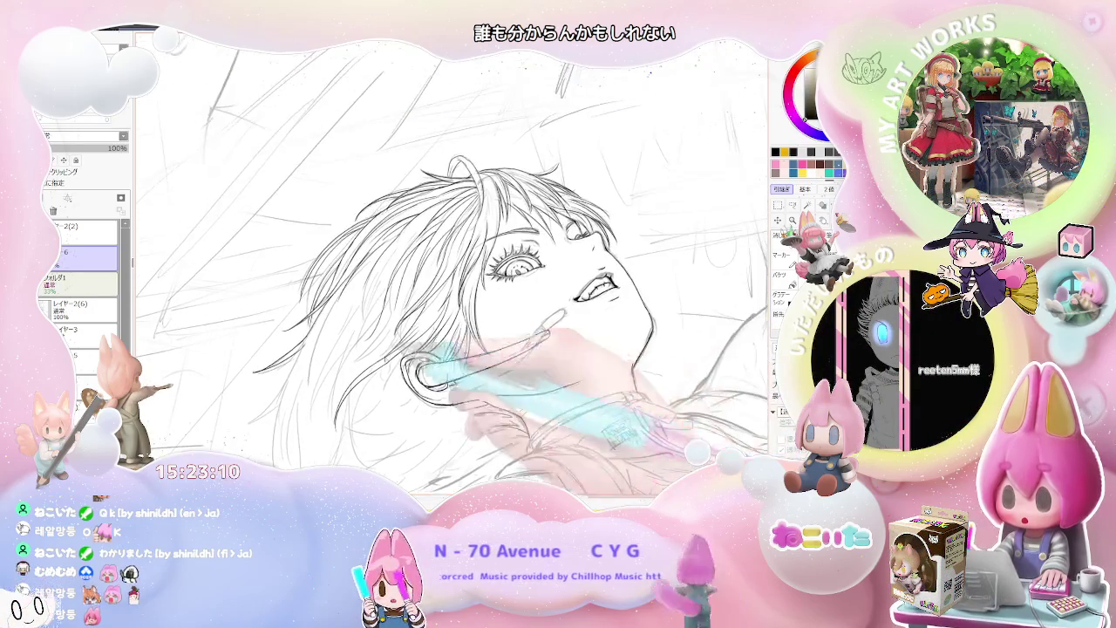
pyautogui.scroll(3, 514, 244)
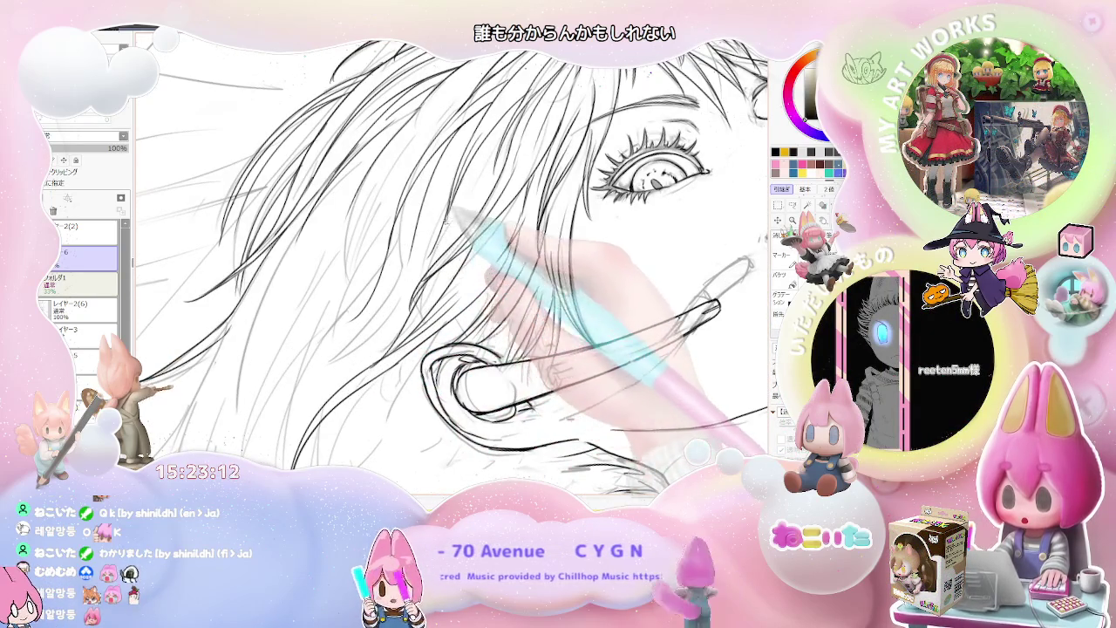
pyautogui.scroll(-2, 449, 270)
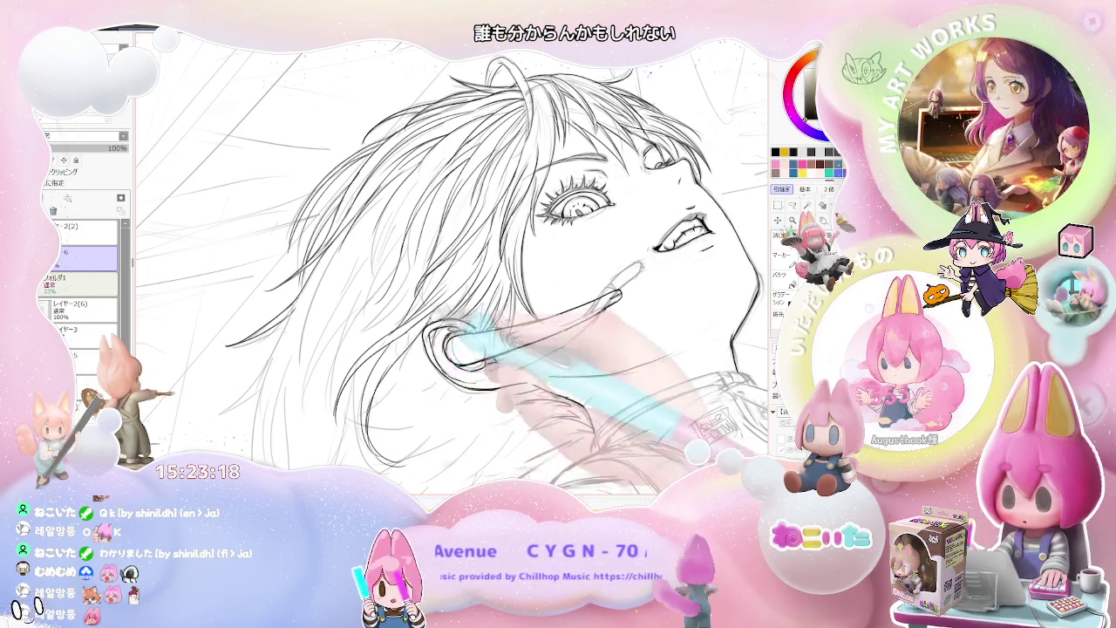
# Mirror and turn the view to close in on the ear and earring, then adjust brush size
pyautogui.press('Delete')
pyautogui.press('Delete')
pyautogui.press('Delete')
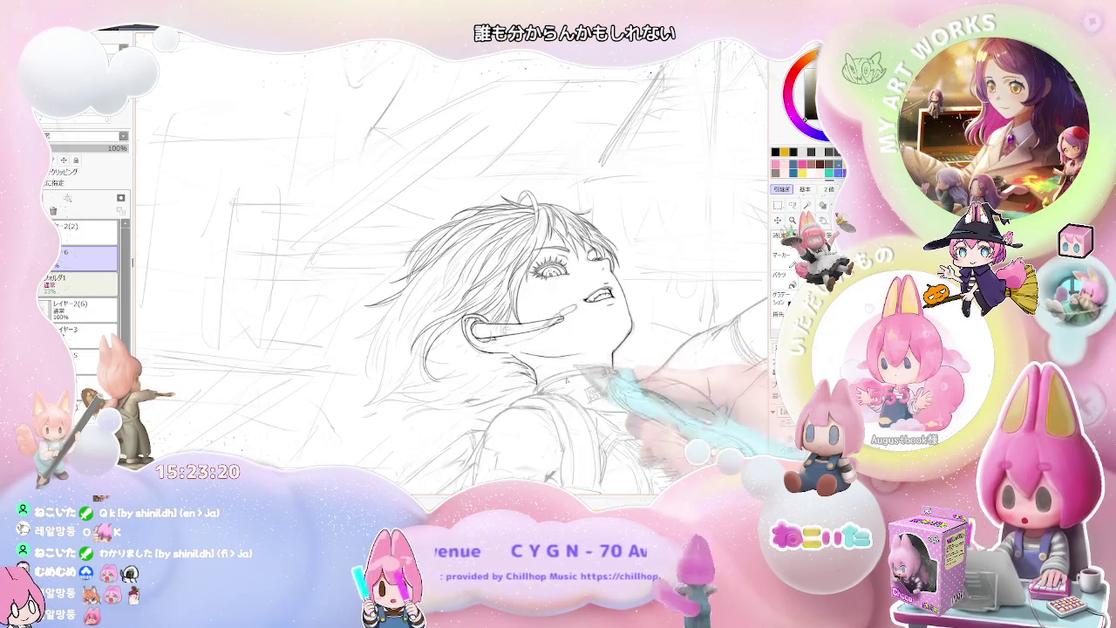
pyautogui.press('End')
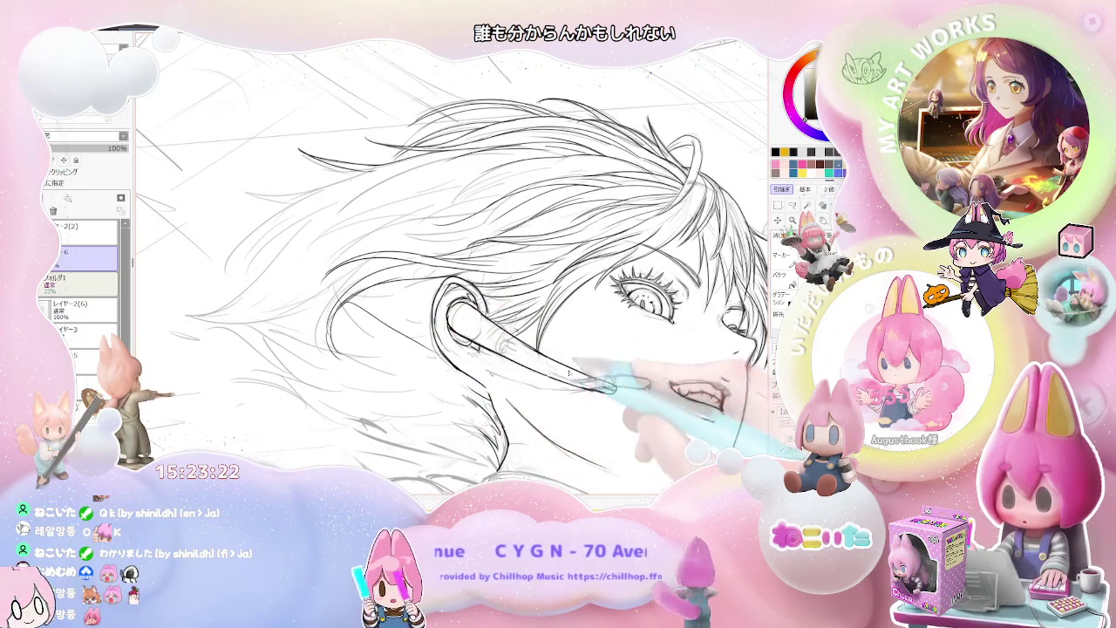
pyautogui.press('Insert')
pyautogui.press('pageup')
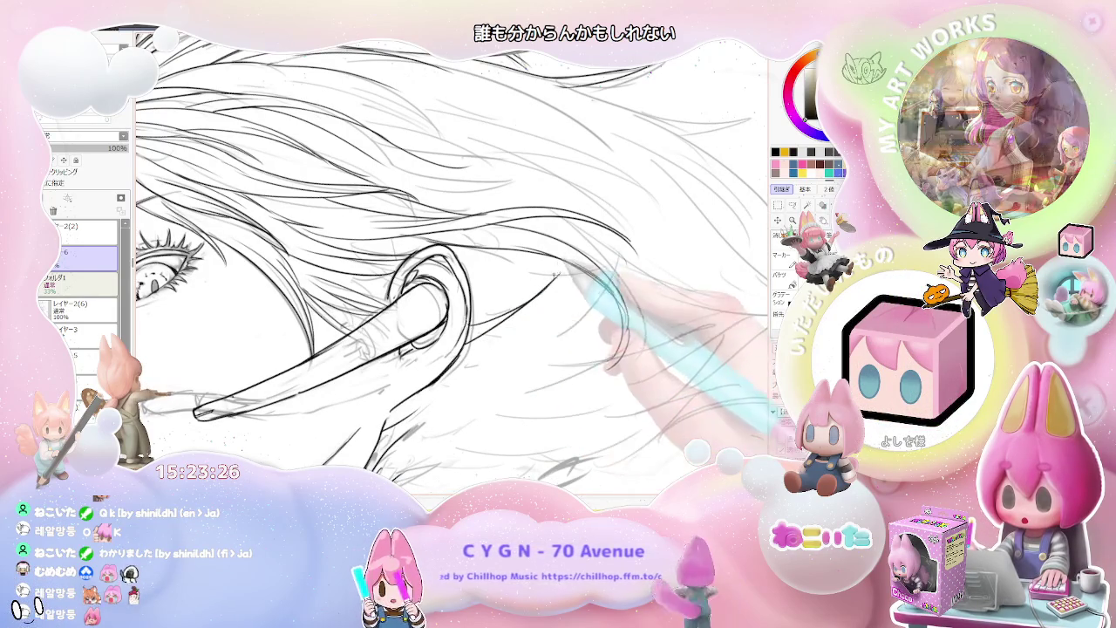
pyautogui.press('pagedown')
pyautogui.press('pagedown')
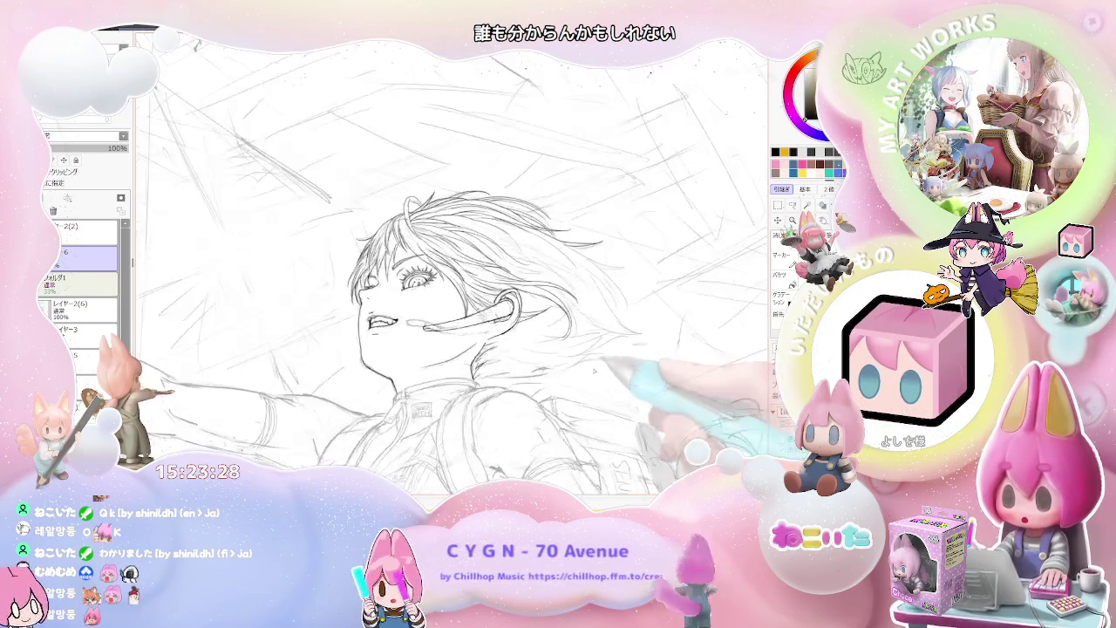
pyautogui.press('End')
pyautogui.press('End')
pyautogui.press('End')
pyautogui.press('pageup')
pyautogui.press('pageup')
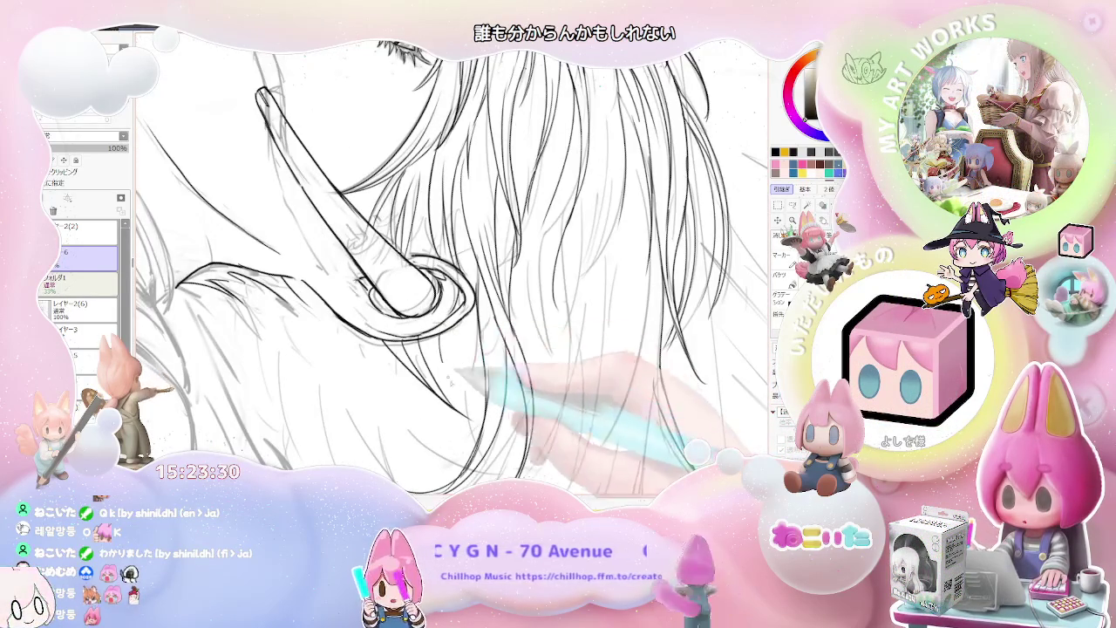
pyautogui.press('pageup')
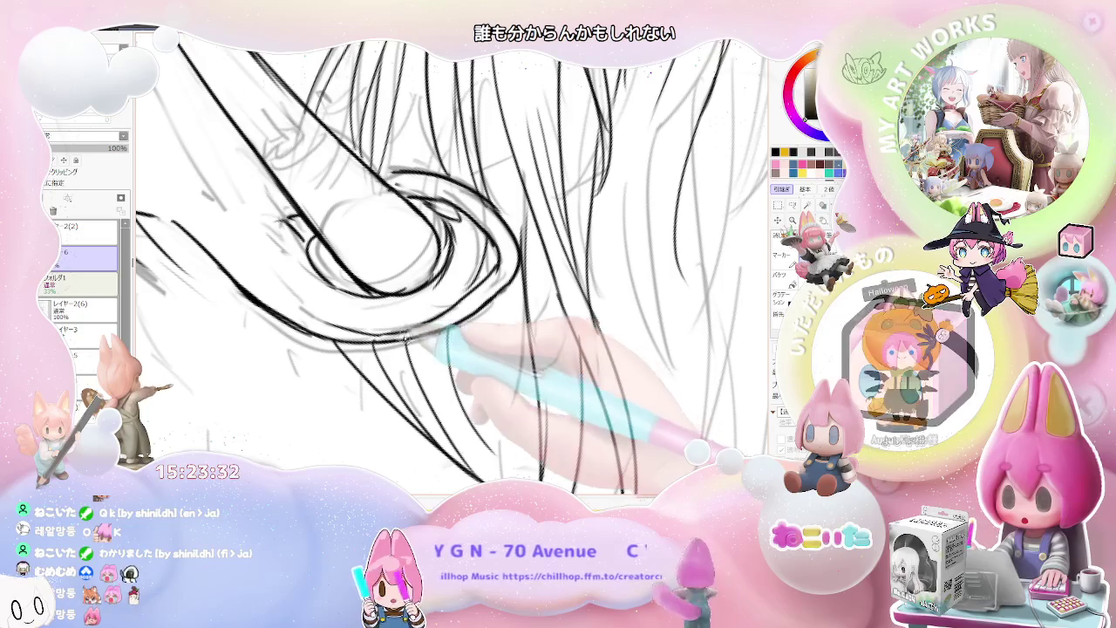
pyautogui.press('pagedown')
pyautogui.press('pagedown')
pyautogui.press('pagedown')
pyautogui.press('pagedown')
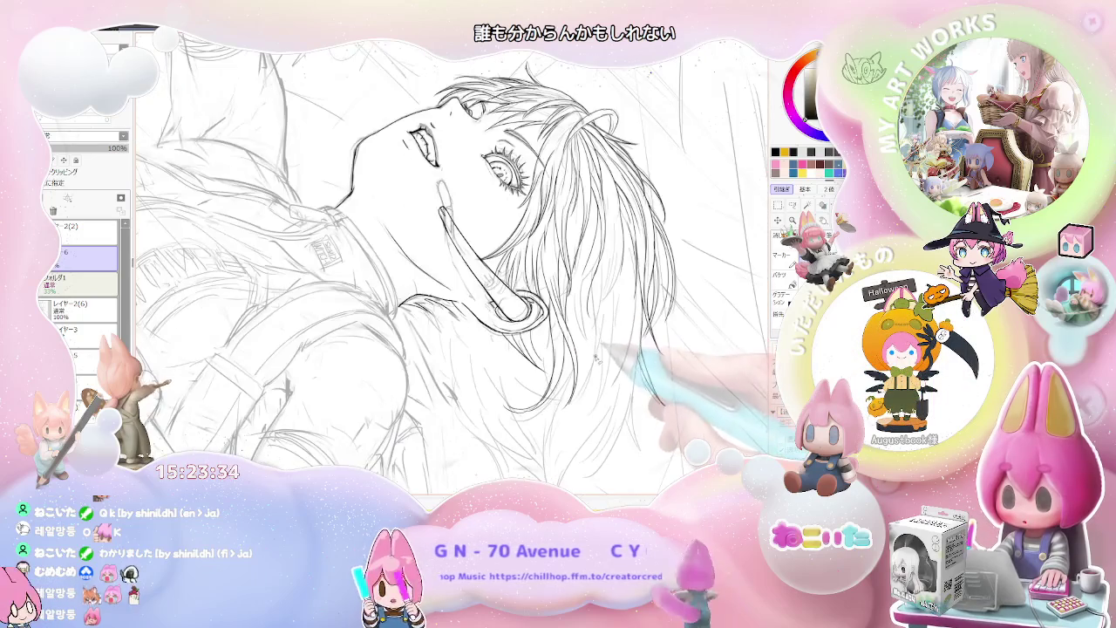
pyautogui.press('pageup')
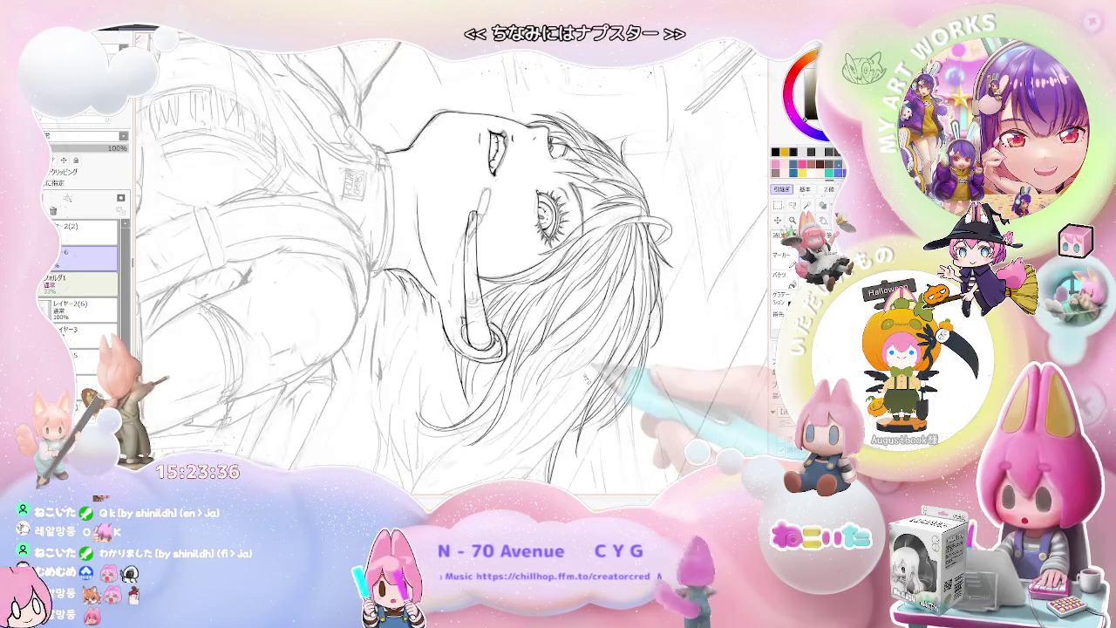
pyautogui.press('pageup')
pyautogui.press('pageup')
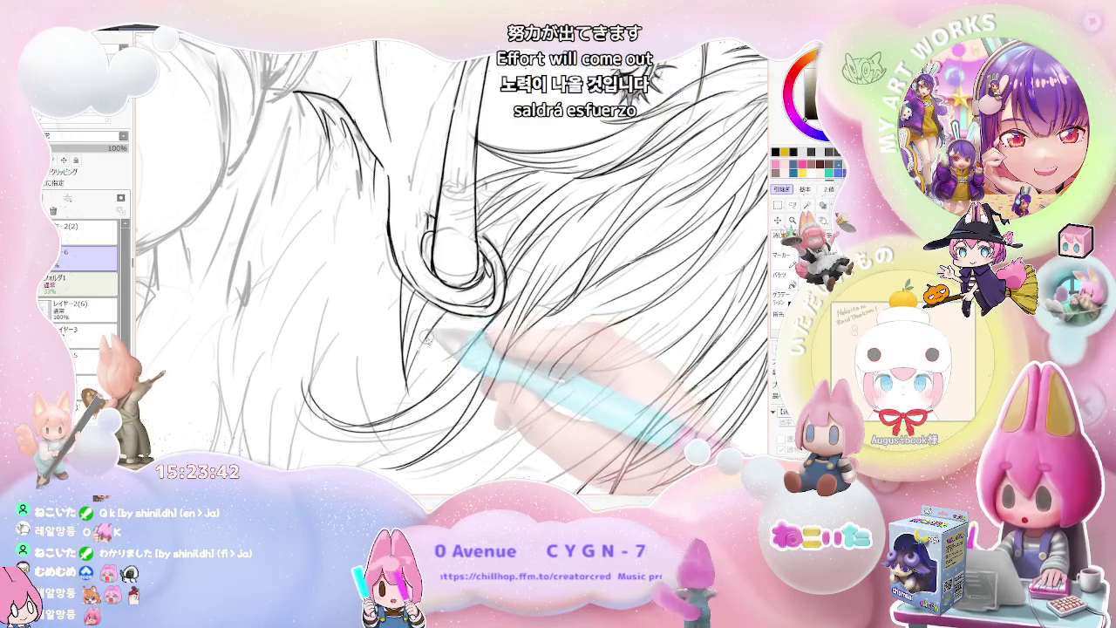
# Rotate the view around the earring and mirror it to check the face
pyautogui.press('Delete')
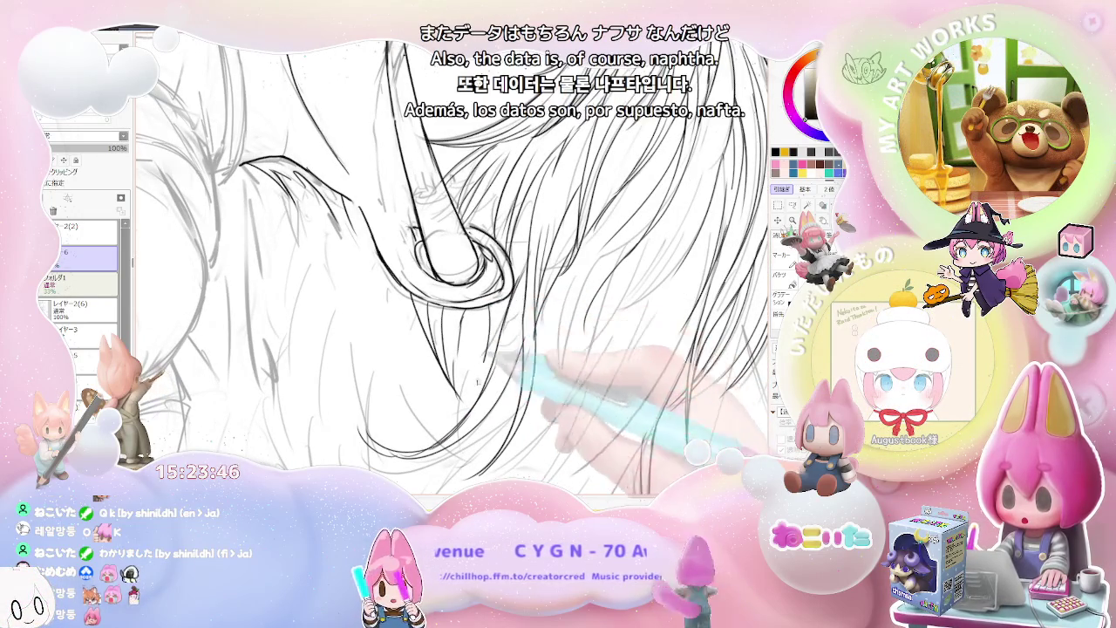
pyautogui.scroll(1, 472, 381)
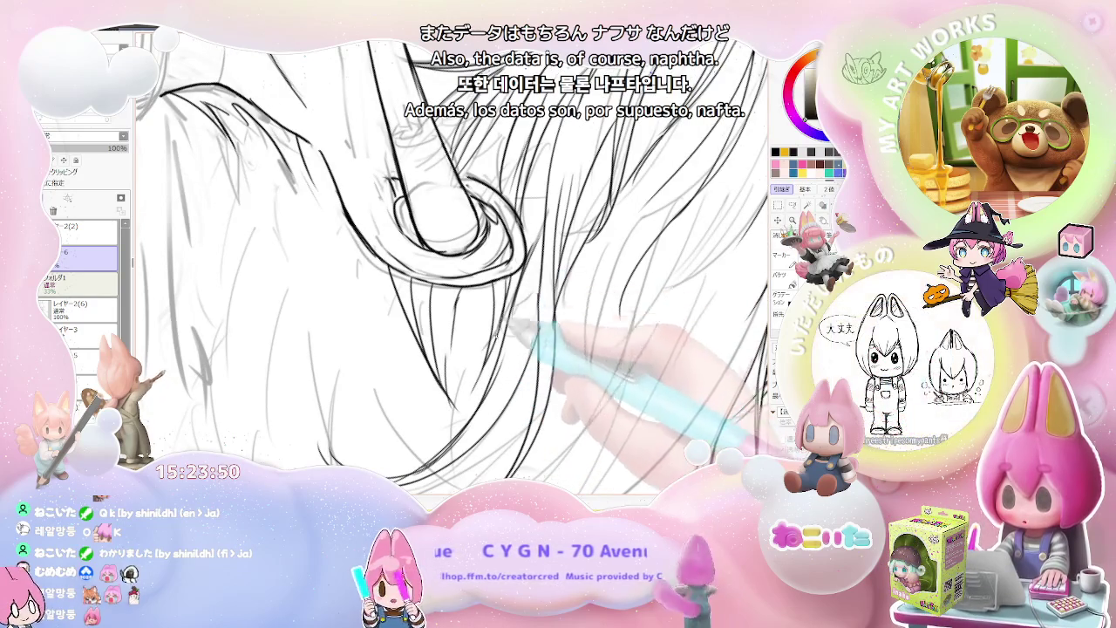
pyautogui.scroll(-1, 514, 301)
pyautogui.scroll(-1, 528, 298)
pyautogui.scroll(1, 545, 260)
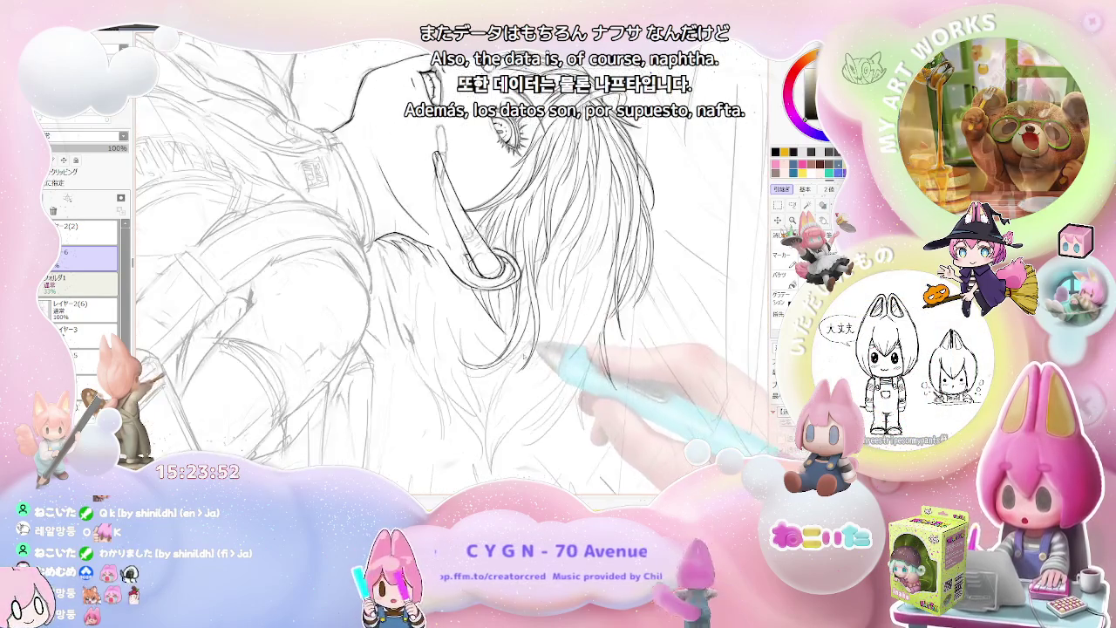
pyautogui.scroll(1, 515, 288)
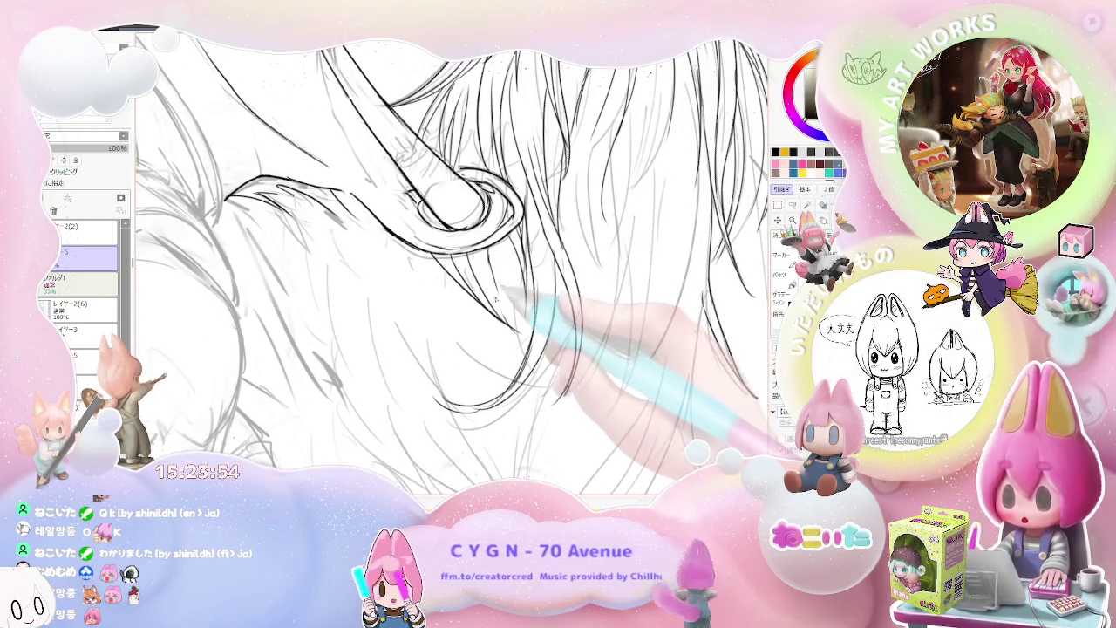
pyautogui.scroll(-1, 528, 349)
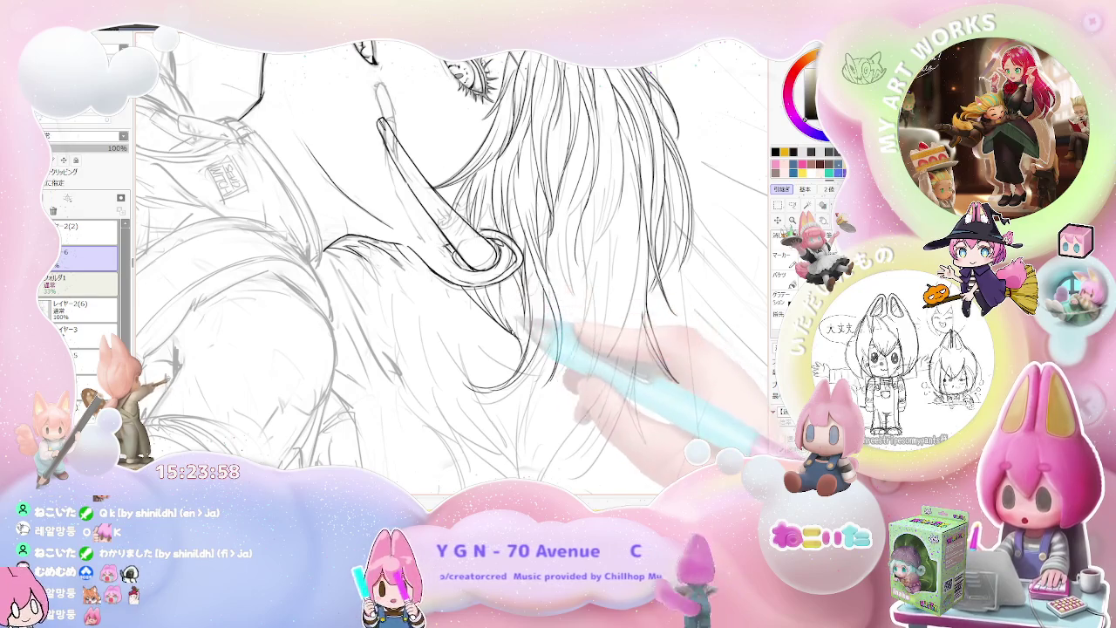
pyautogui.scroll(-1, 541, 349)
pyautogui.scroll(-1, 540, 349)
pyautogui.scroll(-1, 540, 349)
pyautogui.scroll(1, 510, 383)
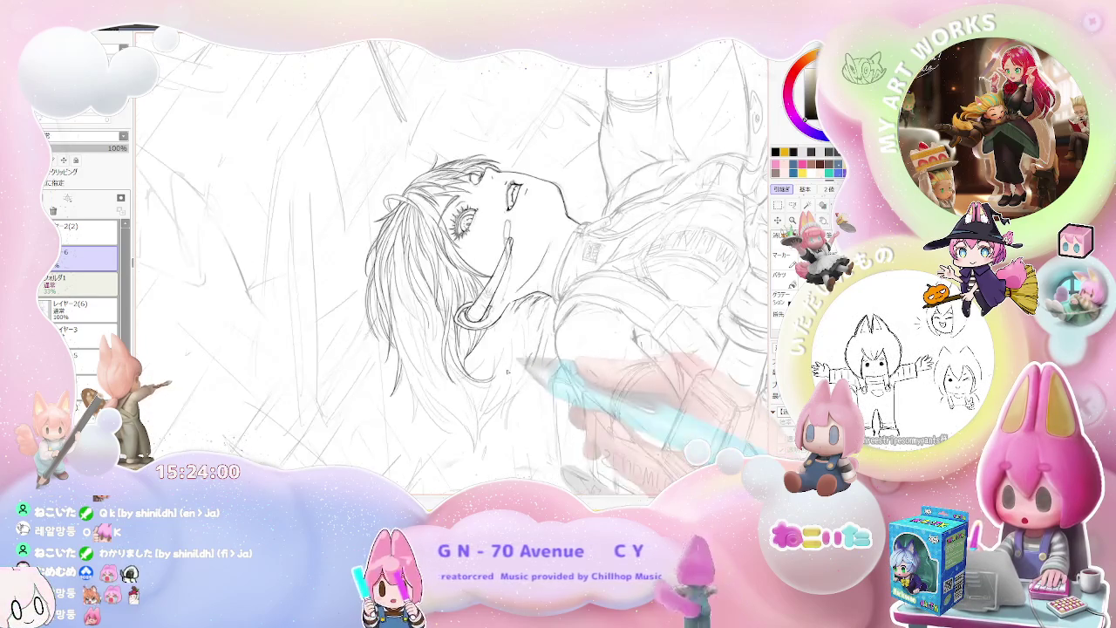
pyautogui.scroll(1, 488, 358)
pyautogui.scroll(1, 462, 322)
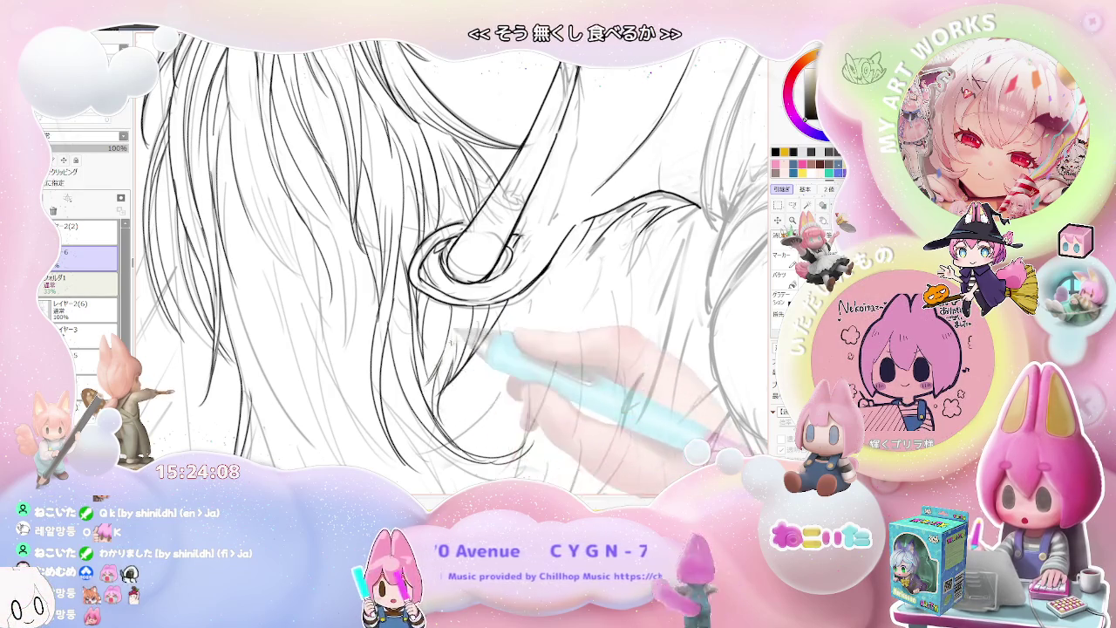
pyautogui.scroll(-3, 453, 261)
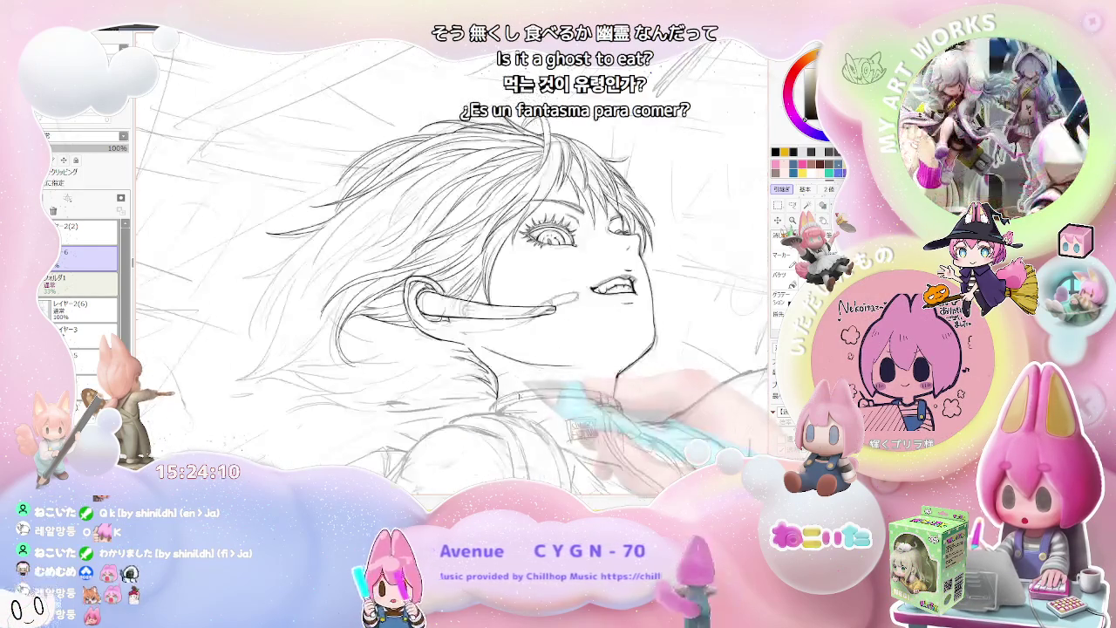
pyautogui.press('Insert')
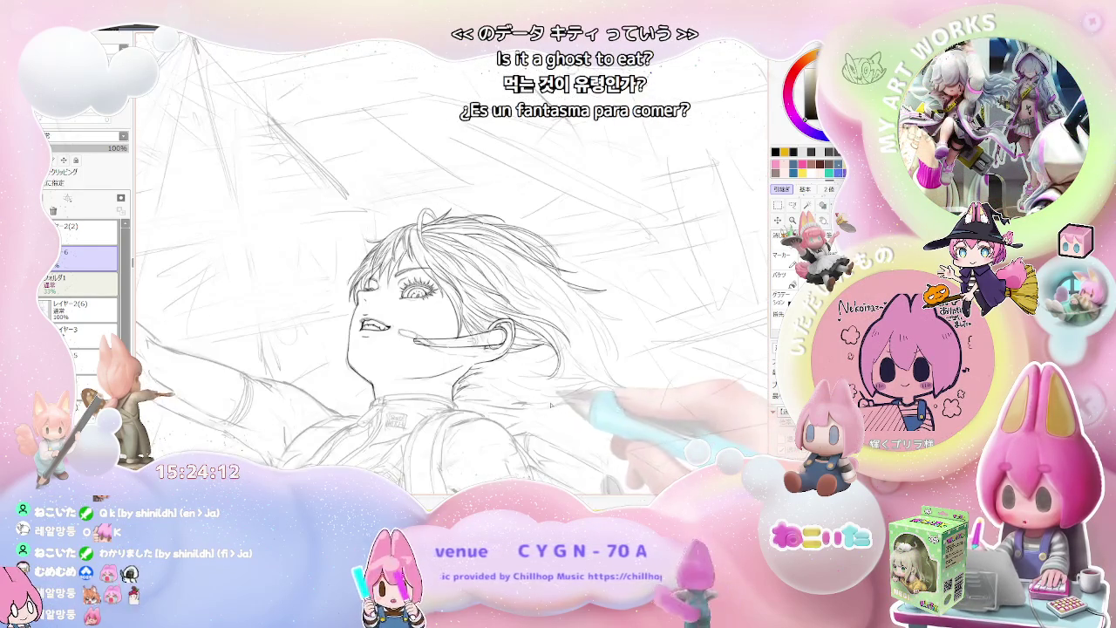
pyautogui.scroll(-2, 529, 346)
pyautogui.scroll(3, 454, 261)
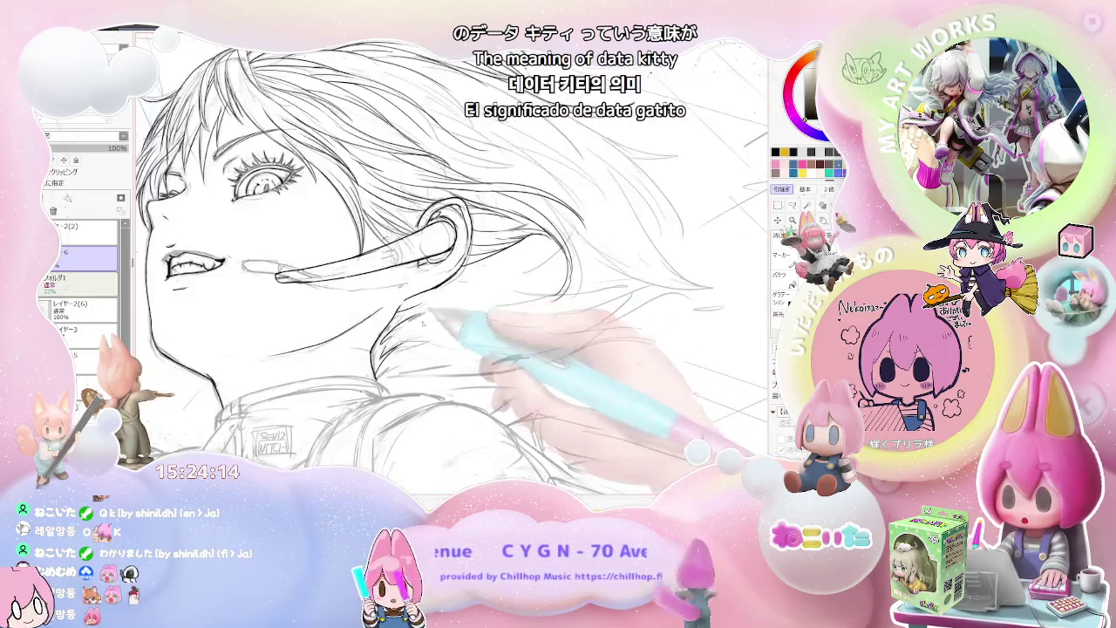
pyautogui.scroll(3, 424, 313)
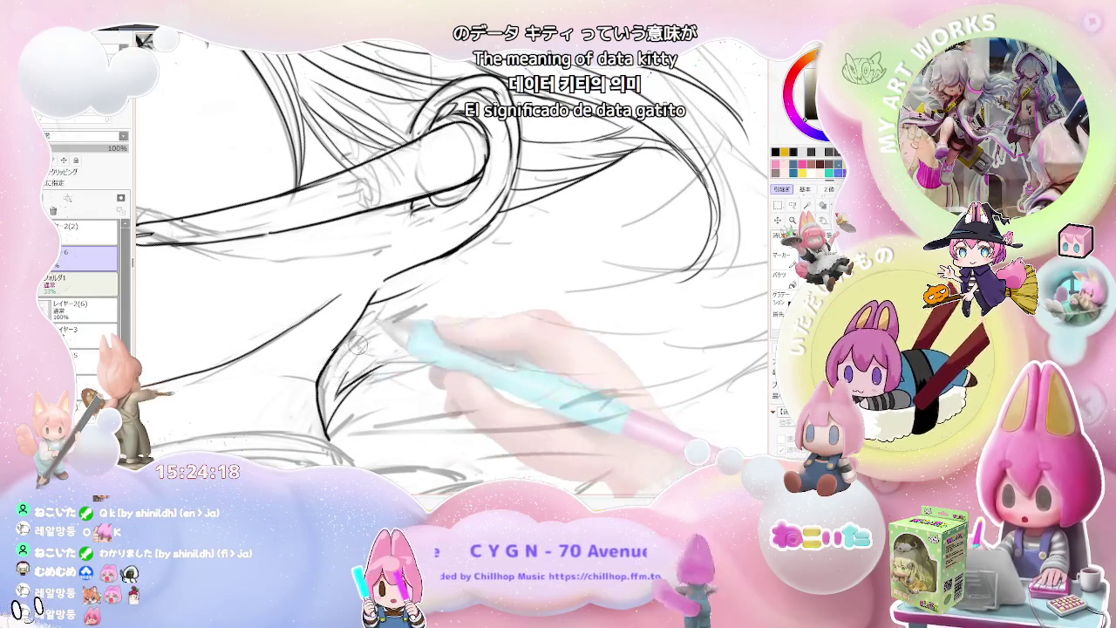
pyautogui.scroll(-2, 356, 346)
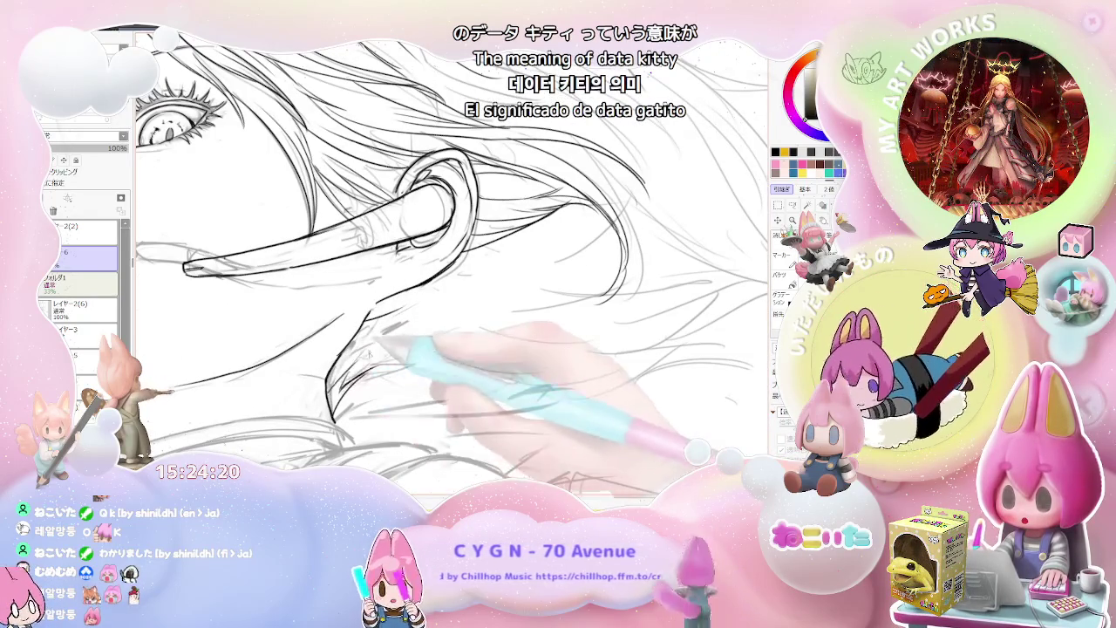
pyautogui.scroll(-2, 375, 357)
pyautogui.scroll(-2, 372, 348)
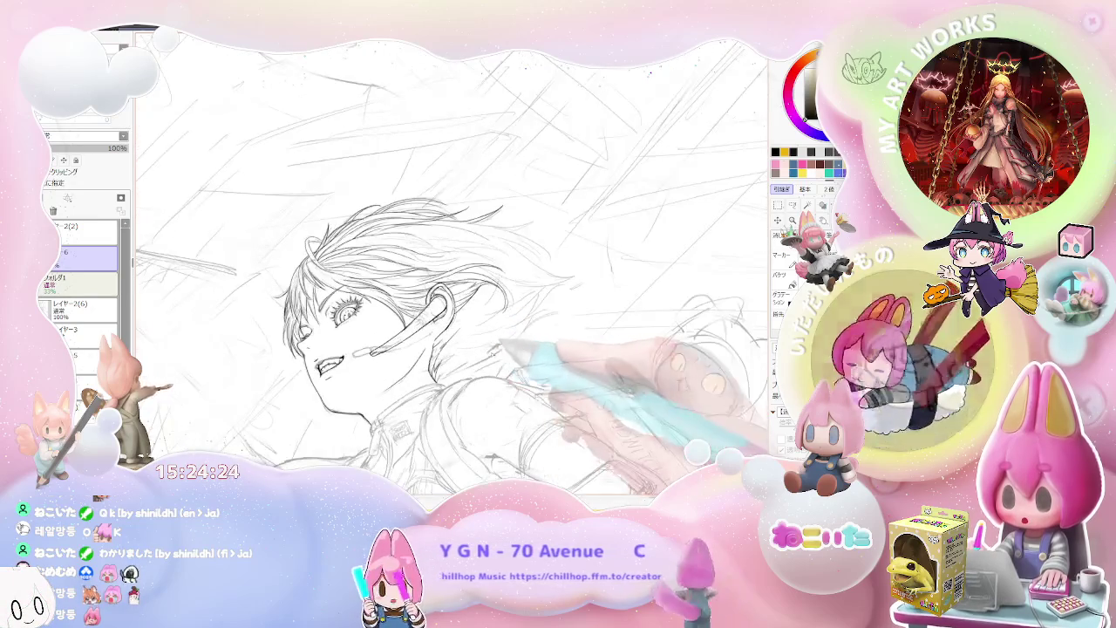
pyautogui.press('Delete')
pyautogui.press('Delete')
pyautogui.scroll(2, 410, 340)
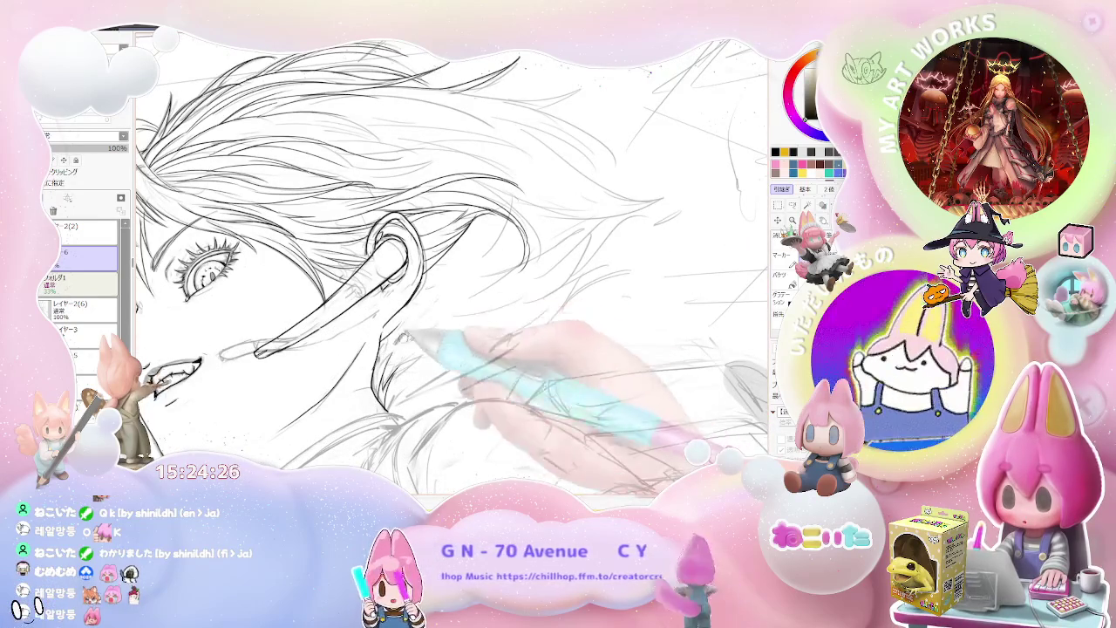
pyautogui.scroll(-2, 427, 319)
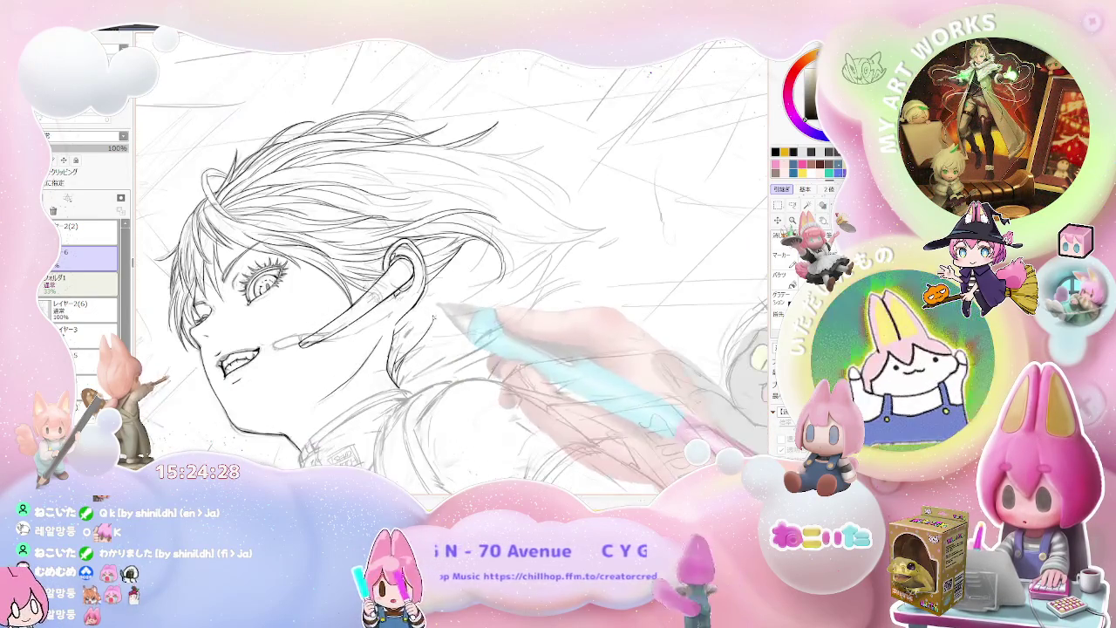
pyautogui.press('Insert')
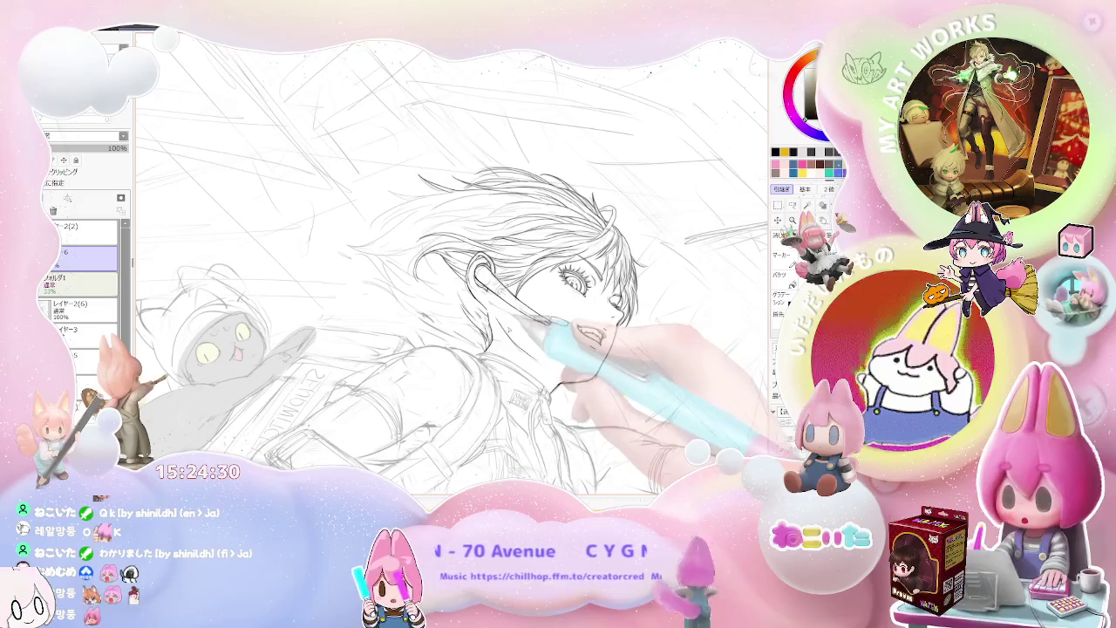
pyautogui.press('Delete')
pyautogui.press('Delete')
pyautogui.press('Delete')
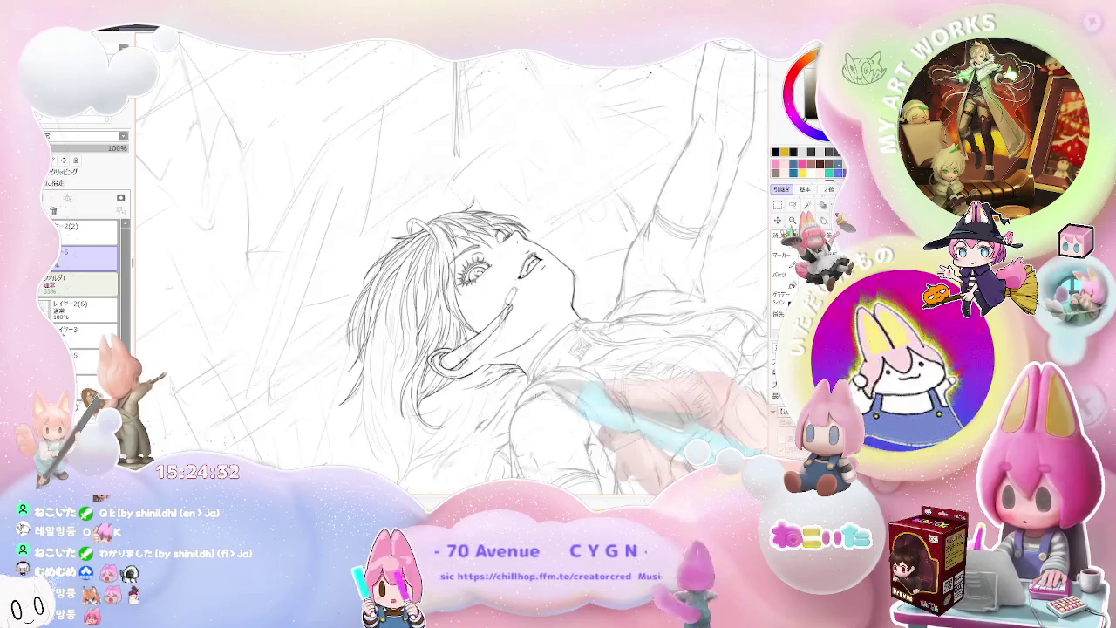
pyautogui.scroll(2, 517, 384)
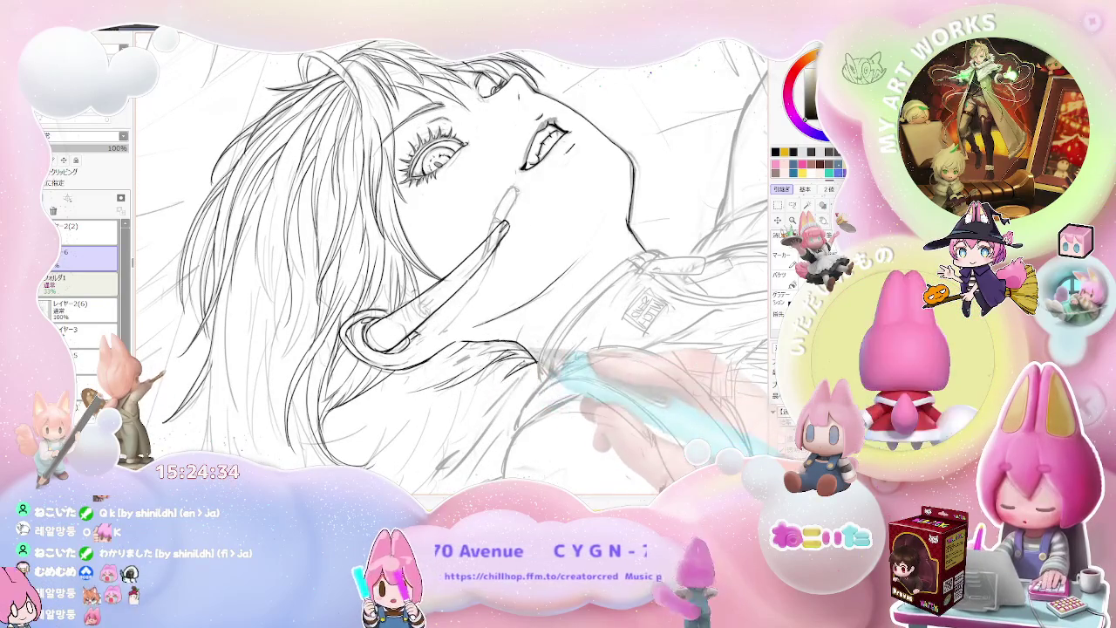
pyautogui.scroll(-2, 535, 367)
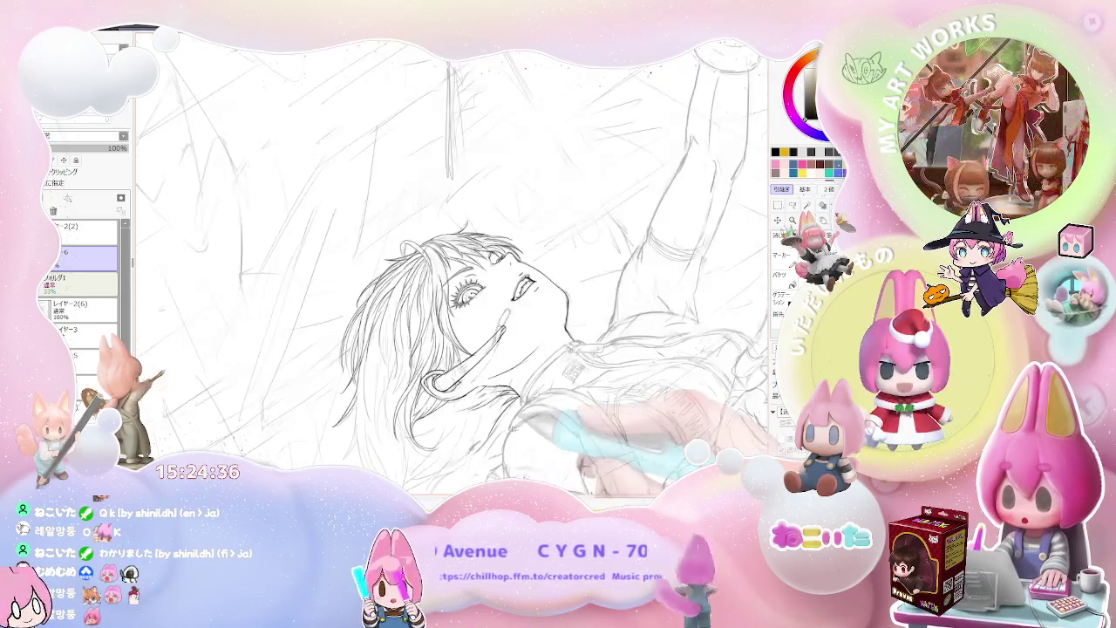
pyautogui.press('End')
pyautogui.press('End')
pyautogui.press('End')
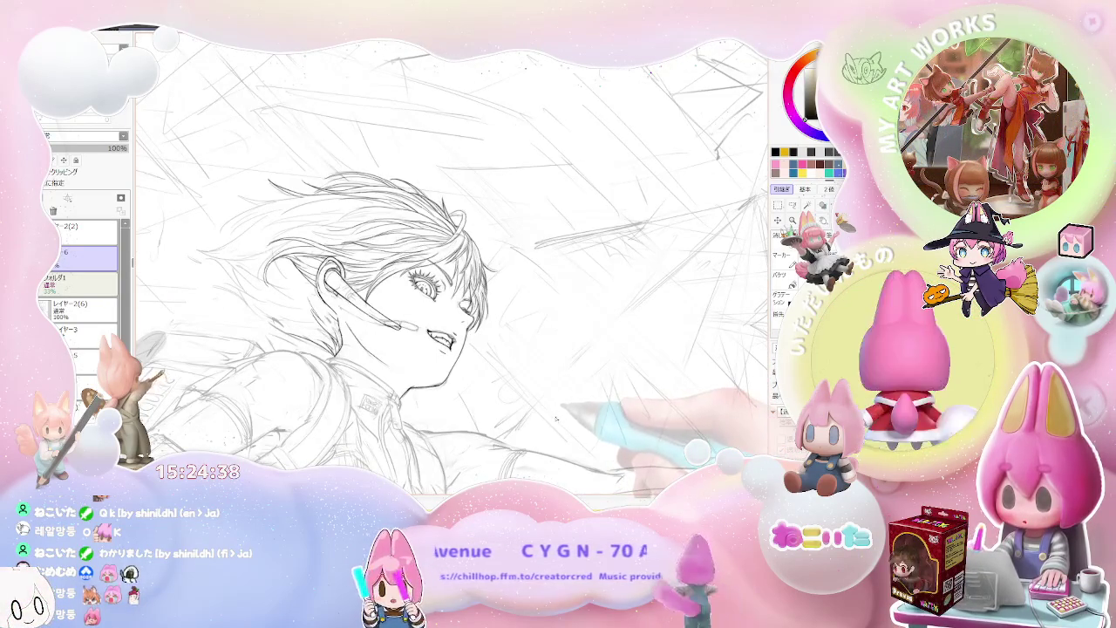
pyautogui.press('End')
pyautogui.scroll(1, 557, 417)
pyautogui.scroll(1, 556, 417)
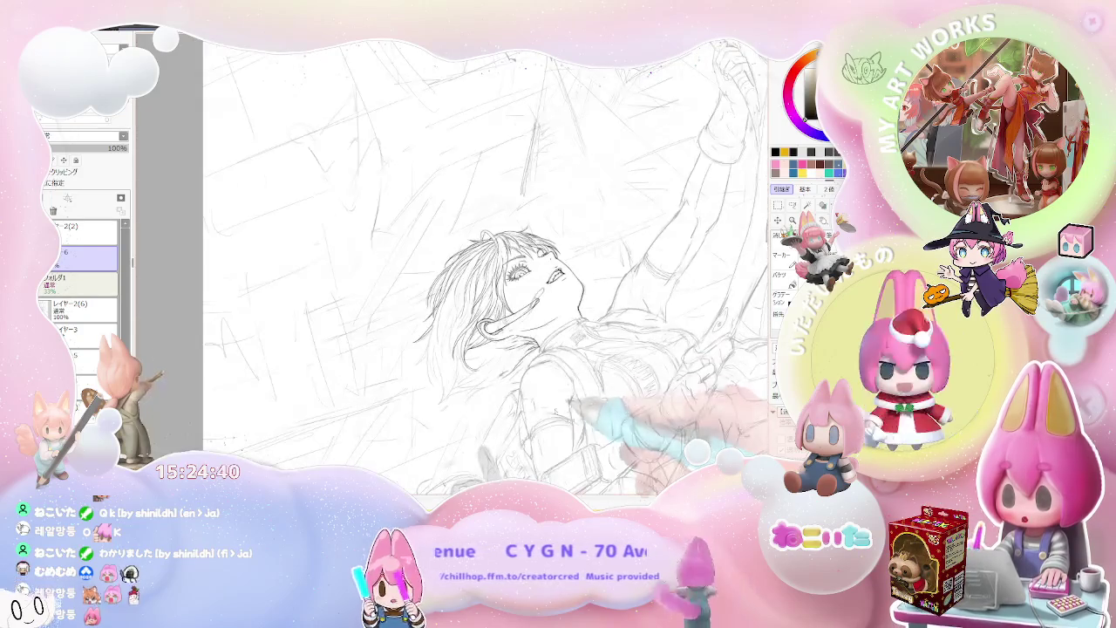
pyautogui.scroll(1, 557, 417)
pyautogui.scroll(1, 556, 417)
pyautogui.scroll(1, 434, 268)
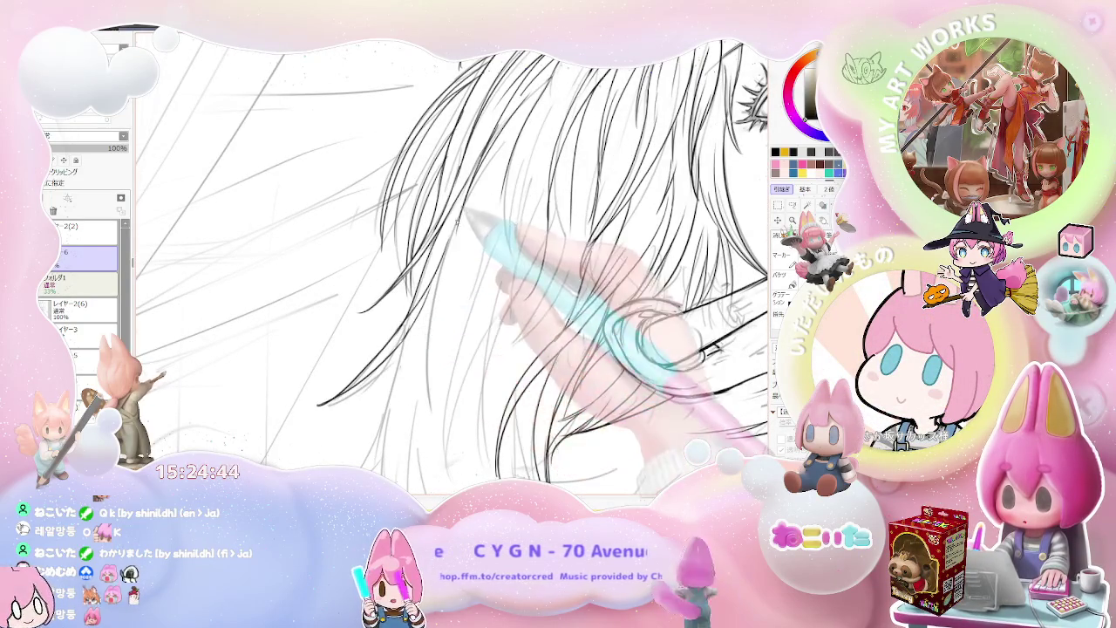
# Set the face upright, zoom on the hair, and ink a long strand sweeping down-left behind the ear
pyautogui.scroll(-2, 459, 306)
pyautogui.moveTo(456, 310); pyautogui.dragTo(417, 280)
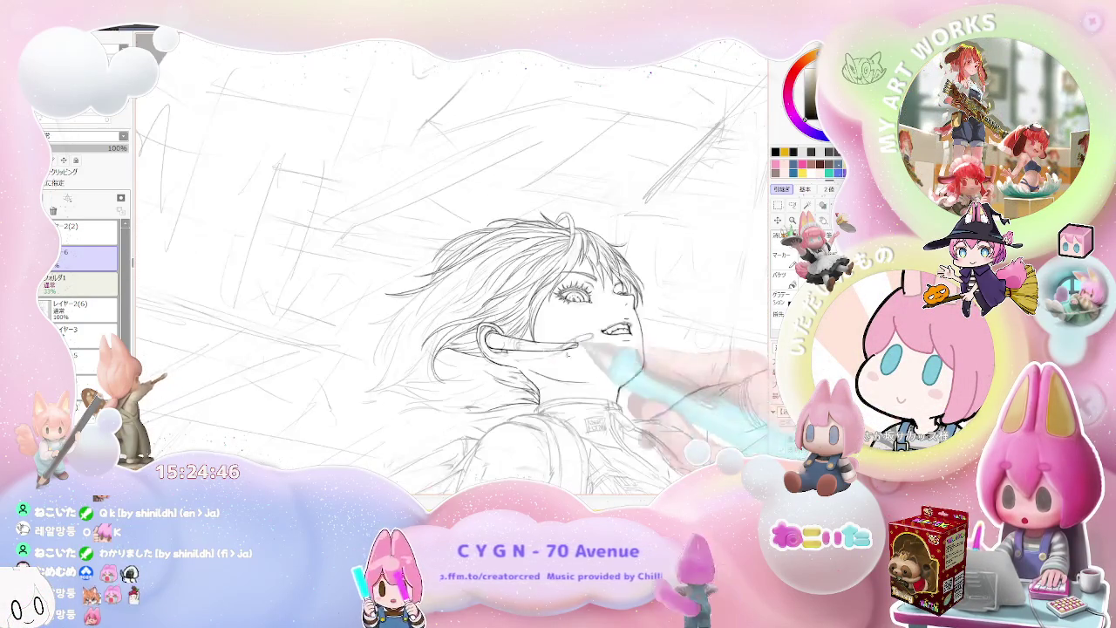
pyautogui.scroll(1, 417, 280)
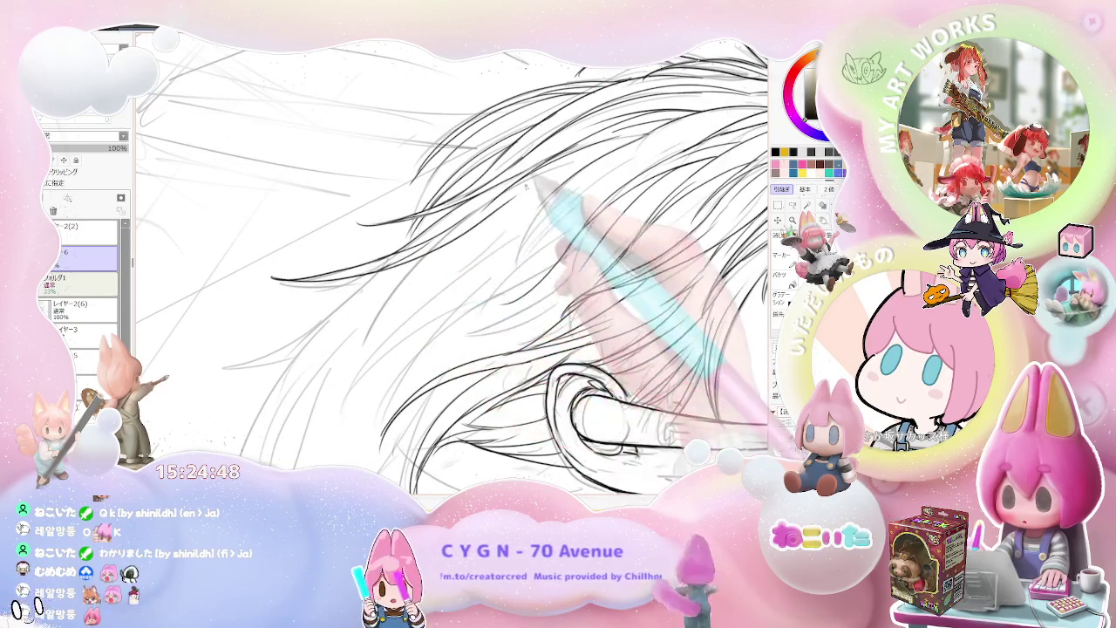
pyautogui.scroll(-1, 357, 279)
pyautogui.scroll(-1, 412, 291)
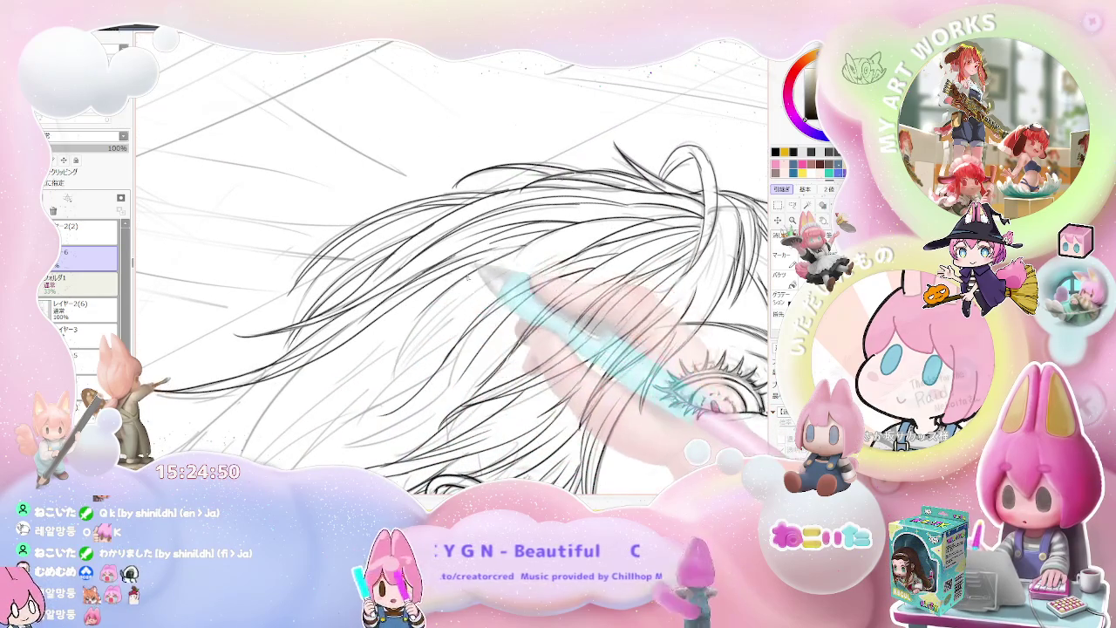
pyautogui.scroll(1, 436, 279)
pyautogui.scroll(1, 489, 245)
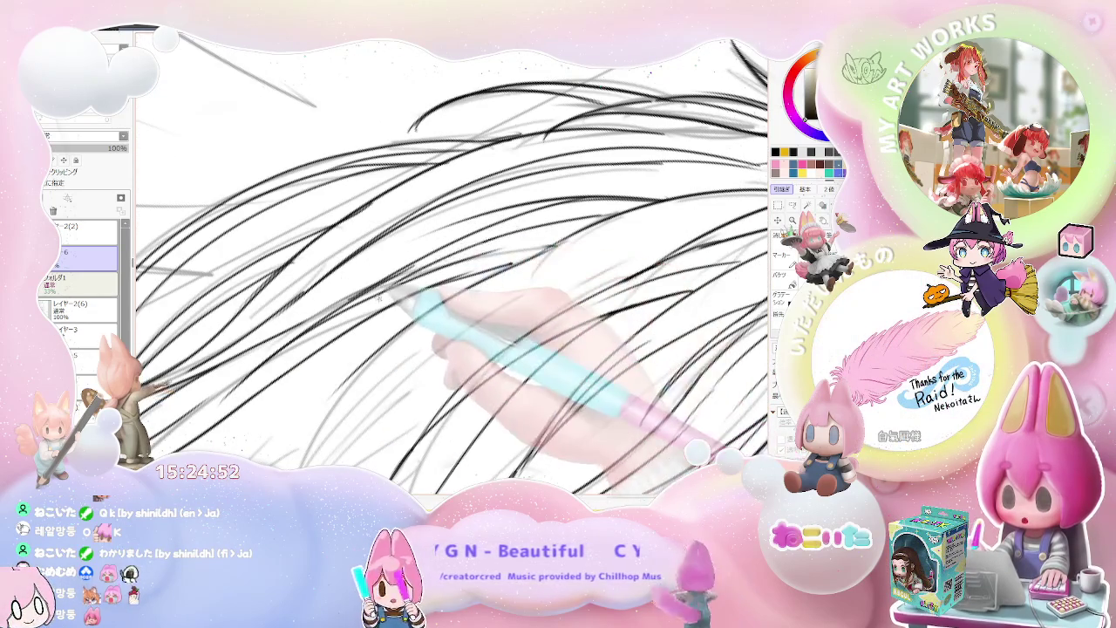
pyautogui.scroll(-1, 489, 297)
pyautogui.scroll(-1, 610, 313)
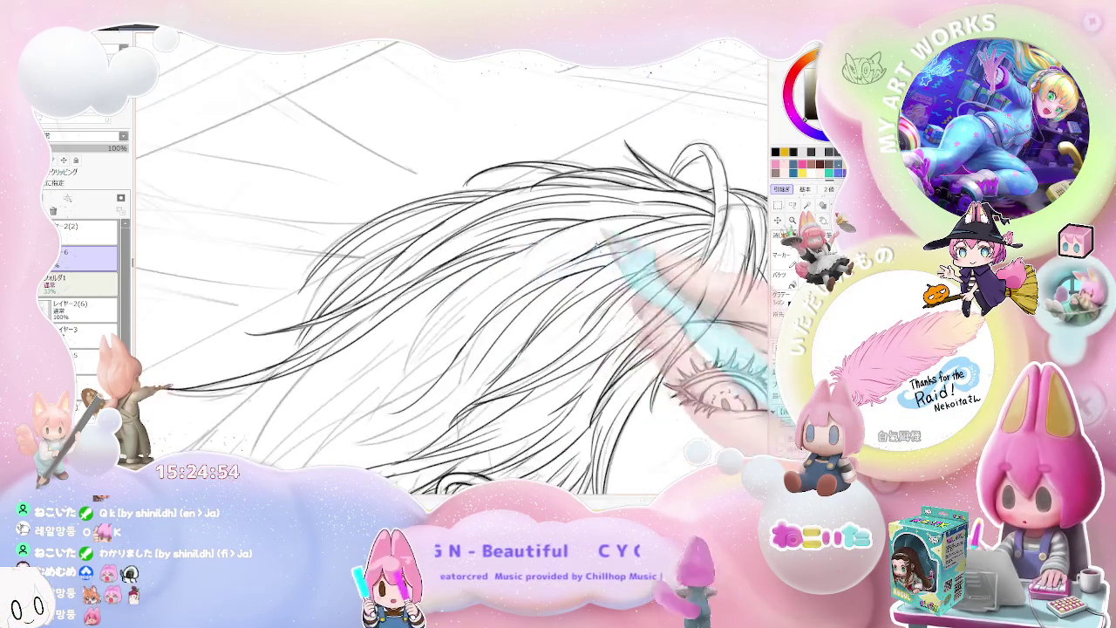
pyautogui.scroll(-1, 715, 327)
pyautogui.scroll(1, 697, 367)
pyautogui.scroll(1, 541, 366)
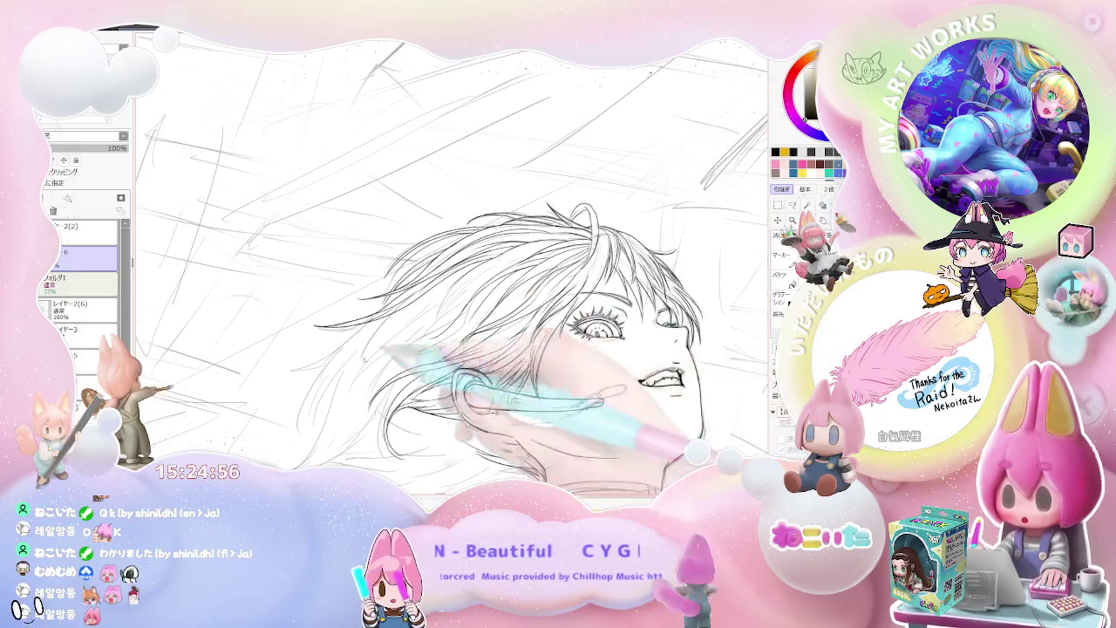
pyautogui.scroll(1, 367, 358)
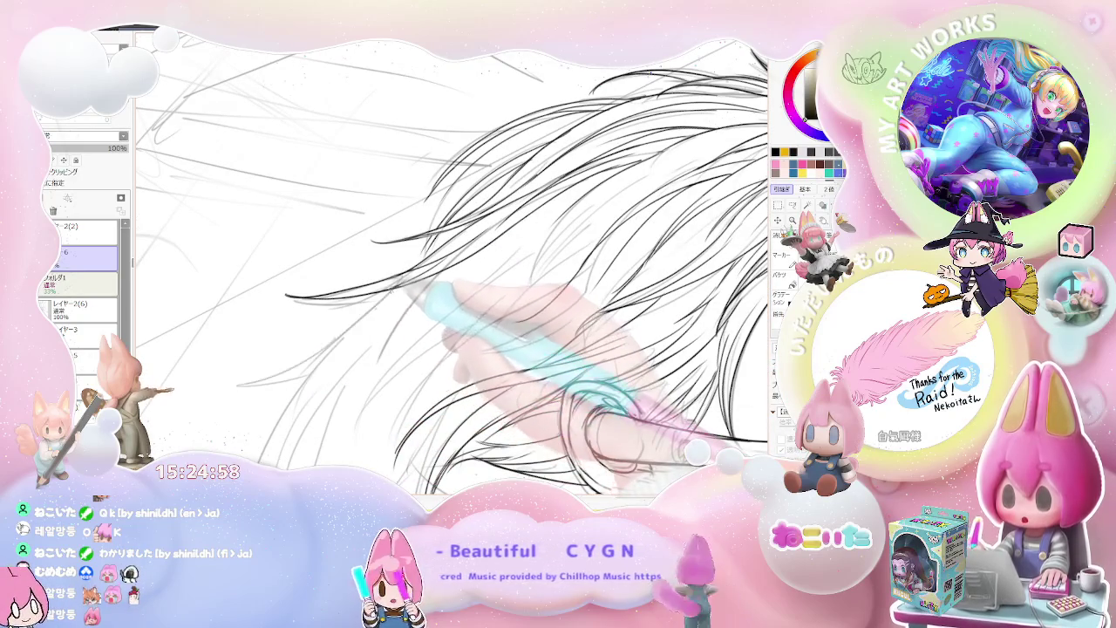
pyautogui.moveTo(301, 356); pyautogui.dragTo(226, 427)
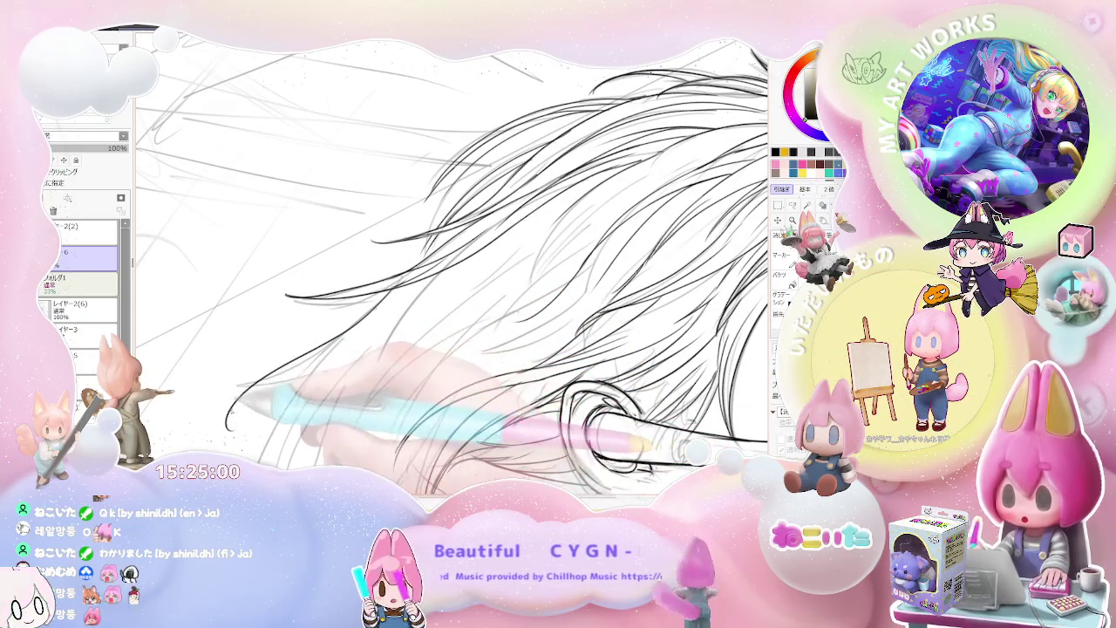
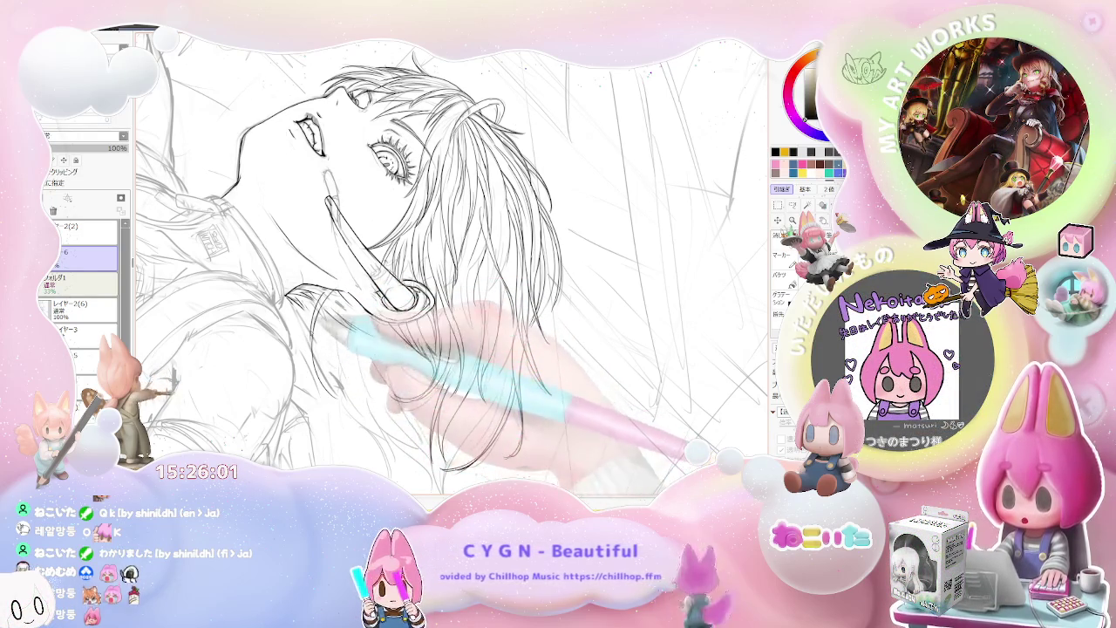
# Hide the rough sketch layer and rotate the canvas so the headset mic stands upright
pyautogui.hotkey('ctrl', 'h')
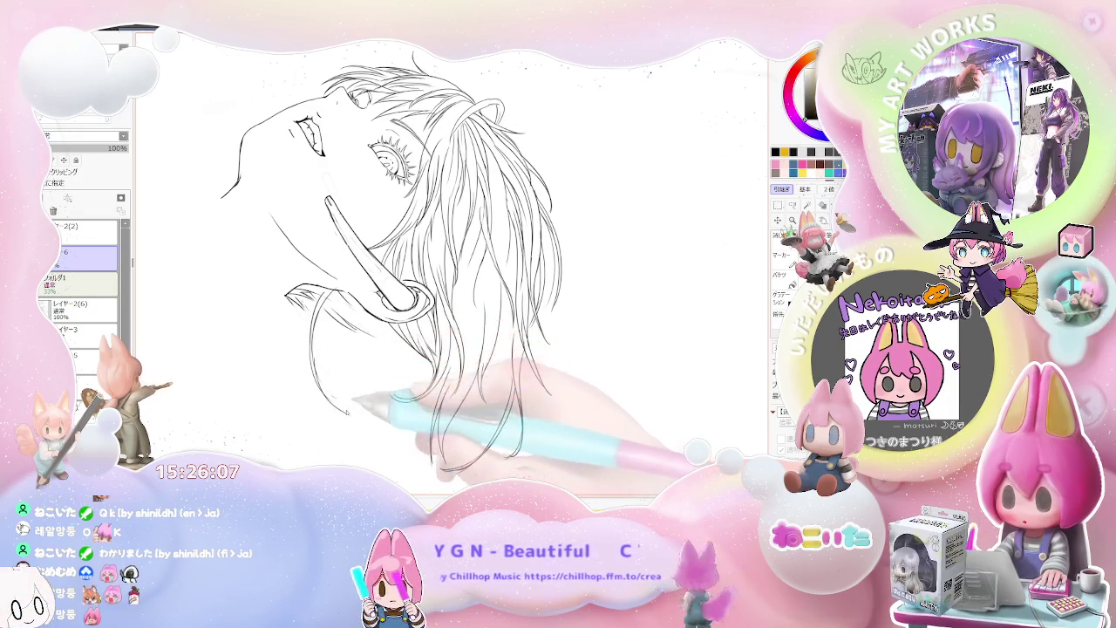
pyautogui.scroll(5, 417, 170)
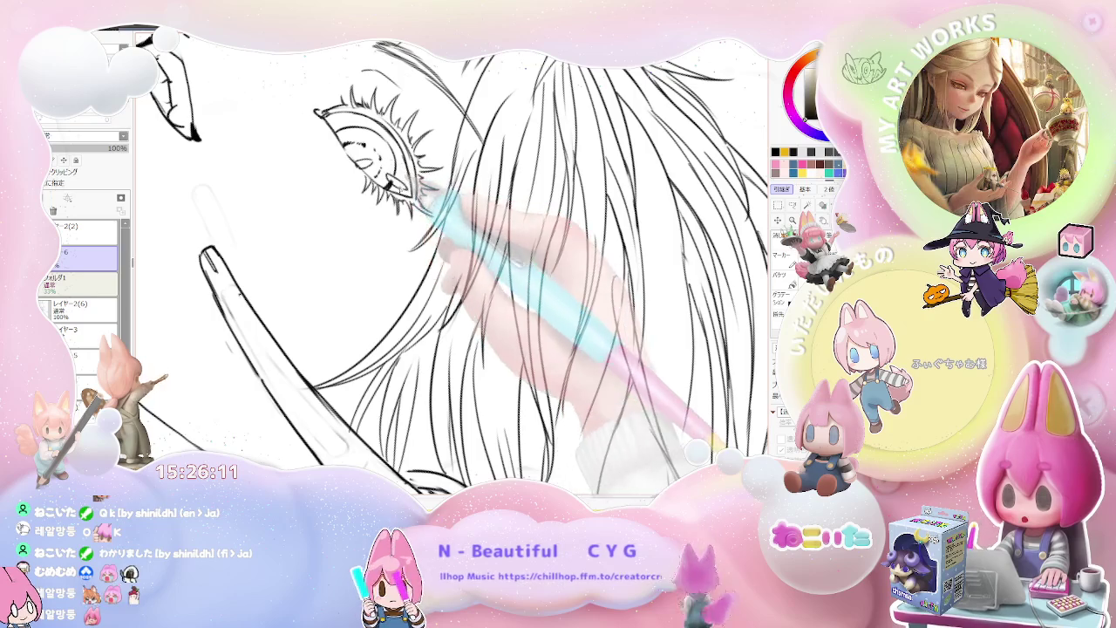
pyautogui.scroll(-5, 444, 262)
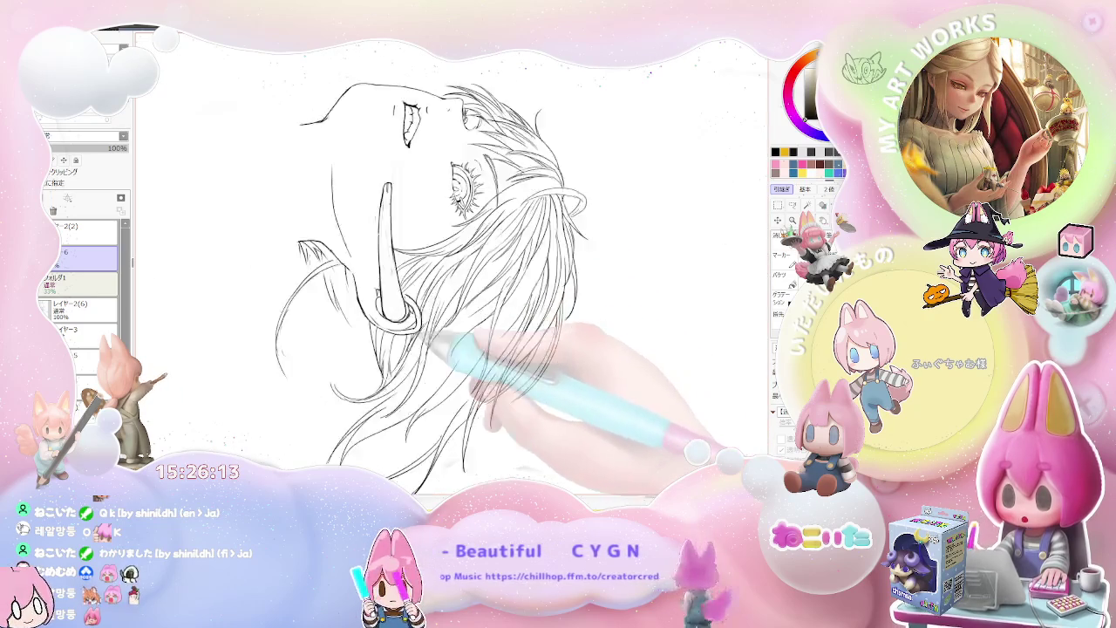
pyautogui.scroll(2, 270, 297)
pyautogui.scroll(2, 271, 297)
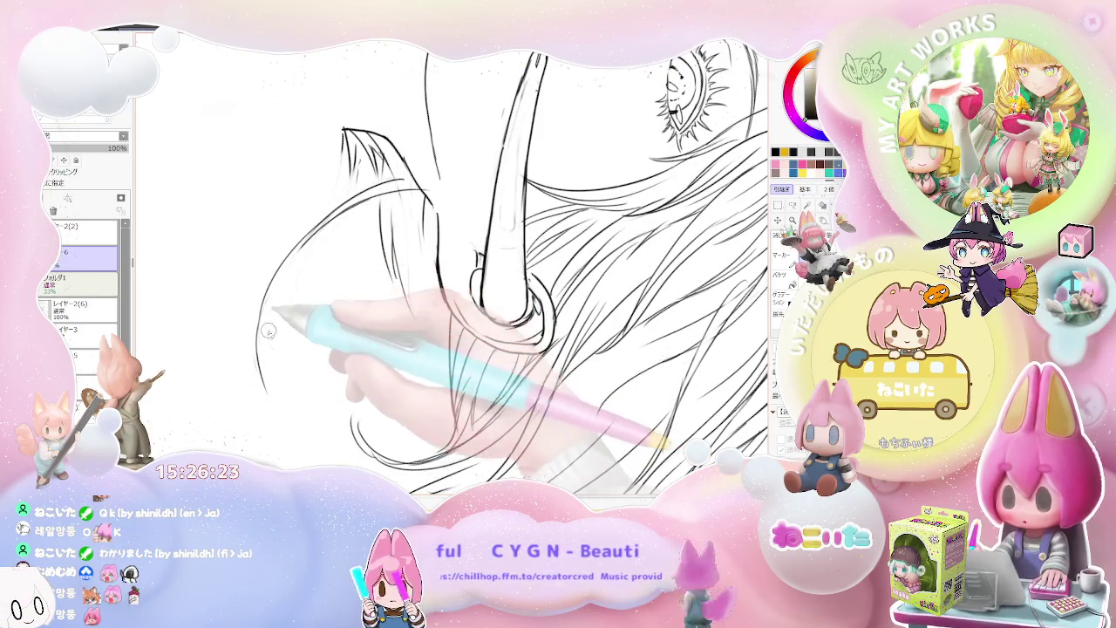
pyautogui.moveTo(287, 276); pyautogui.dragTo(410, 325)
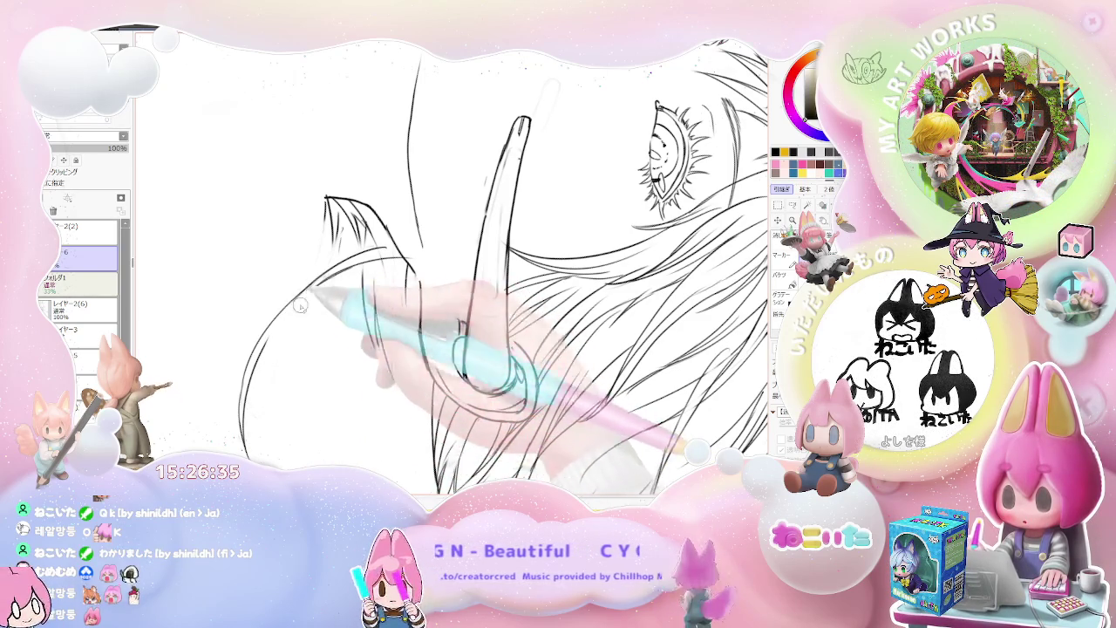
# Ink hair tufts below the jaw and a curved strand falling past the neck
pyautogui.scroll(-3, 408, 240)
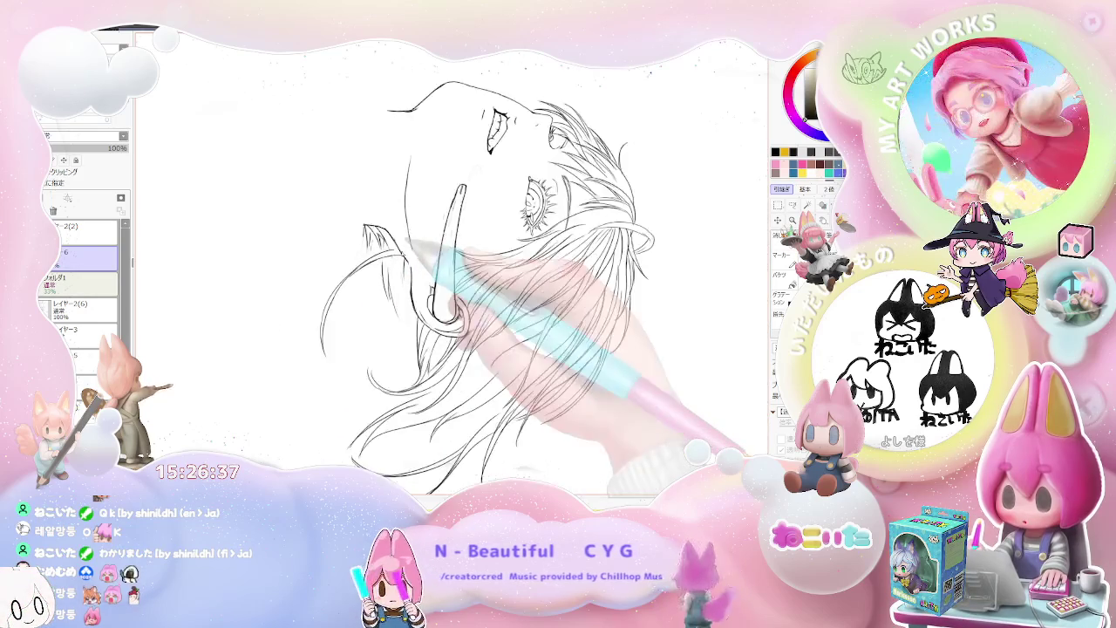
pyautogui.scroll(2, 408, 243)
pyautogui.scroll(2, 406, 270)
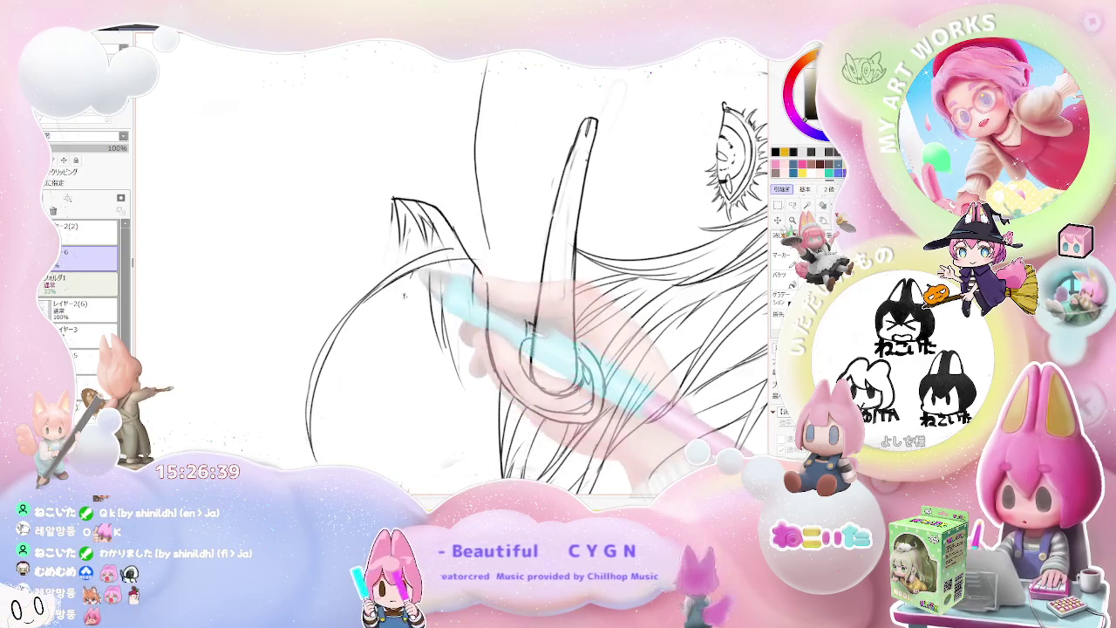
pyautogui.scroll(-1, 450, 399)
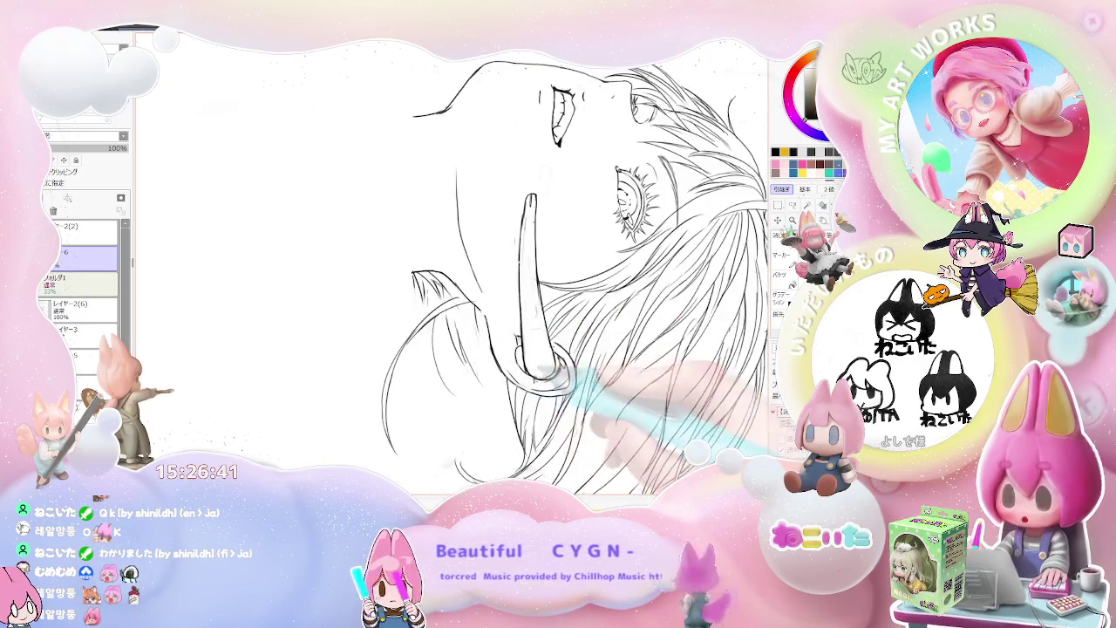
pyautogui.moveTo(432, 351); pyautogui.dragTo(617, 367)
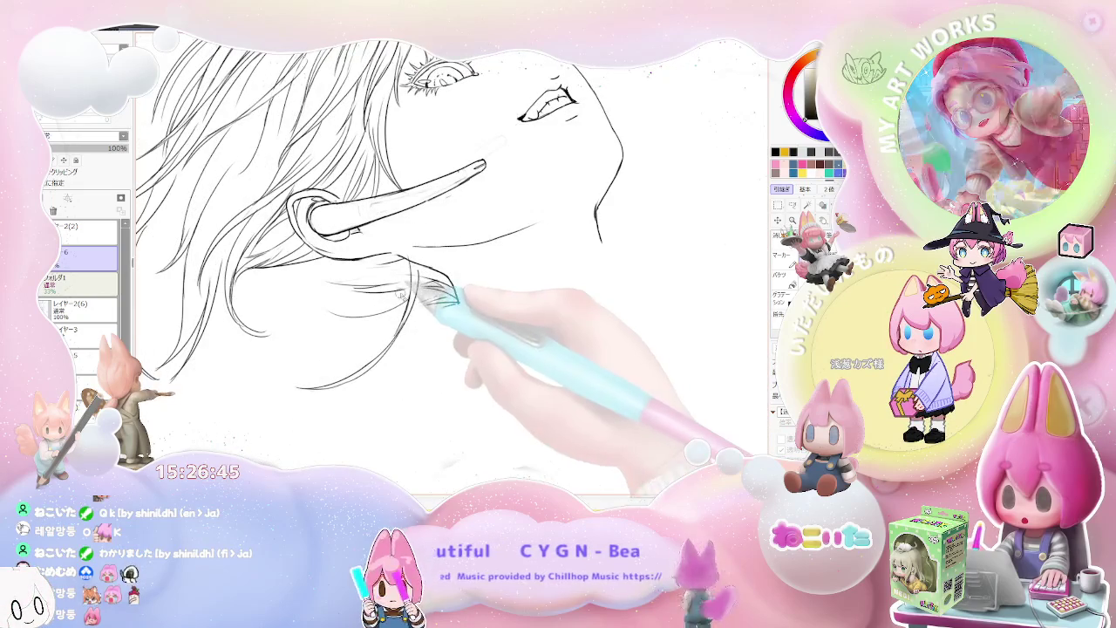
pyautogui.moveTo(420, 272); pyautogui.dragTo(459, 303)
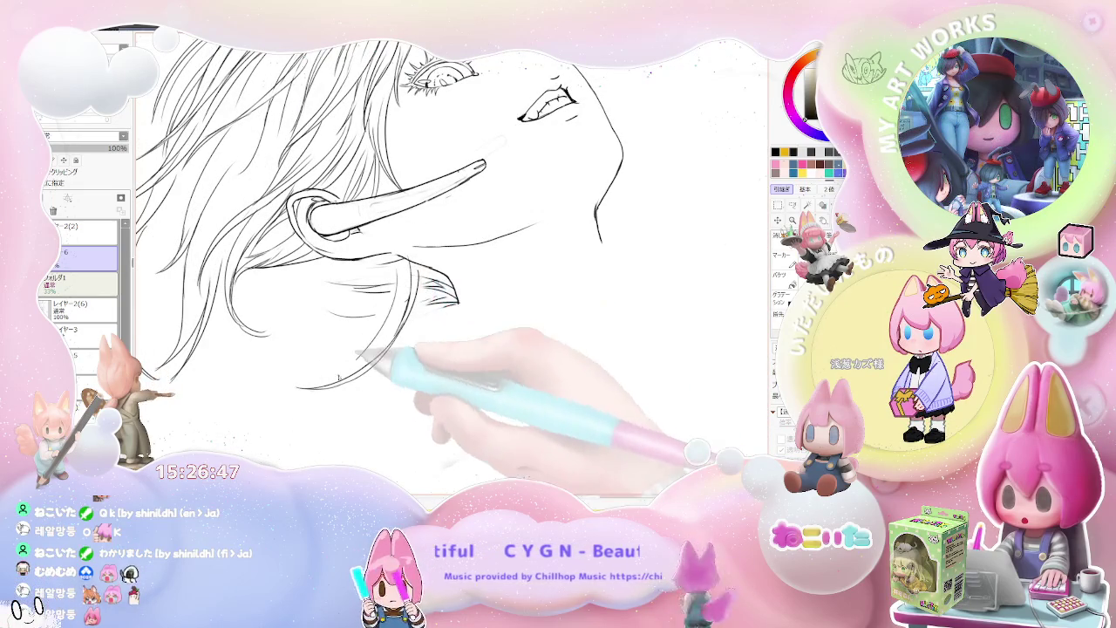
pyautogui.press('Home')
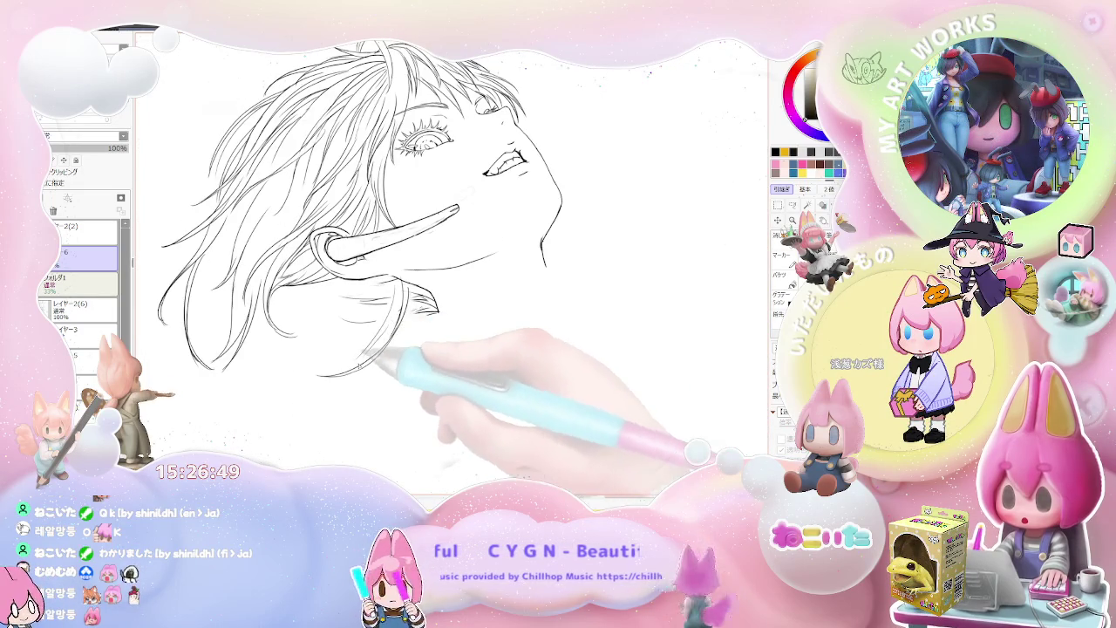
pyautogui.hotkey('ctrl', '+')
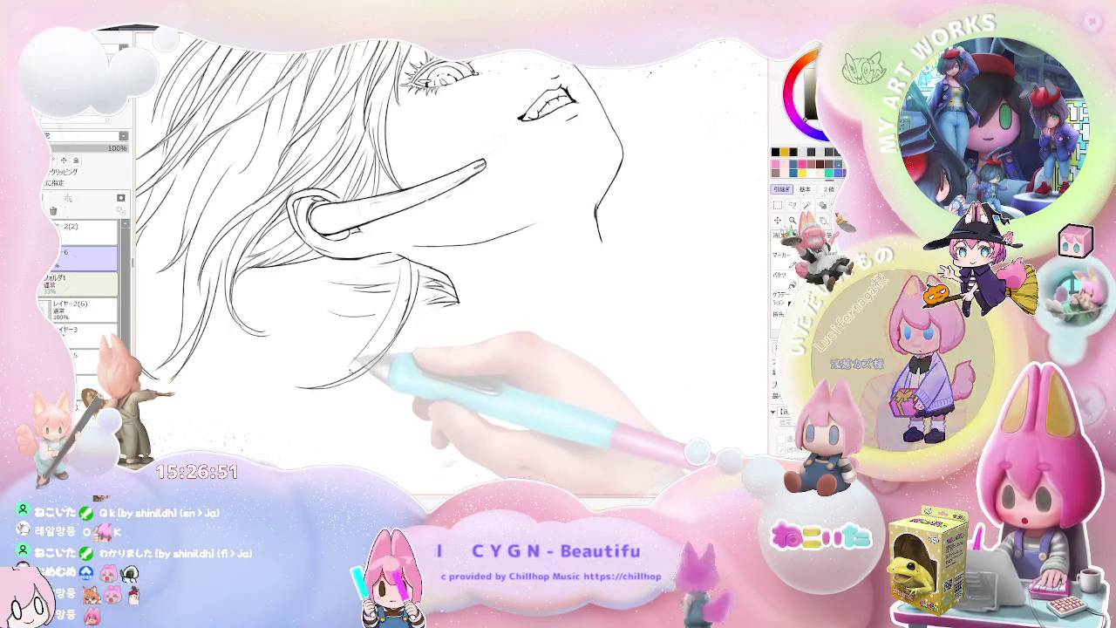
pyautogui.moveTo(412, 292); pyautogui.dragTo(336, 385)
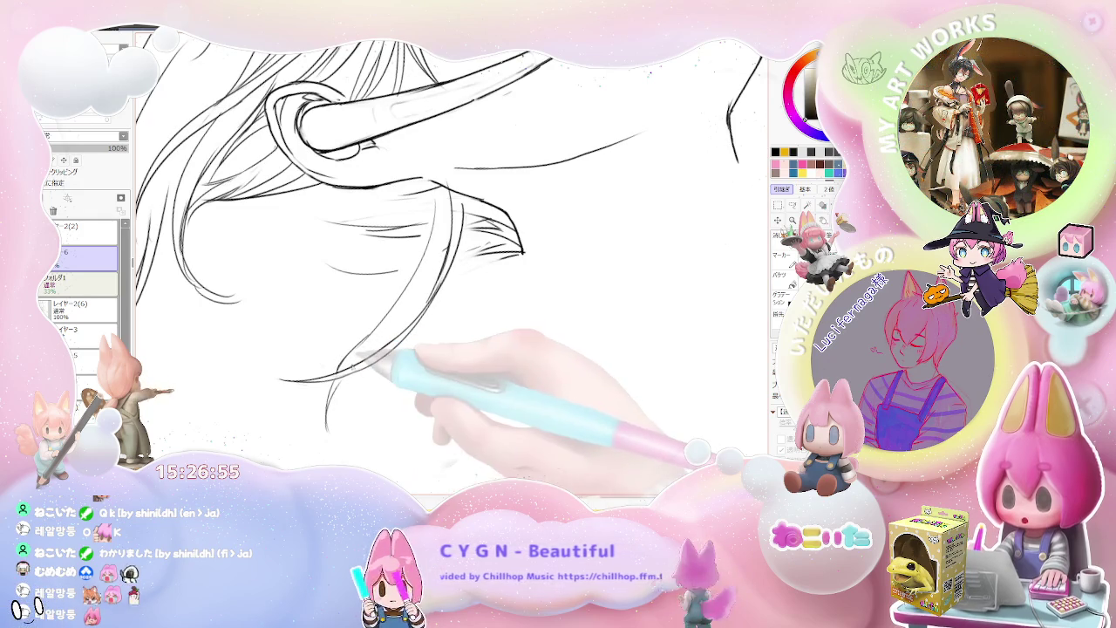
# Ink fine hair strokes beside the neck and a long curved strand below it
pyautogui.scroll(-2, 427, 301)
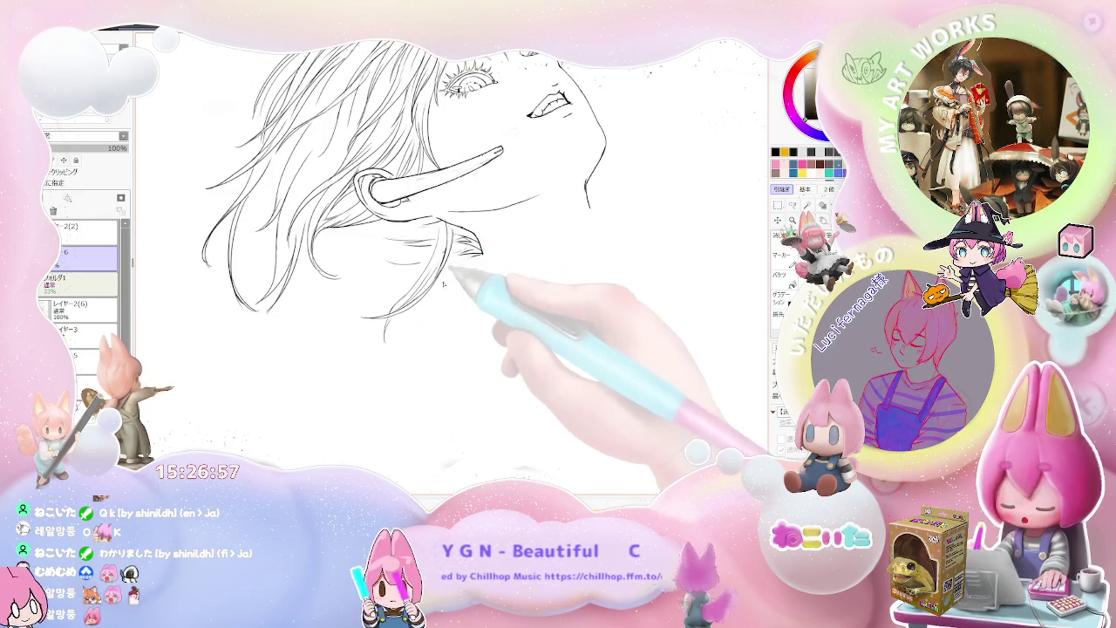
pyautogui.scroll(1, 430, 299)
pyautogui.scroll(1, 402, 314)
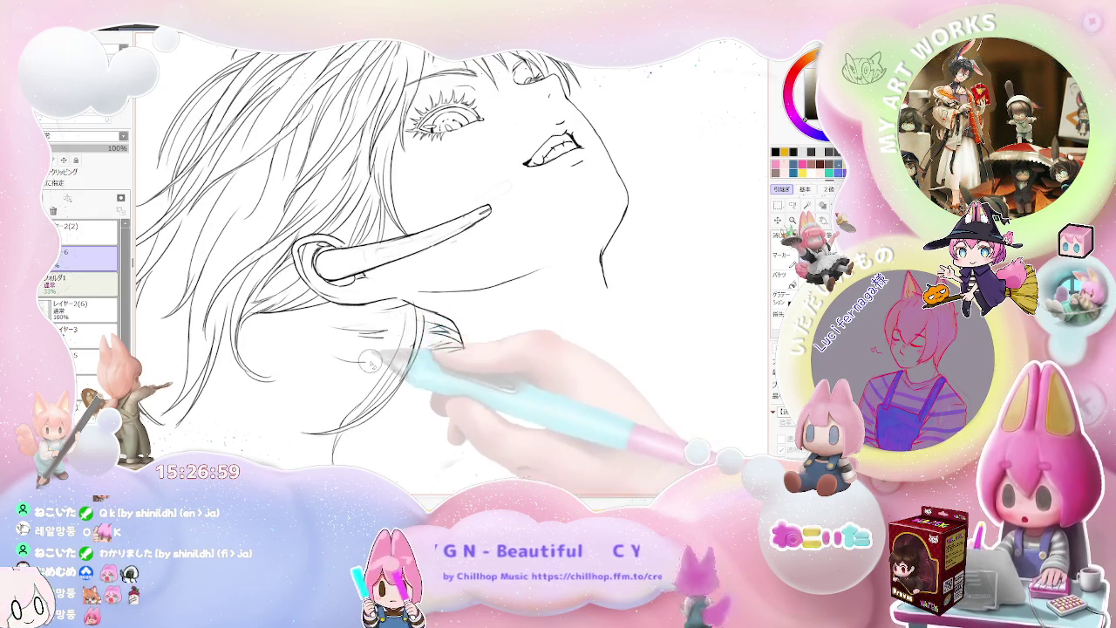
pyautogui.moveTo(375, 340); pyautogui.dragTo(334, 397)
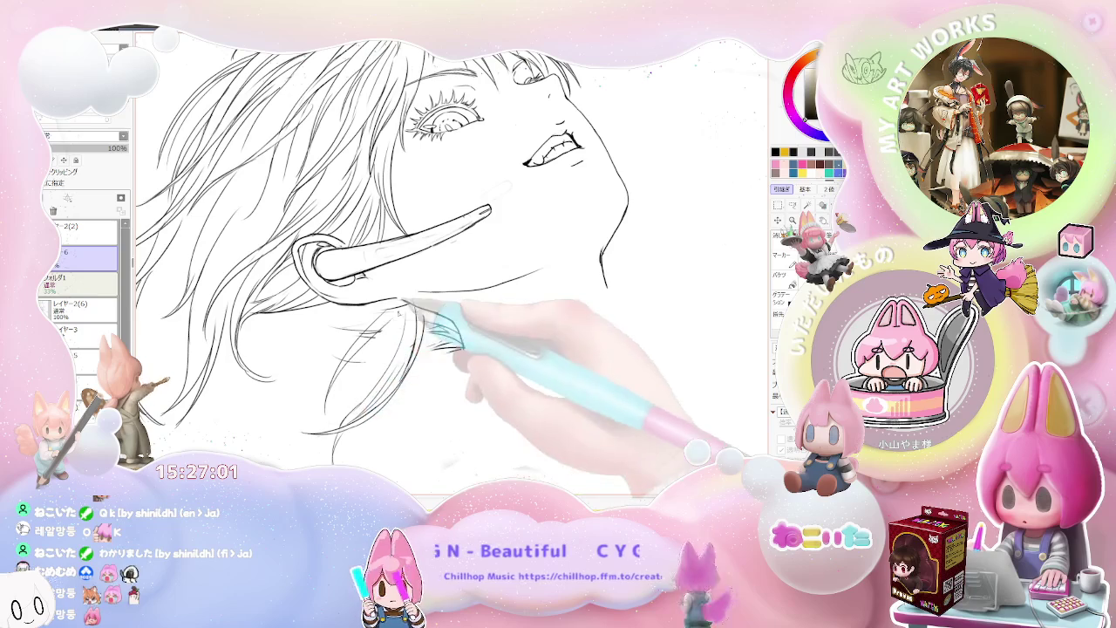
pyautogui.moveTo(373, 331); pyautogui.dragTo(342, 393)
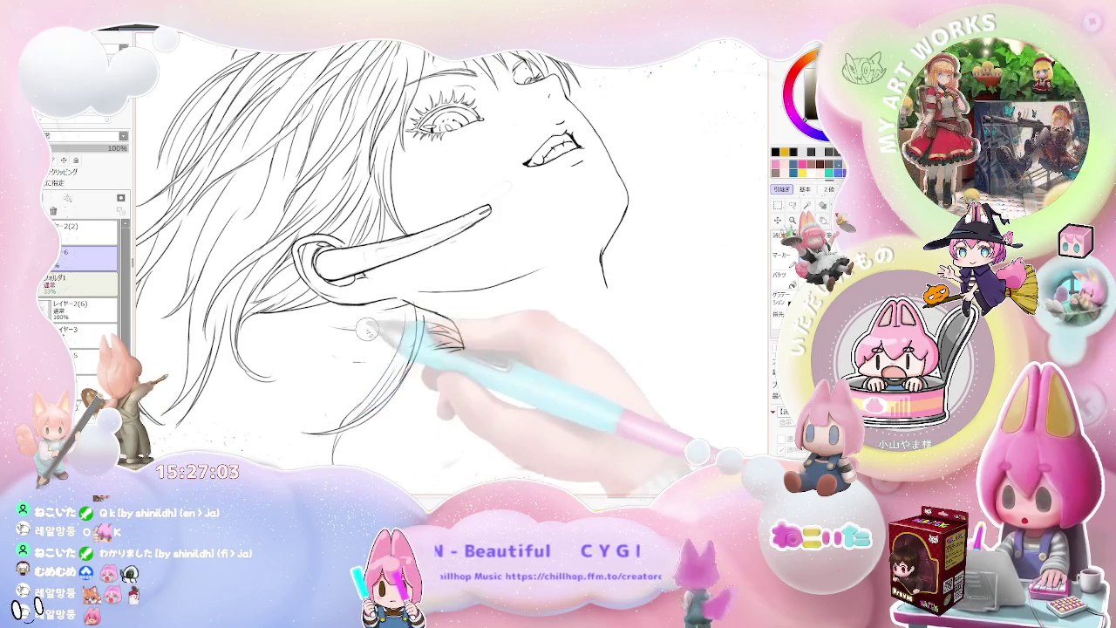
pyautogui.moveTo(408, 315); pyautogui.dragTo(307, 408)
# Review the neck strands and reset the view to an upright whole head
pyautogui.scroll(2, 386, 312)
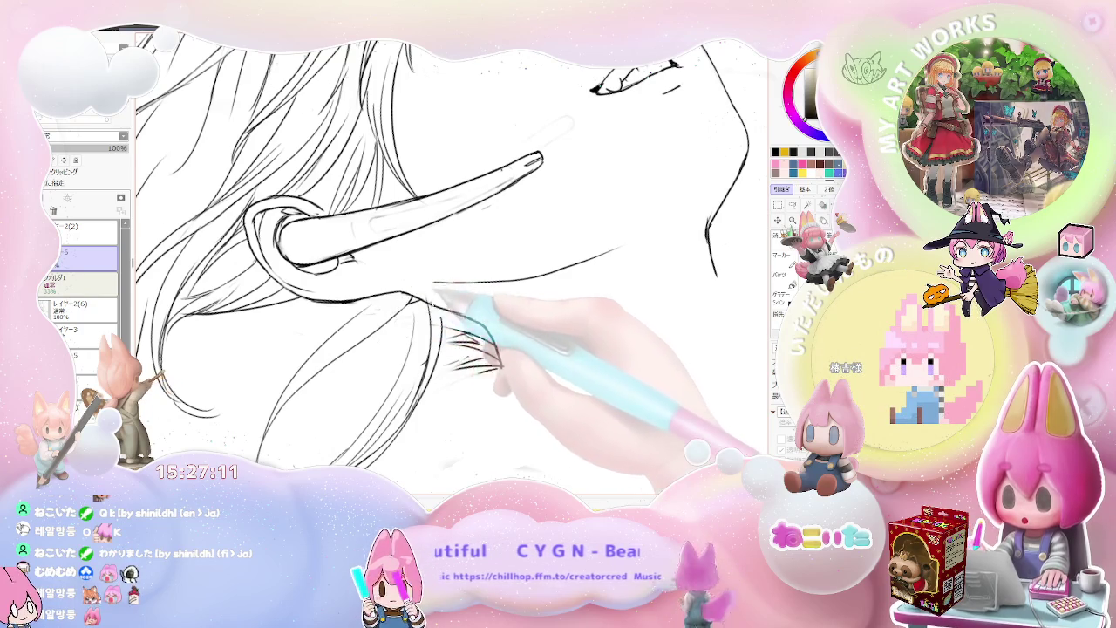
pyautogui.scroll(-3, 418, 286)
pyautogui.scroll(3, 350, 360)
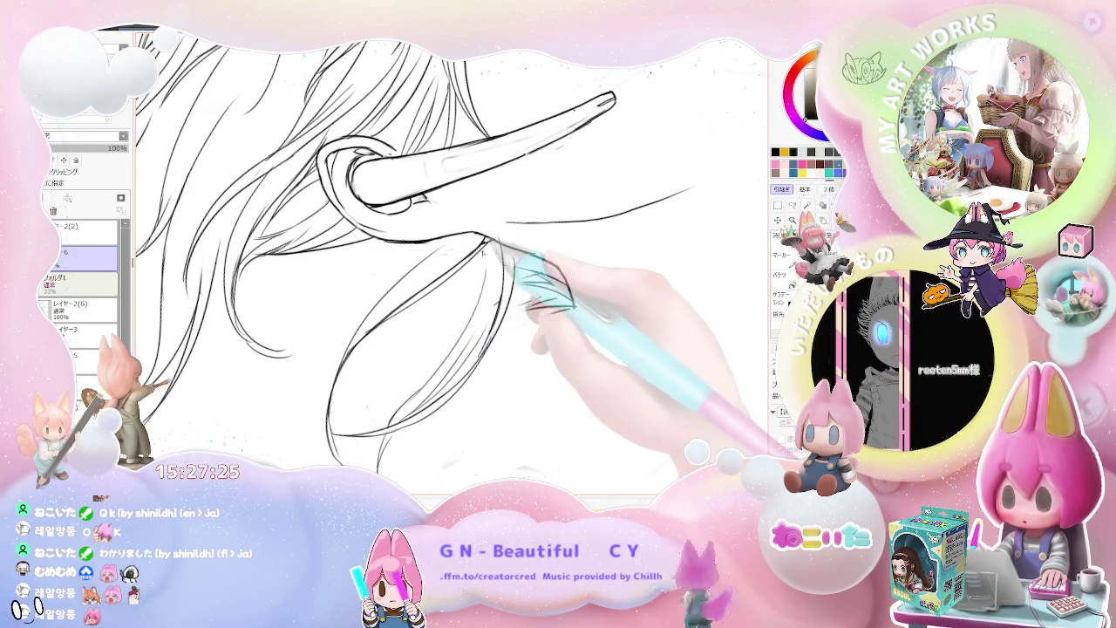
pyautogui.scroll(-5, 506, 419)
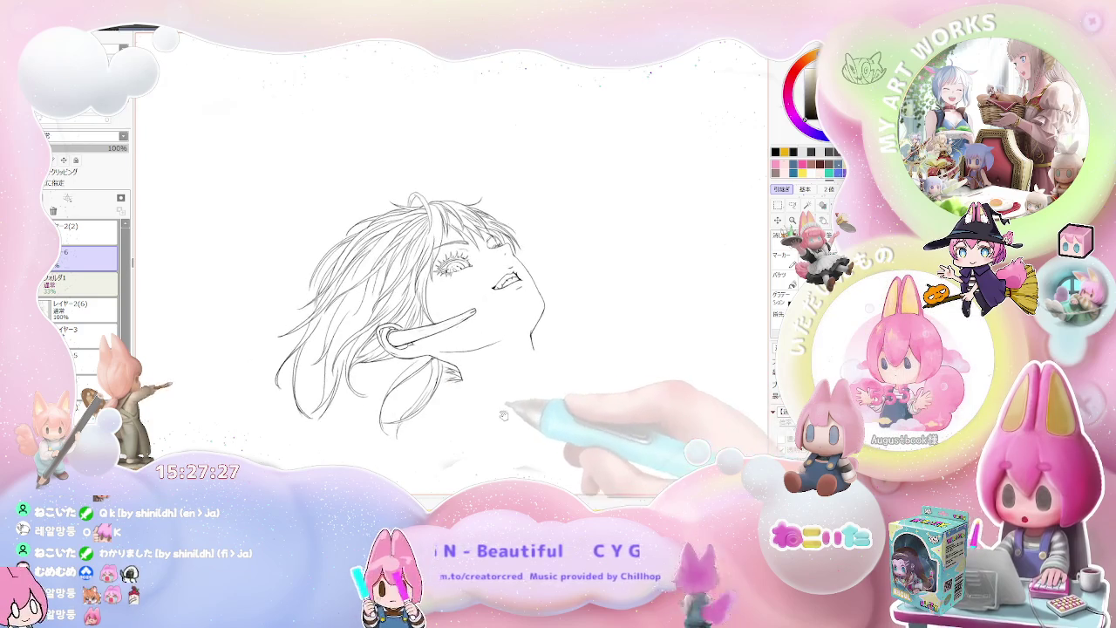
pyautogui.scroll(3, 506, 419)
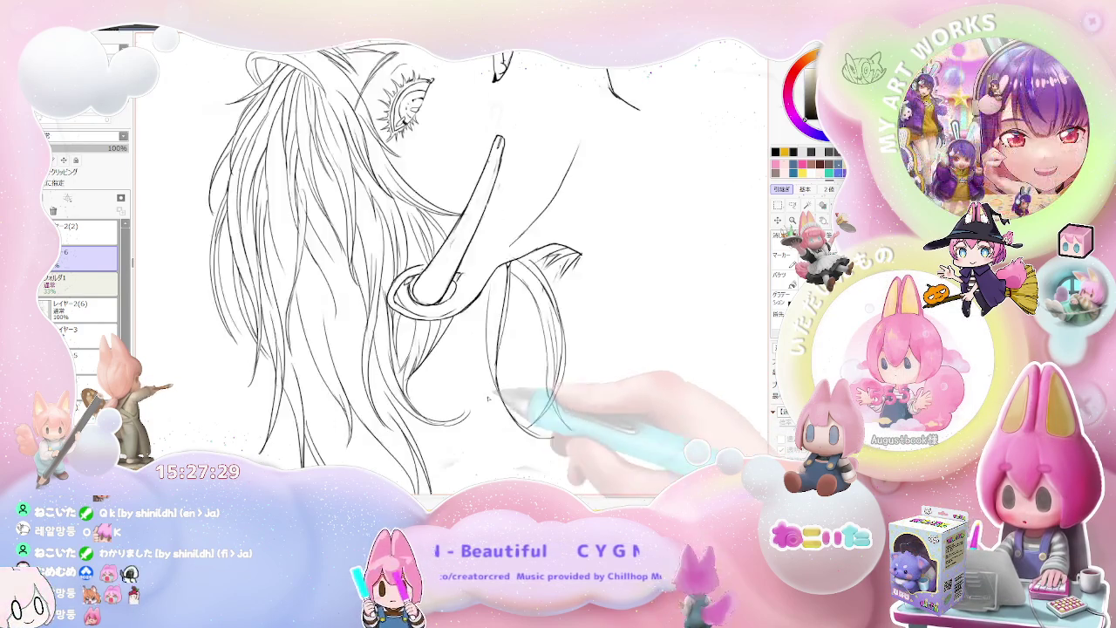
pyautogui.scroll(2, 447, 321)
pyautogui.scroll(-2, 480, 421)
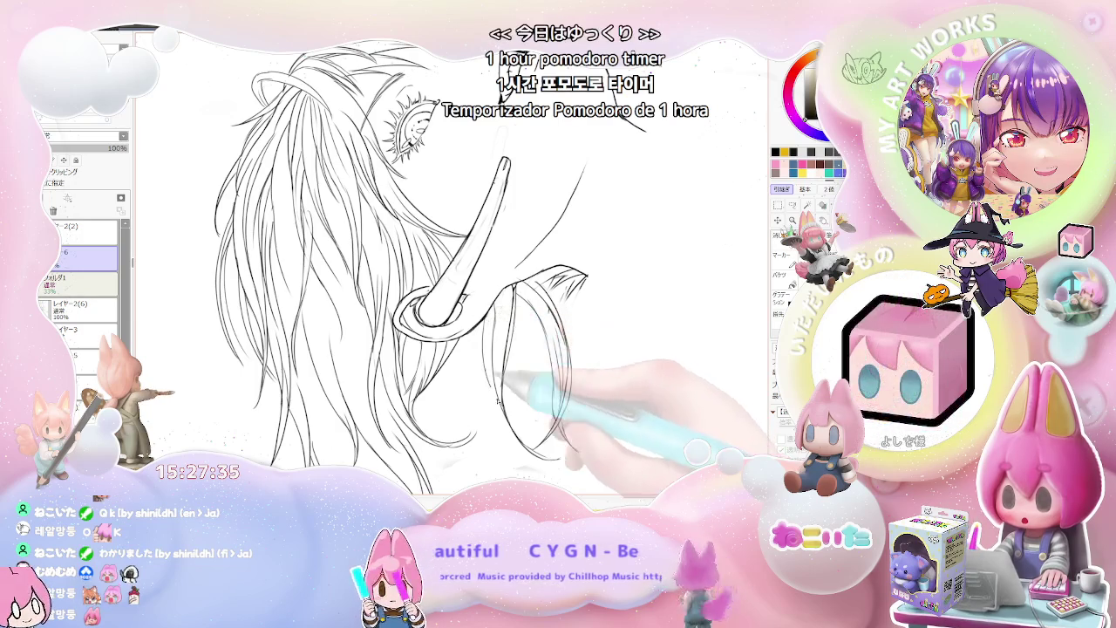
pyautogui.press('Home')
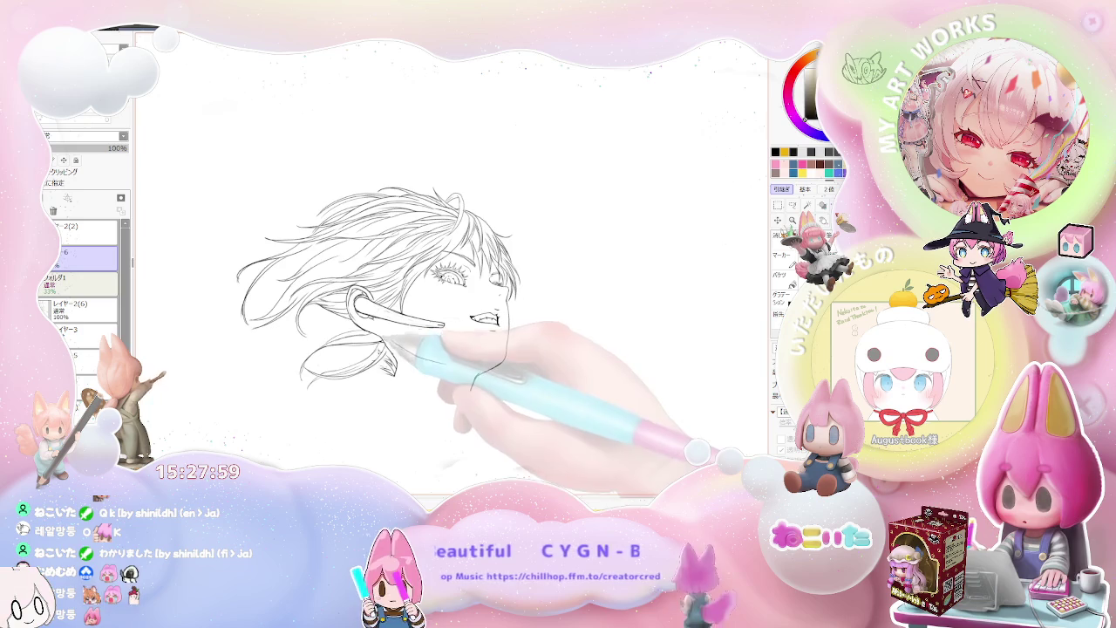
pyautogui.scroll(5, 379, 353)
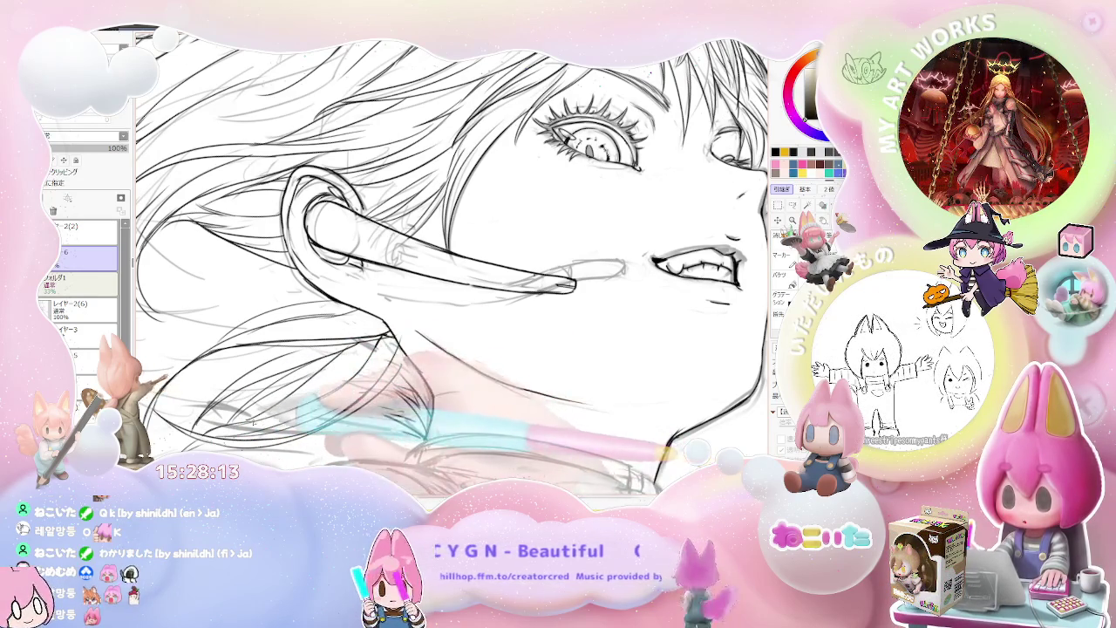
pyautogui.scroll(-2, 332, 383)
# Rotate the canvas view counterclockwise and adjust the zoom to inspect the drawing
pyautogui.scroll(-2, 331, 384)
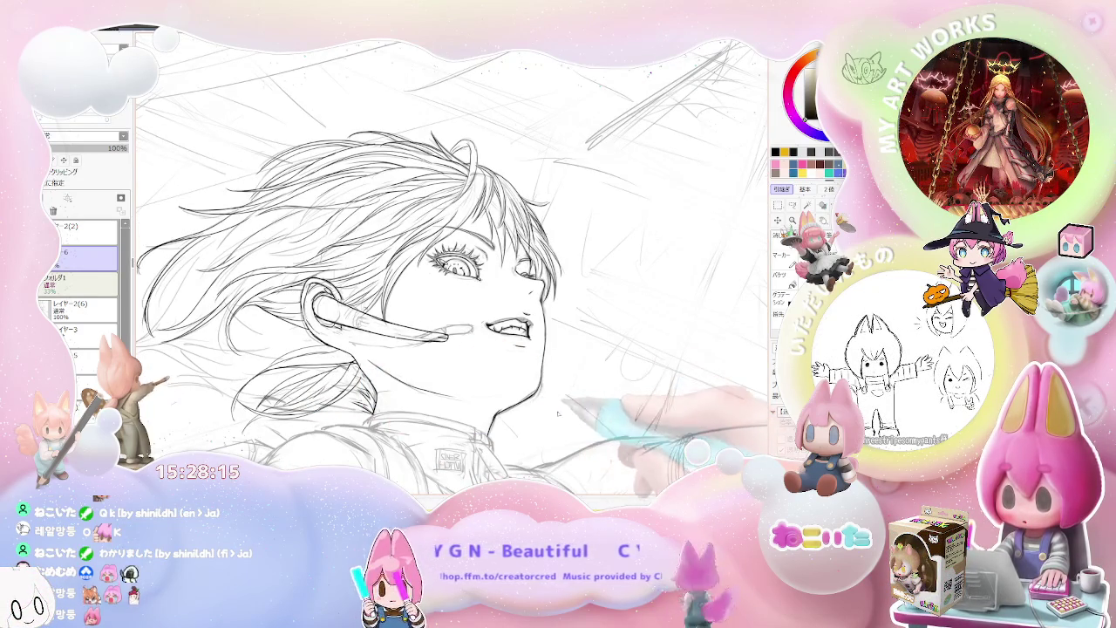
pyautogui.press('Delete')
pyautogui.press('Delete')
pyautogui.press('Delete')
pyautogui.press('Delete')
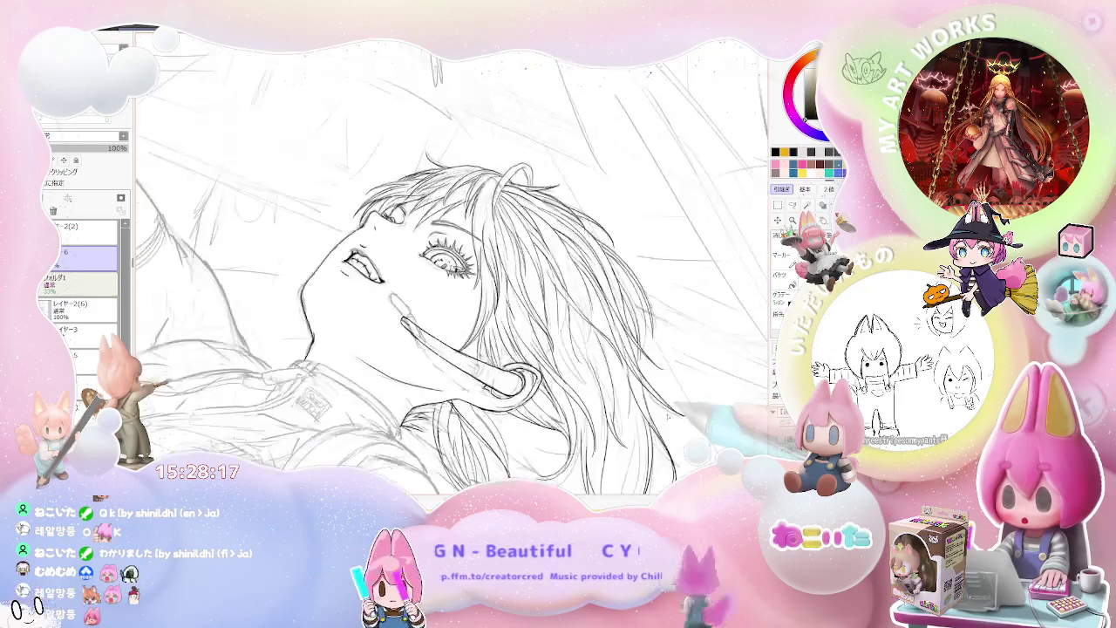
pyautogui.press('Delete')
pyautogui.press('Delete')
pyautogui.scroll(1, 453, 288)
pyautogui.scroll(2, 454, 287)
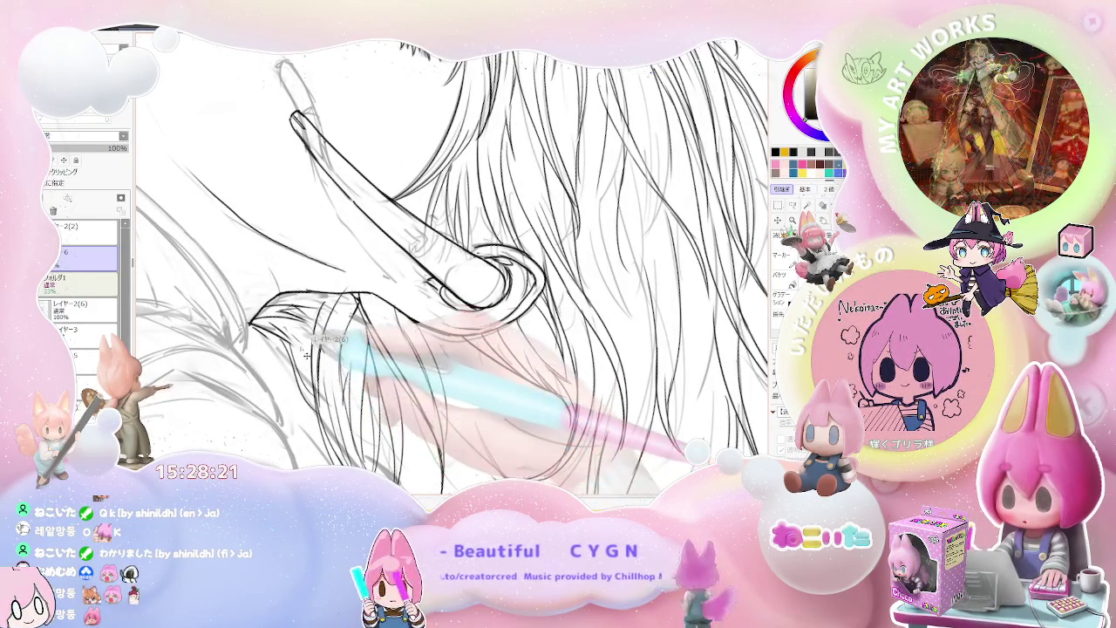
pyautogui.scroll(-1, 454, 261)
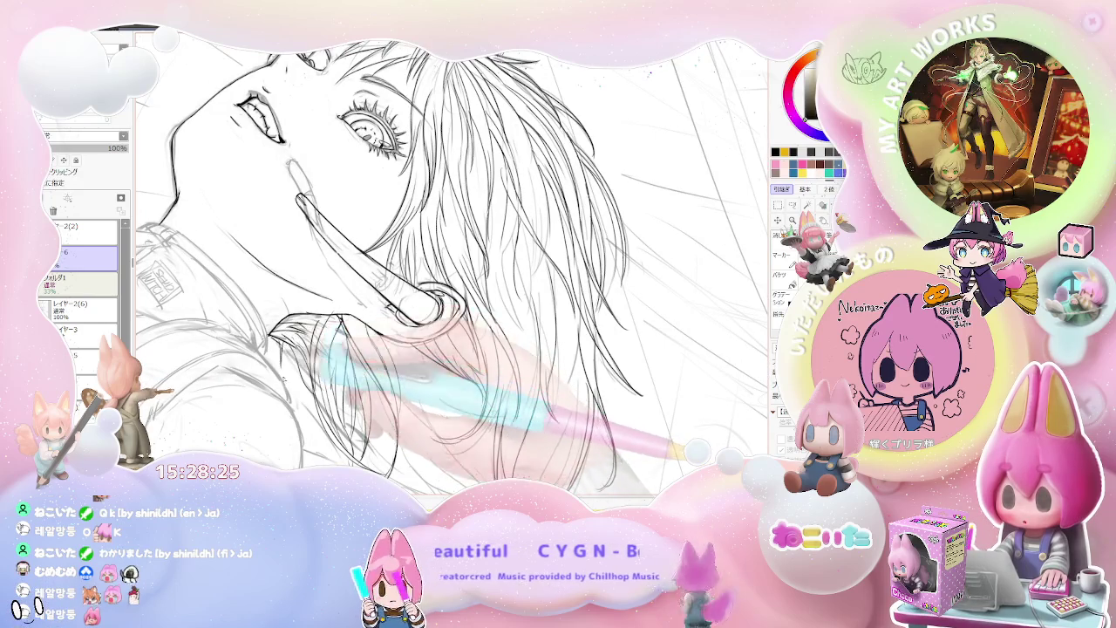
pyautogui.scroll(-1, 436, 262)
pyautogui.scroll(-1, 436, 262)
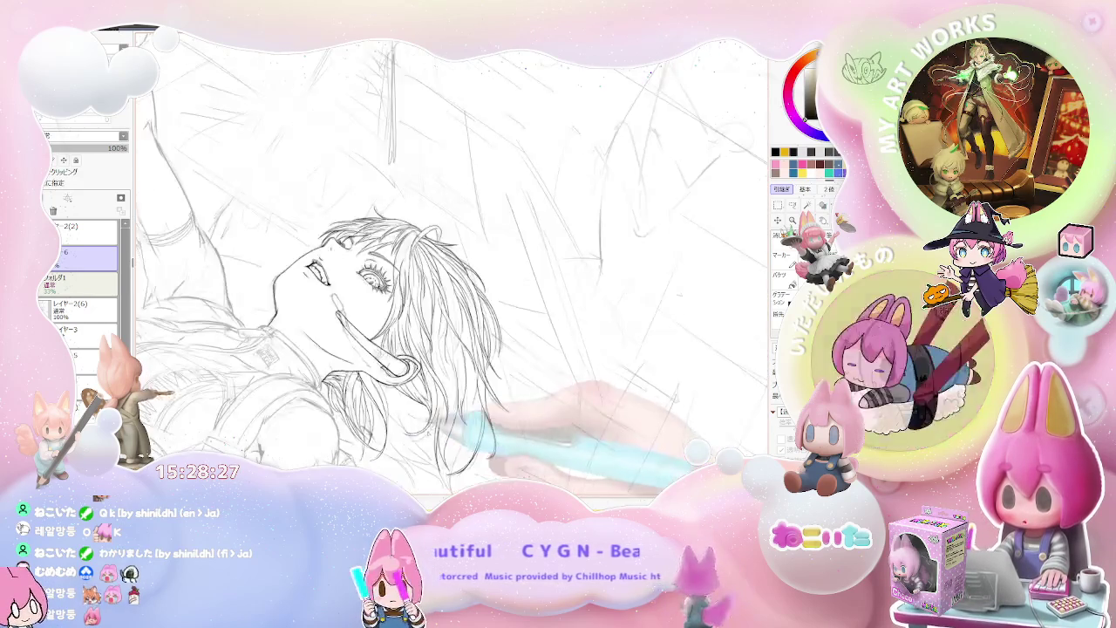
pyautogui.scroll(-1, 436, 262)
# Turn the view back upright and zoom in close on the face and headset
pyautogui.press('Delete')
pyautogui.press('Delete')
pyautogui.press('Delete')
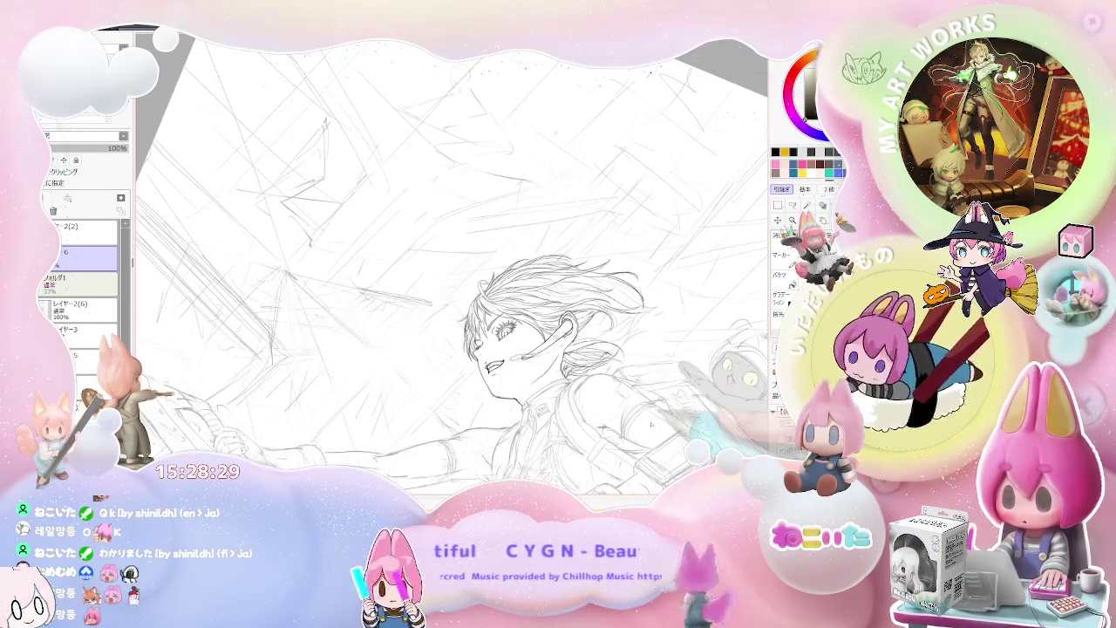
pyautogui.press('End')
pyautogui.press('End')
pyautogui.press('End')
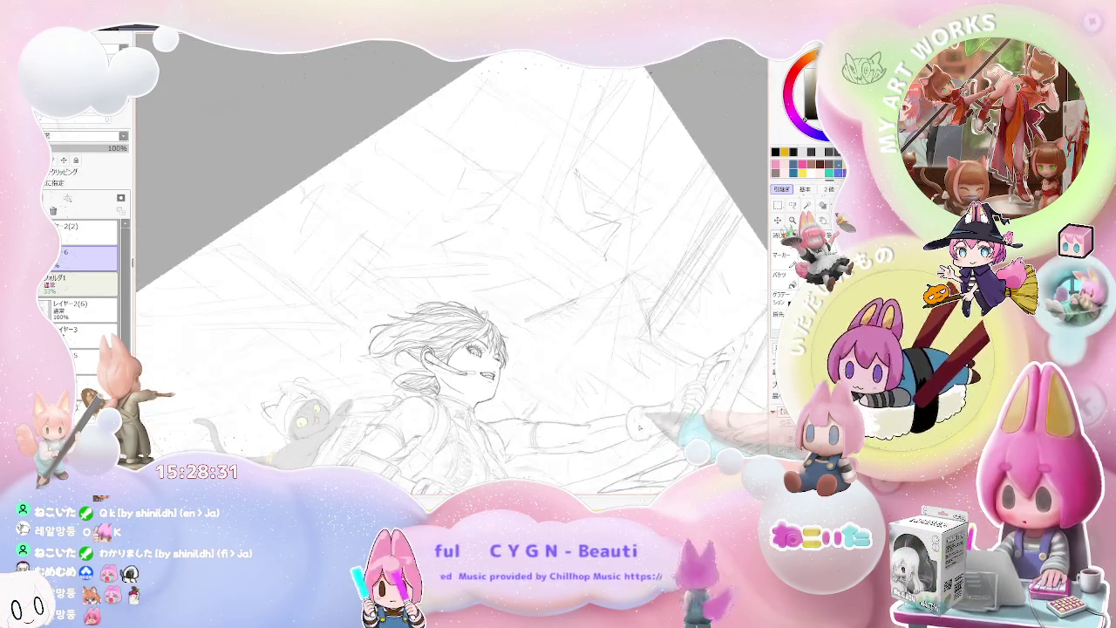
pyautogui.press('Delete')
pyautogui.press('Delete')
pyautogui.press('pageup')
pyautogui.press('pageup')
pyautogui.press('pageup')
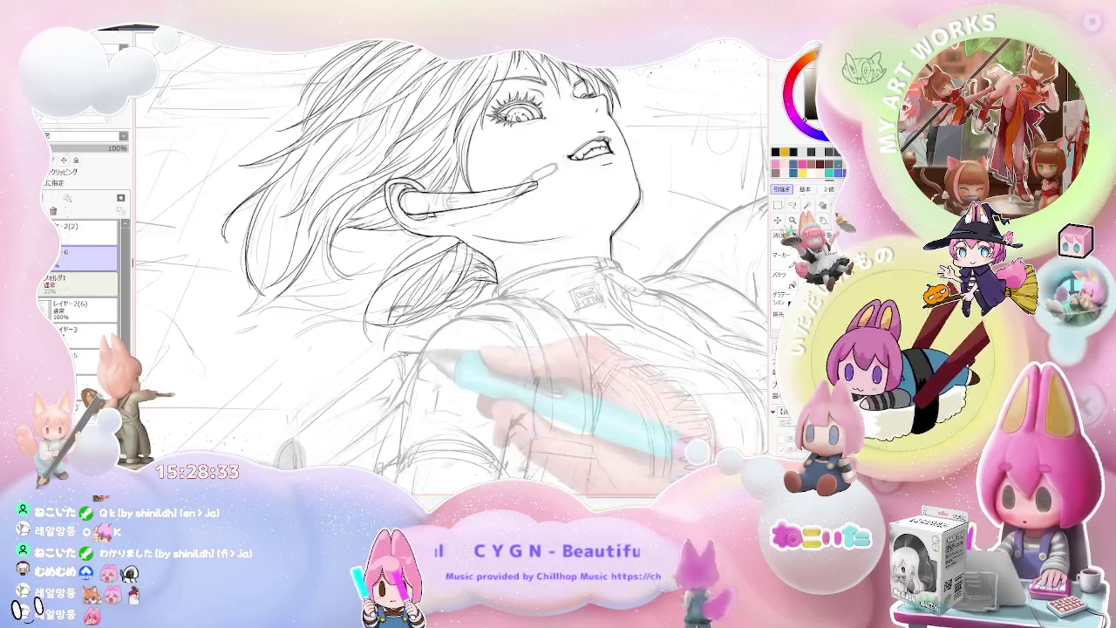
pyautogui.press('pageup')
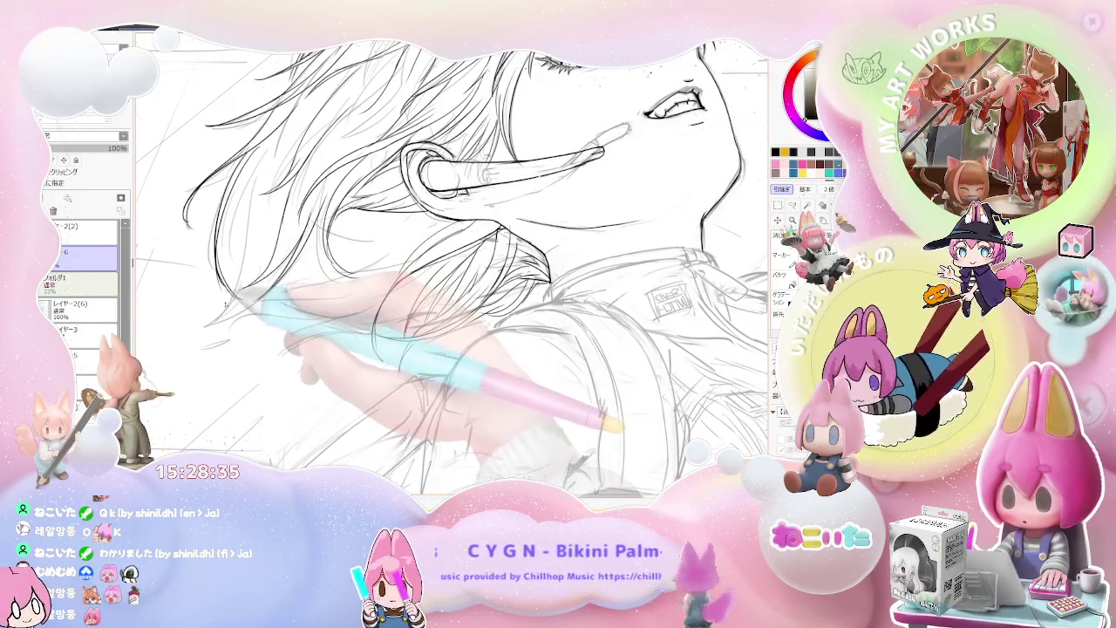
# Ink hair strands near the headset, zooming out to check, then straighten the view
pyautogui.scroll(3, 451, 269)
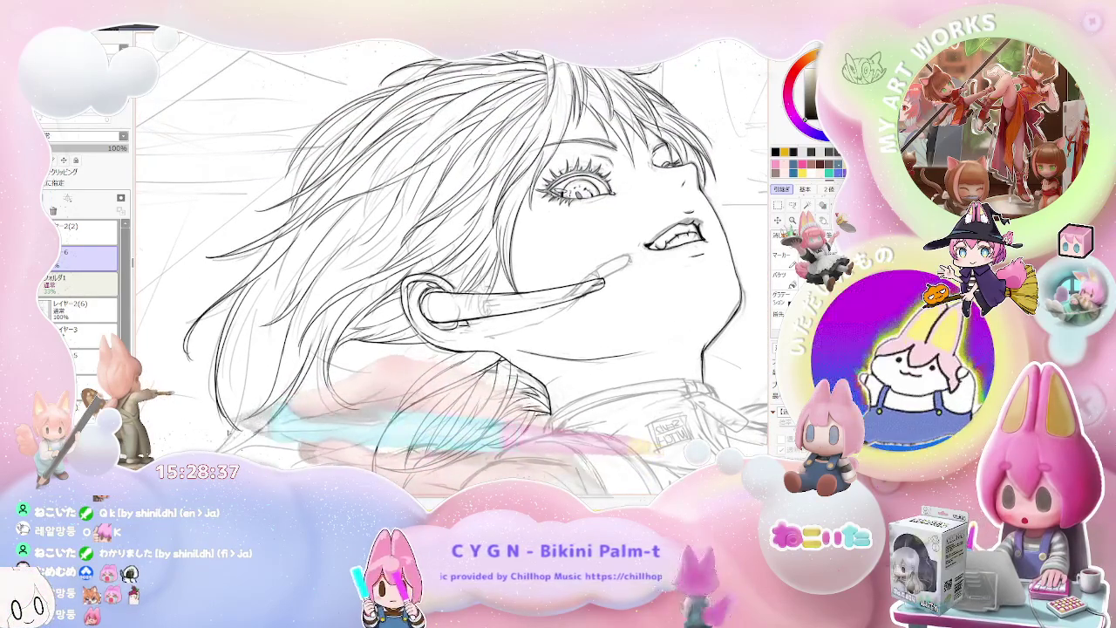
pyautogui.press('pageup')
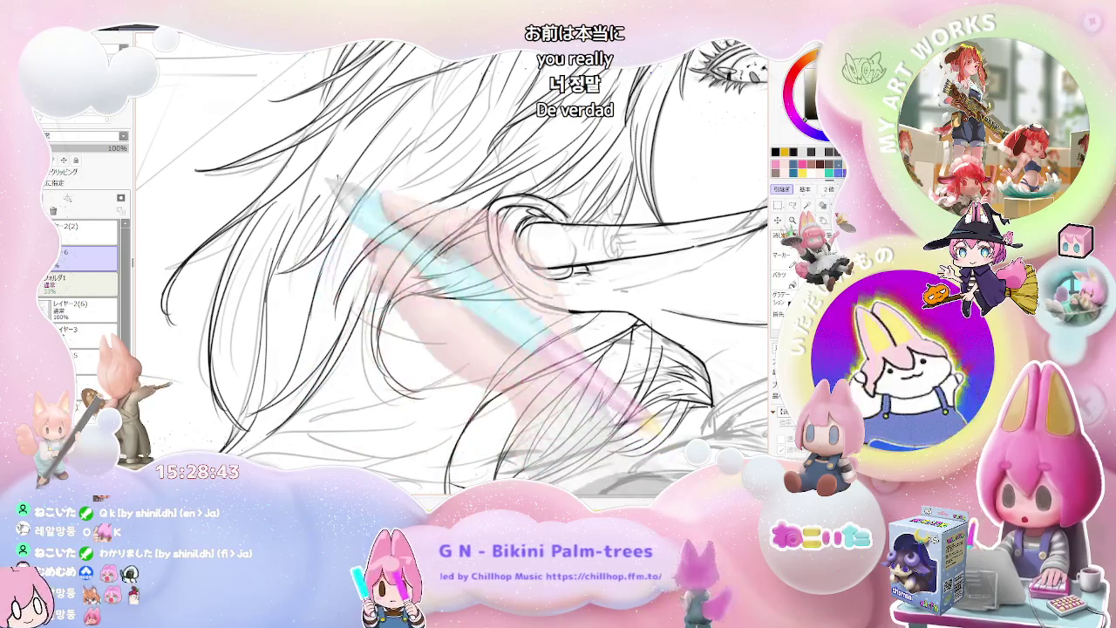
pyautogui.press('pagedown')
pyautogui.press('pageup')
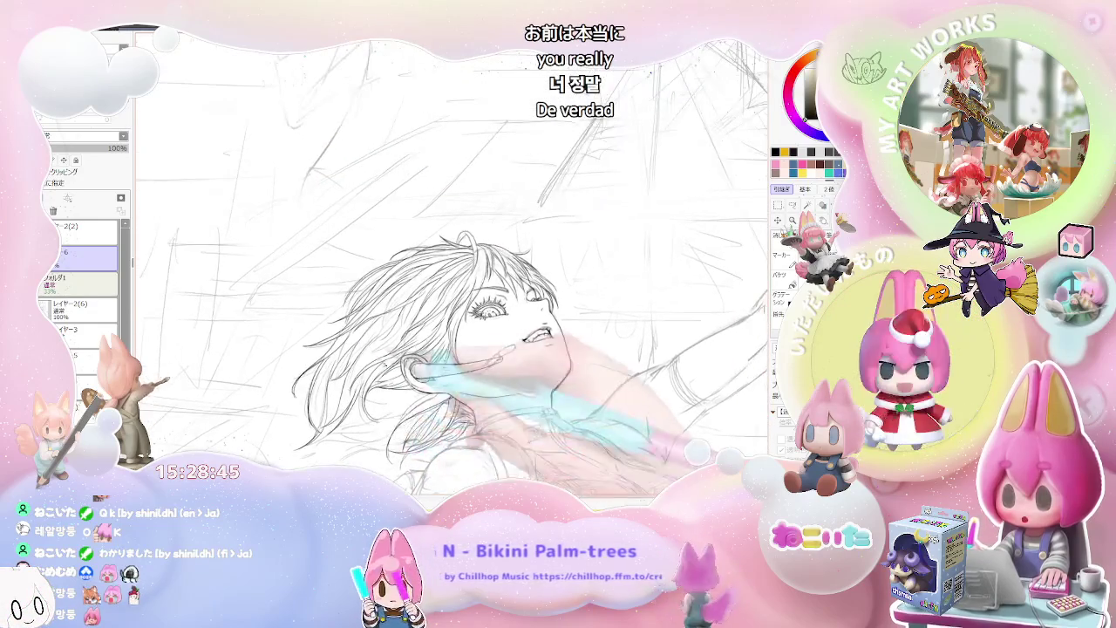
pyautogui.press('pageup')
pyautogui.press('pageup')
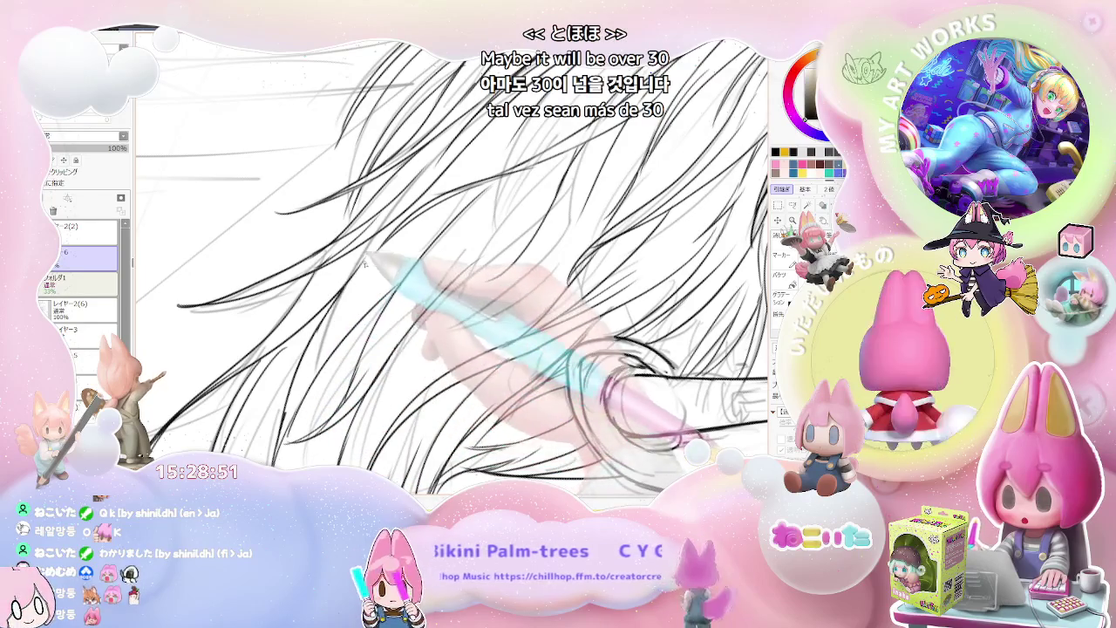
pyautogui.press('pagedown')
pyautogui.press('pagedown')
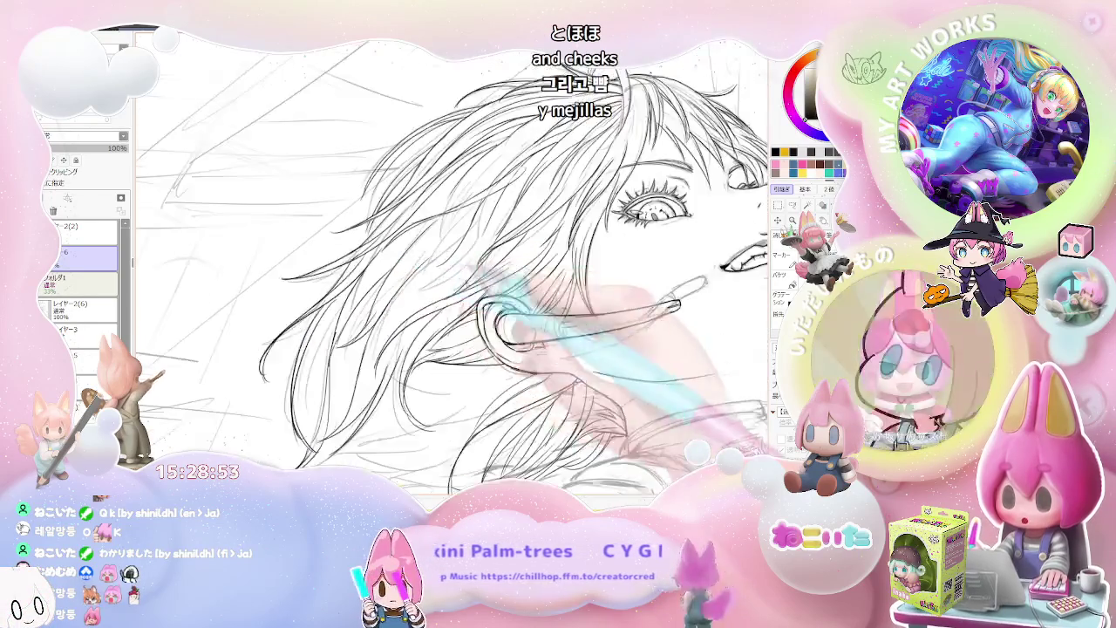
pyautogui.press('pagedown')
pyautogui.press('Delete')
pyautogui.press('Delete')
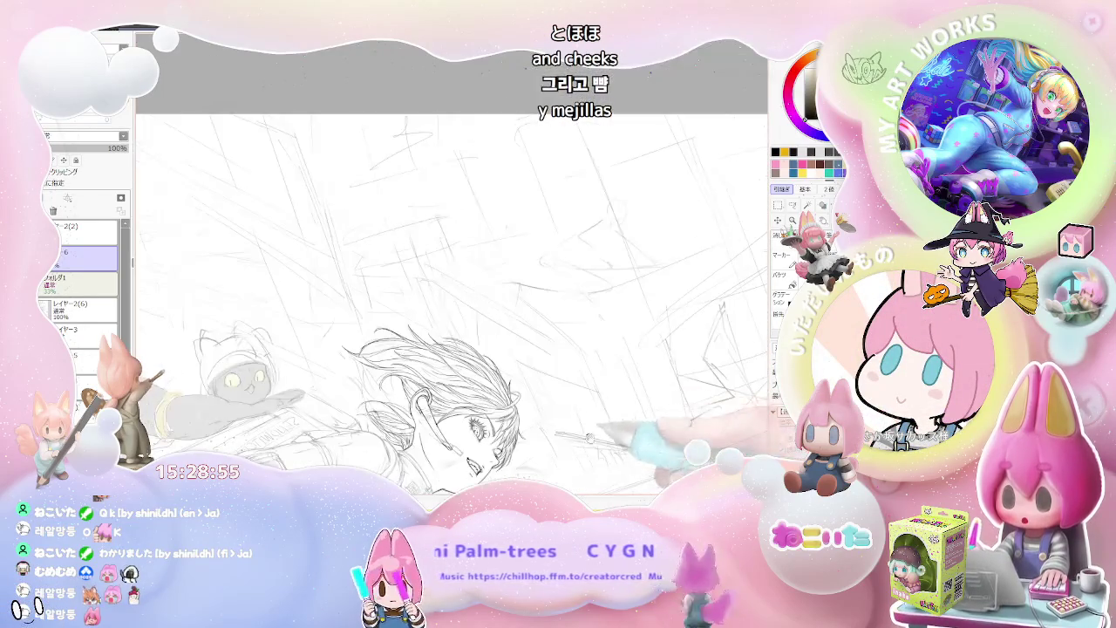
pyautogui.press('Home')
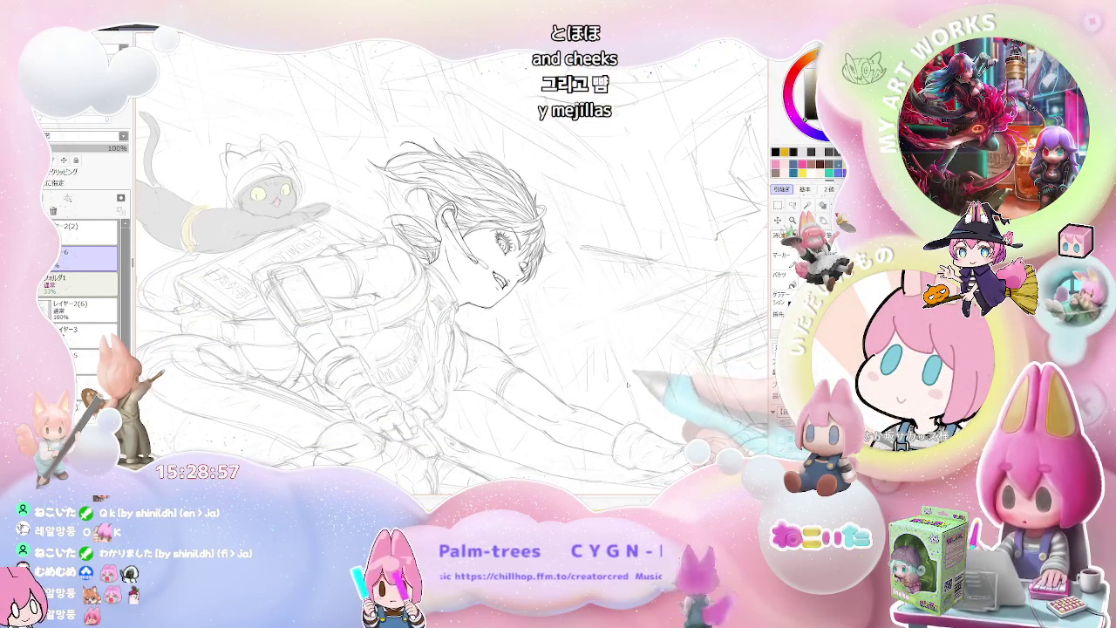
# Ink hair strands around the face and earpiece, periodically reviewing the whole face
pyautogui.press('pageup')
pyautogui.press('pageup')
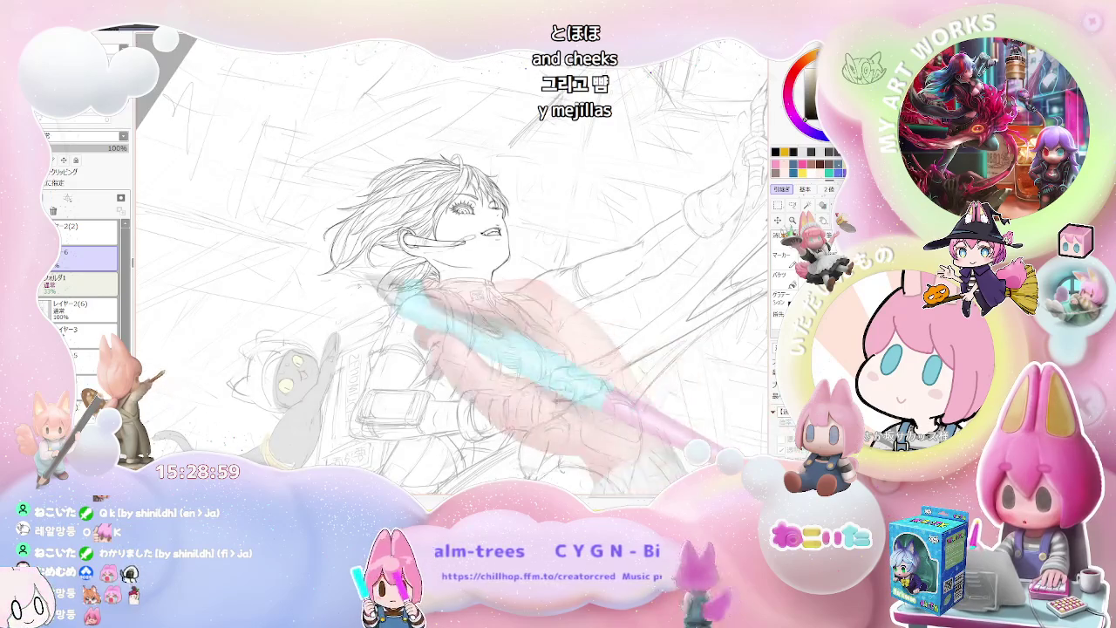
pyautogui.press('pageup')
pyautogui.press('pageup')
pyautogui.press('pageup')
pyautogui.press('pageup')
pyautogui.press('pageup')
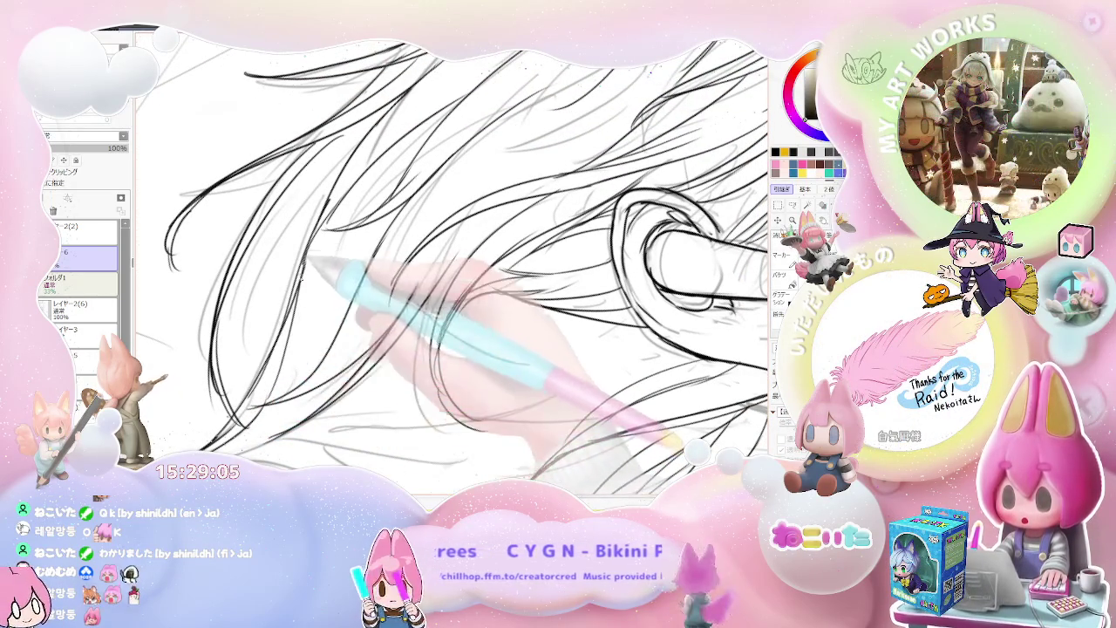
pyautogui.press('pagedown')
pyautogui.press('pagedown')
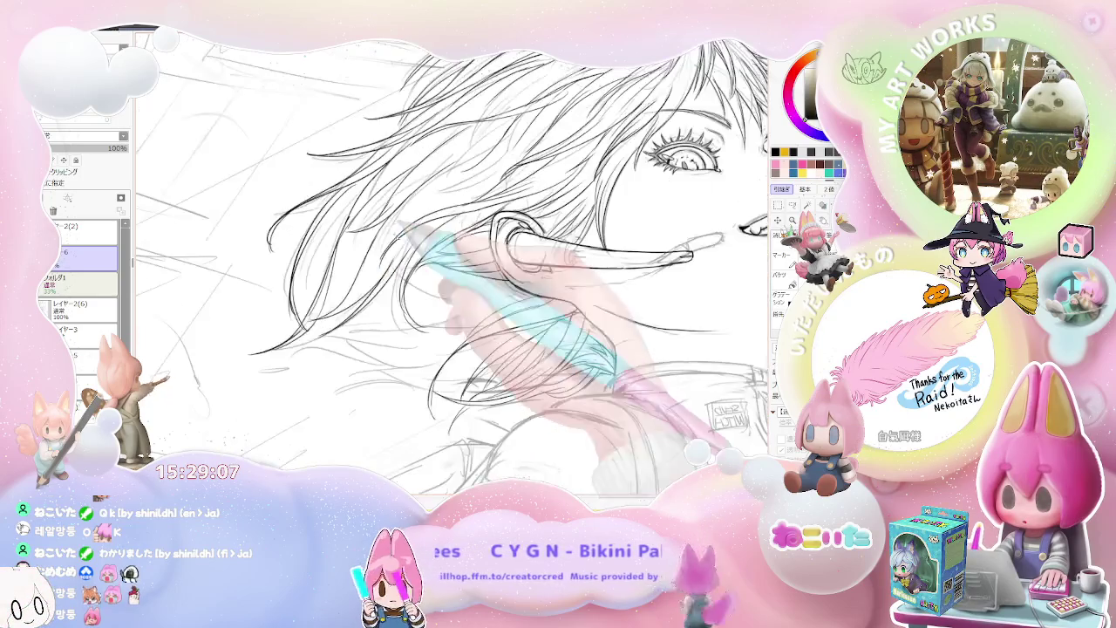
pyautogui.press('pageup')
pyautogui.press('pageup')
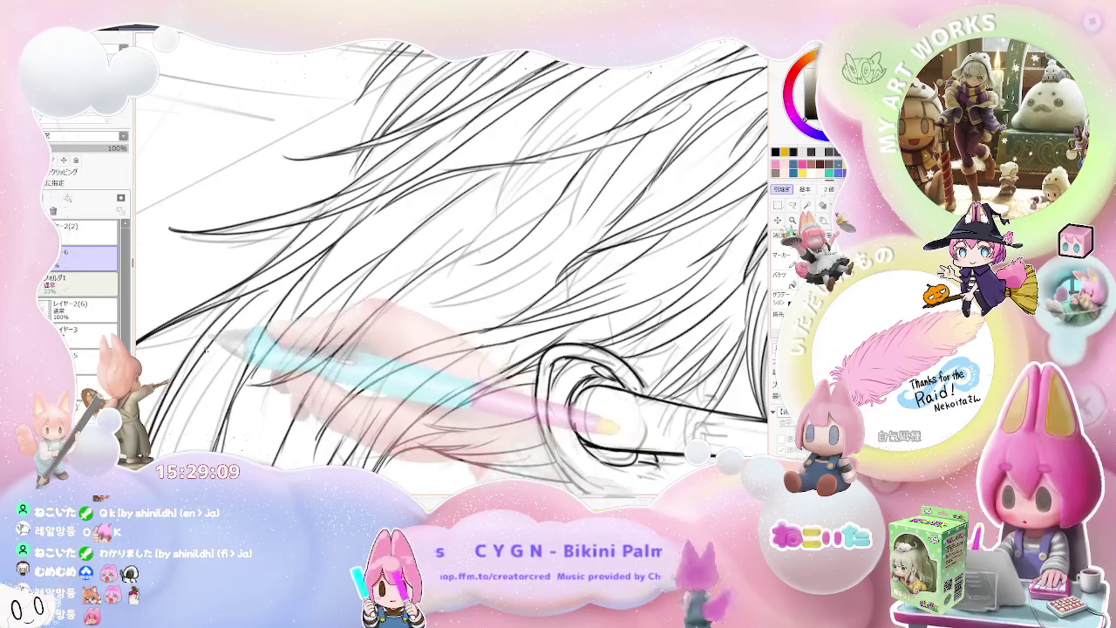
pyautogui.press('pagedown')
pyautogui.press('pagedown')
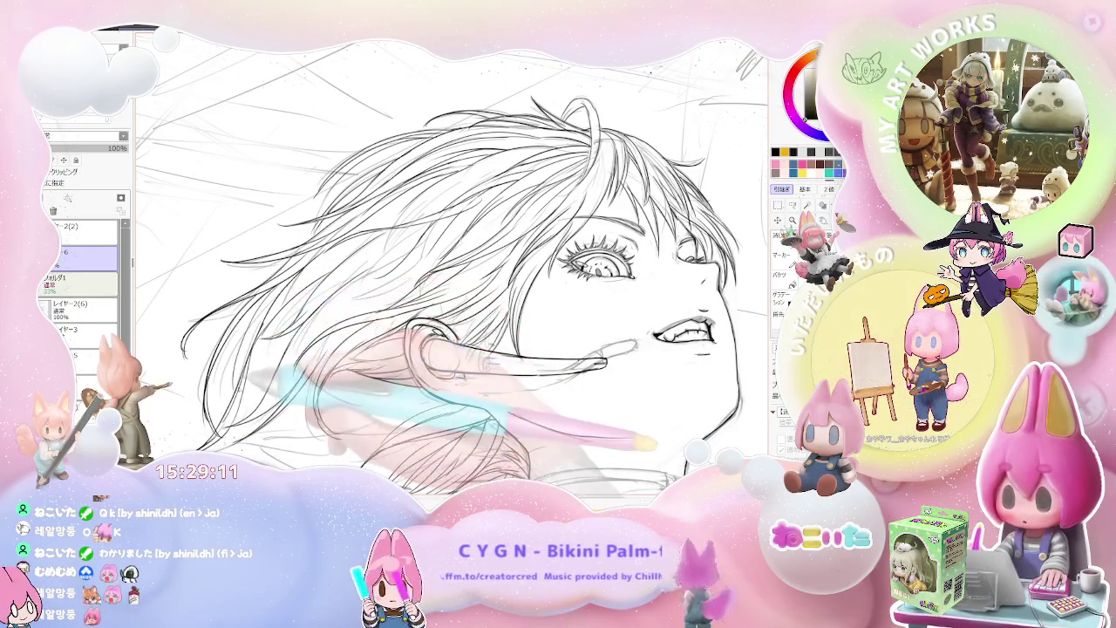
pyautogui.press('pagedown')
pyautogui.press('pagedown')
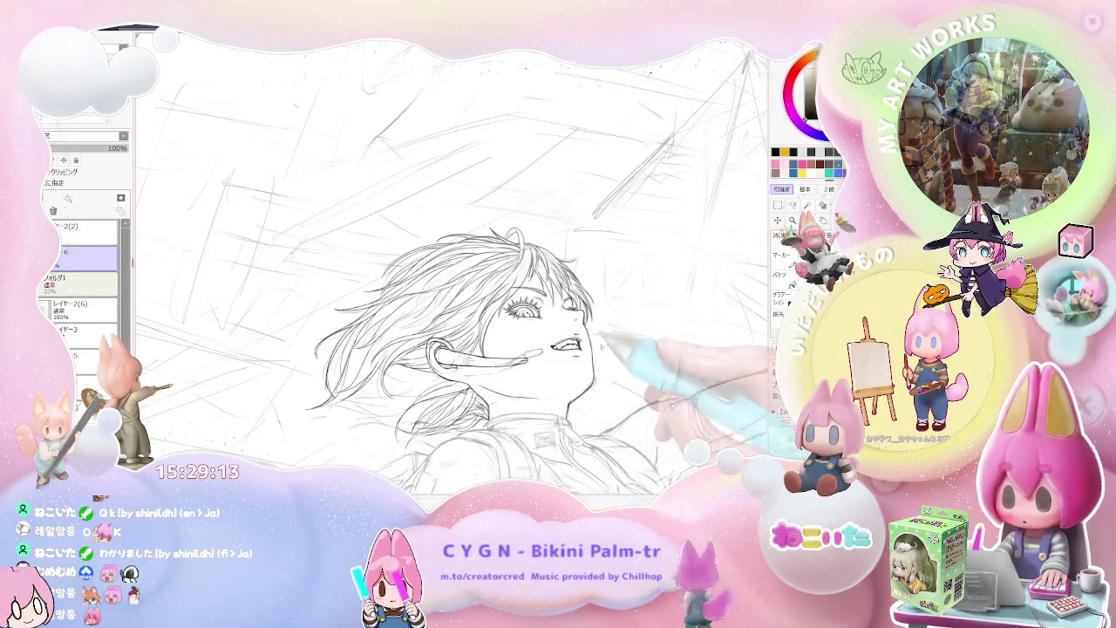
pyautogui.press('pageup')
pyautogui.press('pageup')
pyautogui.press('pageup')
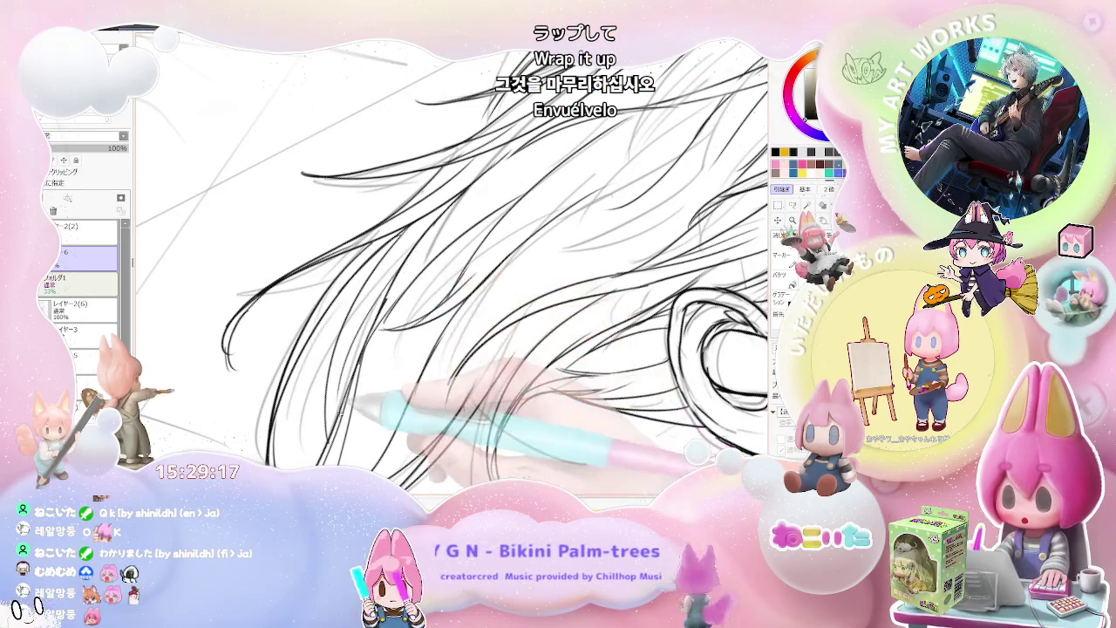
pyautogui.press('pagedown')
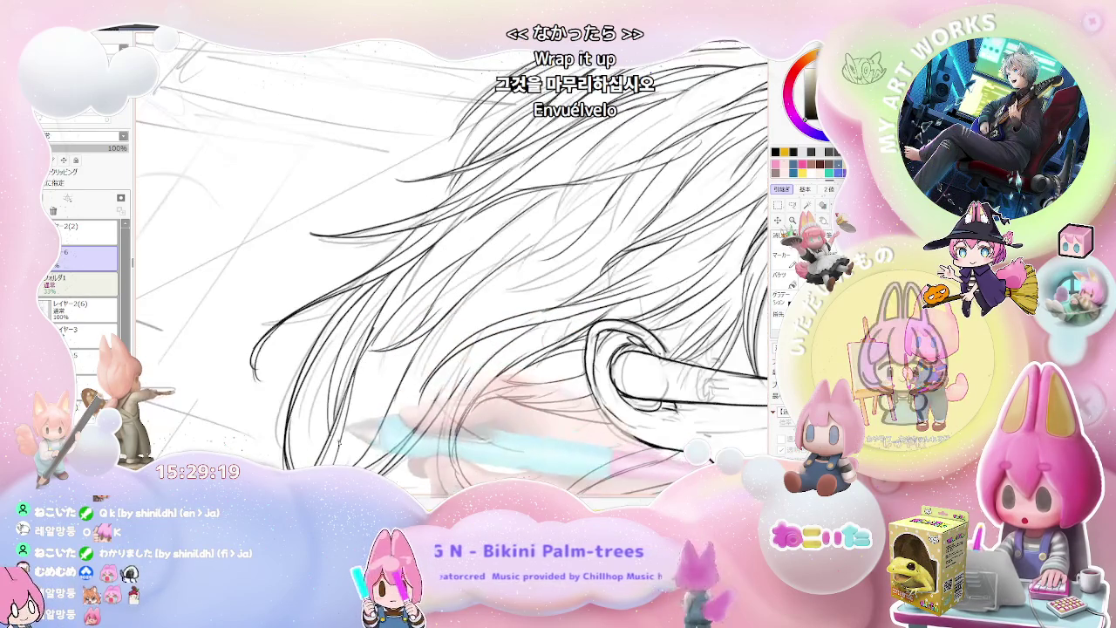
pyautogui.press('pagedown')
pyautogui.press('pagedown')
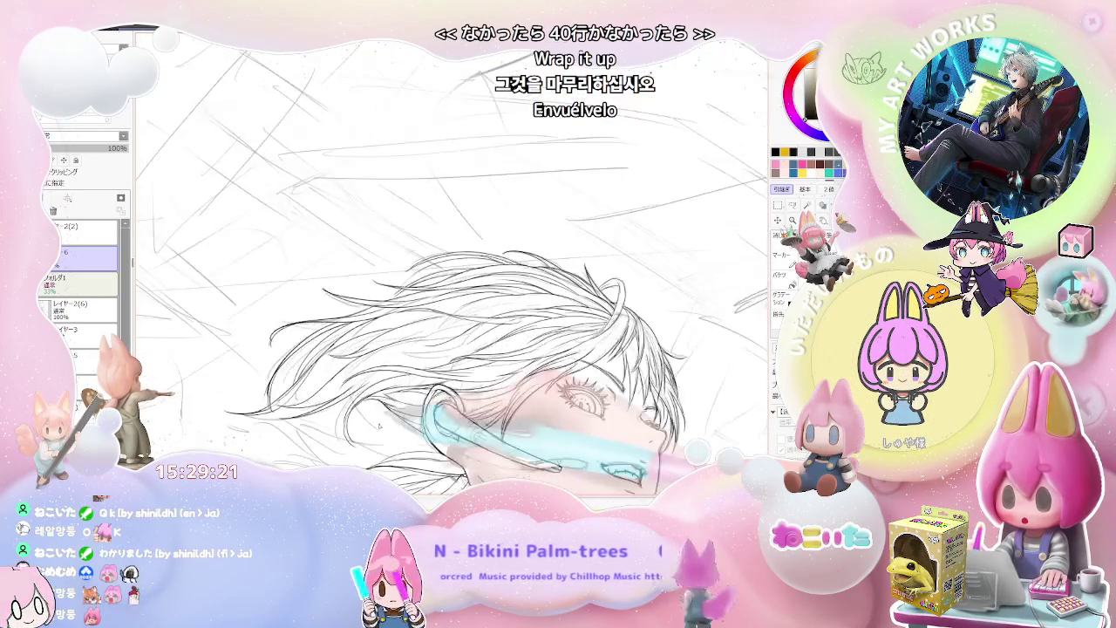
pyautogui.press('pageup')
pyautogui.press('pageup')
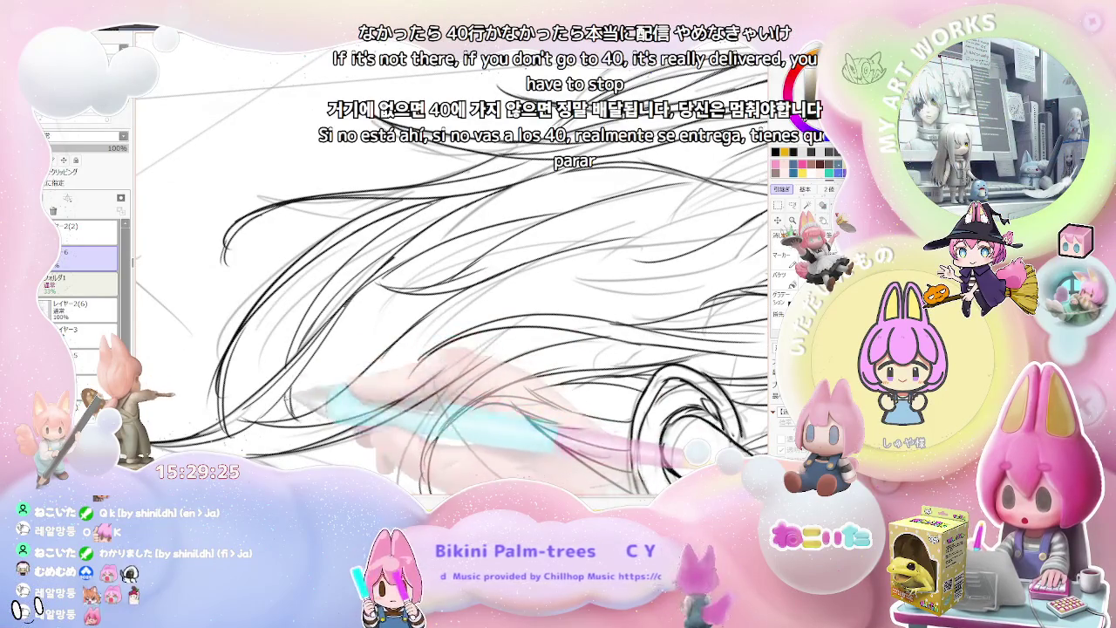
pyautogui.press('pagedown')
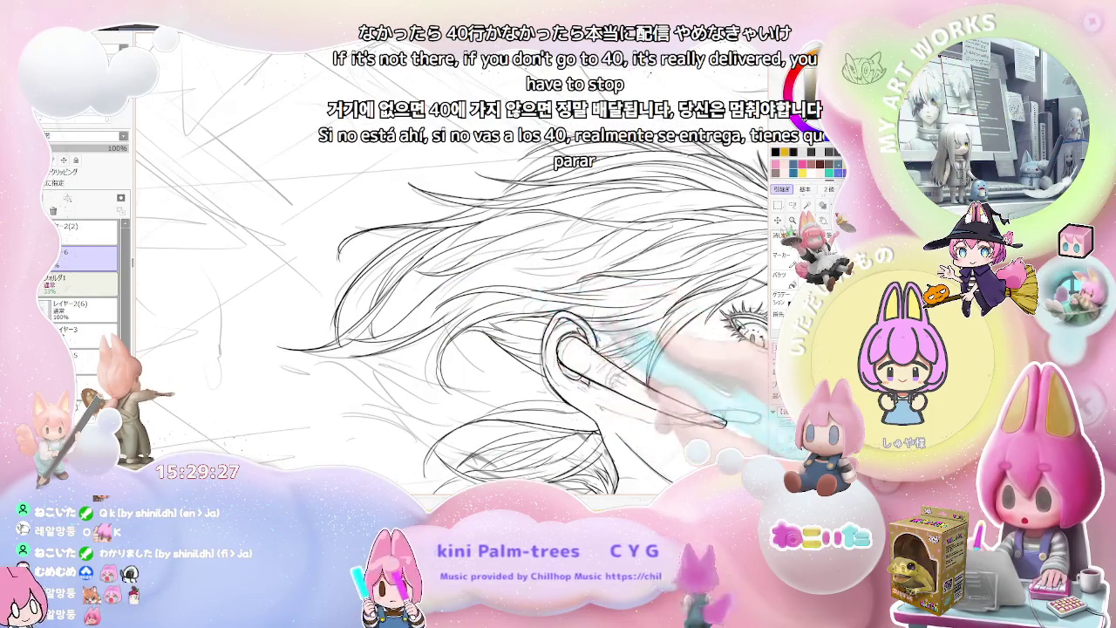
pyautogui.press('pagedown')
pyautogui.press('pagedown')
pyautogui.press('pagedown')
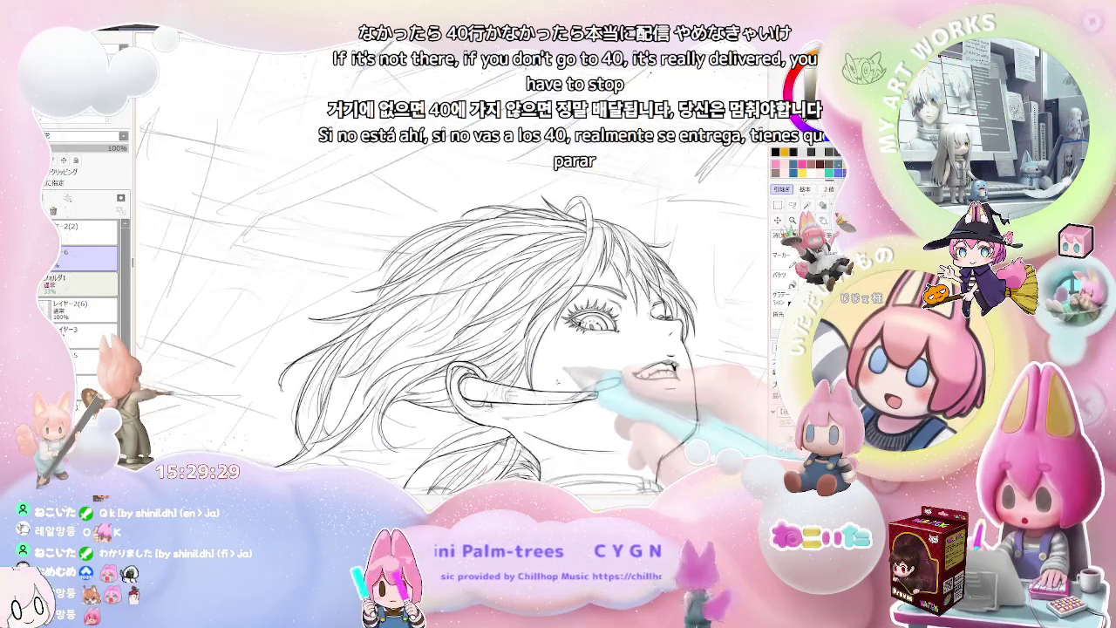
# Refine hair strands near the ear, alternating close-ups with whole-head reviews
pyautogui.press('pageup')
pyautogui.press('pageup')
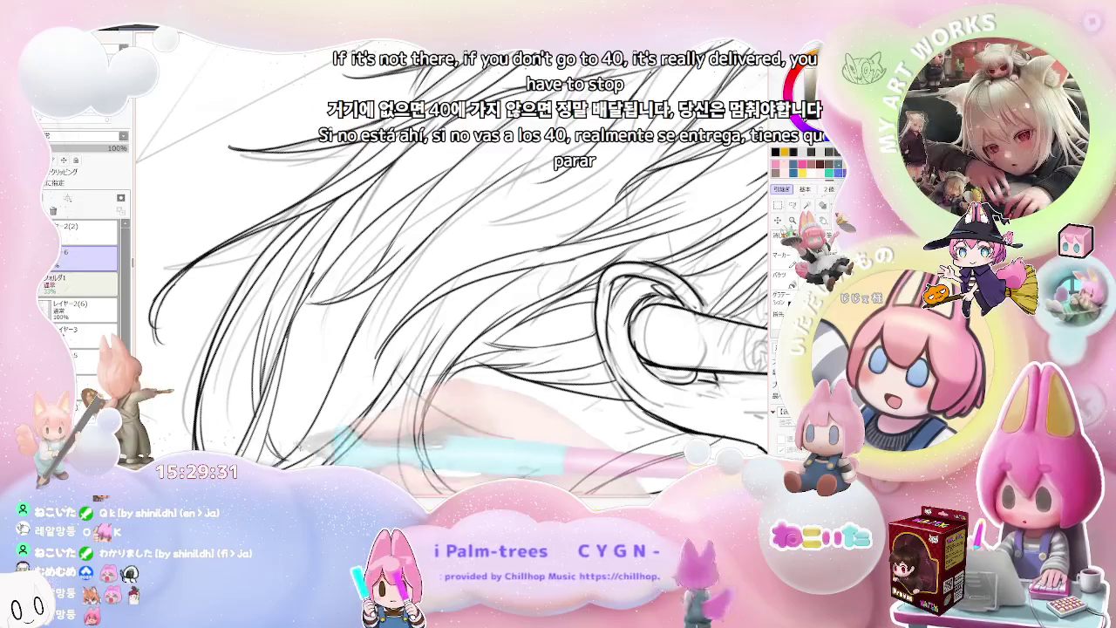
pyautogui.press('pagedown')
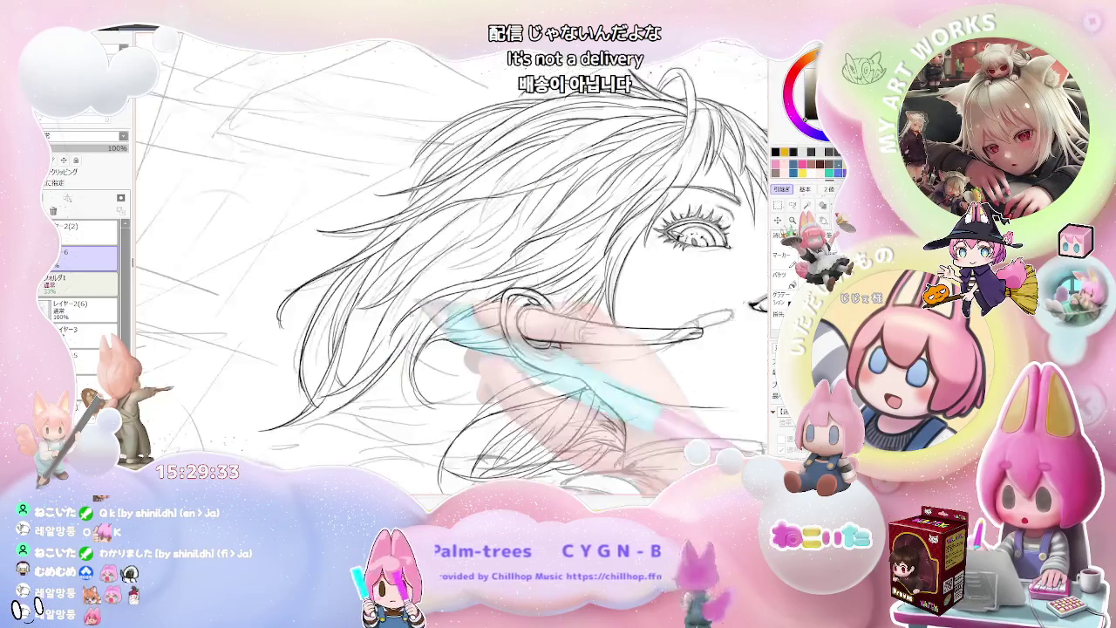
pyautogui.press('pagedown')
pyautogui.press('pageup')
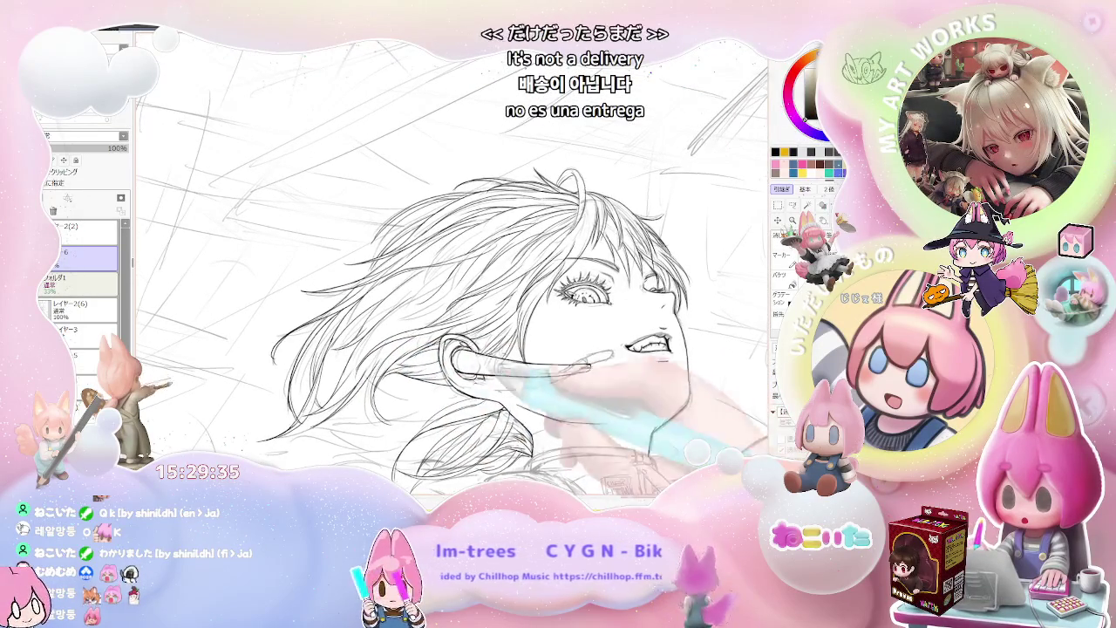
pyautogui.press('pageup')
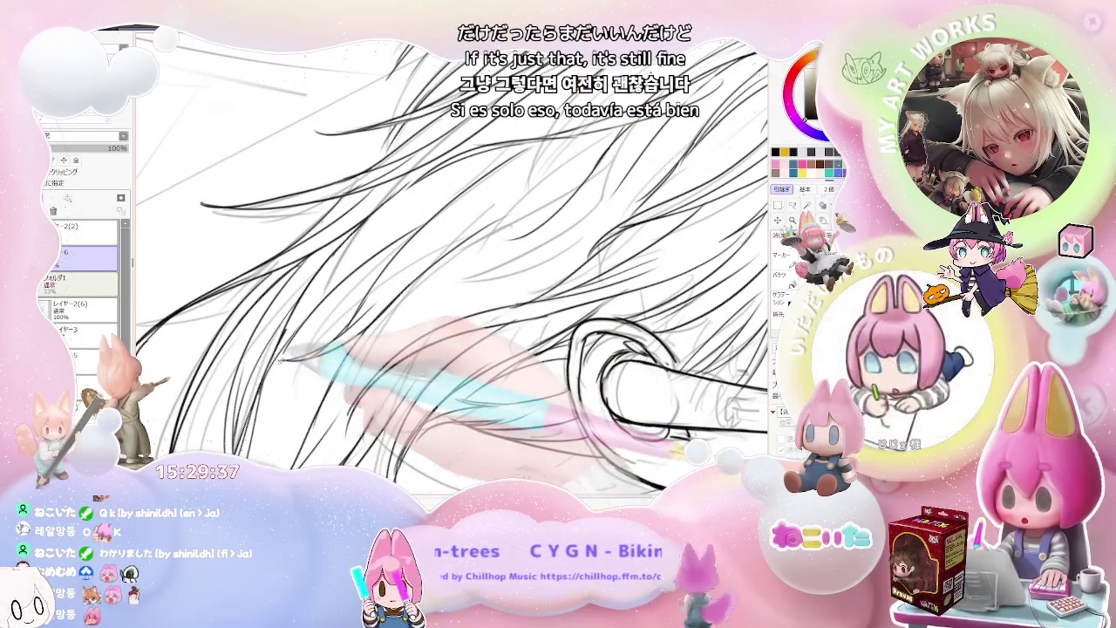
pyautogui.press('pageup')
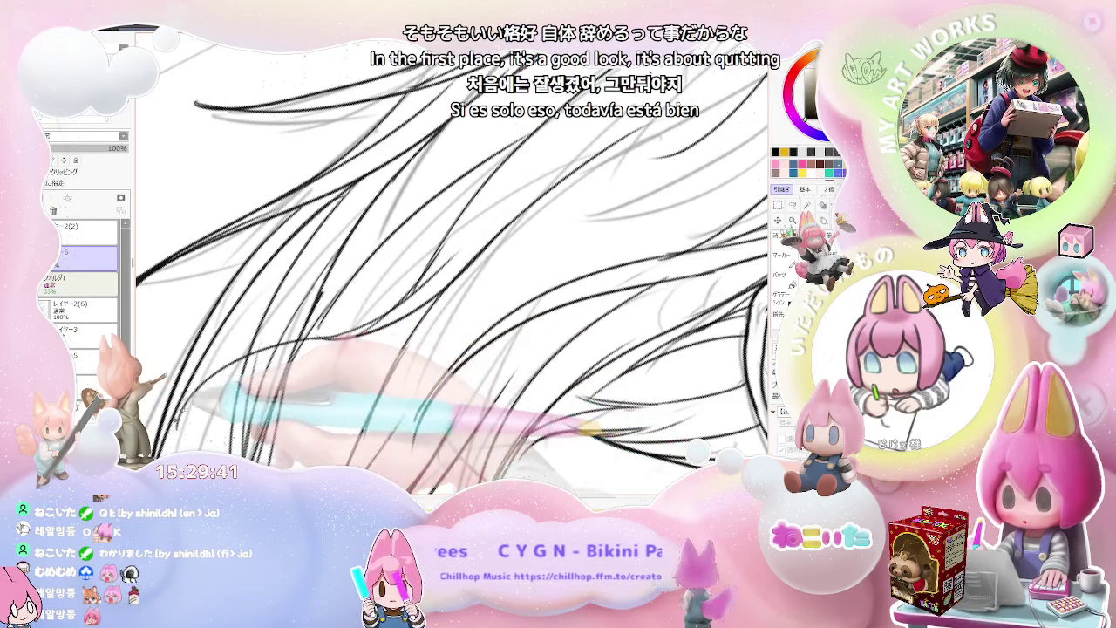
pyautogui.press('pagedown')
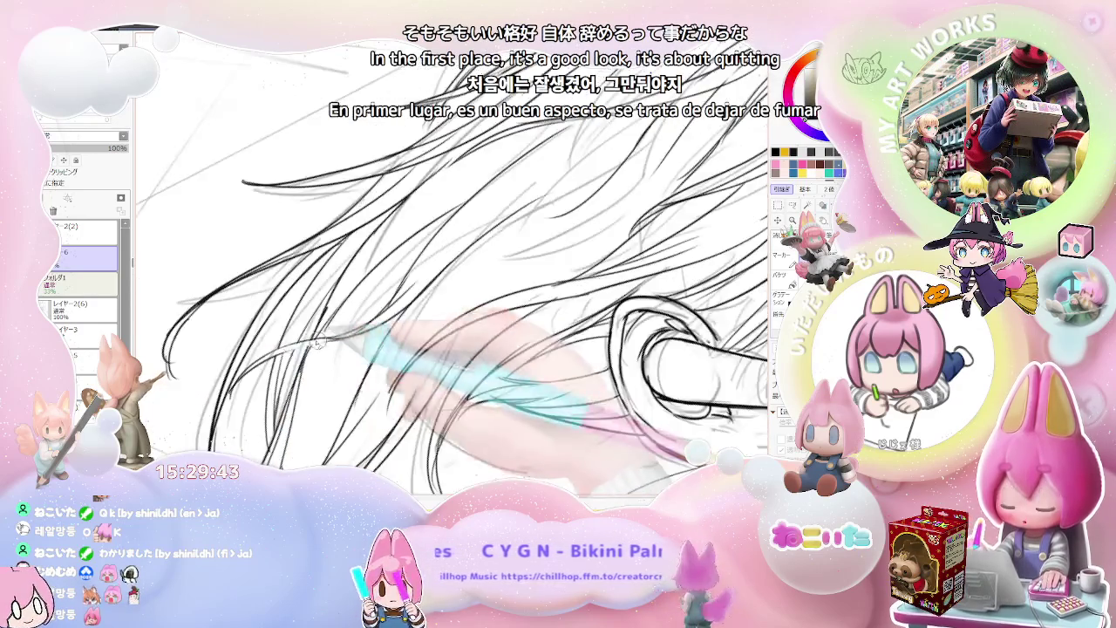
pyautogui.press('pagedown')
pyautogui.press('pagedown')
pyautogui.press('pagedown')
pyautogui.press('pagedown')
pyautogui.press('pageup')
pyautogui.press('pageup')
pyautogui.press('pageup')
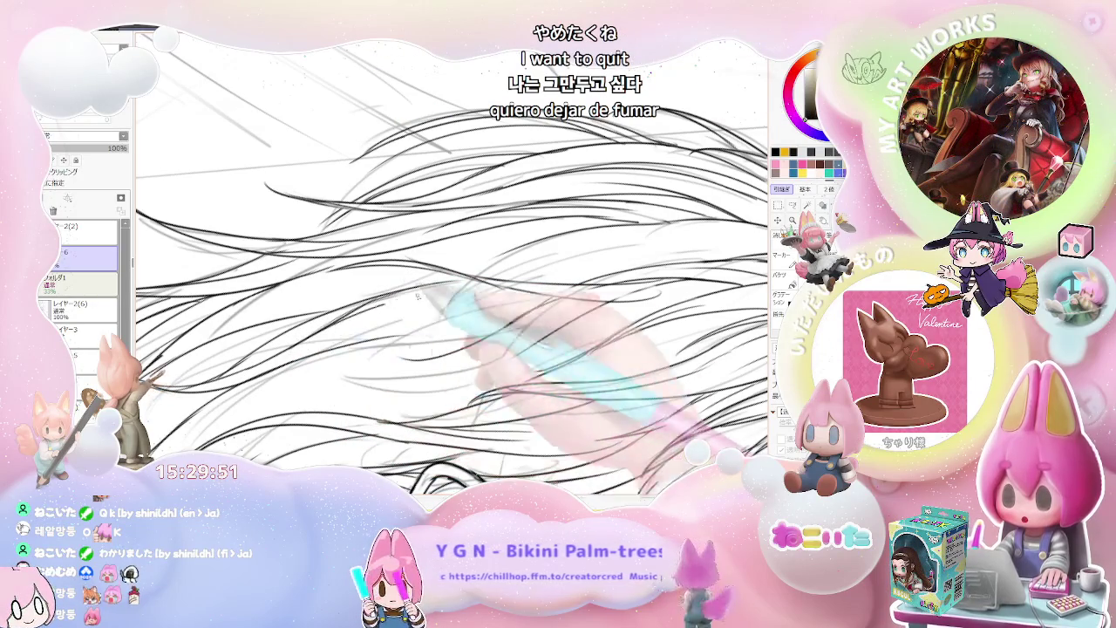
pyautogui.press('pagedown')
pyautogui.press('pagedown')
# Tilt the canvas so the face angles upward and ink strands over the eye
pyautogui.press('Delete')
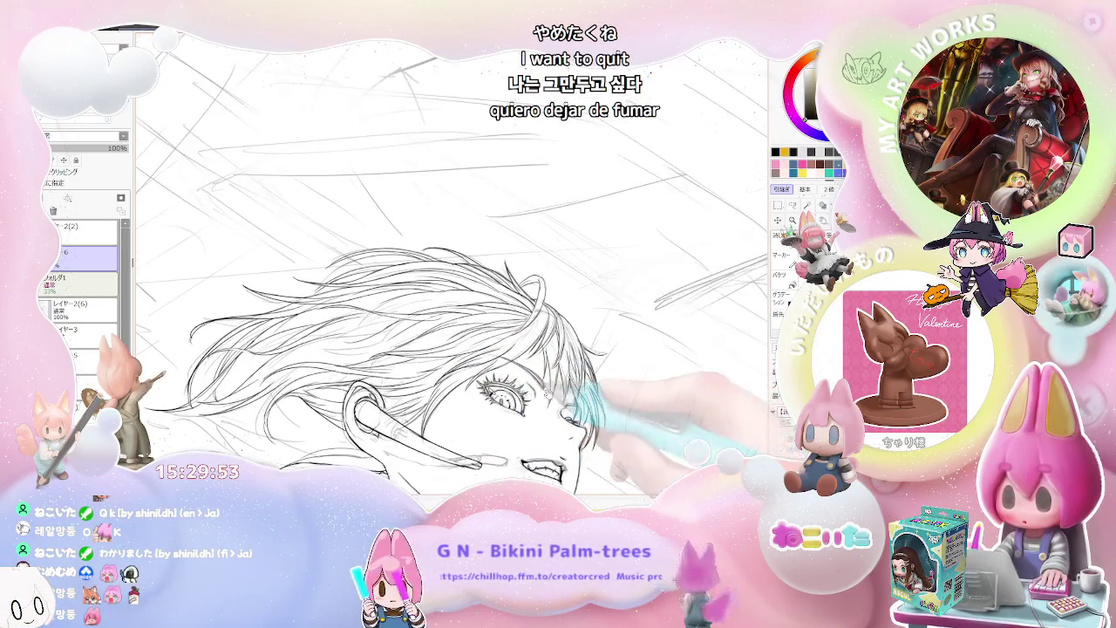
pyautogui.press('Delete')
pyautogui.press('Delete')
pyautogui.press('pagedown')
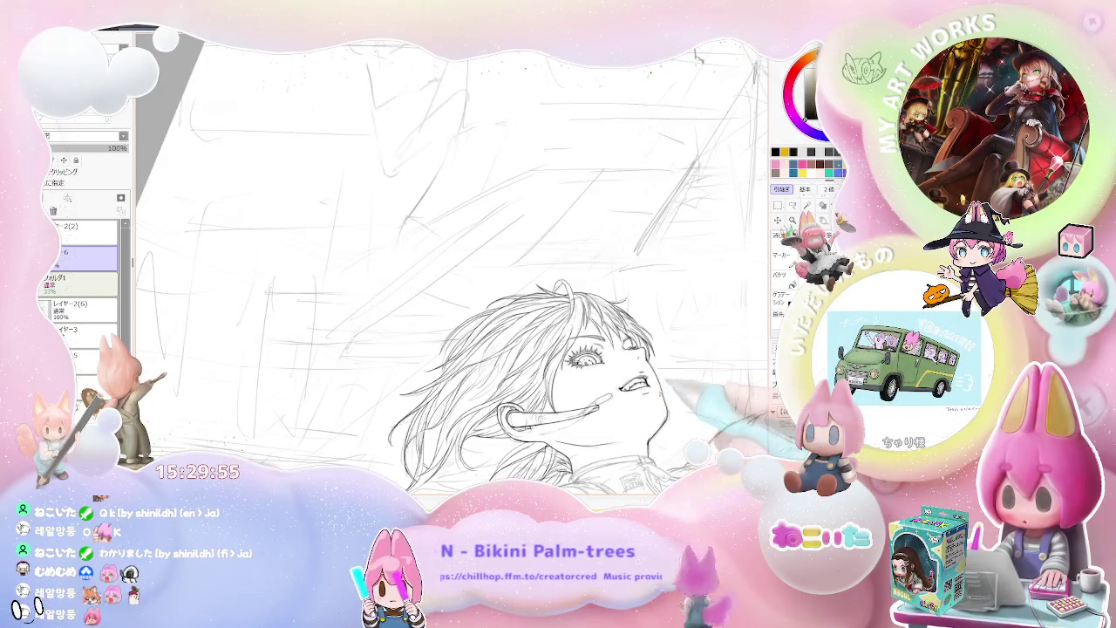
pyautogui.press('Delete')
pyautogui.press('pageup')
pyautogui.press('pageup')
pyautogui.press('pageup')
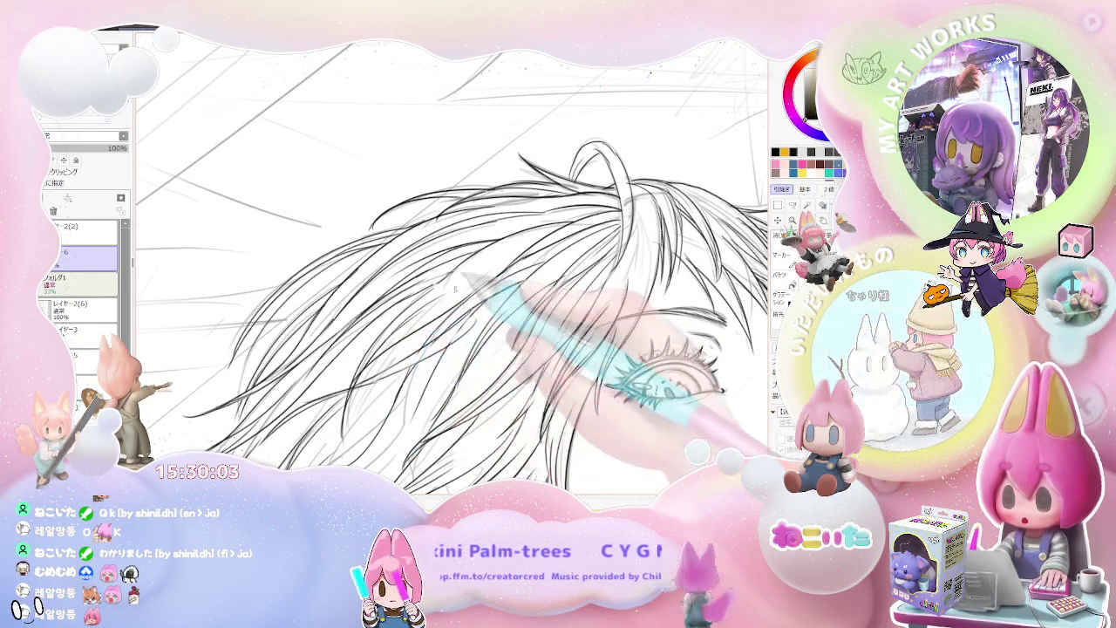
pyautogui.press('Delete')
pyautogui.press('pagedown')
pyautogui.moveTo(689, 296)
pyautogui.mouseDown()
pyautogui.moveTo(634, 354)
pyautogui.moveTo(659, 380)
pyautogui.mouseUp()
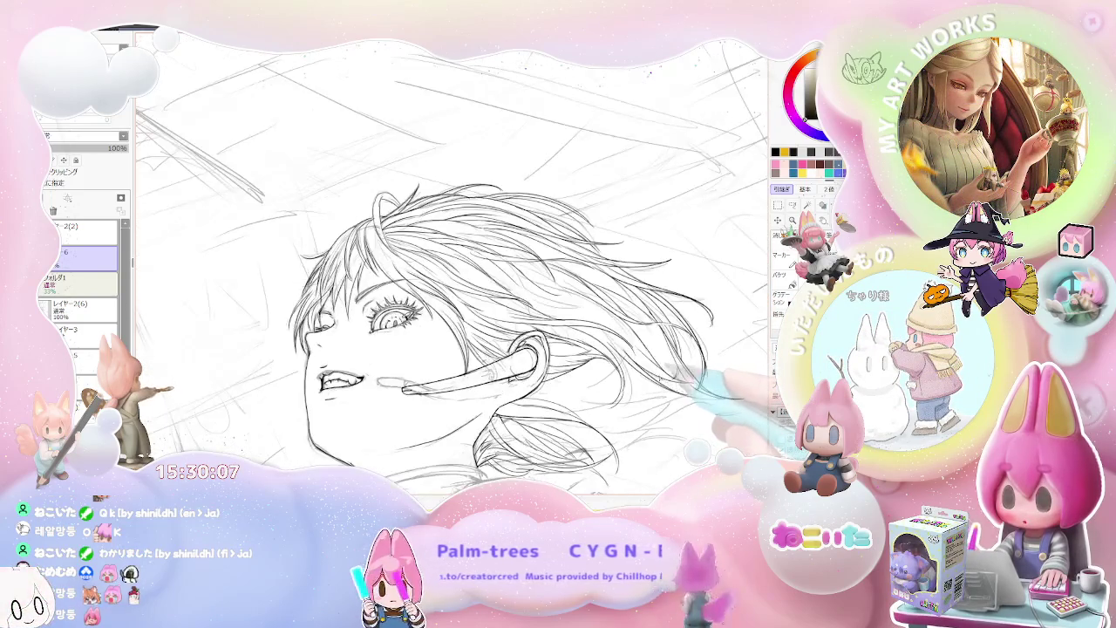
# Zoom into the hair behind the ear and ink long strands around the earring
pyautogui.scroll(-2, 652, 384)
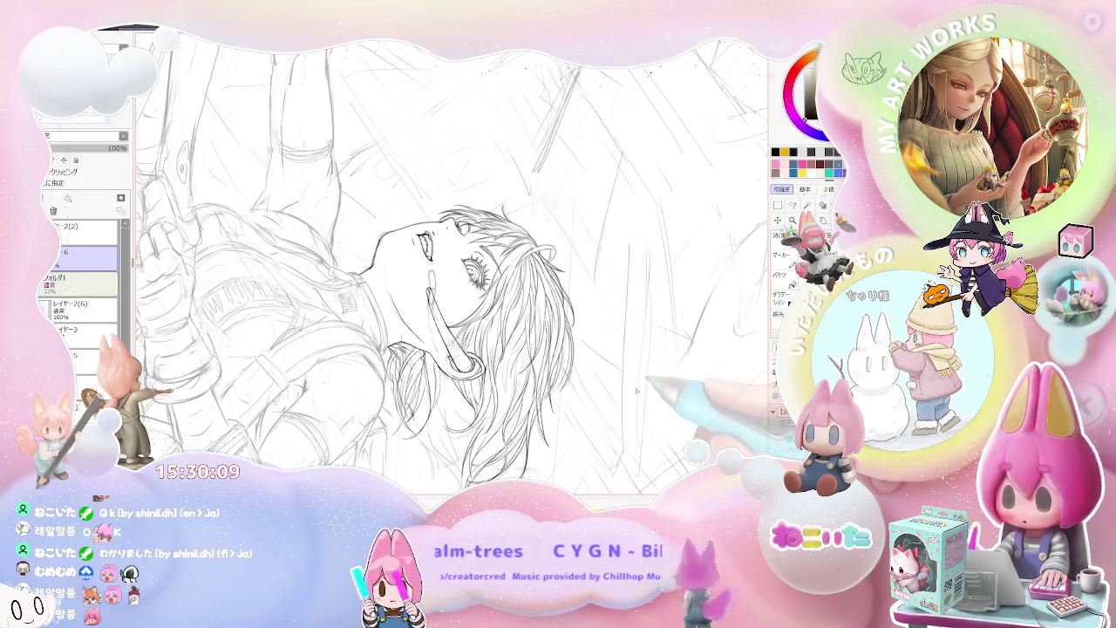
pyautogui.scroll(3, 637, 390)
pyautogui.scroll(2, 472, 297)
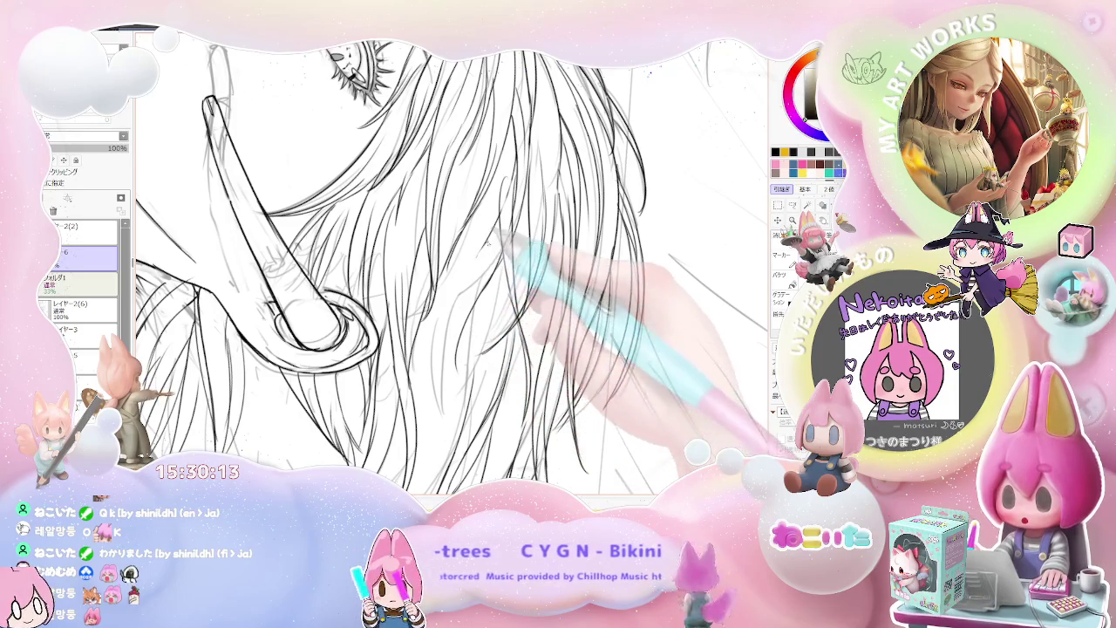
pyautogui.scroll(-2, 460, 376)
pyautogui.scroll(-2, 489, 401)
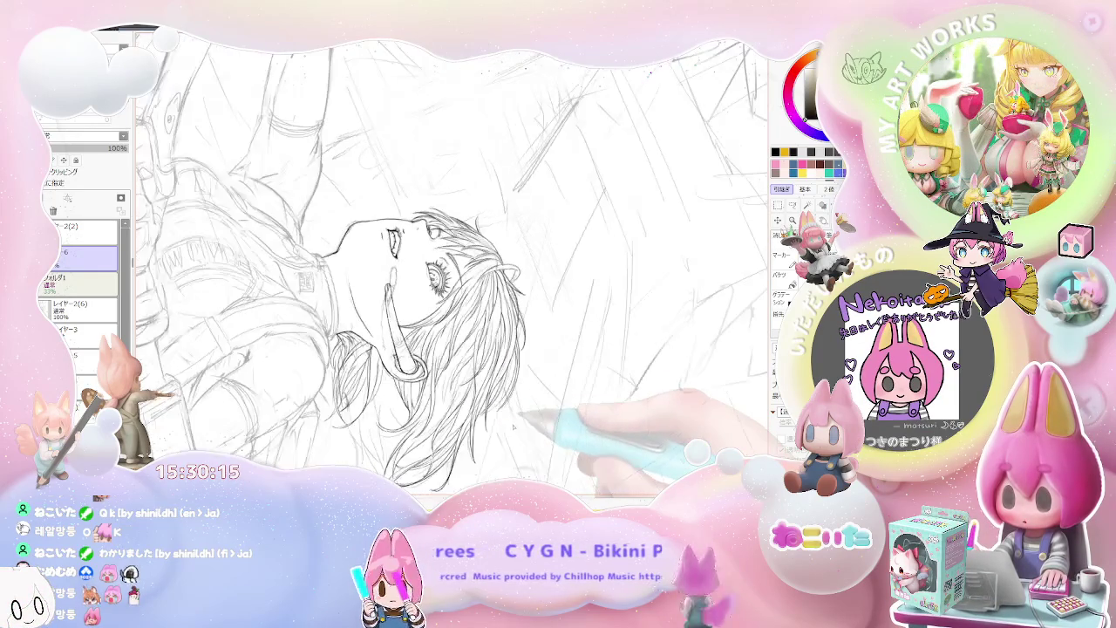
pyautogui.scroll(1, 523, 424)
pyautogui.scroll(1, 454, 419)
pyautogui.scroll(2, 471, 367)
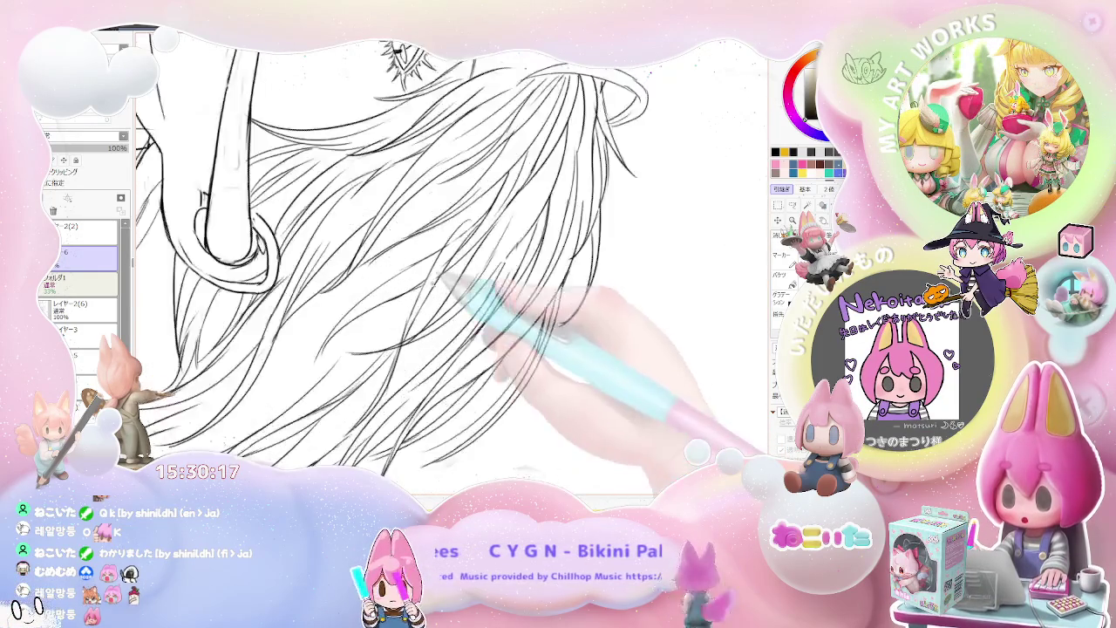
pyautogui.scroll(2, 402, 296)
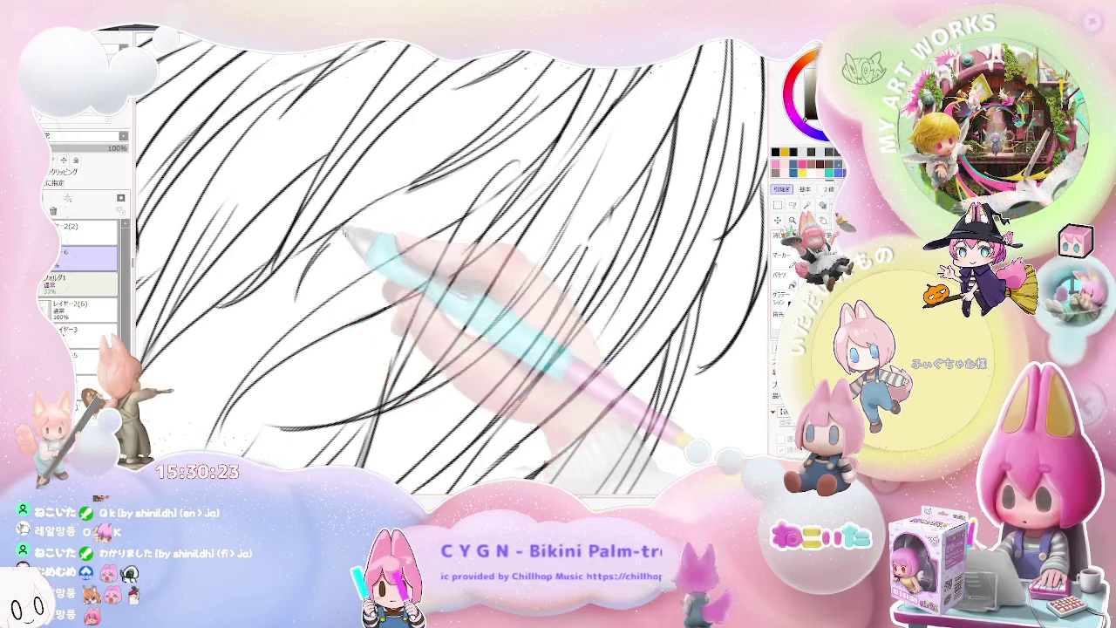
# Add more fine strands beneath the earring, then zoom out to view the whole head
pyautogui.scroll(-2, 401, 231)
pyautogui.scroll(-1, 436, 231)
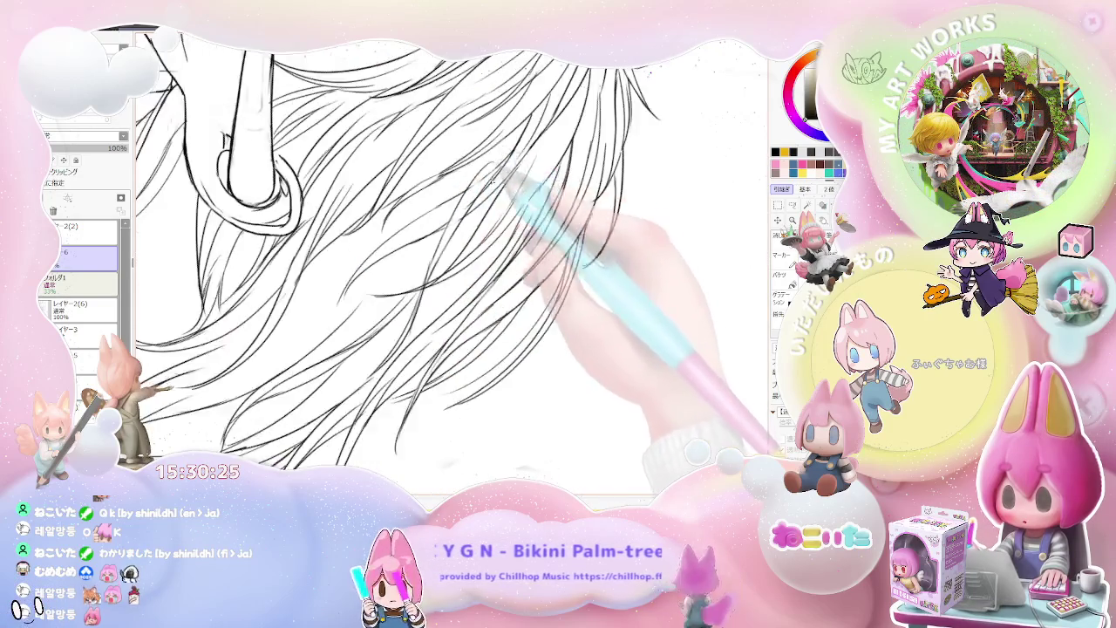
pyautogui.scroll(-1, 474, 224)
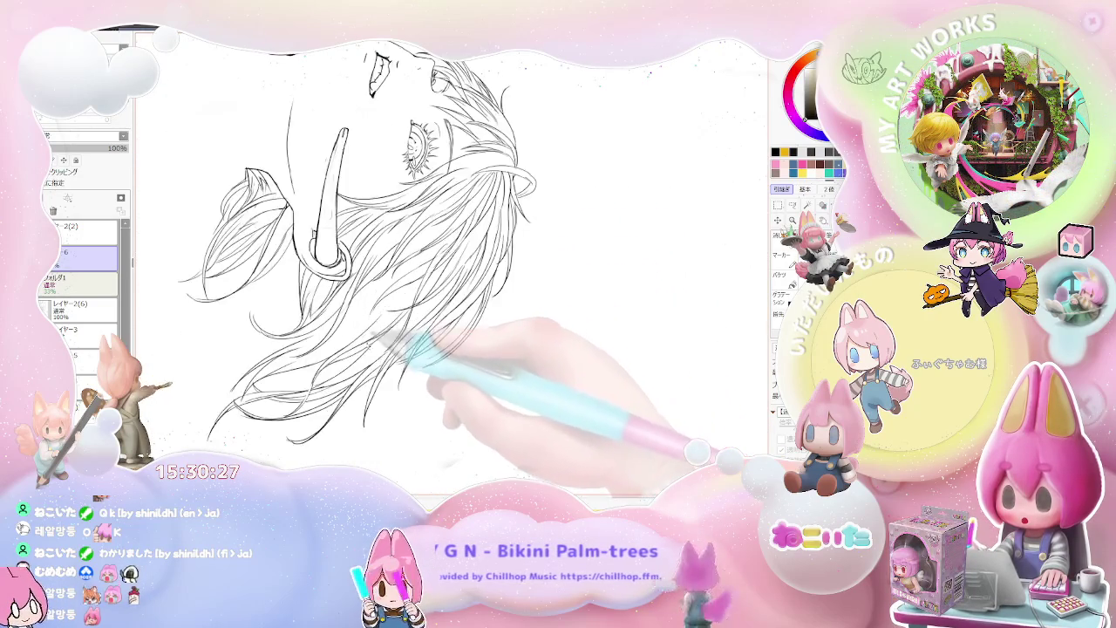
pyautogui.scroll(2, 375, 292)
pyautogui.scroll(1, 375, 293)
pyautogui.scroll(1, 366, 331)
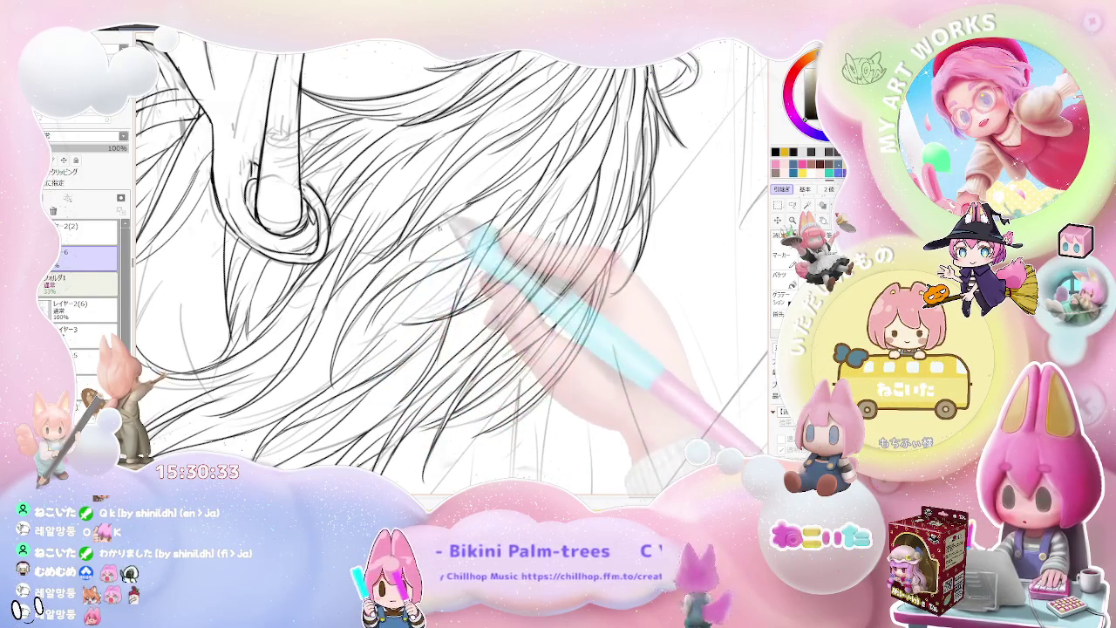
pyautogui.scroll(-1, 497, 218)
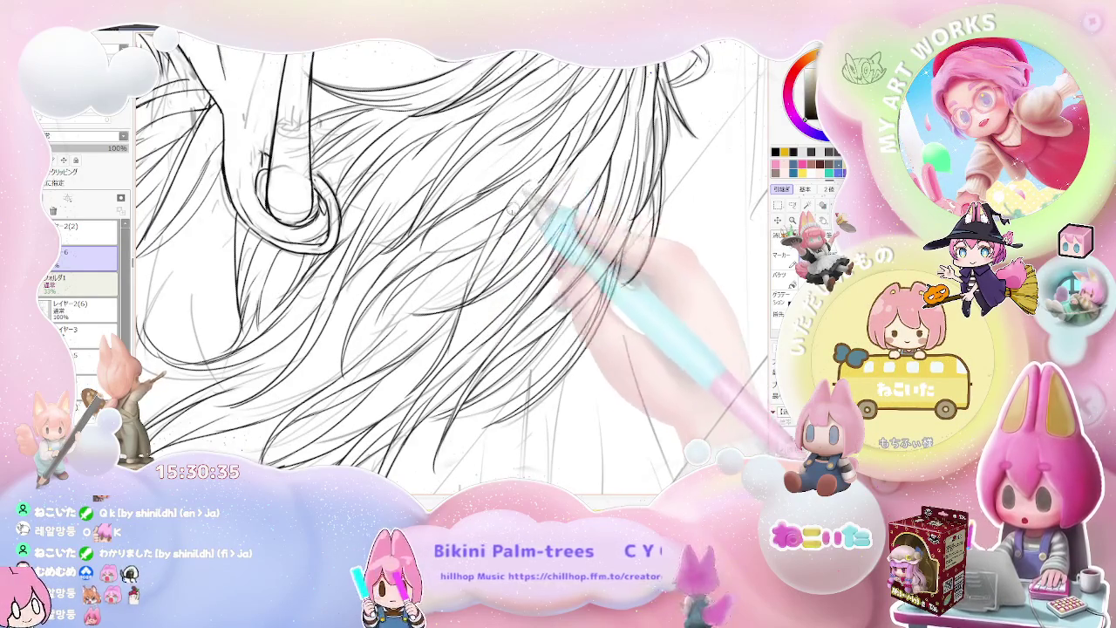
pyautogui.scroll(-1, 532, 190)
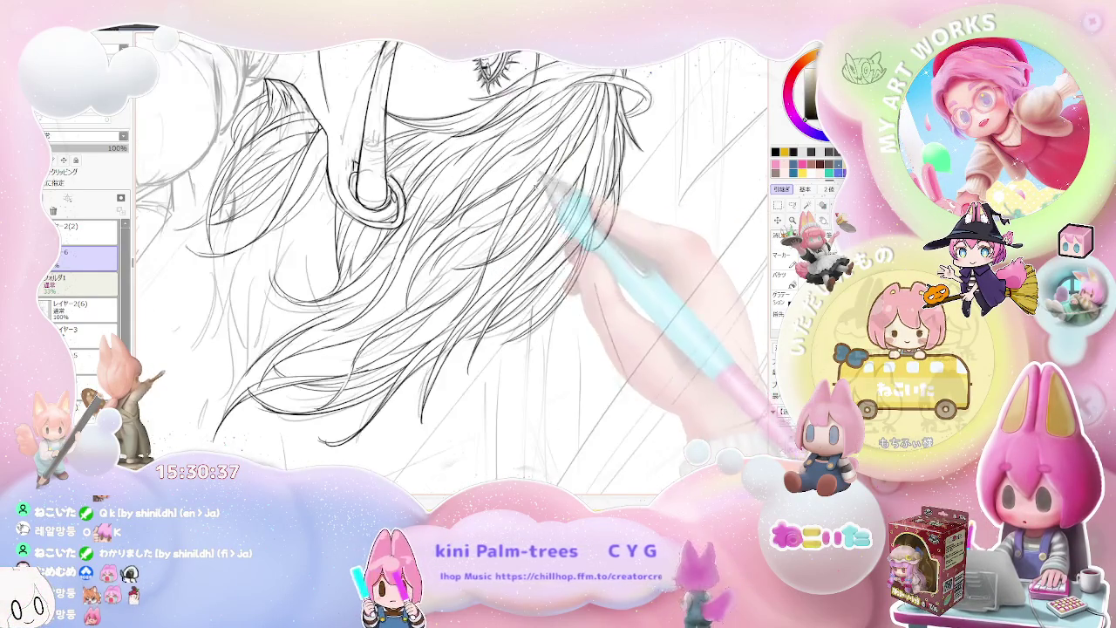
pyautogui.scroll(-2, 537, 185)
pyautogui.scroll(-1, 532, 288)
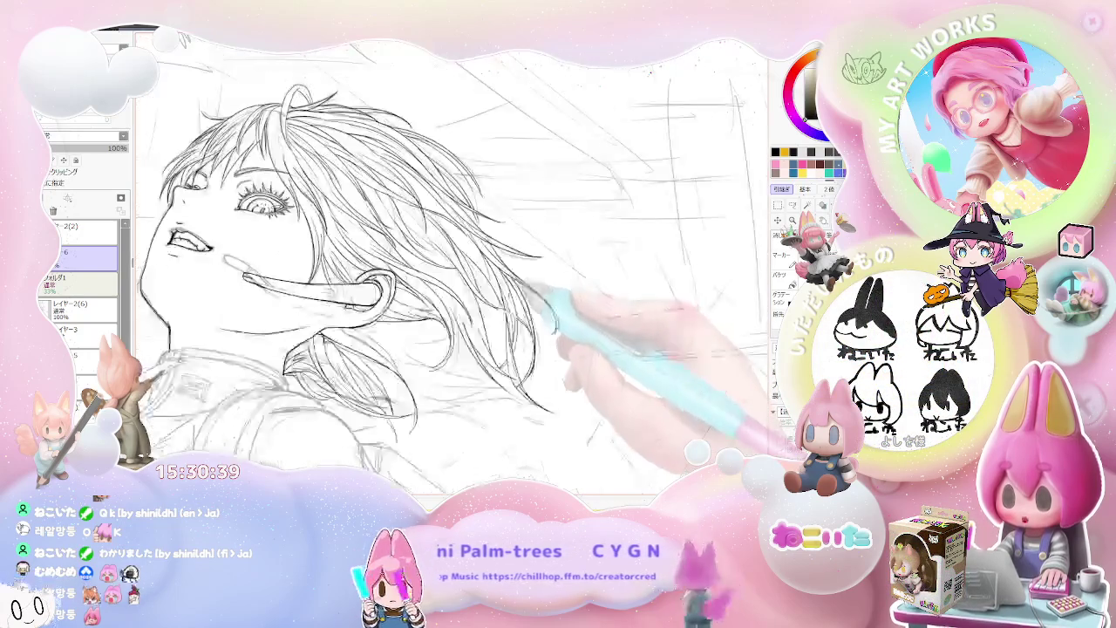
# Rotate and mirror the canvas, then ink flowing hair strands around the headset ear loop
pyautogui.press('Delete')
pyautogui.press('Delete')
pyautogui.press('h')
pyautogui.press('Delete')
pyautogui.scroll(1, 387, 334)
pyautogui.scroll(2, 387, 334)
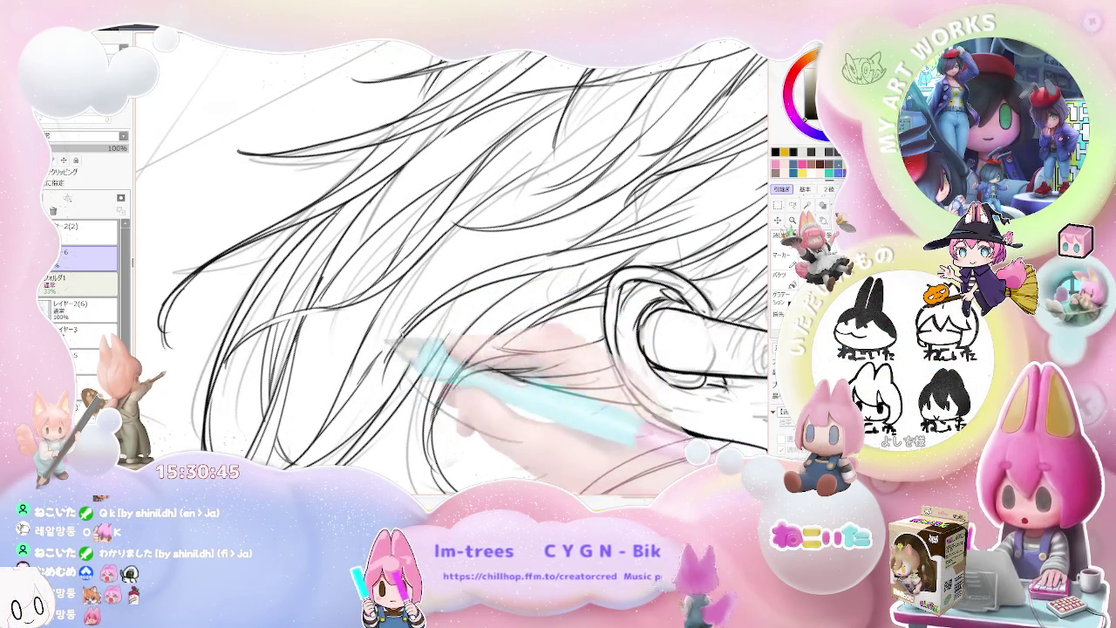
pyautogui.scroll(-2, 639, 277)
pyautogui.scroll(-1, 454, 261)
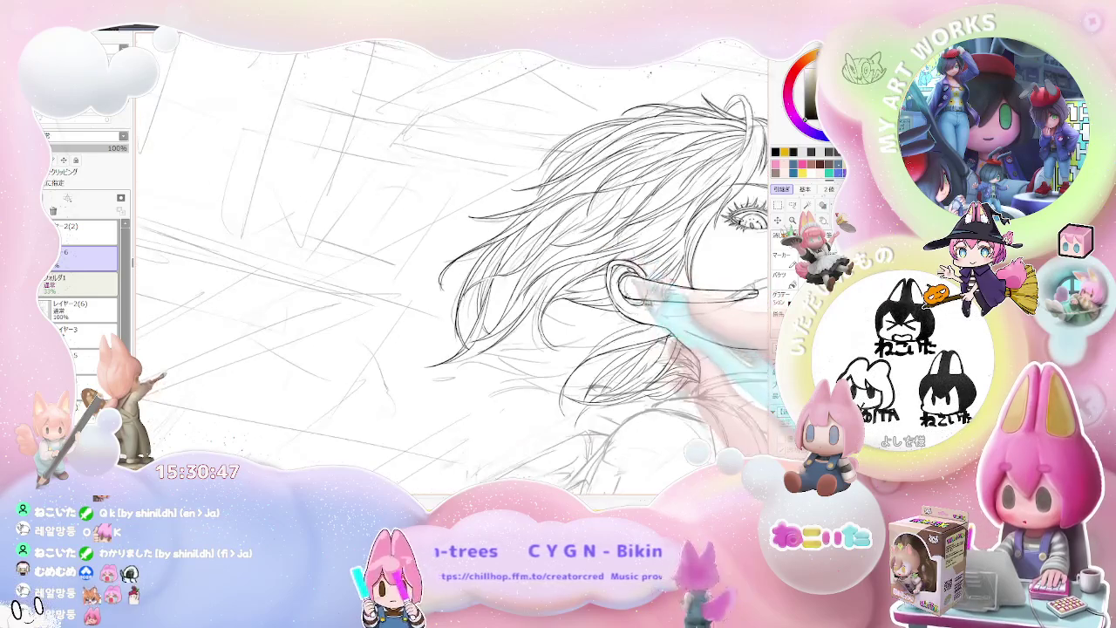
pyautogui.scroll(-1, 453, 262)
pyautogui.scroll(-1, 453, 262)
pyautogui.scroll(-1, 453, 261)
pyautogui.scroll(2, 436, 349)
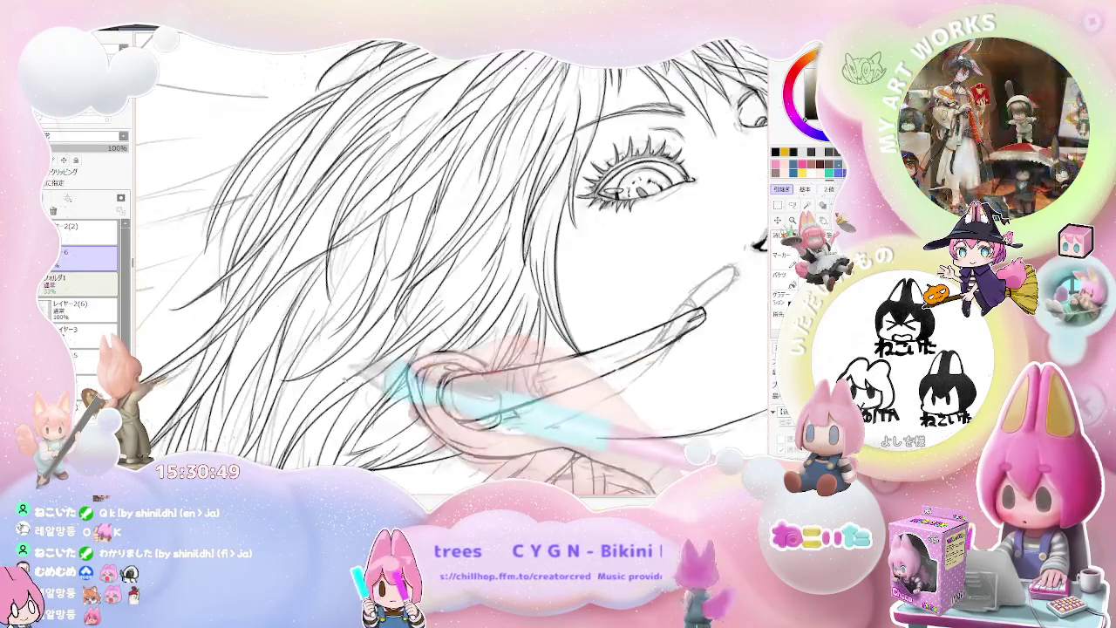
pyautogui.scroll(2, 436, 349)
pyautogui.scroll(-2, 454, 261)
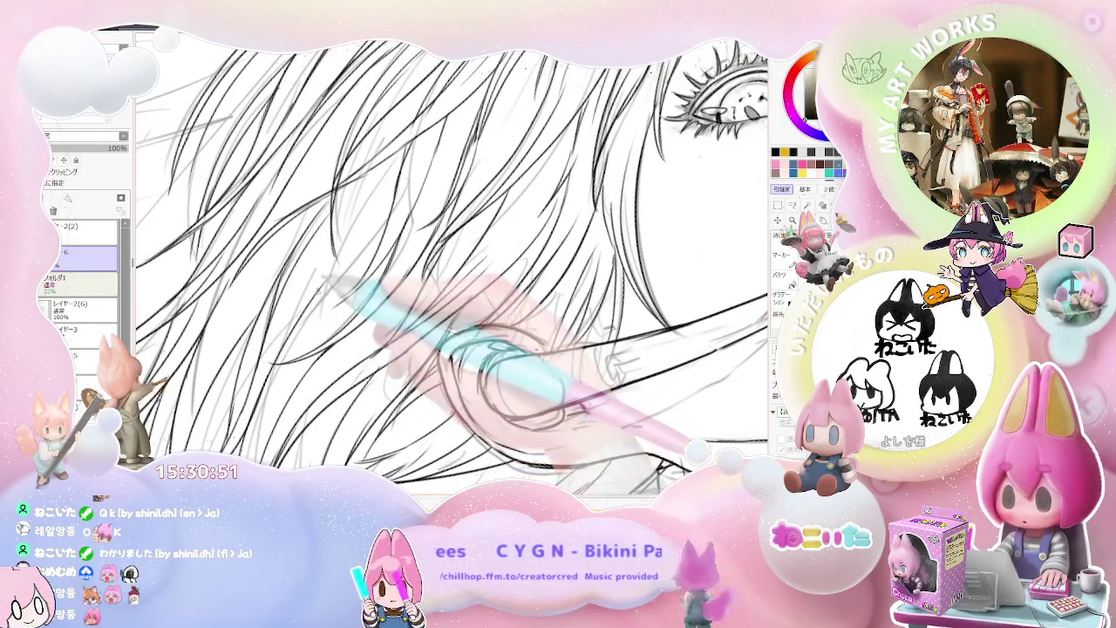
pyautogui.scroll(-1, 453, 262)
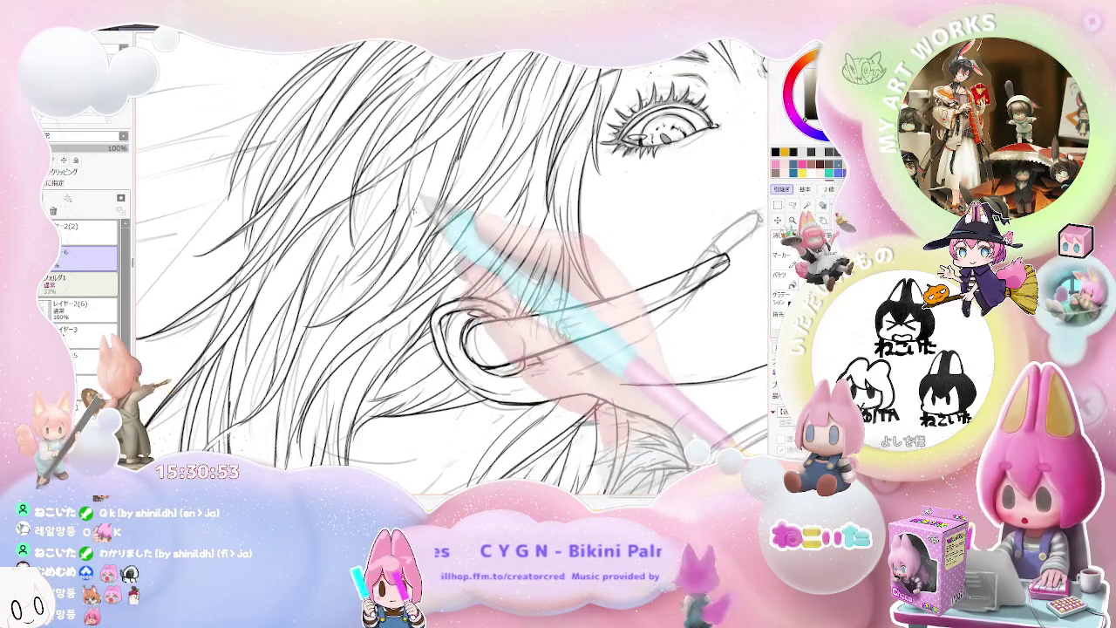
pyautogui.scroll(-2, 454, 261)
pyautogui.scroll(2, 453, 262)
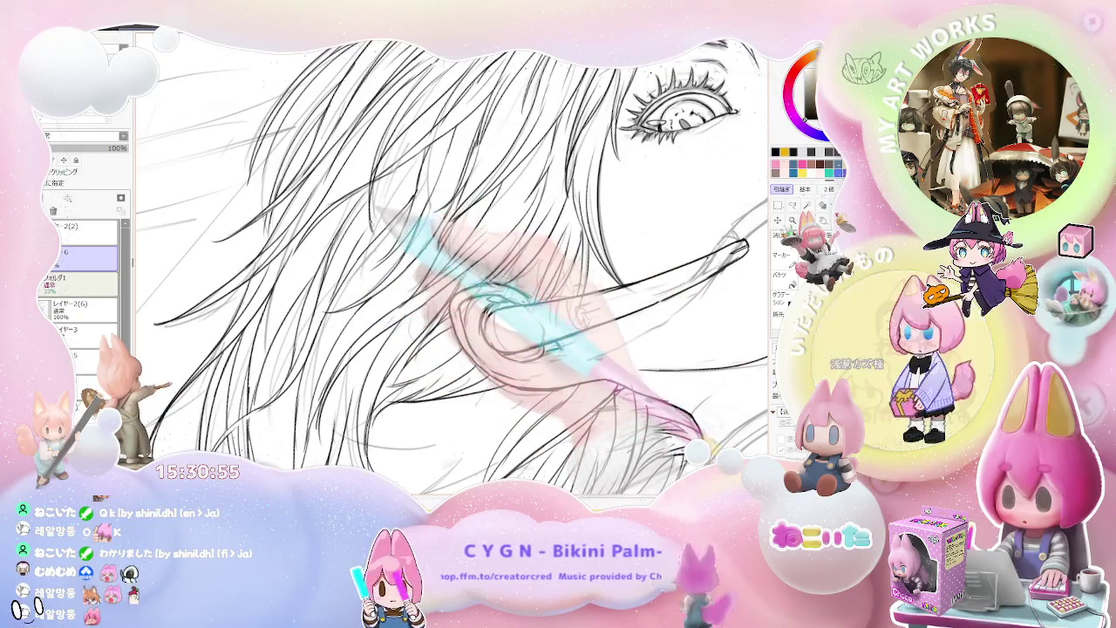
pyautogui.scroll(1, 453, 262)
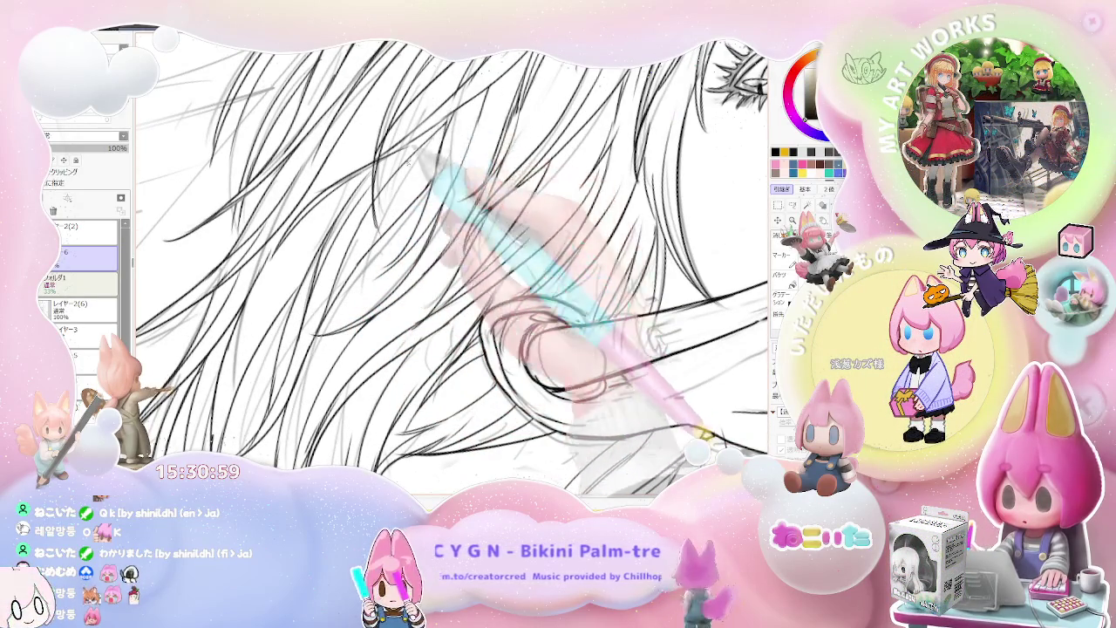
# Layer more long, curving hair strands below the earring hoop
pyautogui.scroll(-1, 410, 160)
pyautogui.scroll(-1, 367, 181)
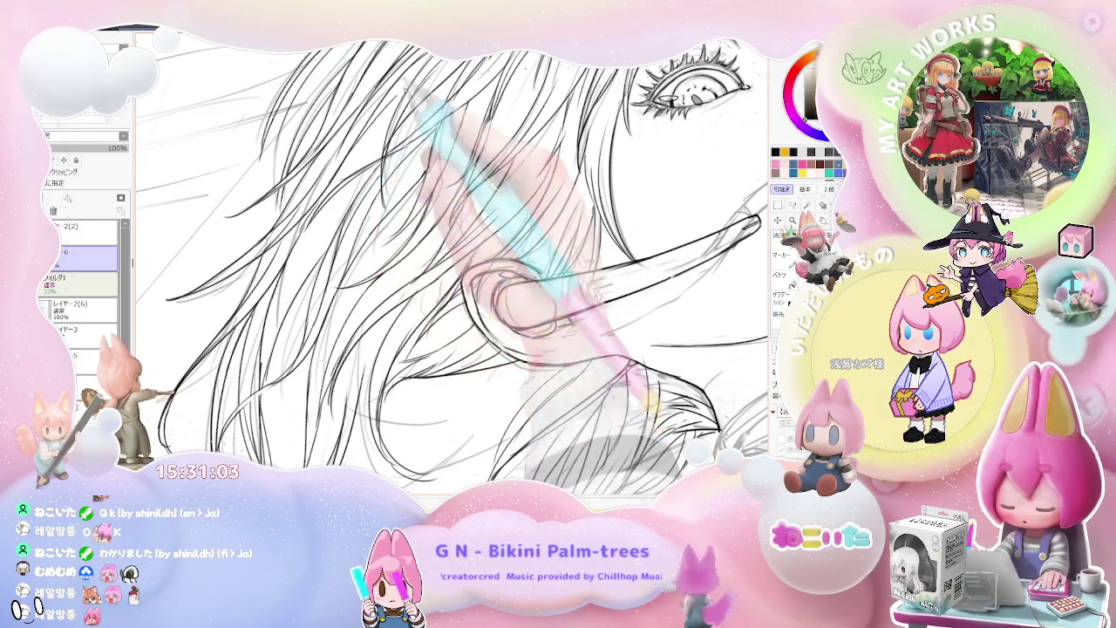
pyautogui.scroll(-1, 453, 261)
pyautogui.scroll(-2, 453, 262)
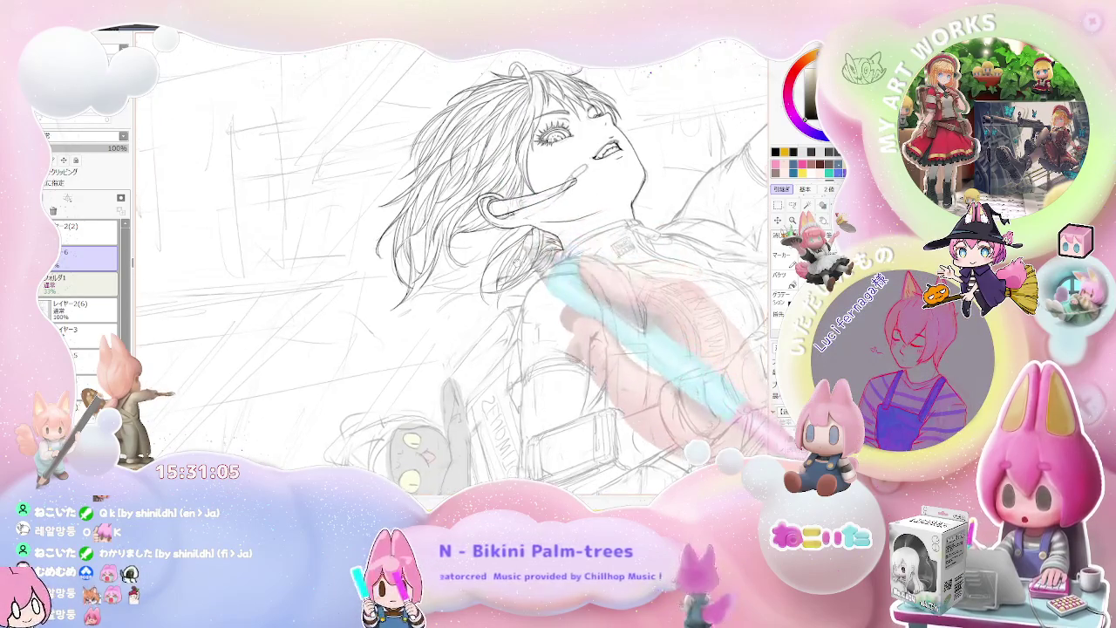
pyautogui.scroll(2, 454, 261)
pyautogui.scroll(2, 454, 262)
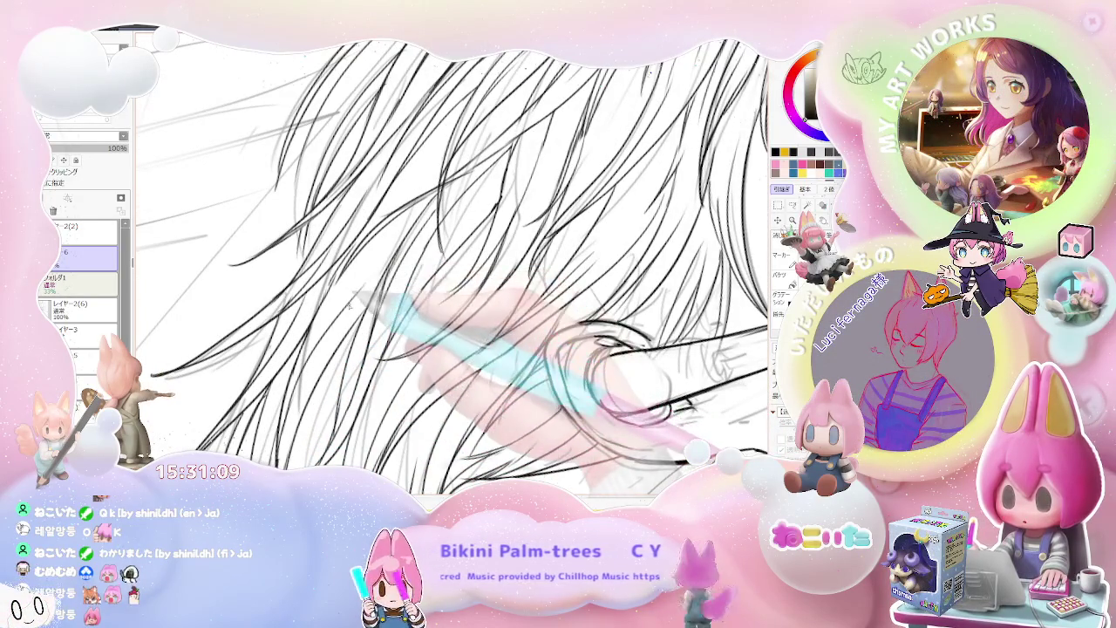
pyautogui.scroll(-1, 454, 262)
pyautogui.scroll(2, 453, 262)
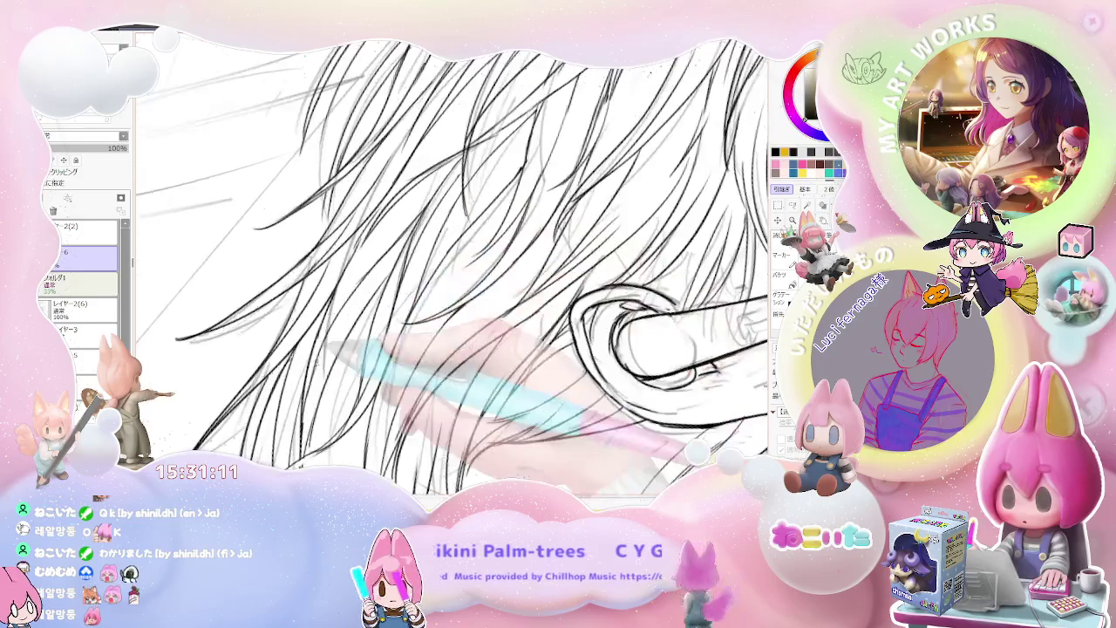
pyautogui.scroll(-2, 453, 262)
pyautogui.scroll(-2, 454, 262)
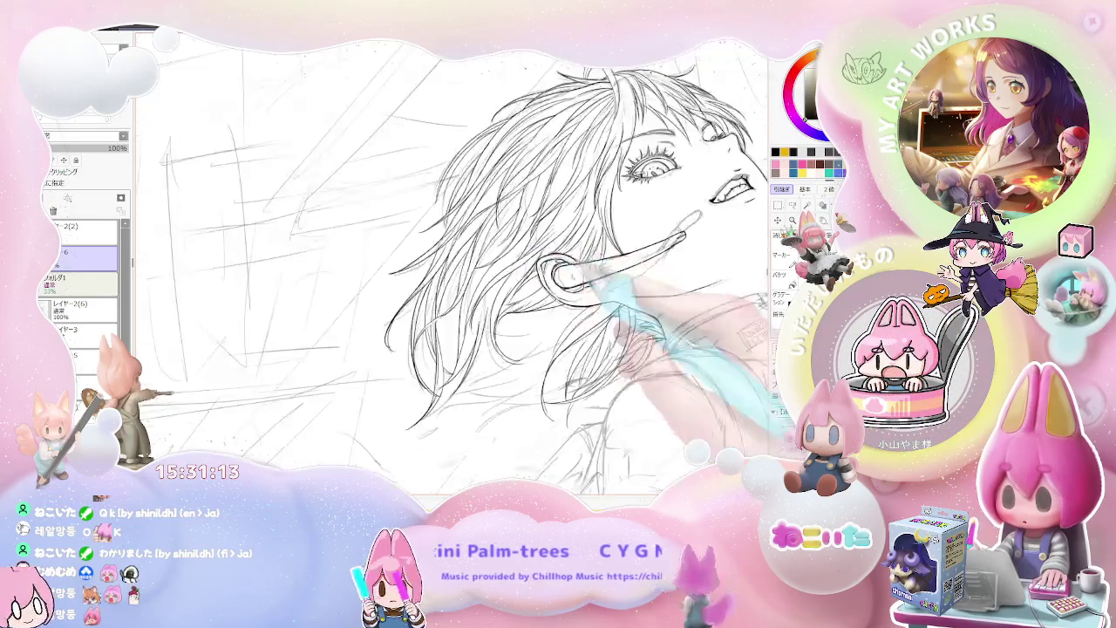
pyautogui.scroll(-1, 453, 262)
pyautogui.scroll(-1, 454, 261)
pyautogui.scroll(-1, 453, 261)
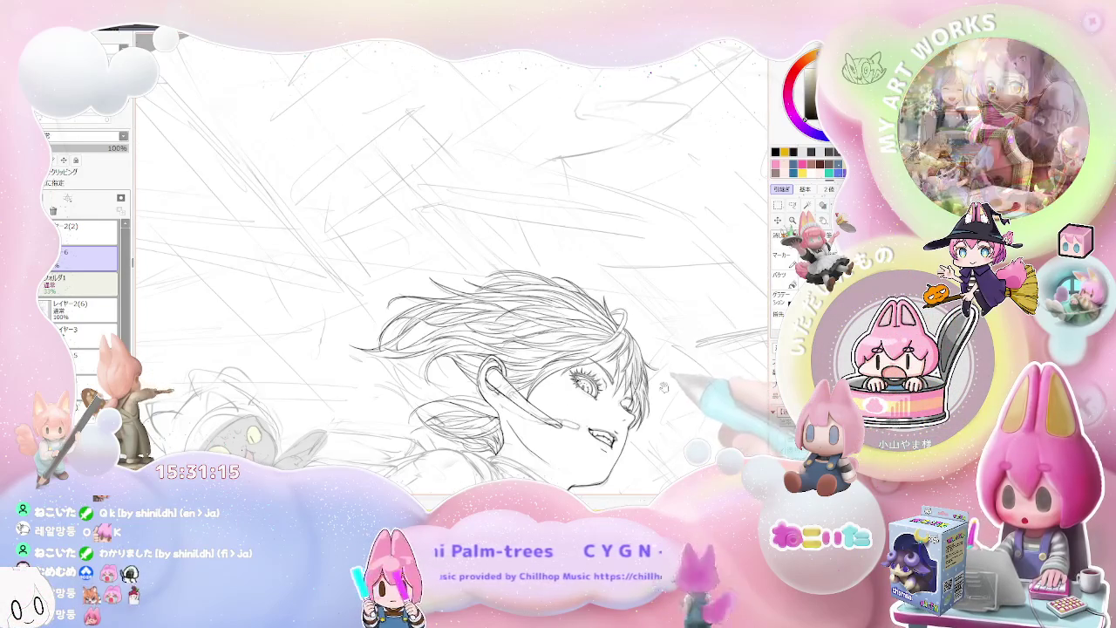
pyautogui.scroll(1, 523, 331)
pyautogui.scroll(1, 523, 332)
pyautogui.scroll(1, 523, 332)
pyautogui.scroll(2, 523, 331)
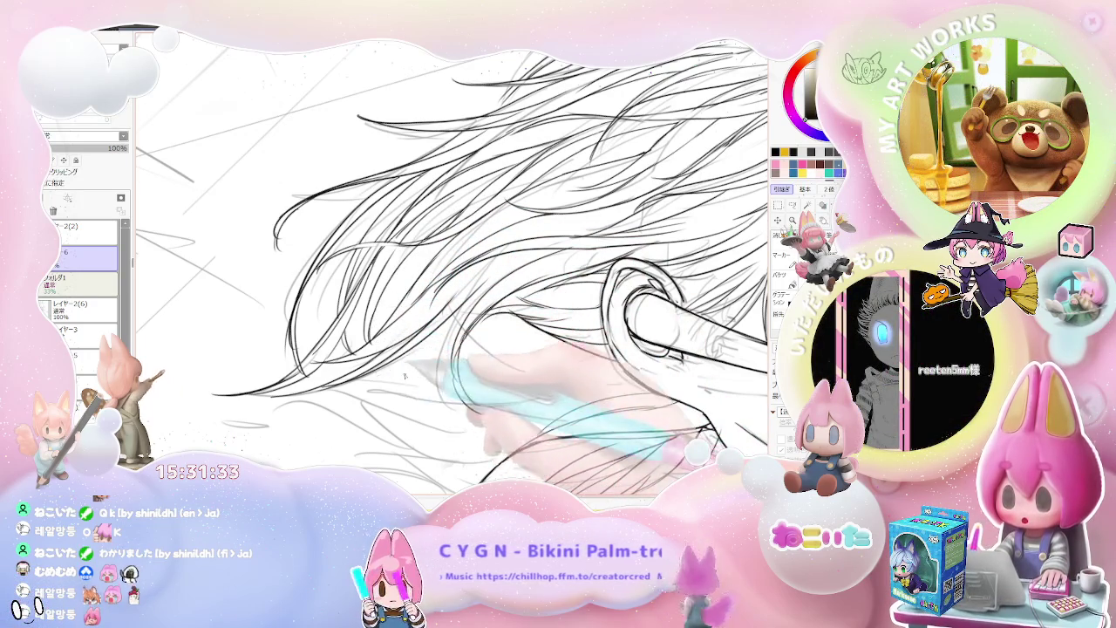
pyautogui.scroll(-3, 587, 401)
pyautogui.scroll(-2, 587, 400)
# Mirror the view so the face points left, review the face, and rotate about 90 degrees
pyautogui.press('h')
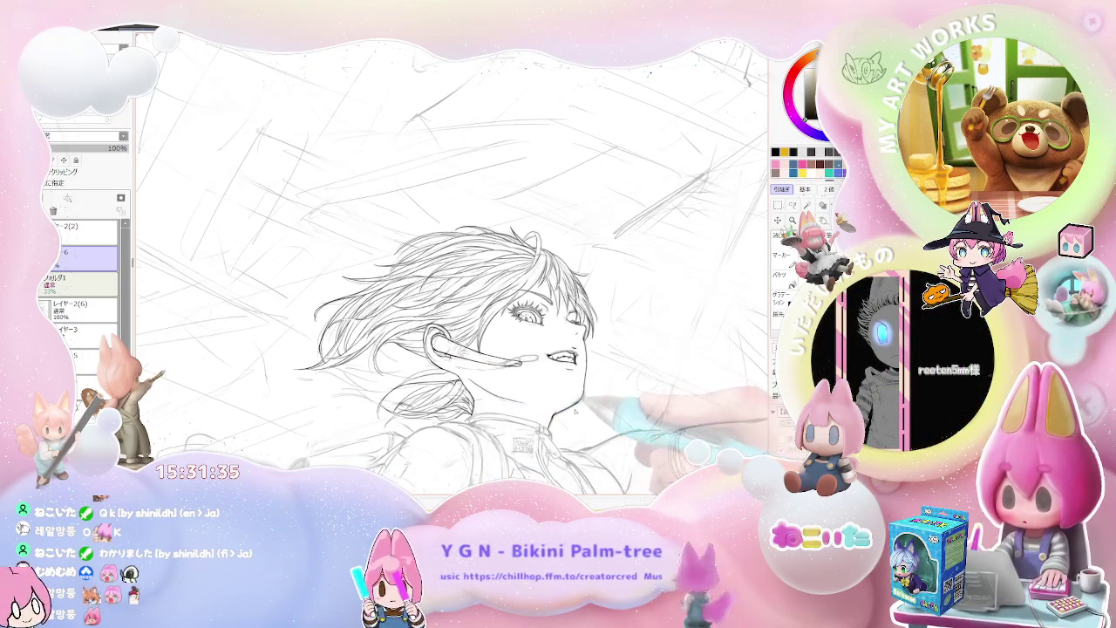
pyautogui.scroll(2, 581, 411)
pyautogui.scroll(2, 581, 411)
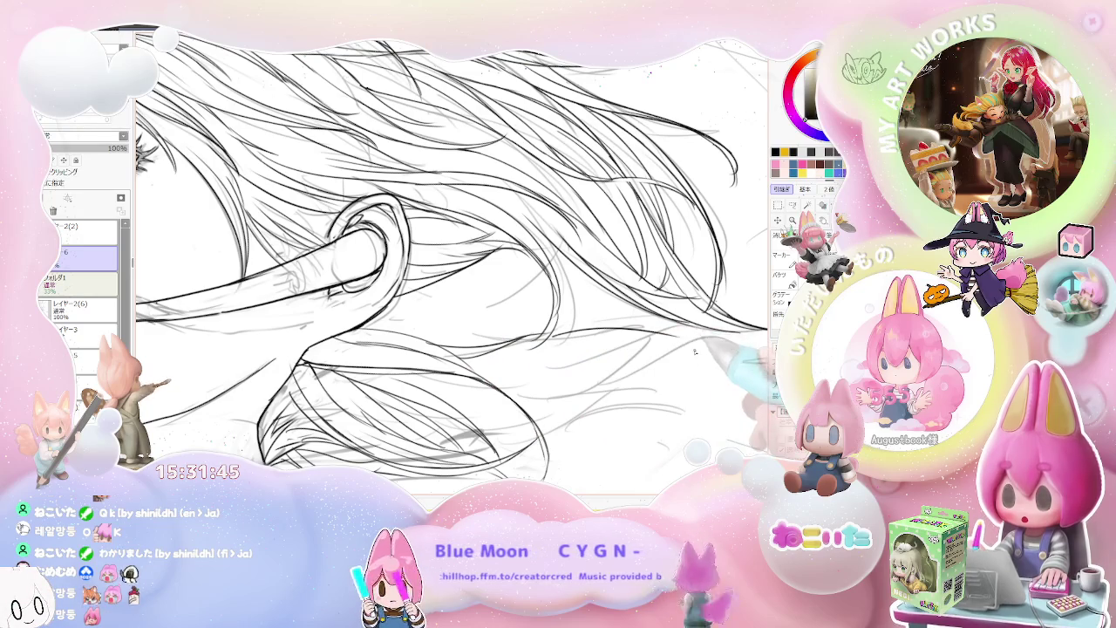
pyautogui.hotkey('ctrl', '-')
pyautogui.moveTo(706, 360); pyautogui.dragTo(423, 371)
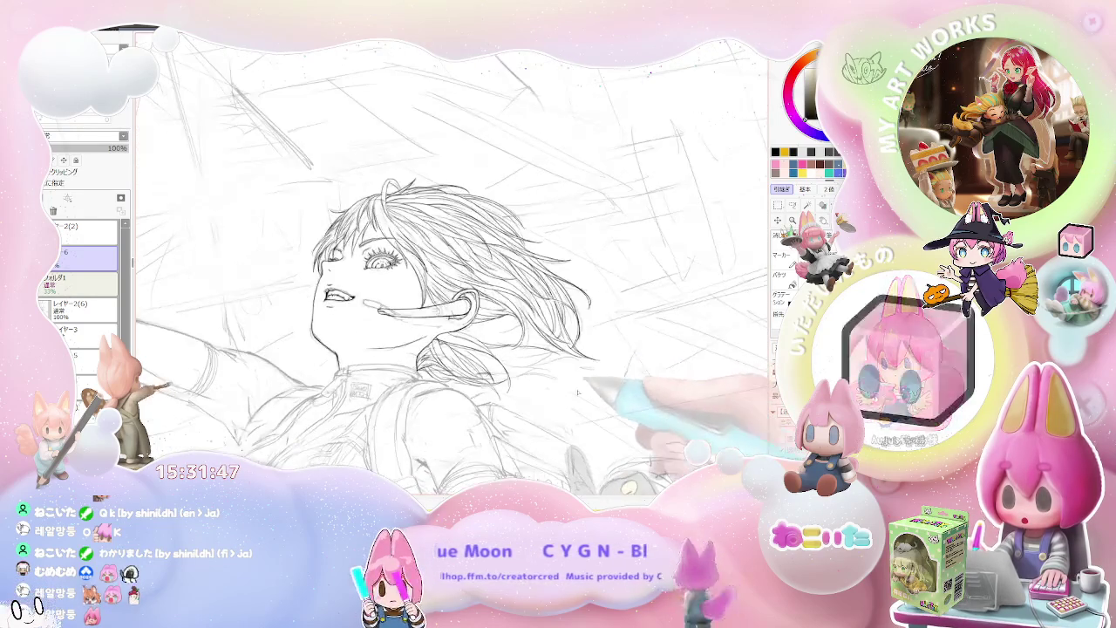
pyautogui.hotkey('ctrl', '+')
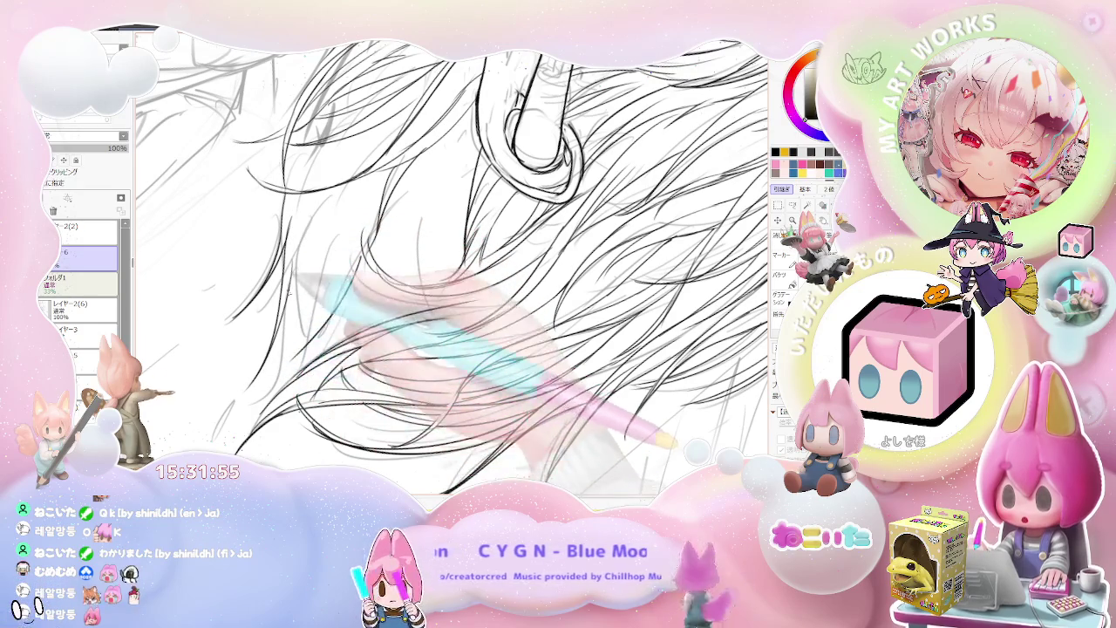
# Ink fine strands beneath and beside the ear loop, then zoom out to review face and earring
pyautogui.scroll(-2, 454, 261)
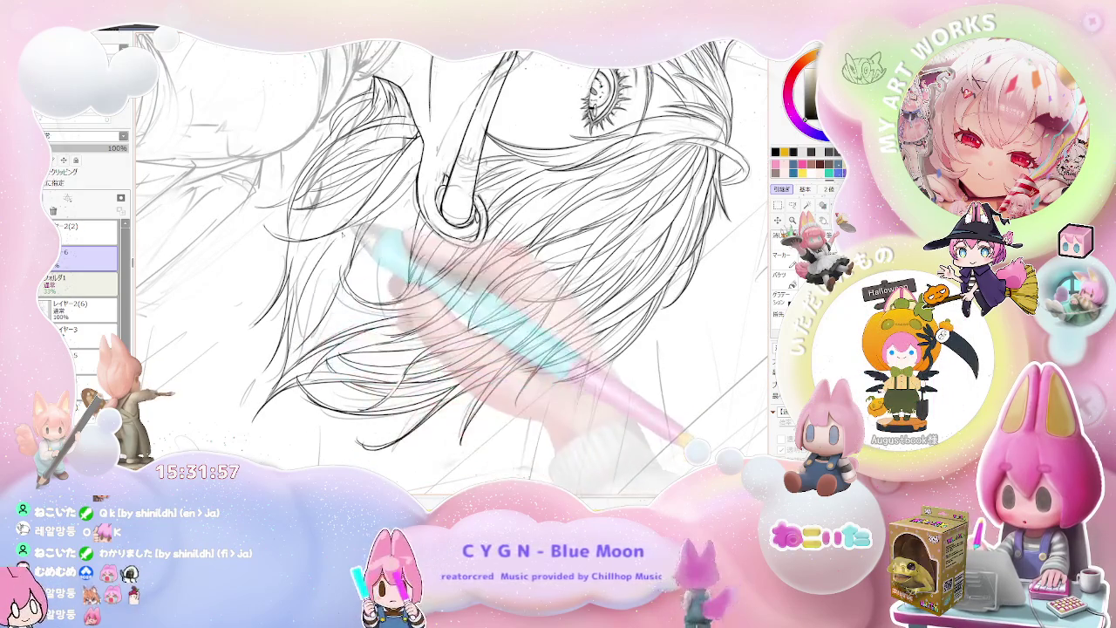
pyautogui.scroll(2, 301, 296)
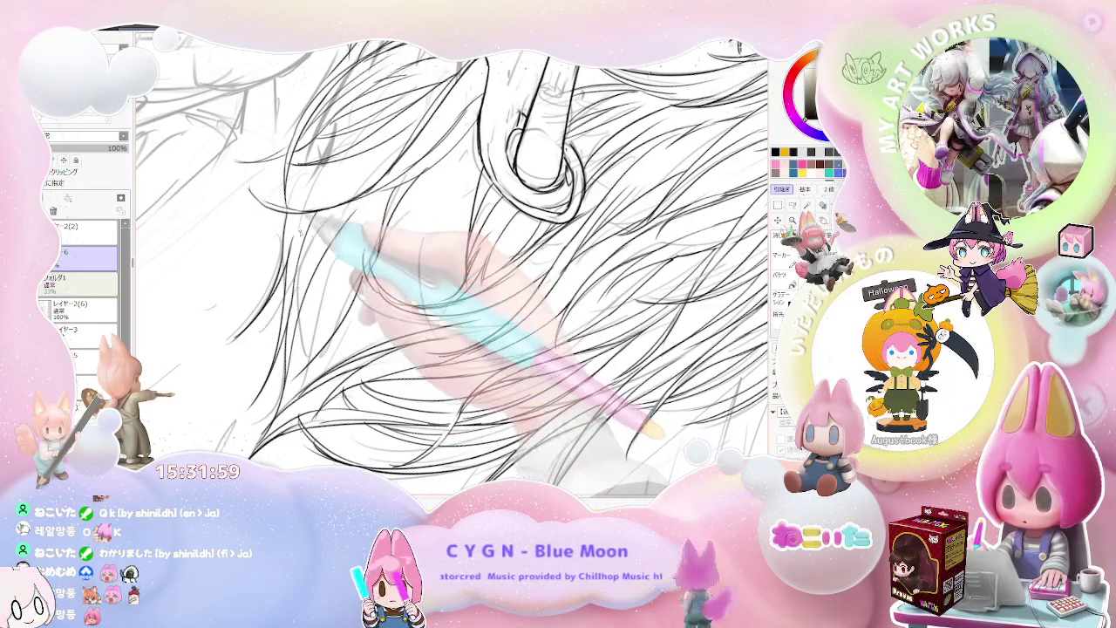
pyautogui.scroll(-3, 453, 262)
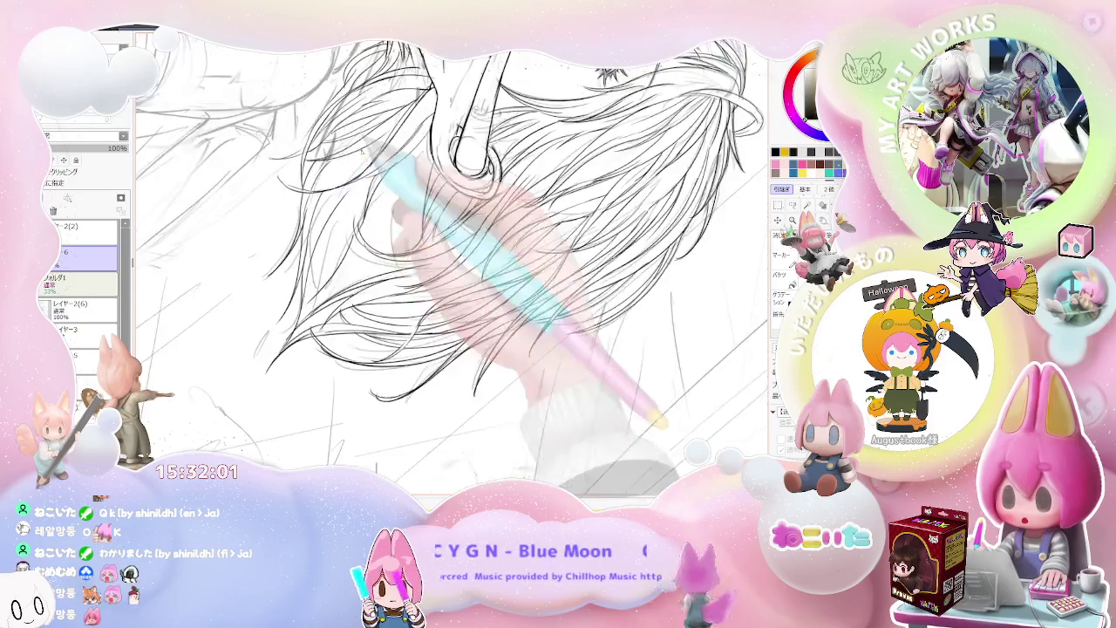
pyautogui.scroll(1, 314, 345)
pyautogui.scroll(1, 314, 346)
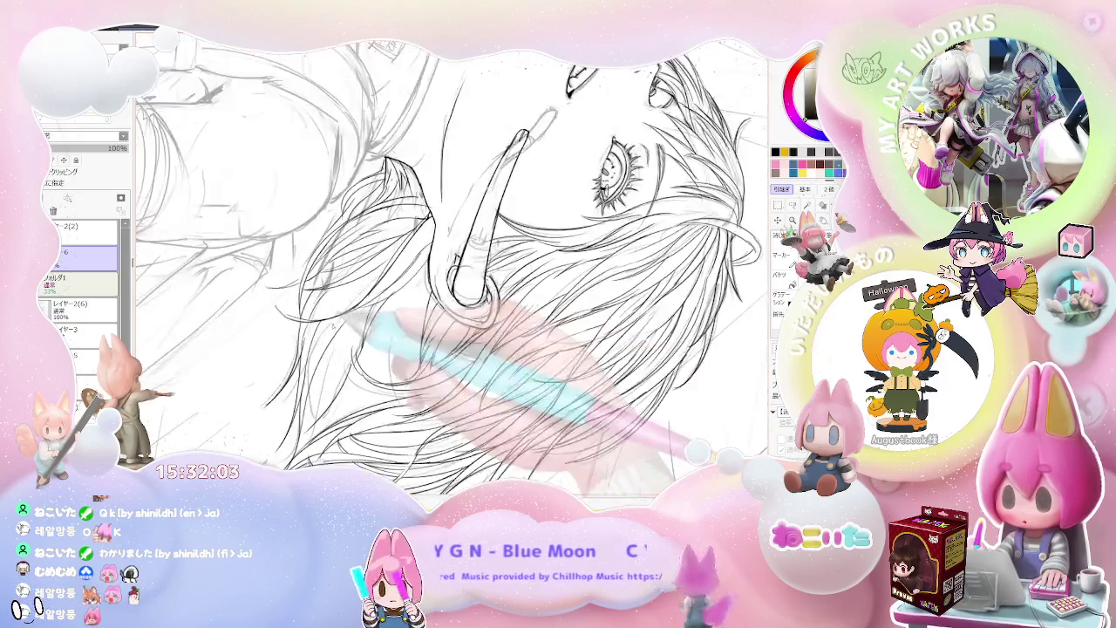
pyautogui.scroll(1, 314, 346)
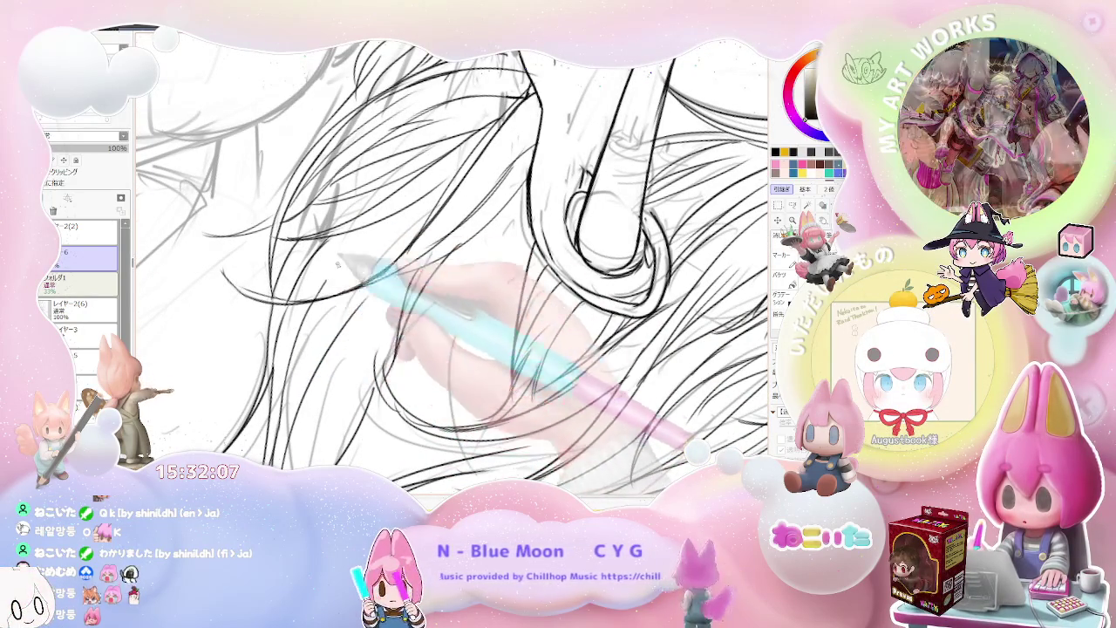
pyautogui.scroll(-1, 371, 262)
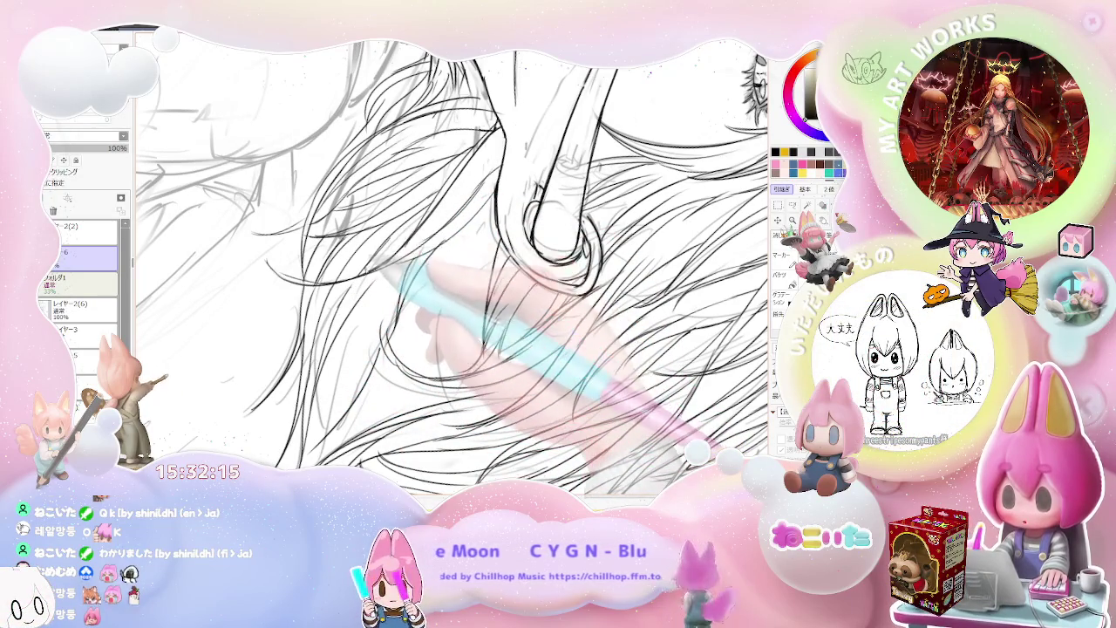
pyautogui.press('-')
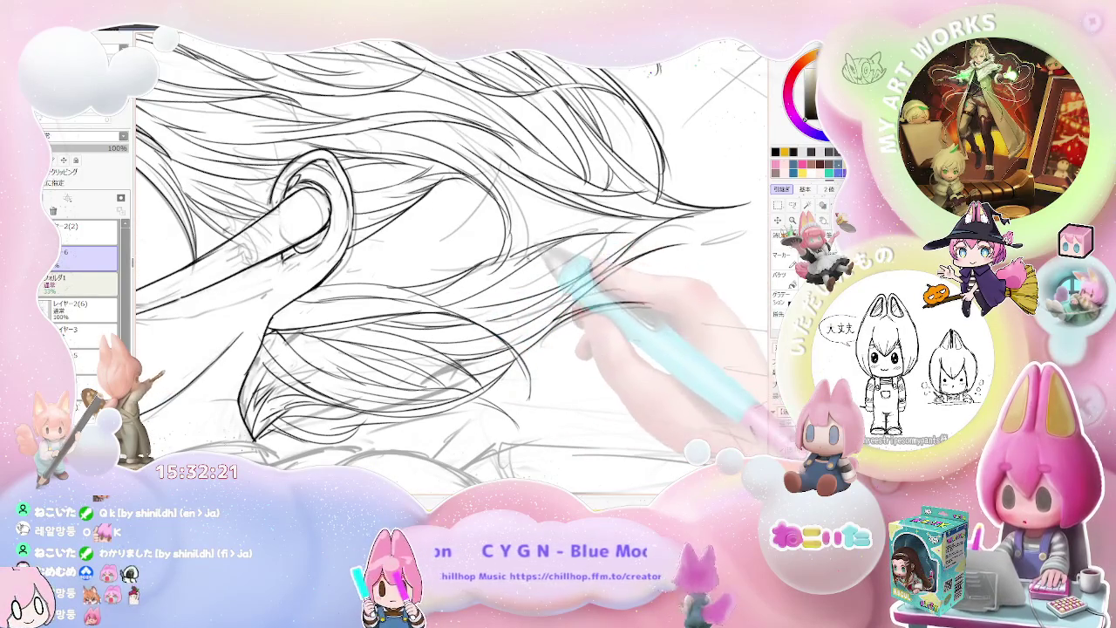
# Tilt the view and ink hair lines sweeping back from the ear loop past jaw and neck
pyautogui.press('Delete')
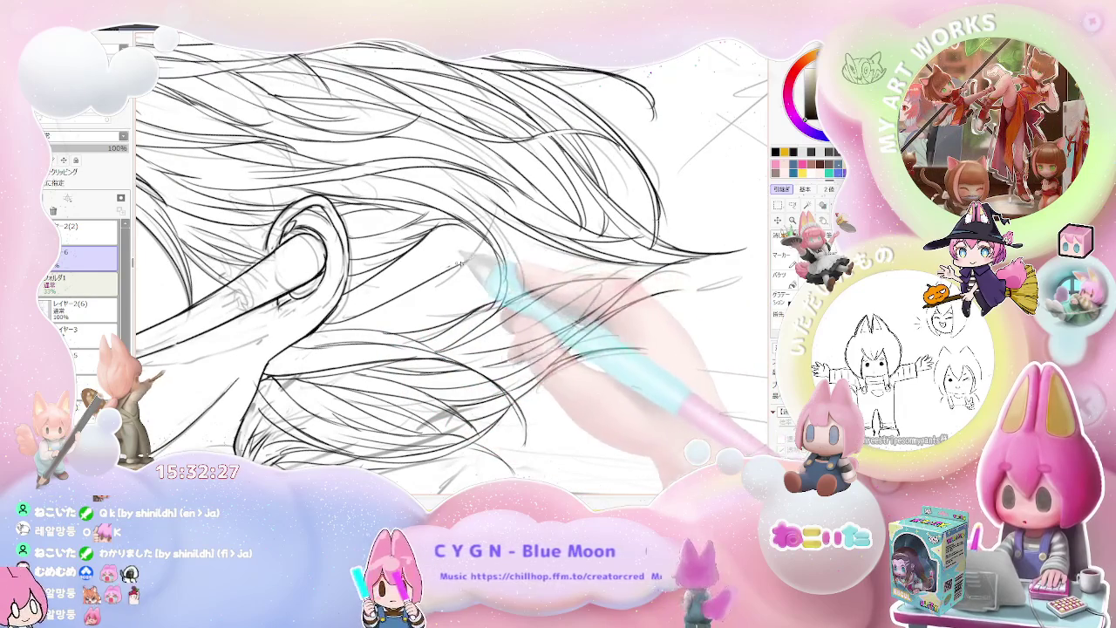
pyautogui.hotkey('ctrl', '-')
pyautogui.hotkey('ctrl', '-')
pyautogui.hotkey('ctrl', '-')
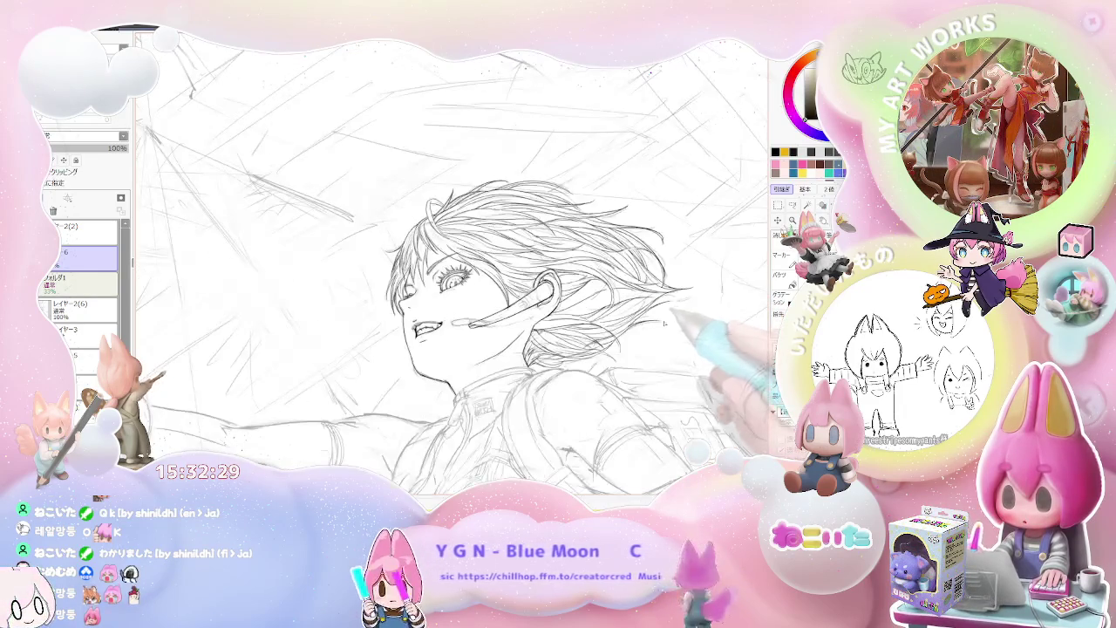
pyautogui.hotkey('ctrl', '+')
pyautogui.hotkey('ctrl', '+')
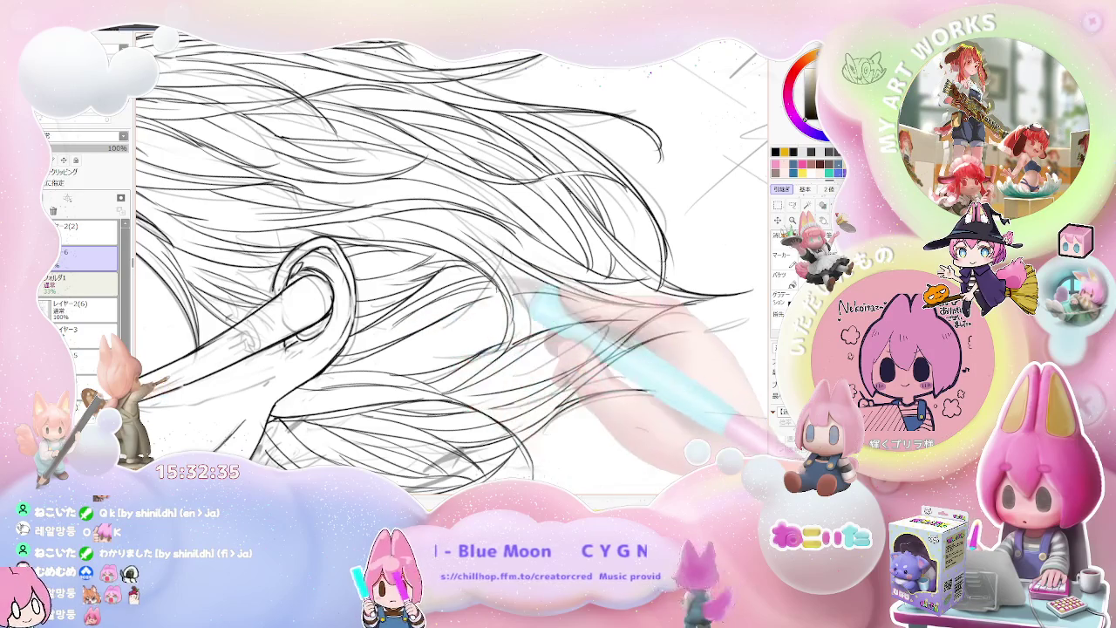
pyautogui.hotkey('ctrl', '-')
pyautogui.hotkey('ctrl', '+')
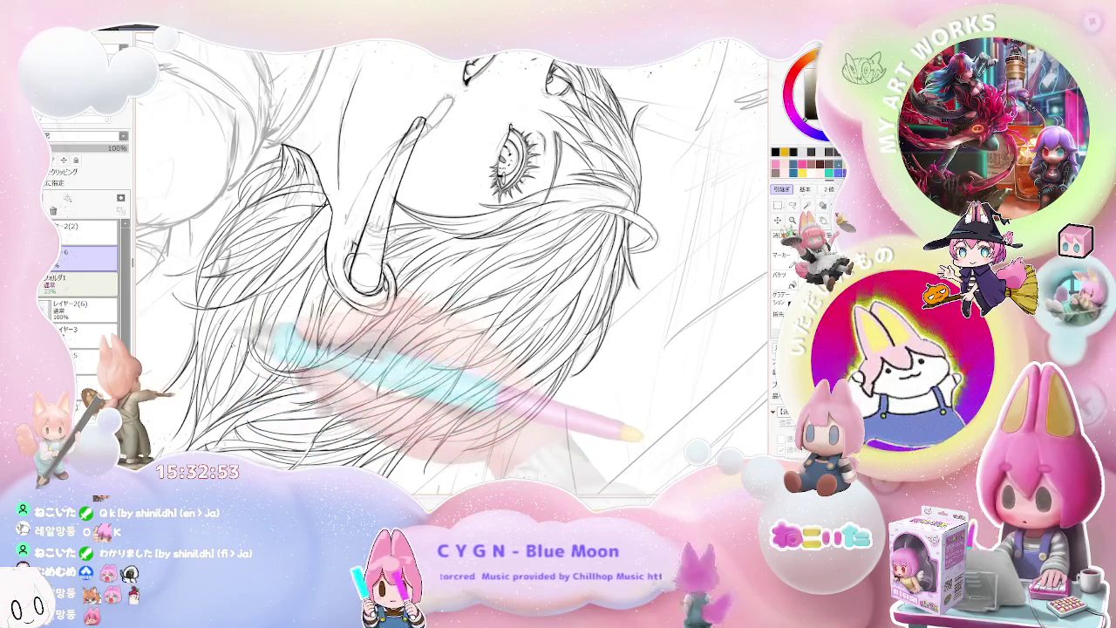
# Ink a few more fine strands in the locks hanging below the ear loop
pyautogui.scroll(2, 244, 314)
pyautogui.scroll(-2, 244, 331)
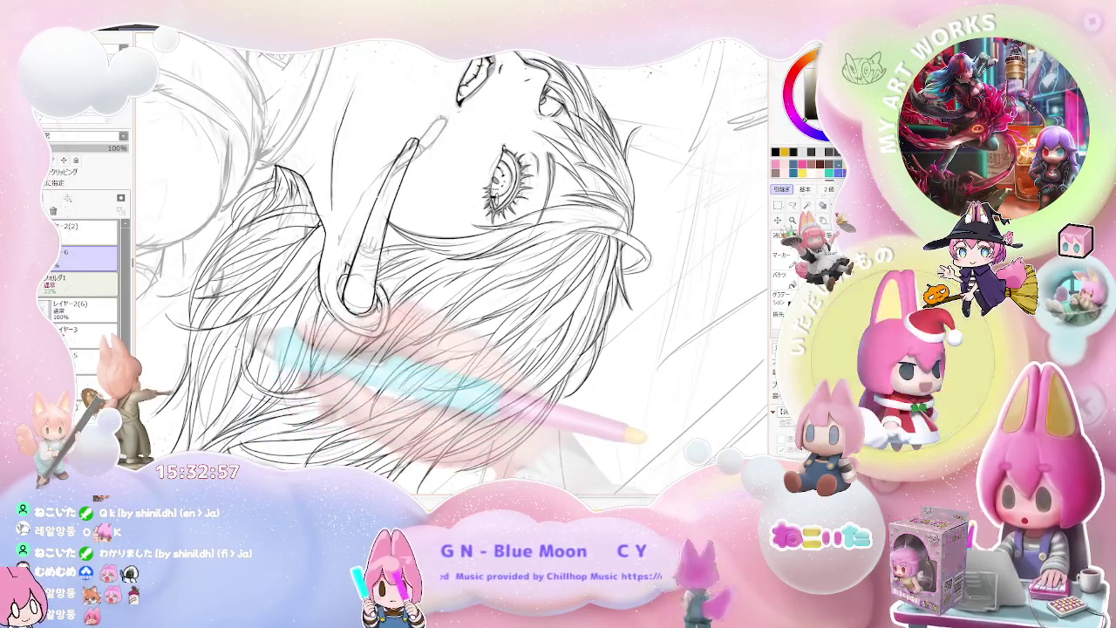
pyautogui.scroll(-1, 452, 262)
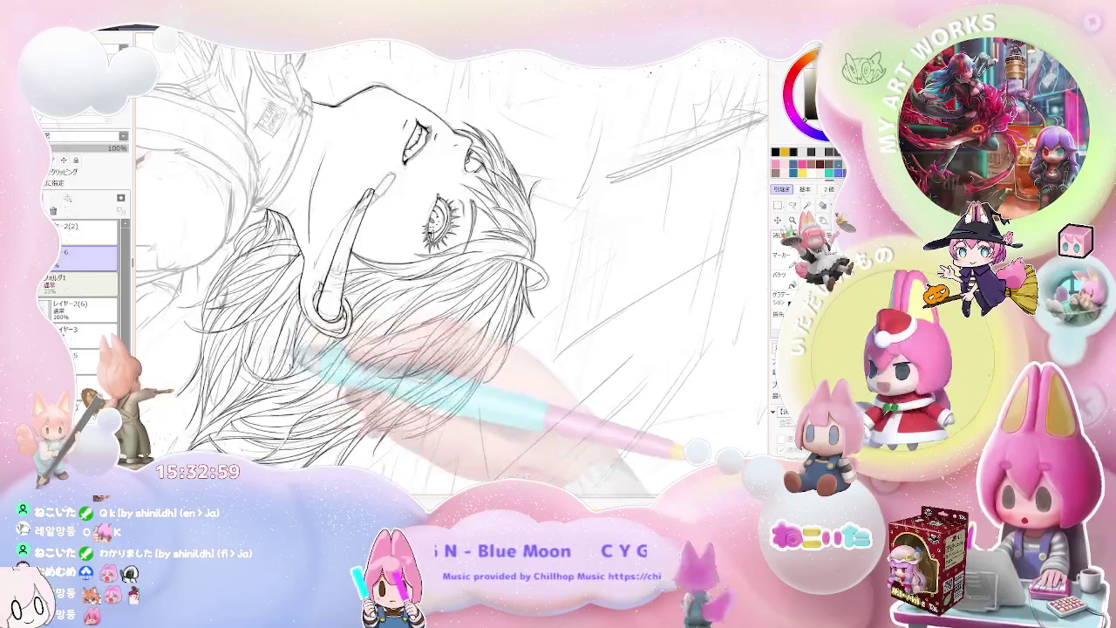
pyautogui.scroll(-1, 452, 262)
pyautogui.scroll(-1, 452, 262)
pyautogui.scroll(2, 302, 404)
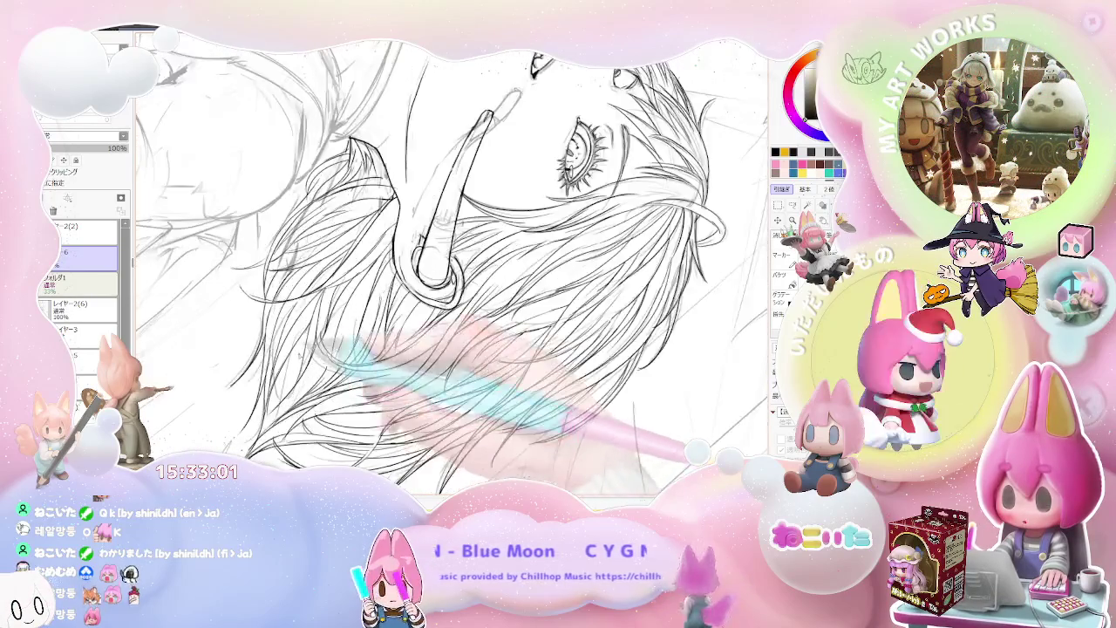
pyautogui.scroll(1, 301, 404)
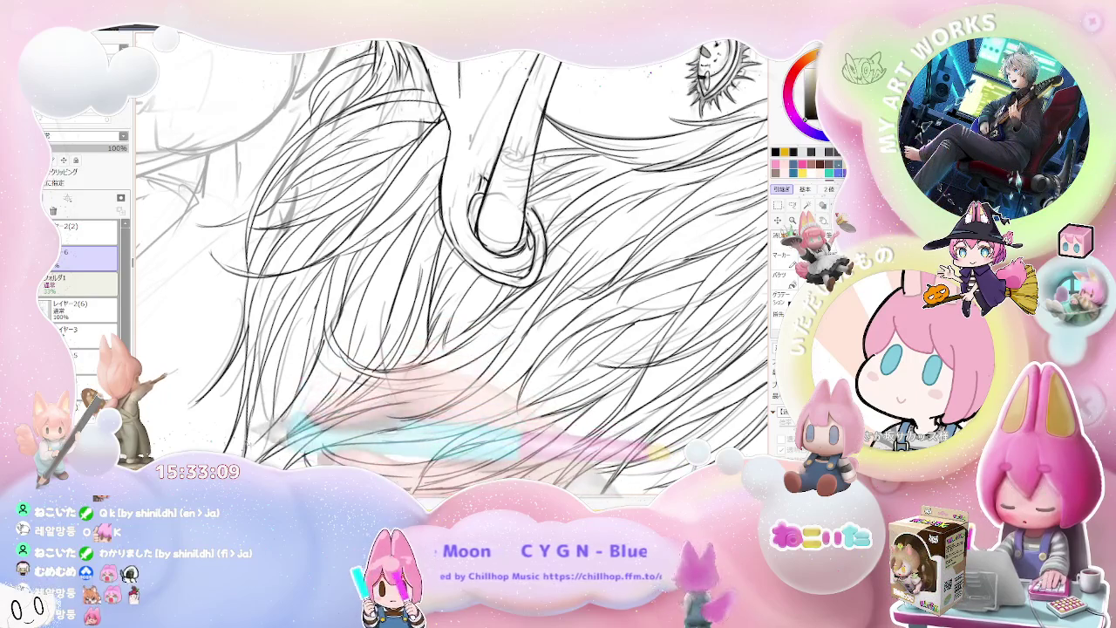
# Add last strands below the hoop, then rotate and mirror the view to review the face
pyautogui.press('-')
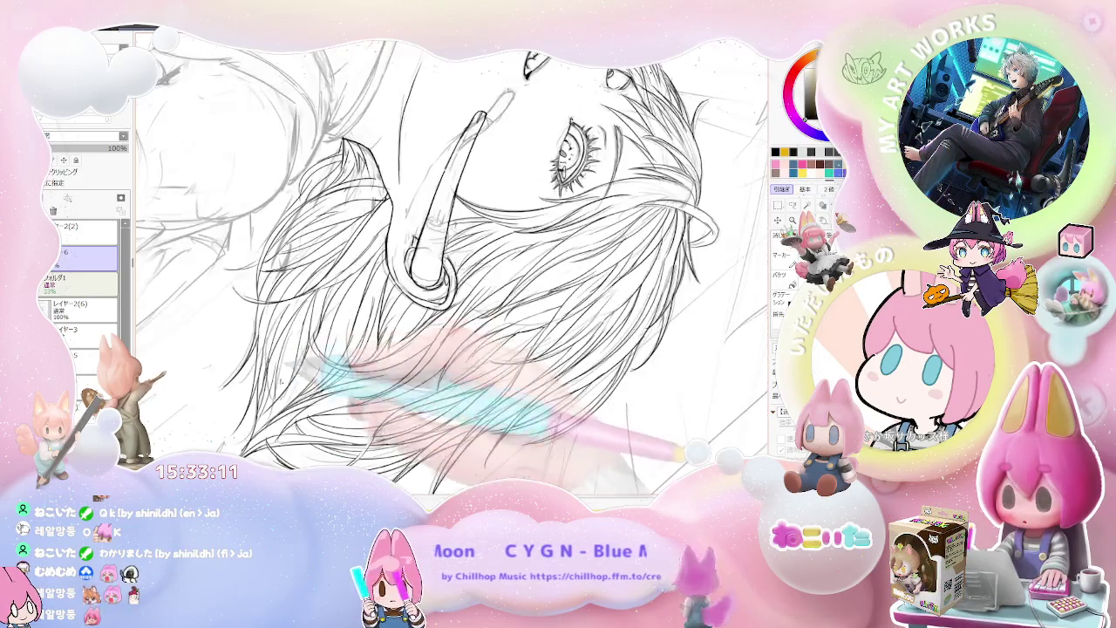
pyautogui.scroll(1, 279, 413)
pyautogui.scroll(2, 277, 404)
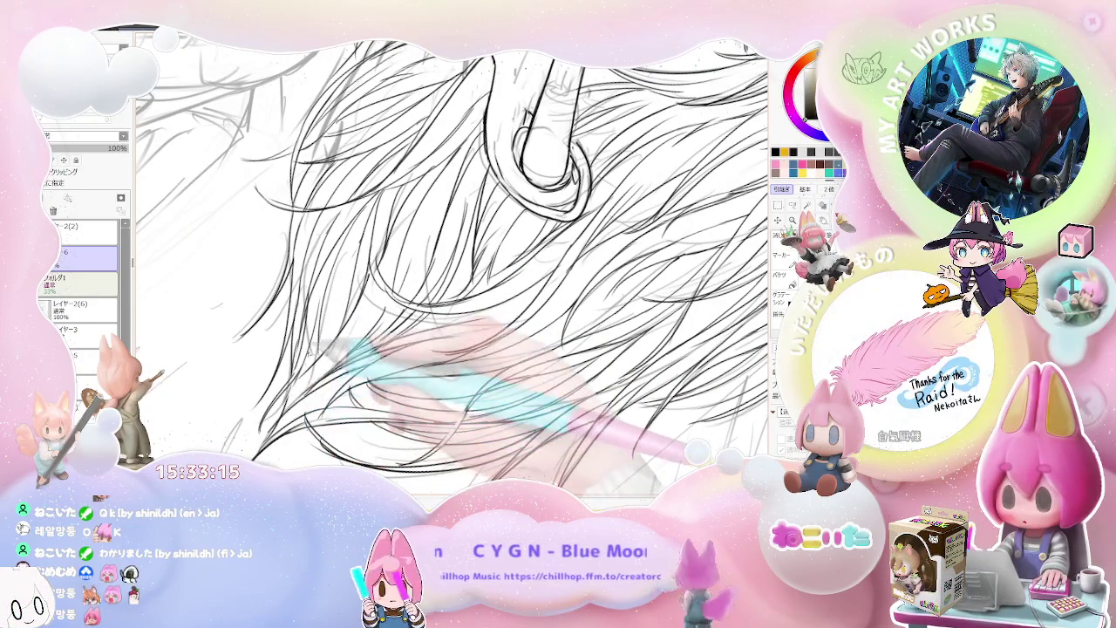
pyautogui.scroll(-1, 253, 305)
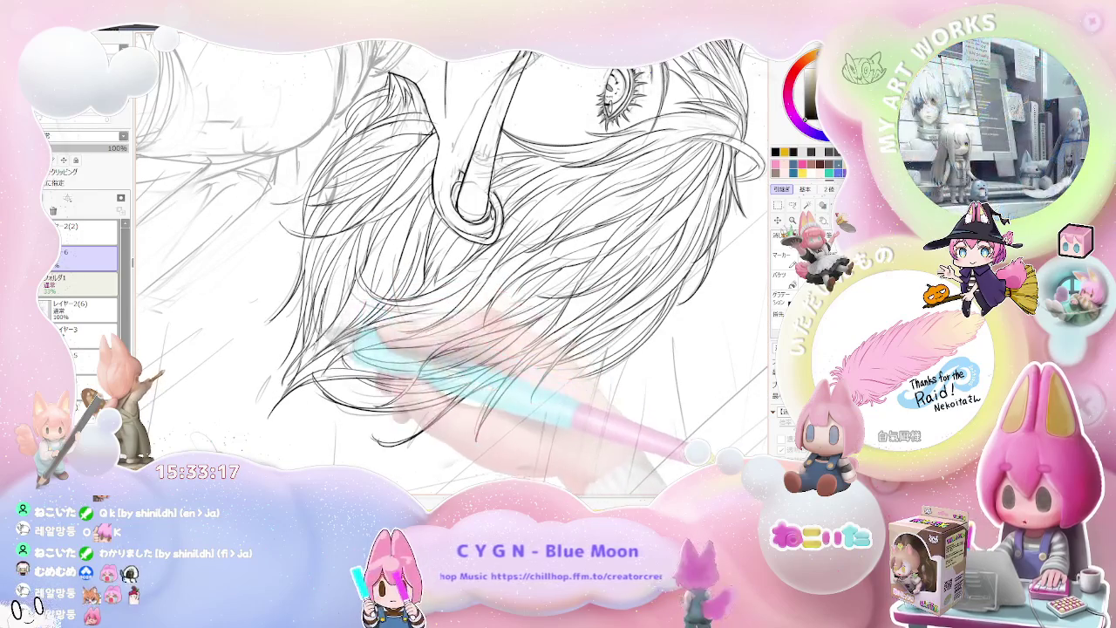
pyautogui.scroll(-1, 375, 331)
pyautogui.scroll(-1, 488, 384)
pyautogui.scroll(-1, 558, 393)
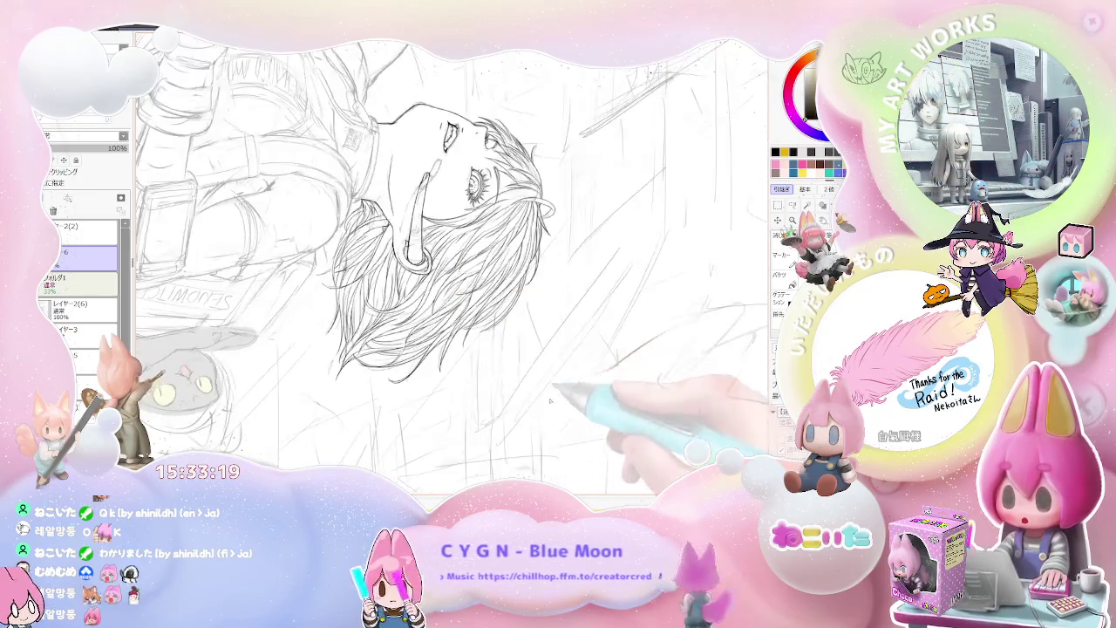
pyautogui.scroll(-1, 585, 418)
pyautogui.press('End')
pyautogui.press('End')
pyautogui.press('Insert')
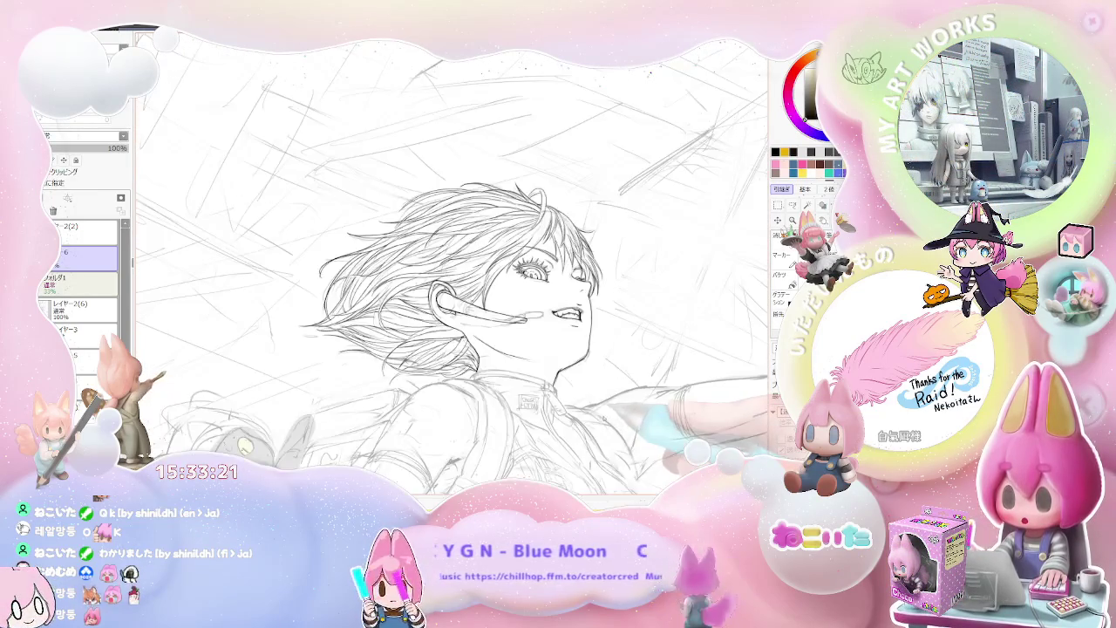
pyautogui.press('End')
pyautogui.press('Delete')
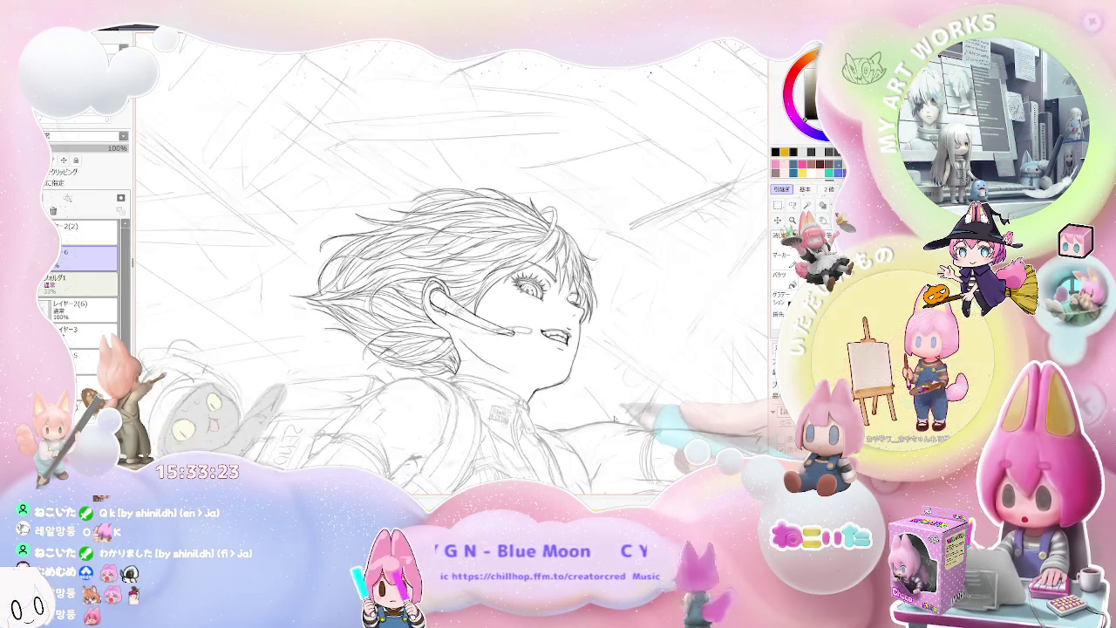
# Rotate the view so the face looks upward and ink the shoulder contour in four strokes
pyautogui.press('Delete')
pyautogui.scroll(2, 500, 396)
pyautogui.scroll(1, 523, 384)
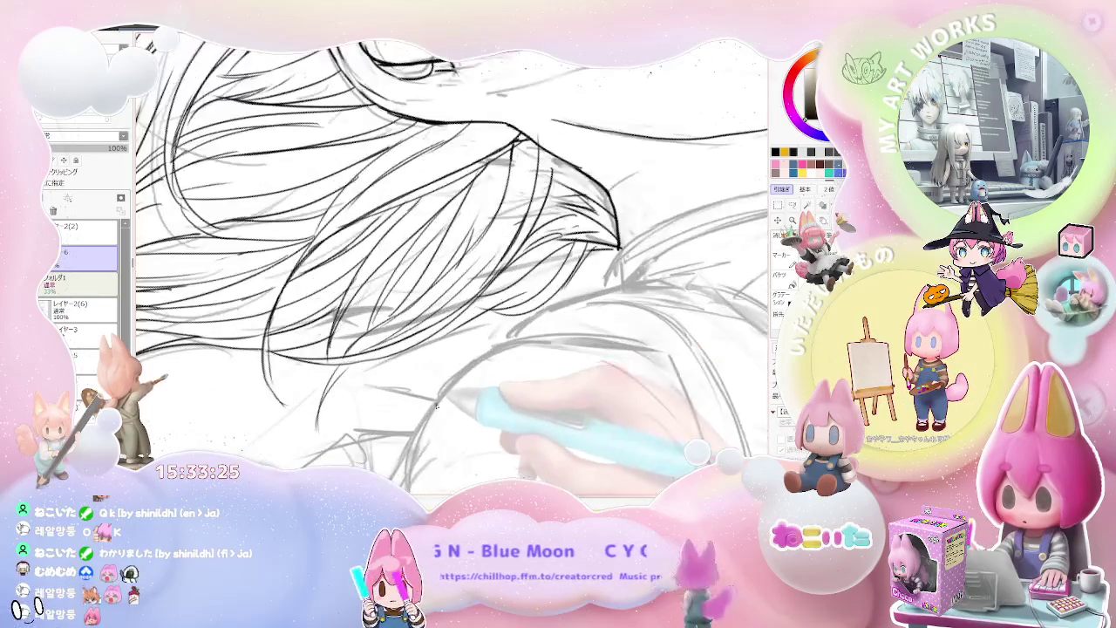
pyautogui.scroll(1, 597, 346)
pyautogui.scroll(-3, 598, 346)
pyautogui.scroll(-2, 585, 340)
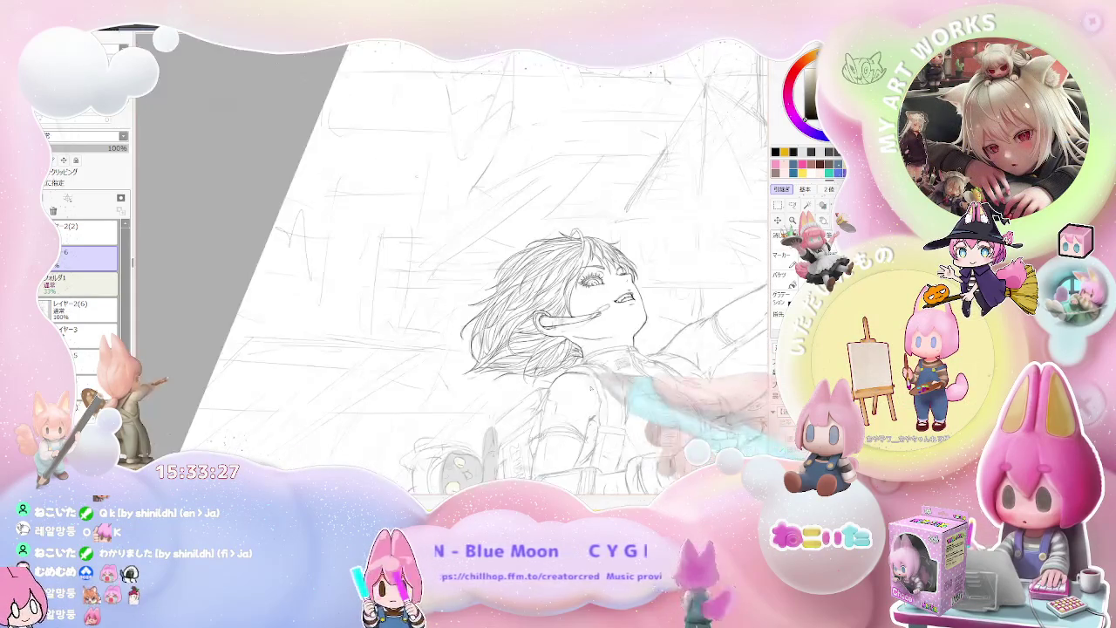
pyautogui.scroll(1, 526, 323)
pyautogui.scroll(1, 558, 322)
pyautogui.scroll(1, 523, 349)
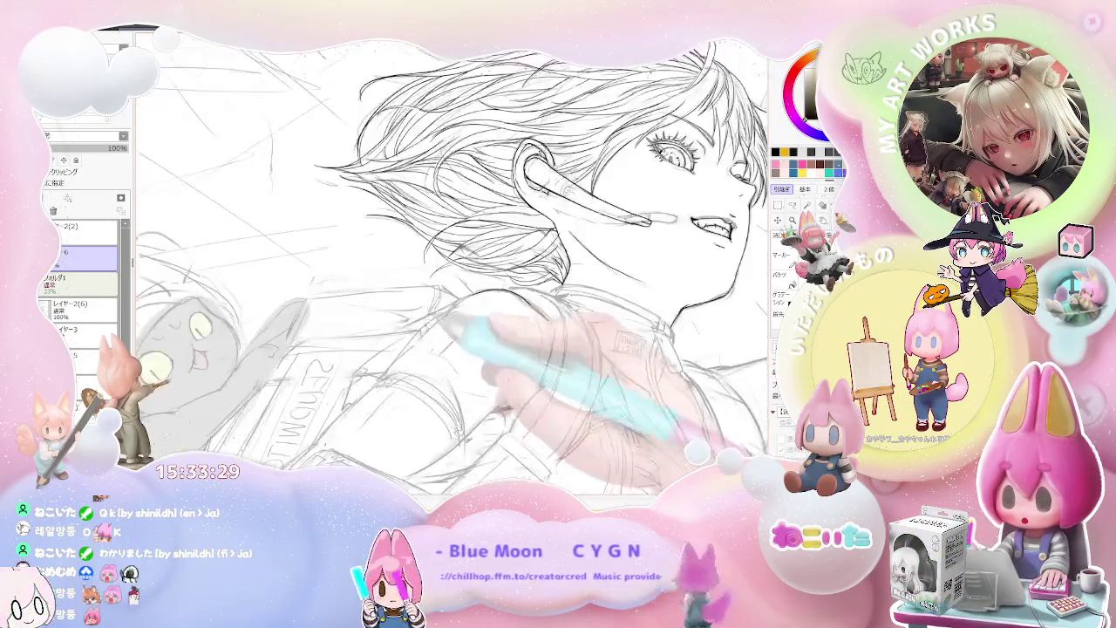
pyautogui.scroll(2, 436, 357)
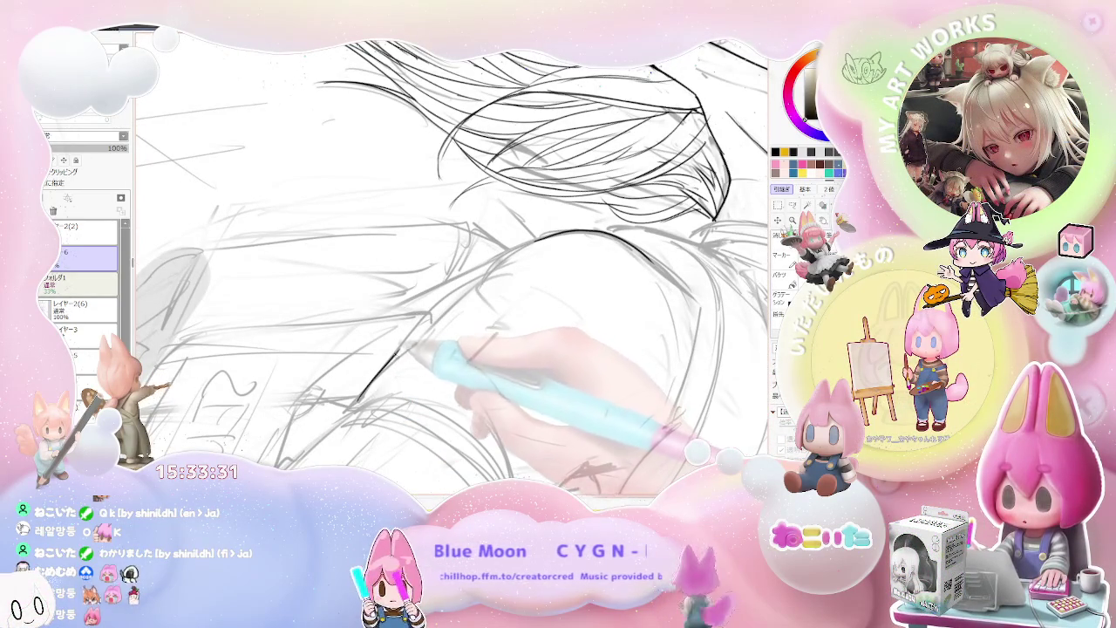
pyautogui.moveTo(407, 343); pyautogui.dragTo(486, 281)
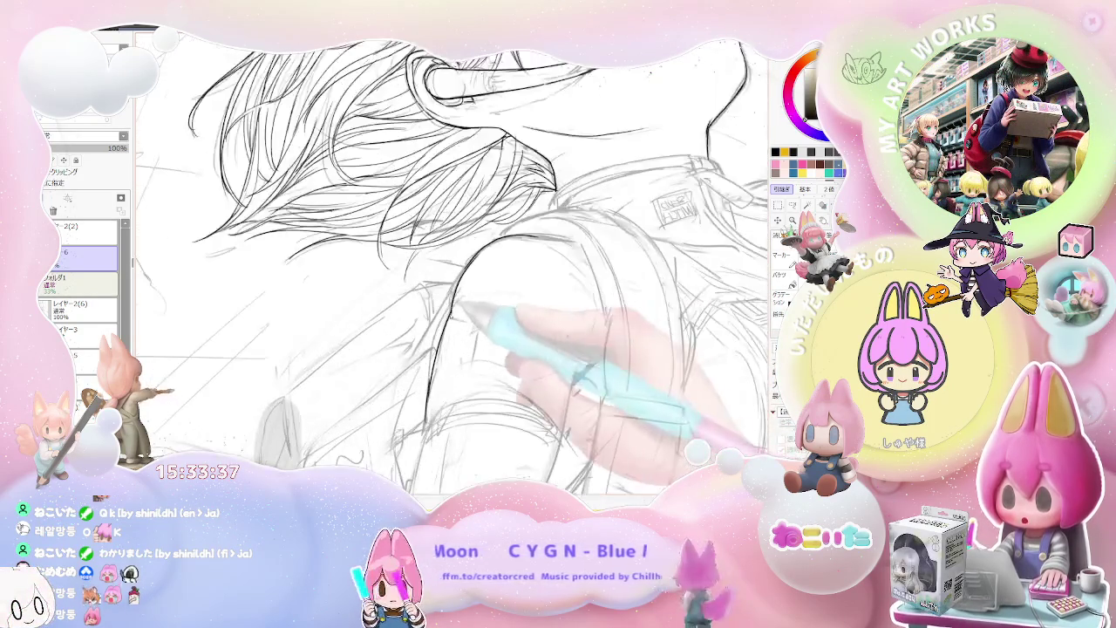
pyautogui.moveTo(457, 305); pyautogui.dragTo(471, 260)
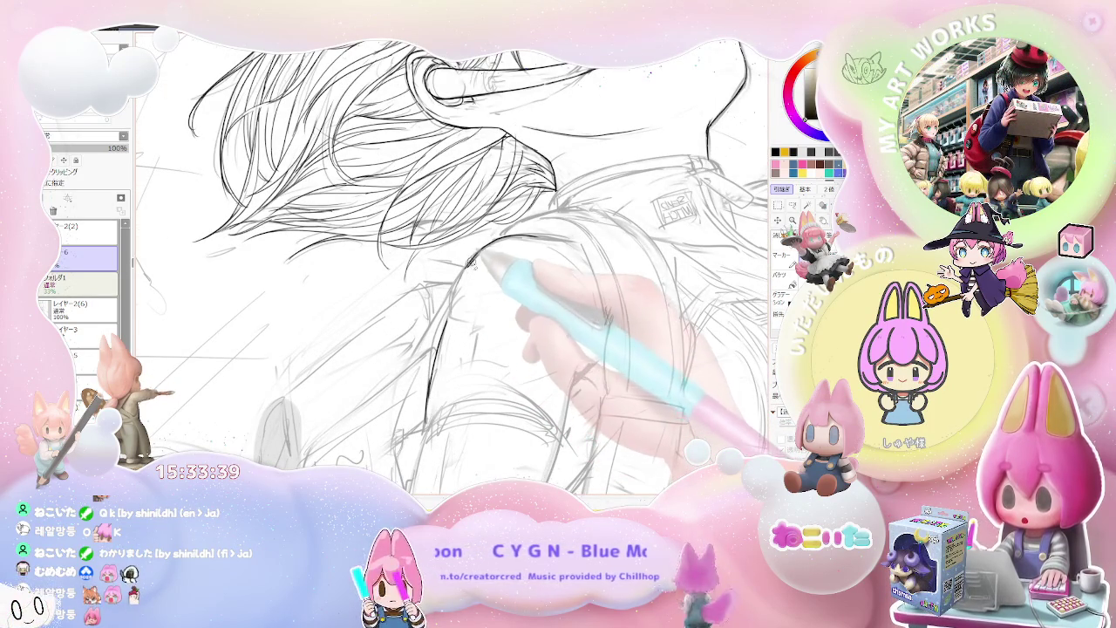
pyautogui.moveTo(523, 225); pyautogui.dragTo(454, 319)
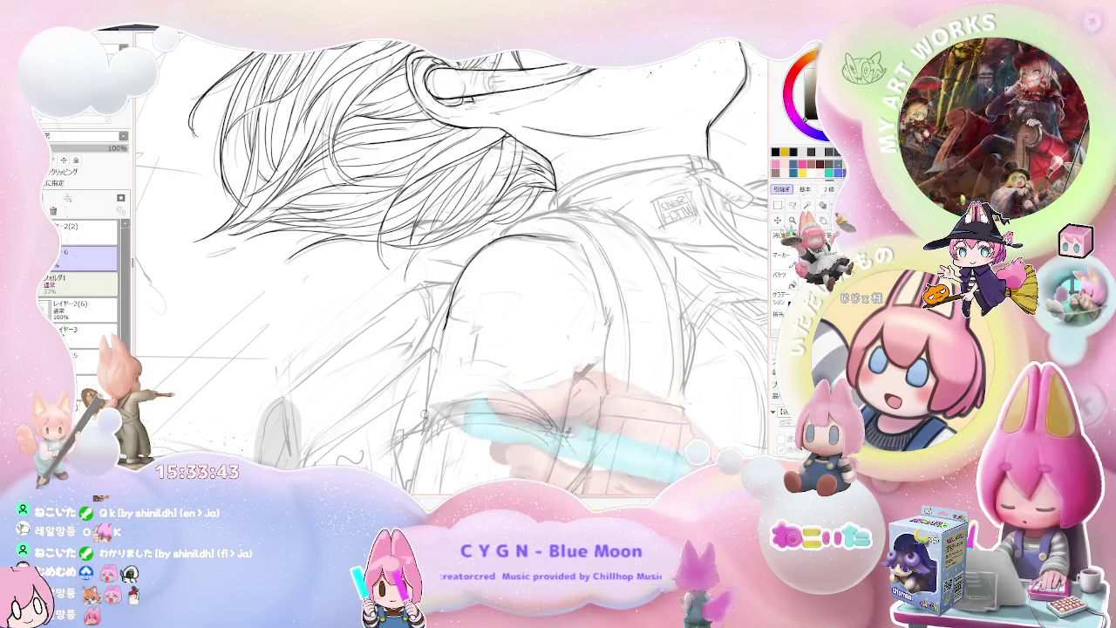
pyautogui.moveTo(433, 366); pyautogui.dragTo(450, 298)
# Reset the canvas rotation upright and ink the outline of the outstretched arm
pyautogui.scroll(-2, 511, 376)
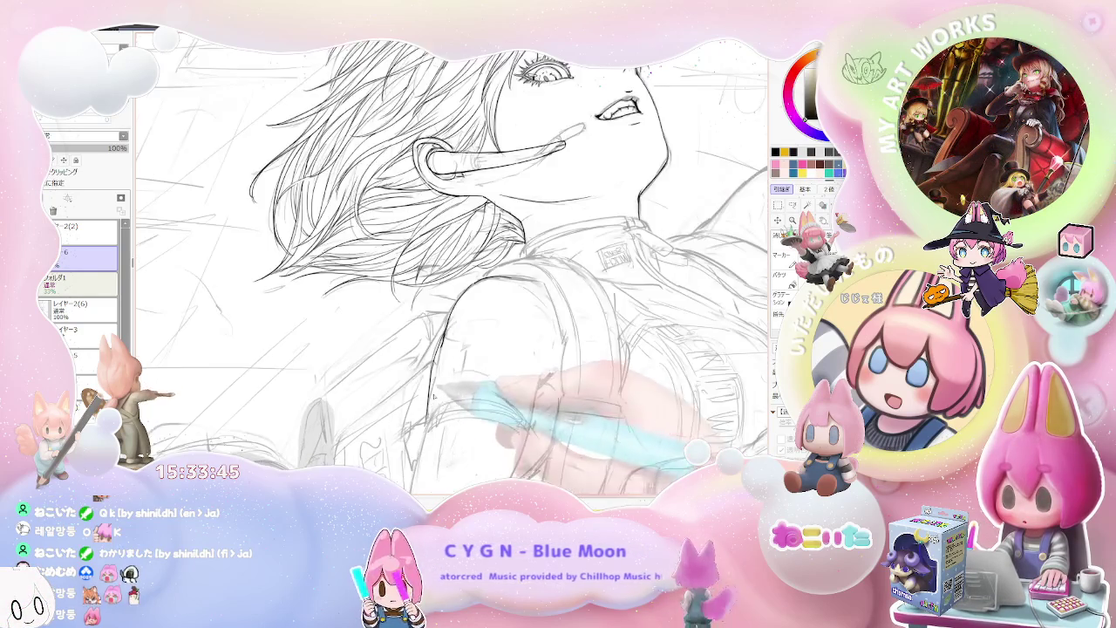
pyautogui.scroll(-1, 511, 377)
pyautogui.scroll(-1, 511, 376)
pyautogui.scroll(-1, 511, 377)
pyautogui.scroll(2, 511, 378)
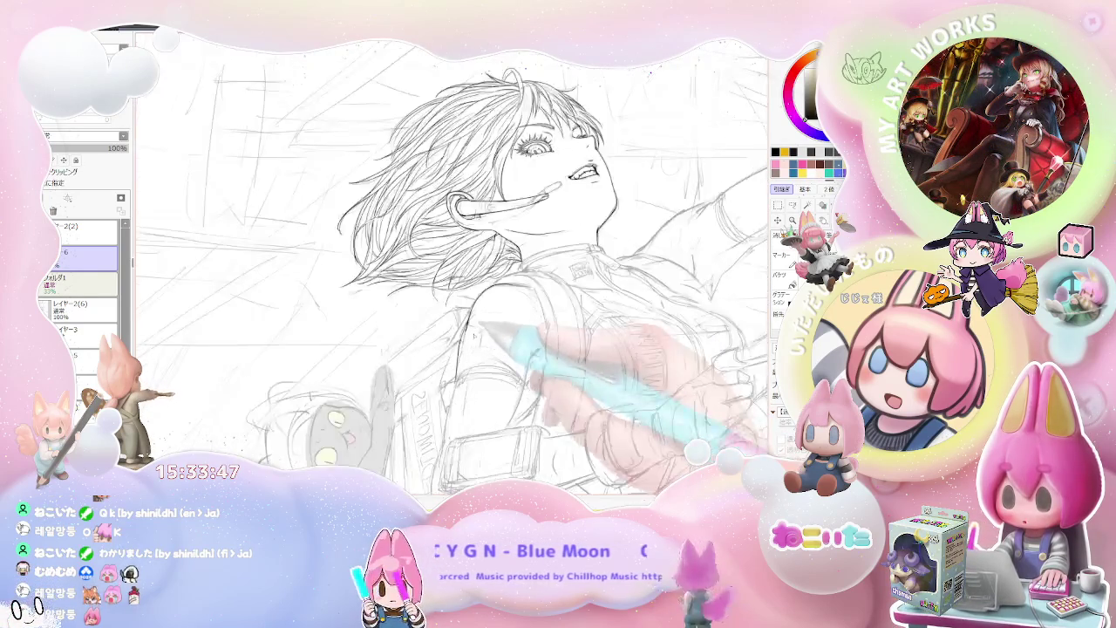
pyautogui.scroll(1, 512, 377)
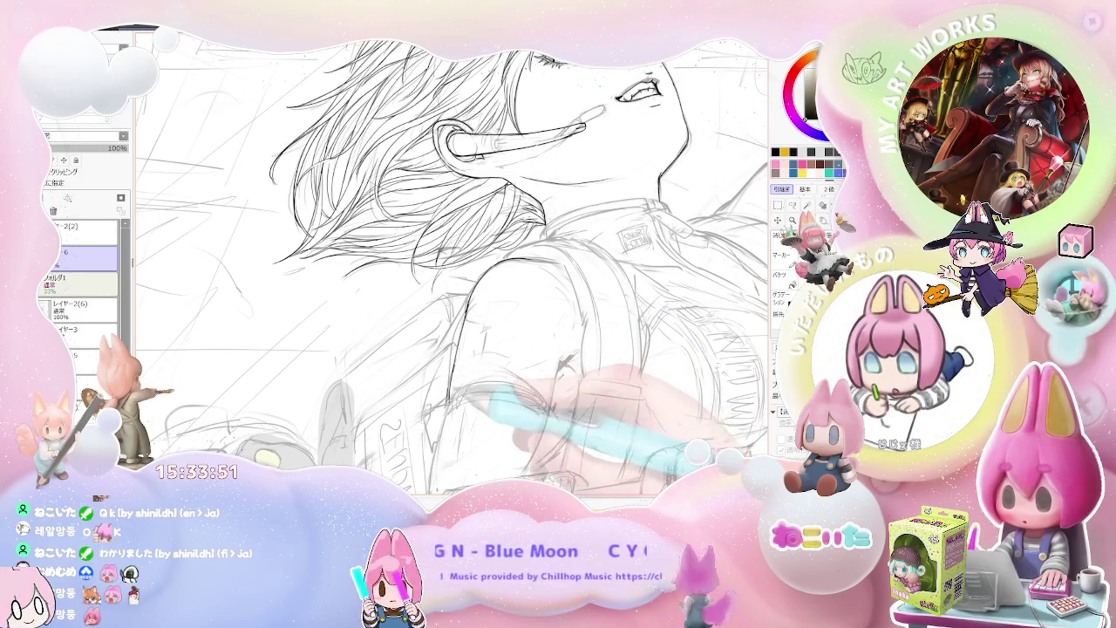
pyautogui.scroll(-1, 511, 377)
pyautogui.scroll(-1, 511, 377)
pyautogui.press('Home')
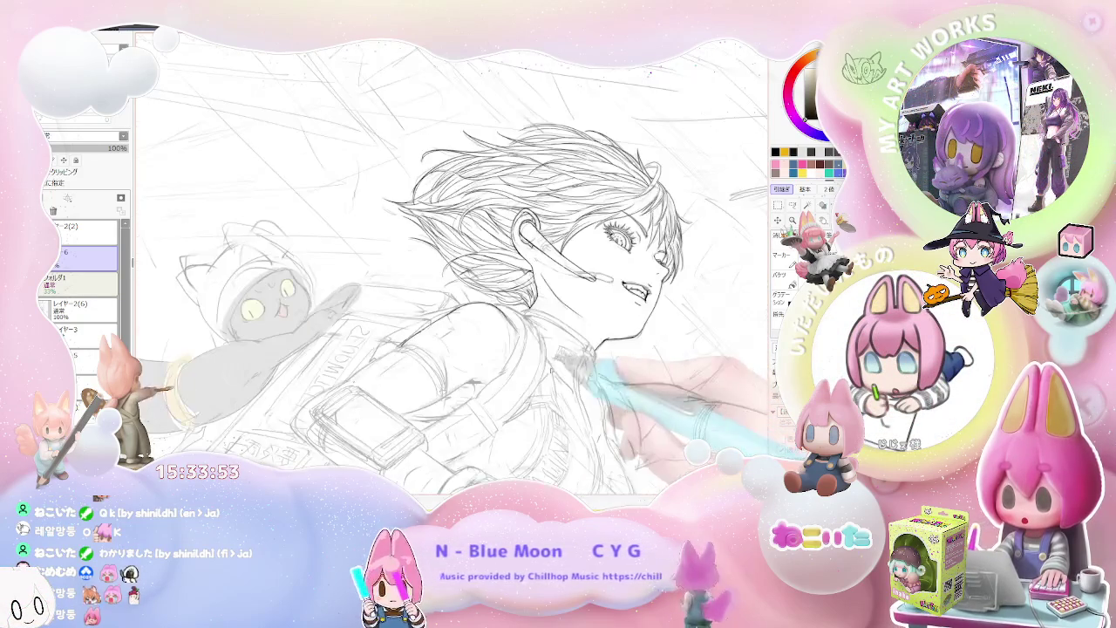
pyautogui.scroll(1, 528, 389)
pyautogui.scroll(1, 528, 390)
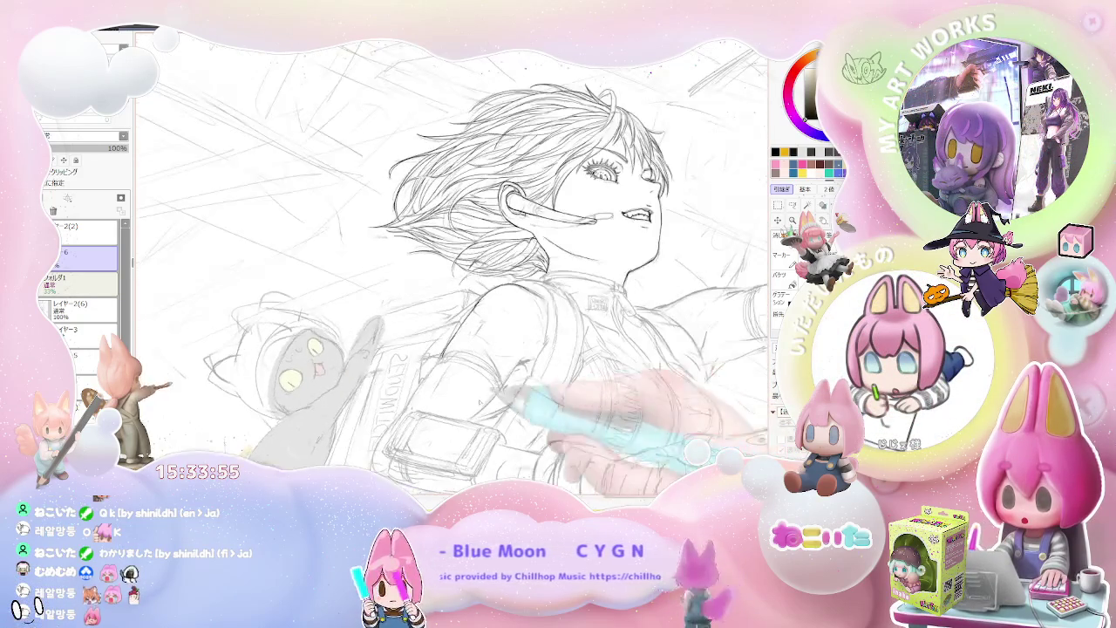
pyautogui.scroll(2, 437, 393)
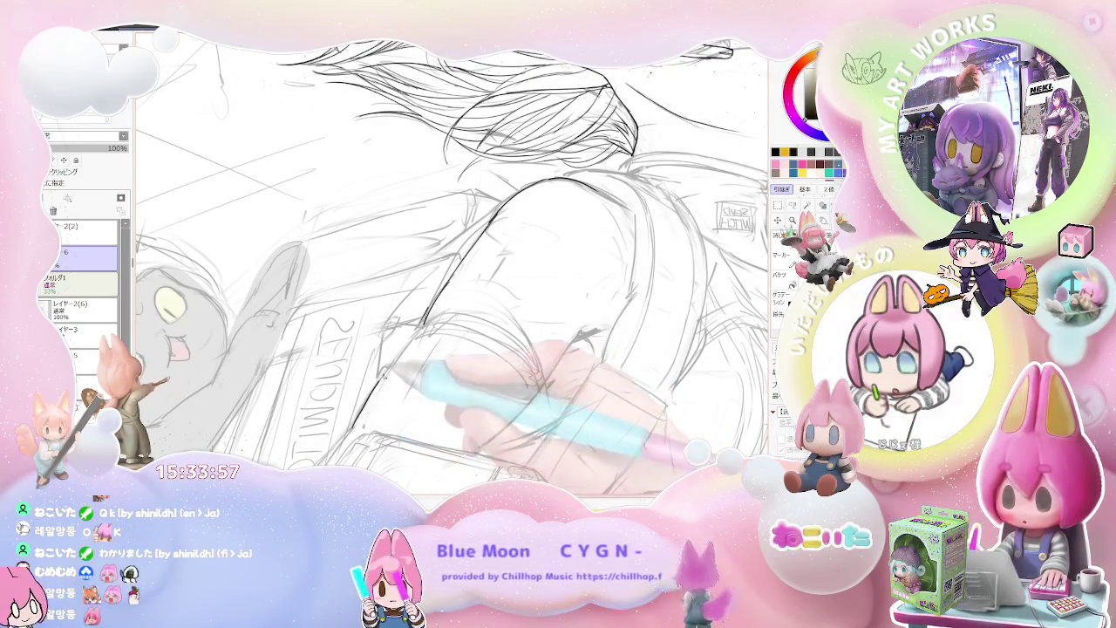
pyautogui.moveTo(353, 435); pyautogui.dragTo(423, 321)
# Ink the jacket collar and small lettered patch, then mirror the view to check chin and neck
pyautogui.scroll(-2, 437, 318)
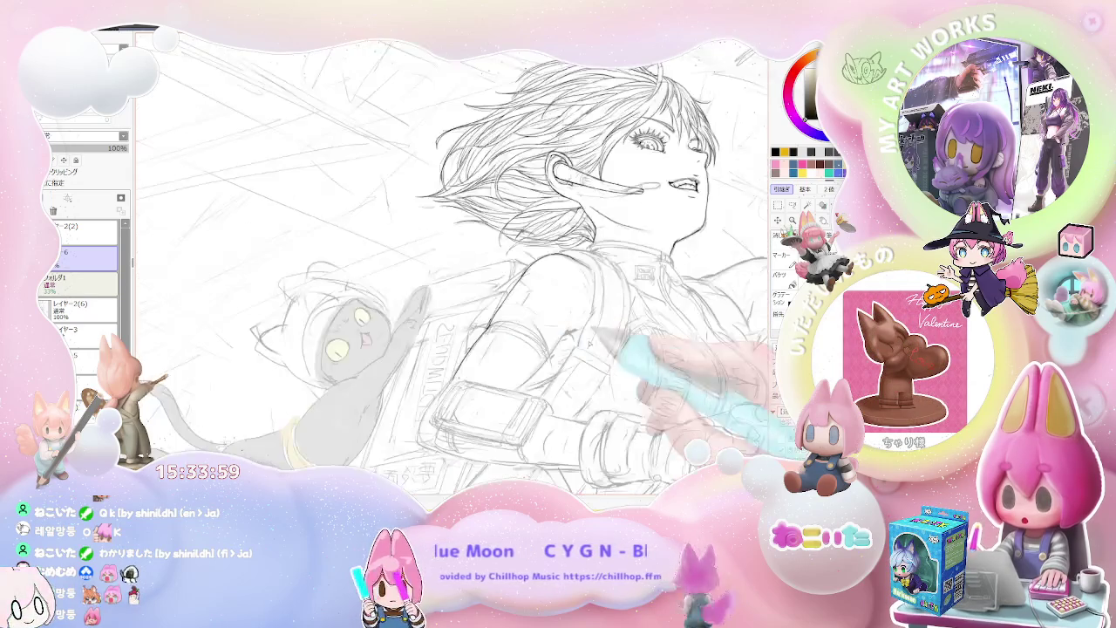
pyautogui.scroll(1, 603, 374)
pyautogui.scroll(1, 453, 287)
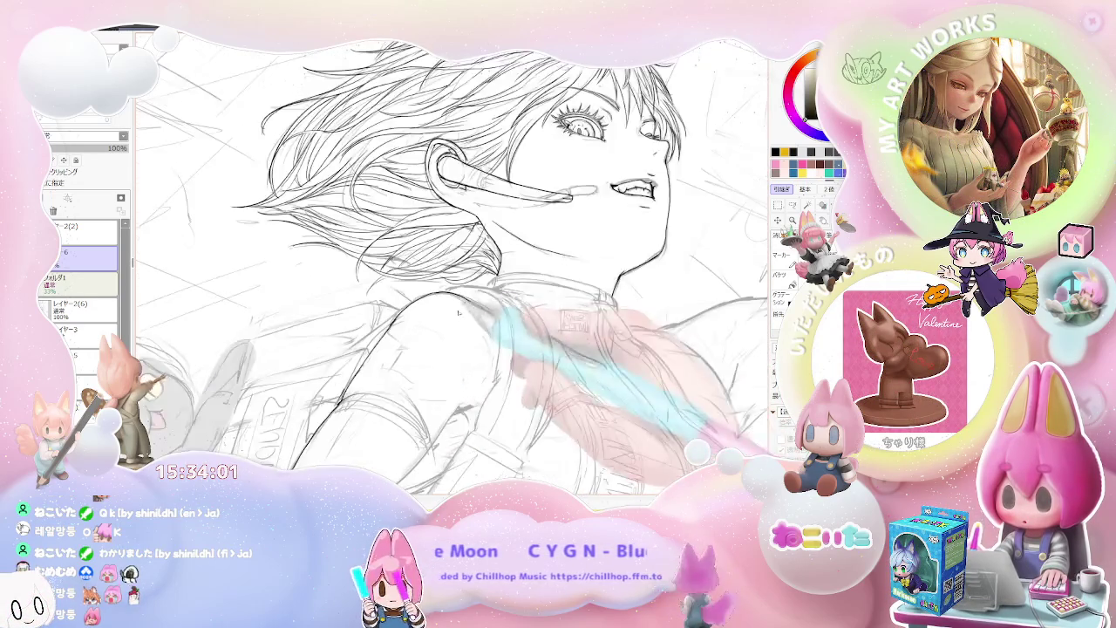
pyautogui.scroll(2, 452, 284)
pyautogui.scroll(-2, 452, 284)
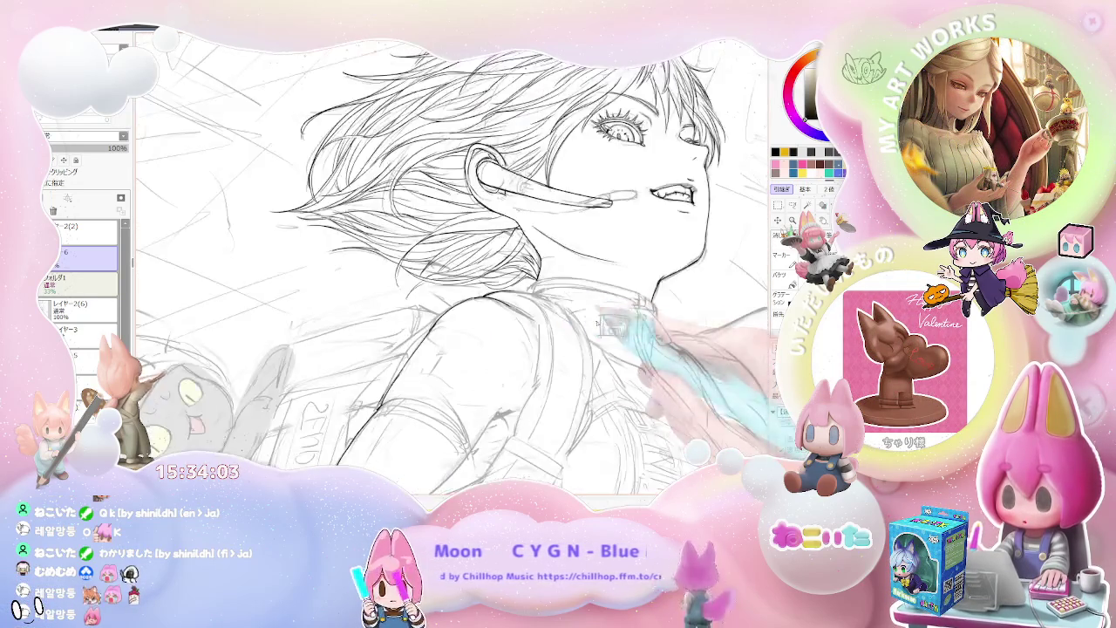
pyautogui.scroll(-1, 452, 285)
pyautogui.press('Delete')
pyautogui.press('Delete')
pyautogui.press('Delete')
pyautogui.press('Delete')
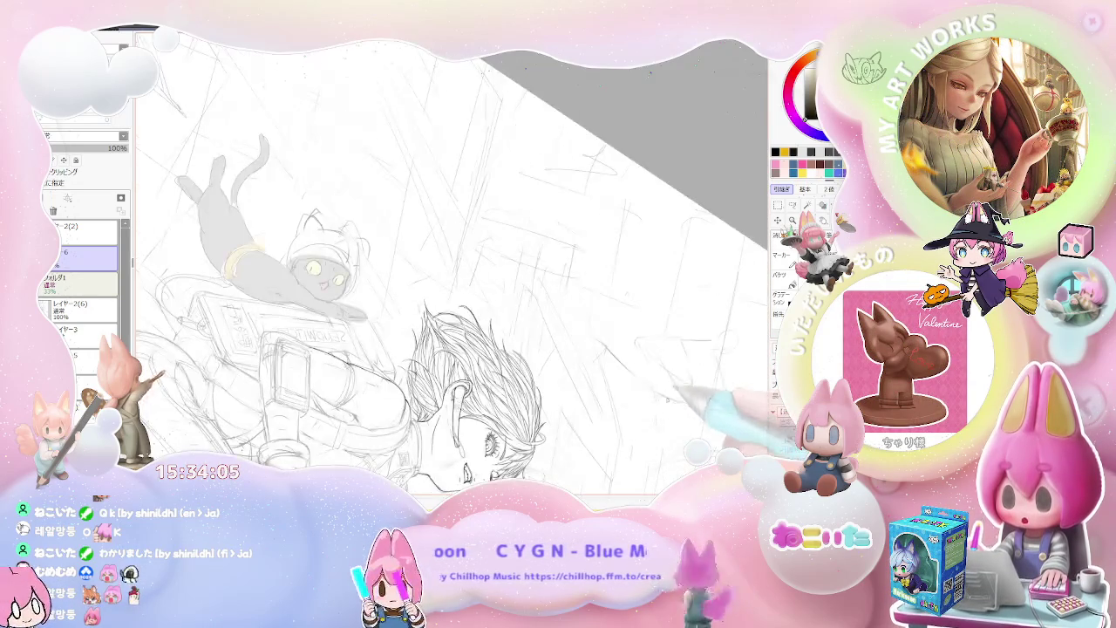
pyautogui.press('Delete')
pyautogui.press('Delete')
pyautogui.press('Delete')
pyautogui.press('Delete')
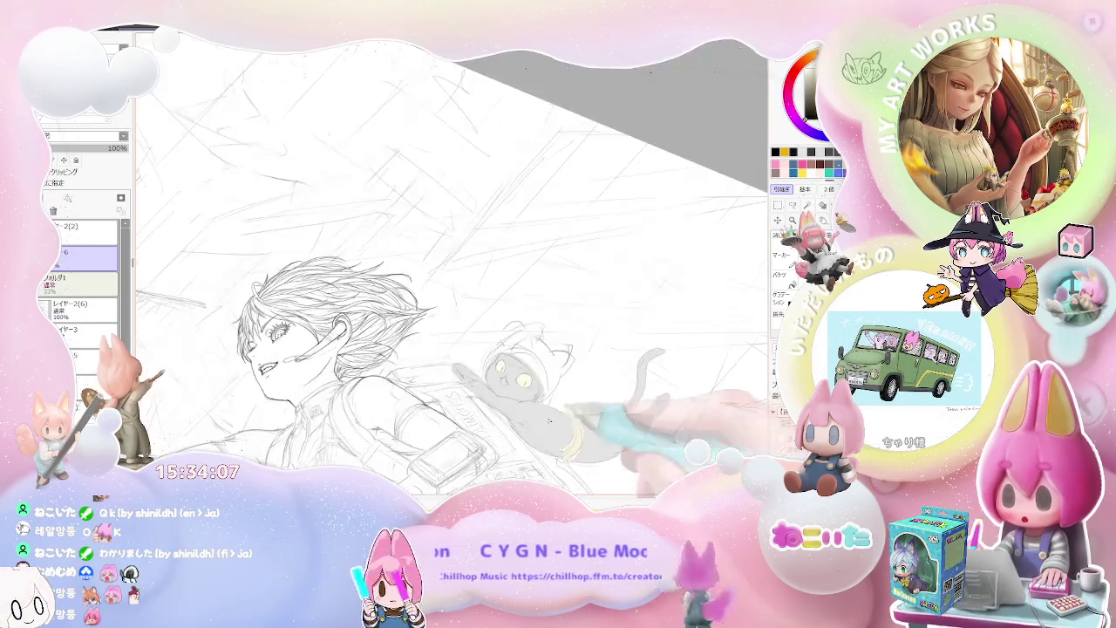
pyautogui.press('Delete')
pyautogui.press('Delete')
pyautogui.scroll(1, 585, 394)
pyautogui.scroll(1, 585, 394)
pyautogui.scroll(1, 584, 394)
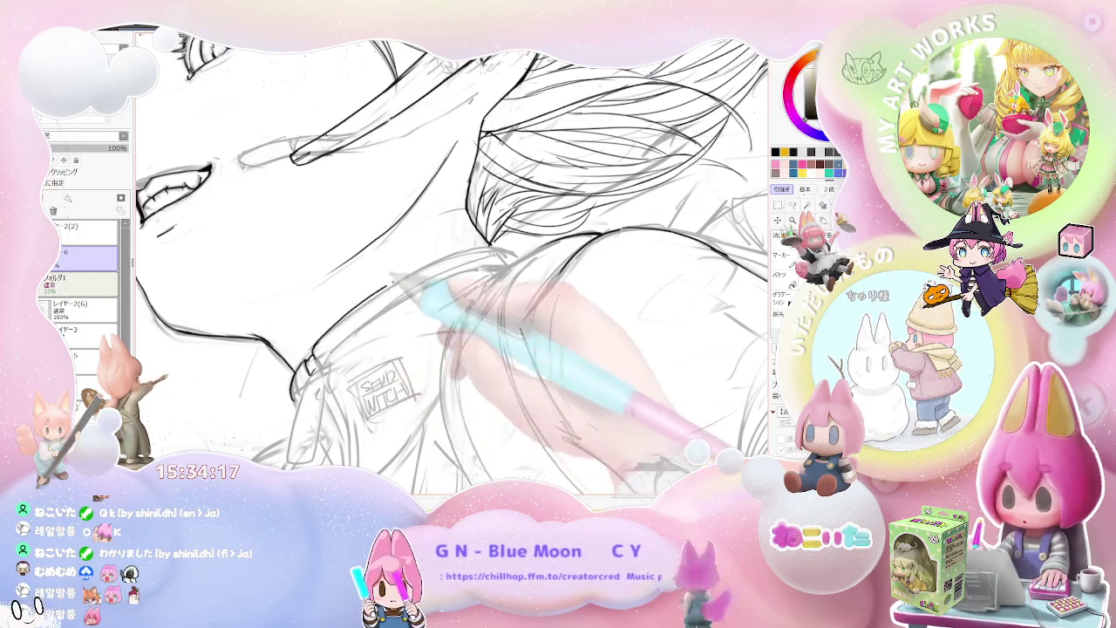
pyautogui.scroll(-2, 523, 249)
pyautogui.scroll(-2, 527, 289)
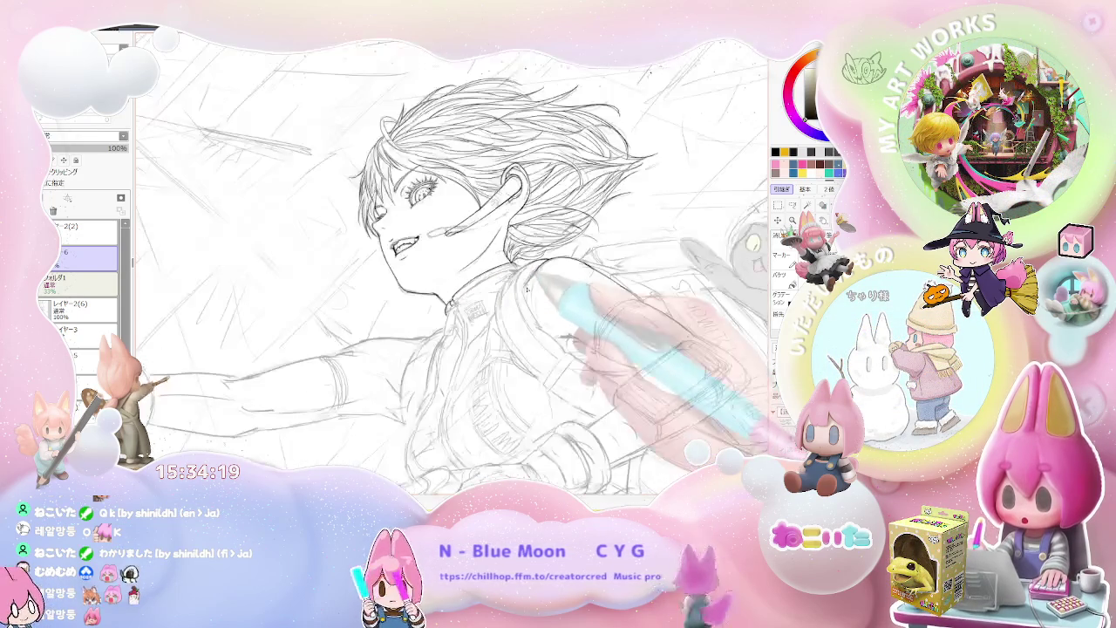
pyautogui.scroll(4, 287, 367)
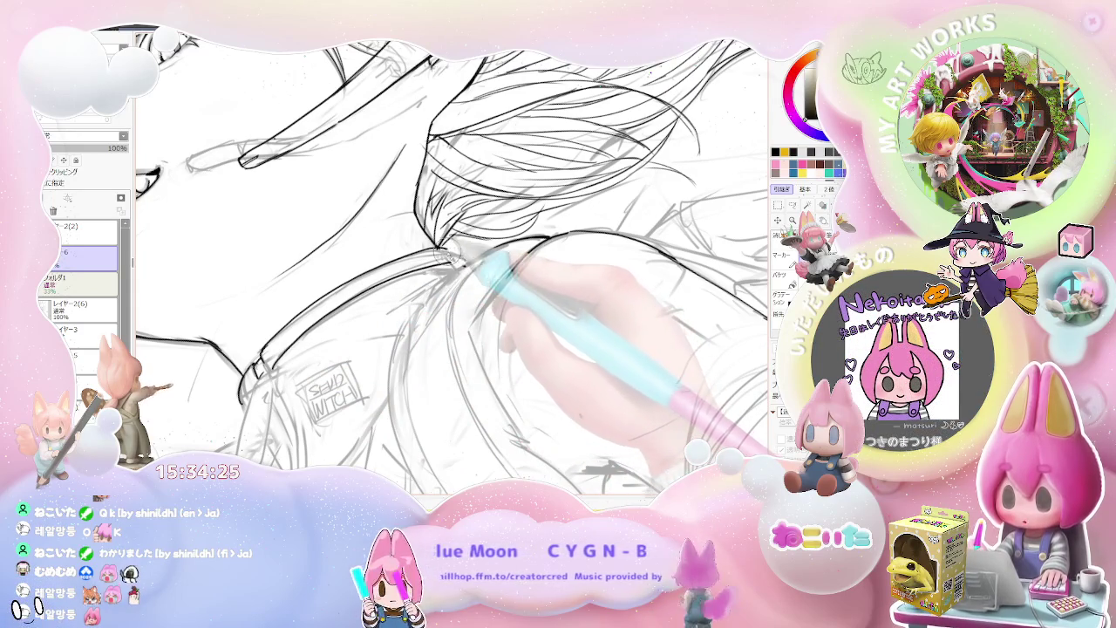
pyautogui.scroll(-5, 454, 262)
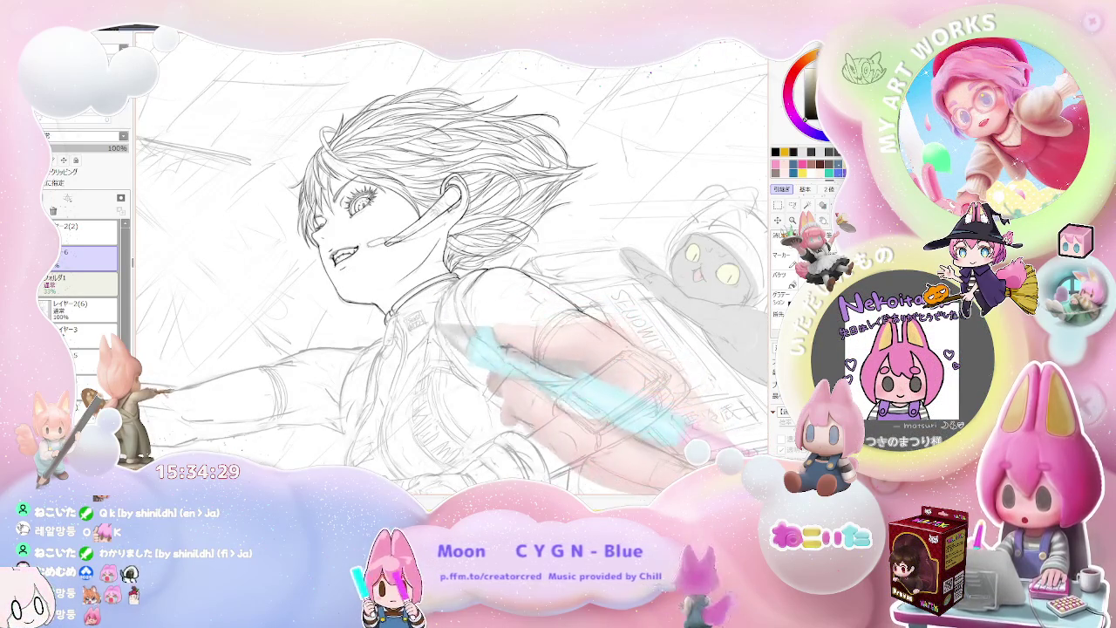
pyautogui.scroll(3, 410, 287)
pyautogui.scroll(2, 410, 288)
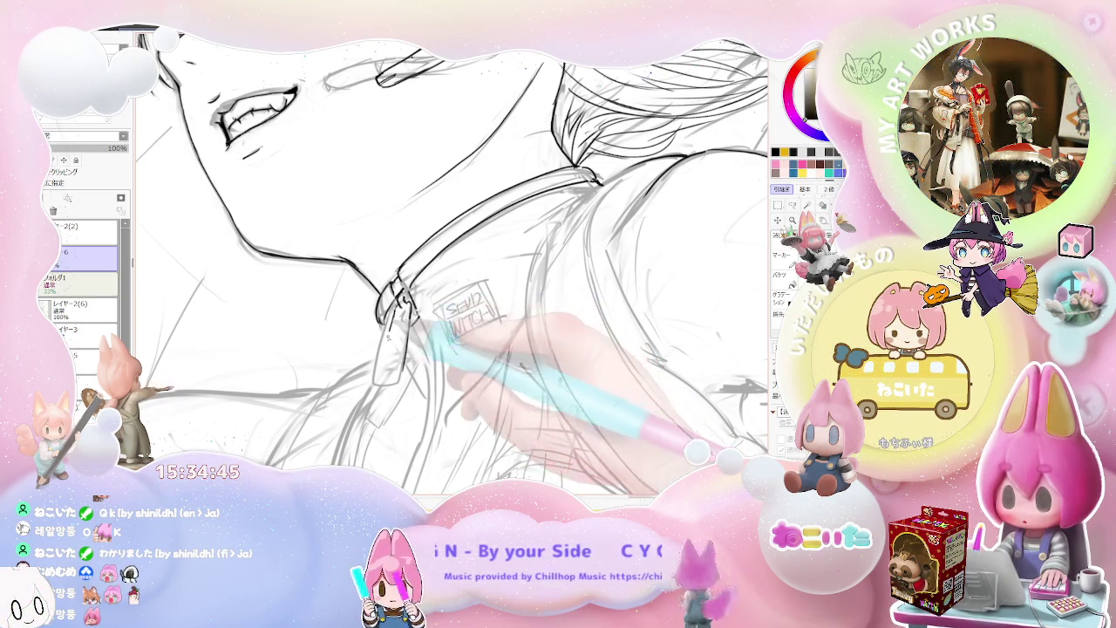
pyautogui.press('h')
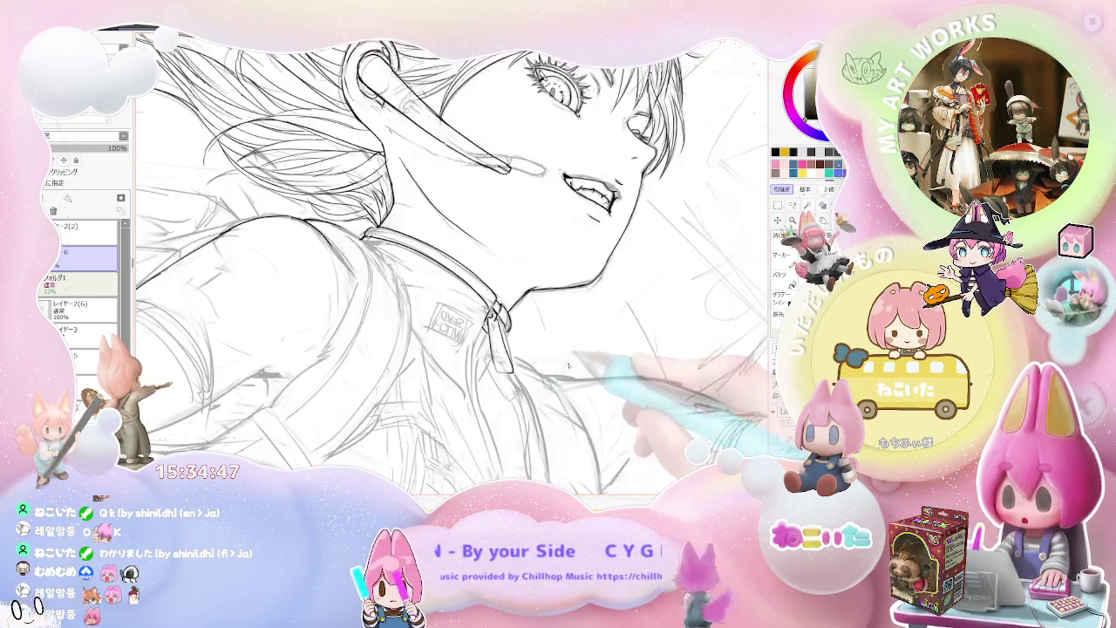
pyautogui.moveTo(569, 366); pyautogui.dragTo(446, 409)
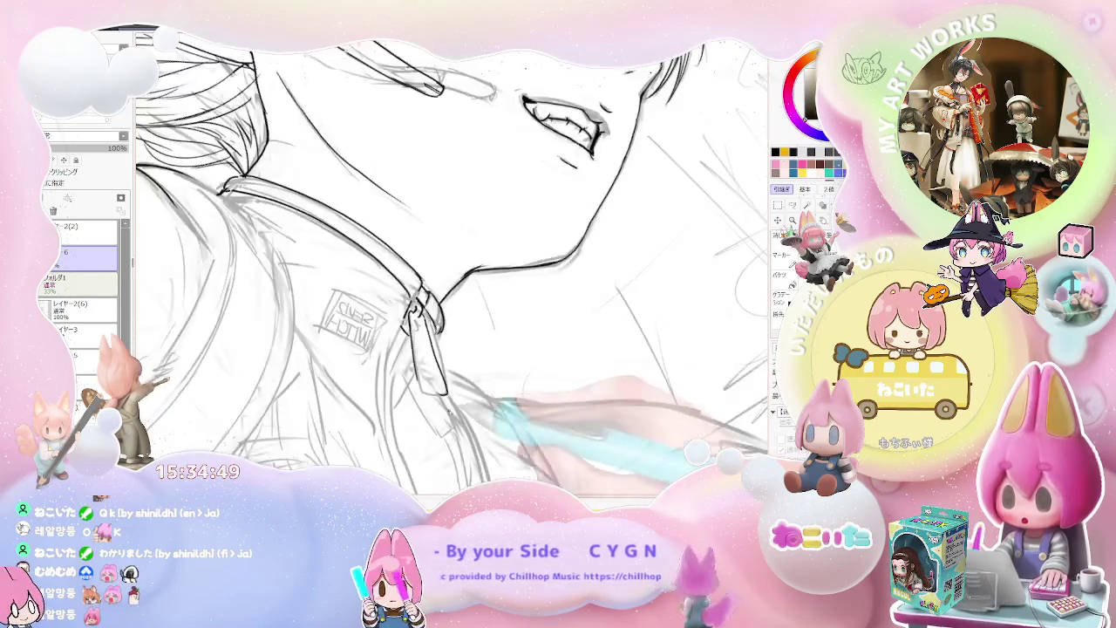
# Zoom into the collar and ink a small loop on the zipper pull under her chin
pyautogui.hotkey('ctrl', '+')
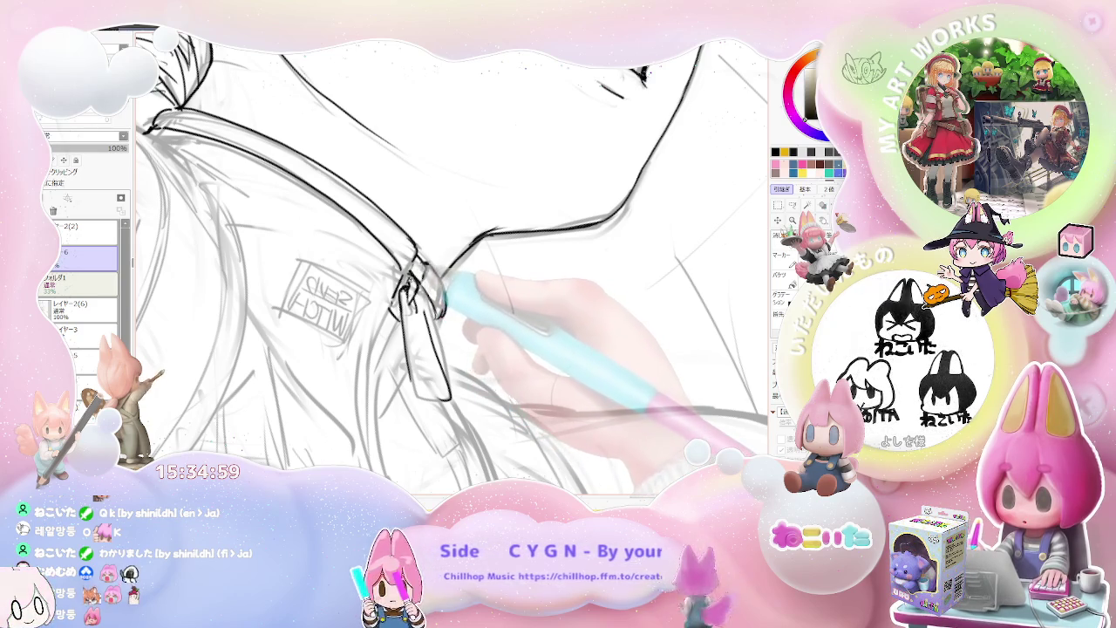
pyautogui.moveTo(412, 315); pyautogui.dragTo(403, 296)
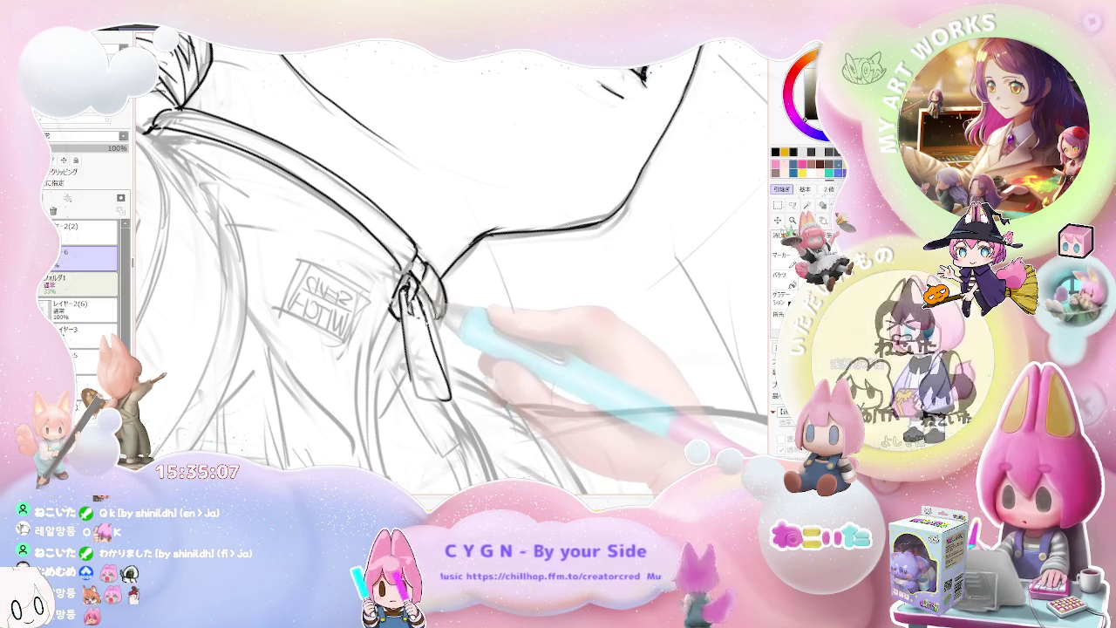
pyautogui.press('End')
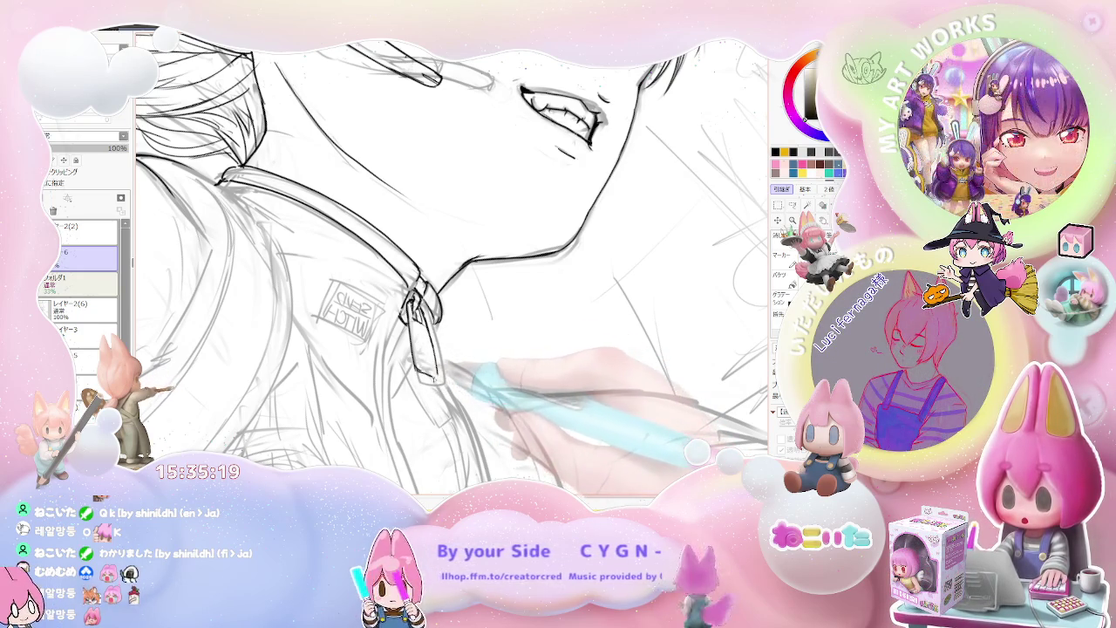
pyautogui.scroll(2, 450, 262)
pyautogui.scroll(2, 450, 262)
pyautogui.scroll(1, 491, 361)
pyautogui.scroll(1, 491, 361)
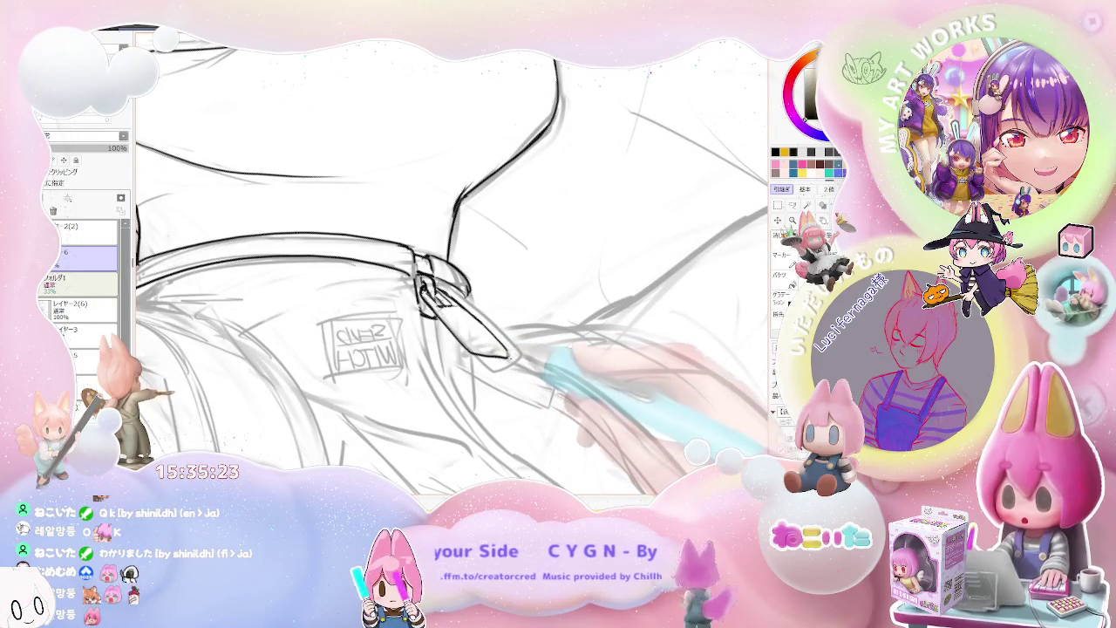
pyautogui.scroll(-1, 462, 287)
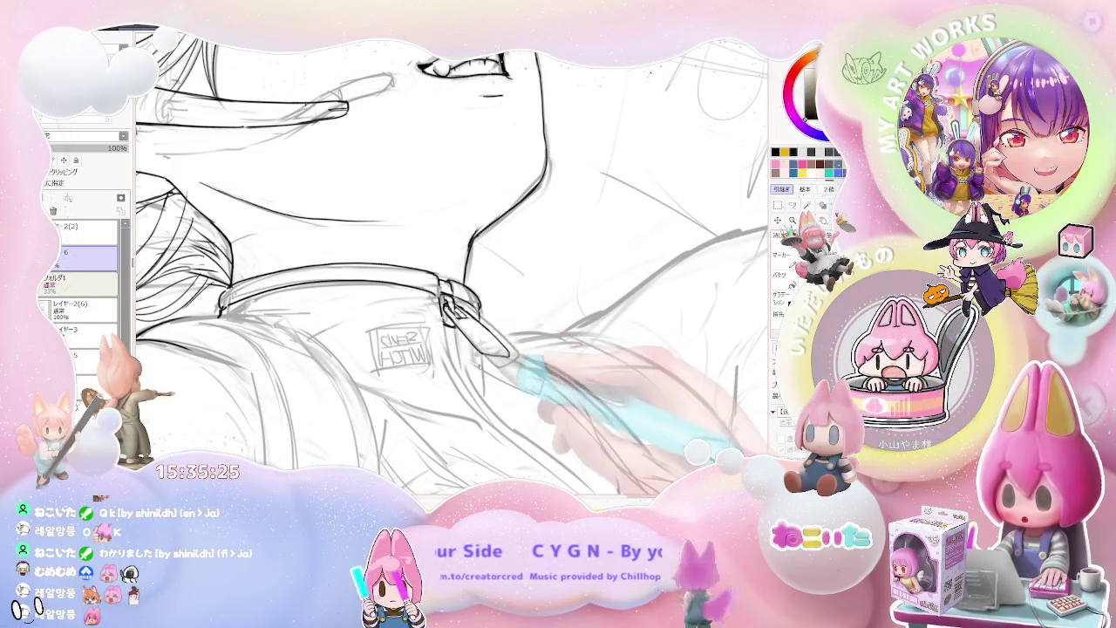
pyautogui.scroll(-1, 506, 410)
# Tilt and mirror the view to check the whole head and face
pyautogui.press('End')
pyautogui.scroll(-1, 514, 428)
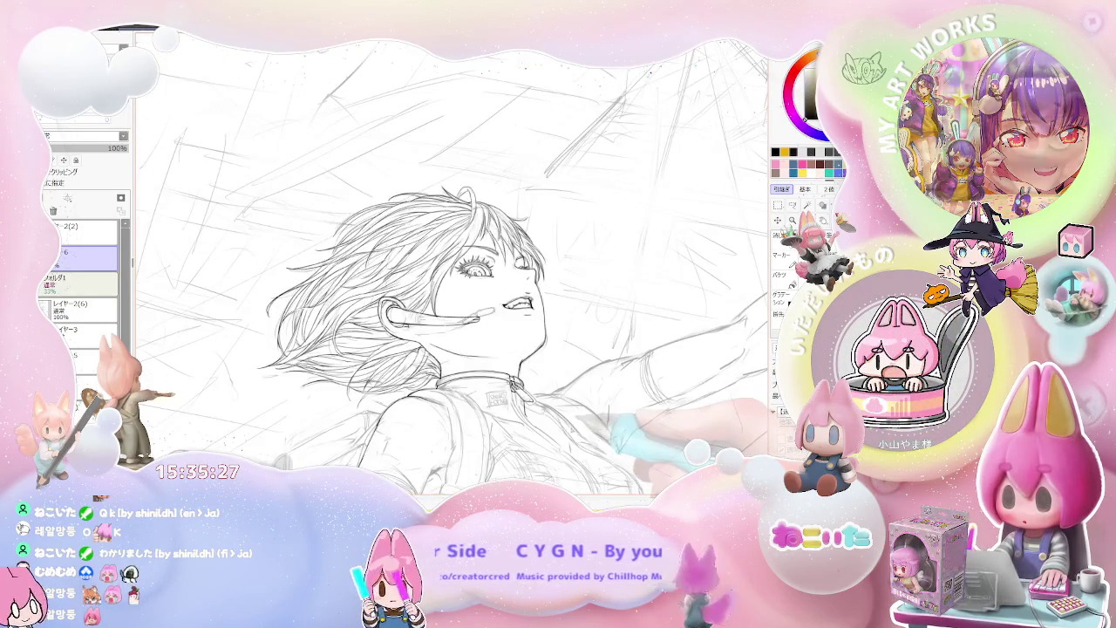
pyautogui.press('End')
pyautogui.scroll(1, 535, 450)
pyautogui.scroll(1, 535, 450)
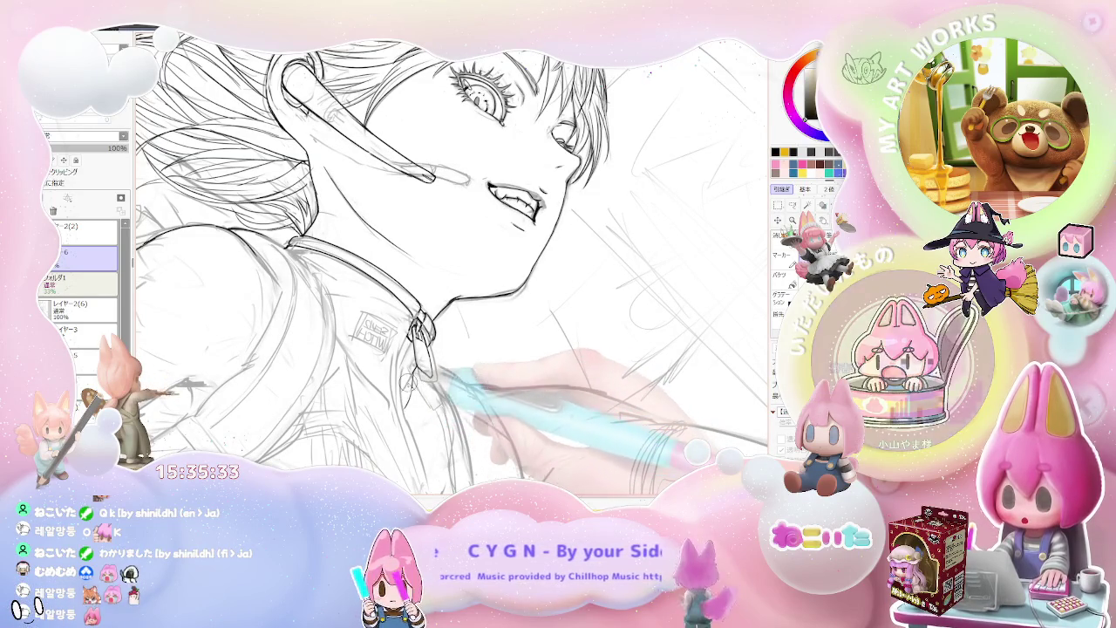
pyautogui.scroll(-1, 477, 447)
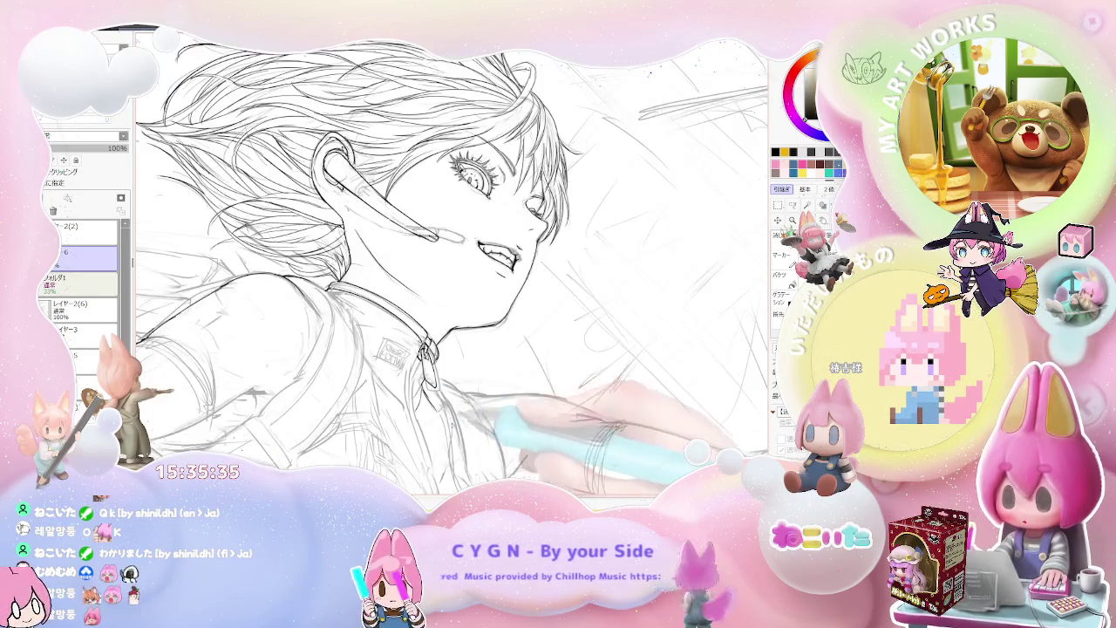
pyautogui.scroll(-1, 476, 421)
pyautogui.scroll(-1, 506, 419)
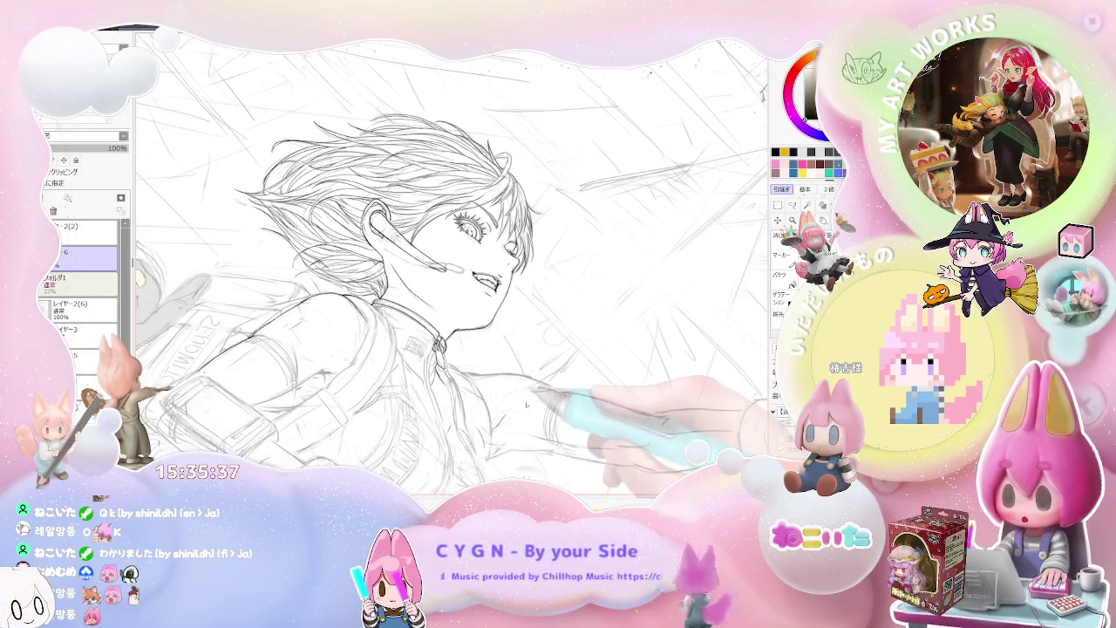
pyautogui.scroll(-1, 530, 415)
pyautogui.press('Delete')
pyautogui.press('Insert')
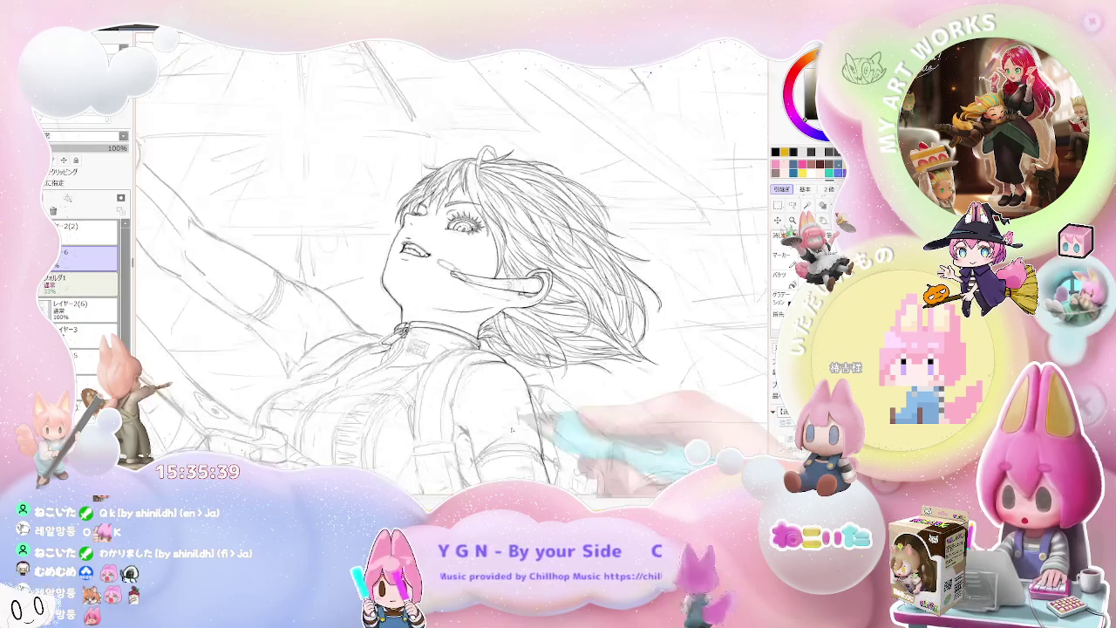
pyautogui.scroll(1, 478, 452)
pyautogui.scroll(3, 419, 332)
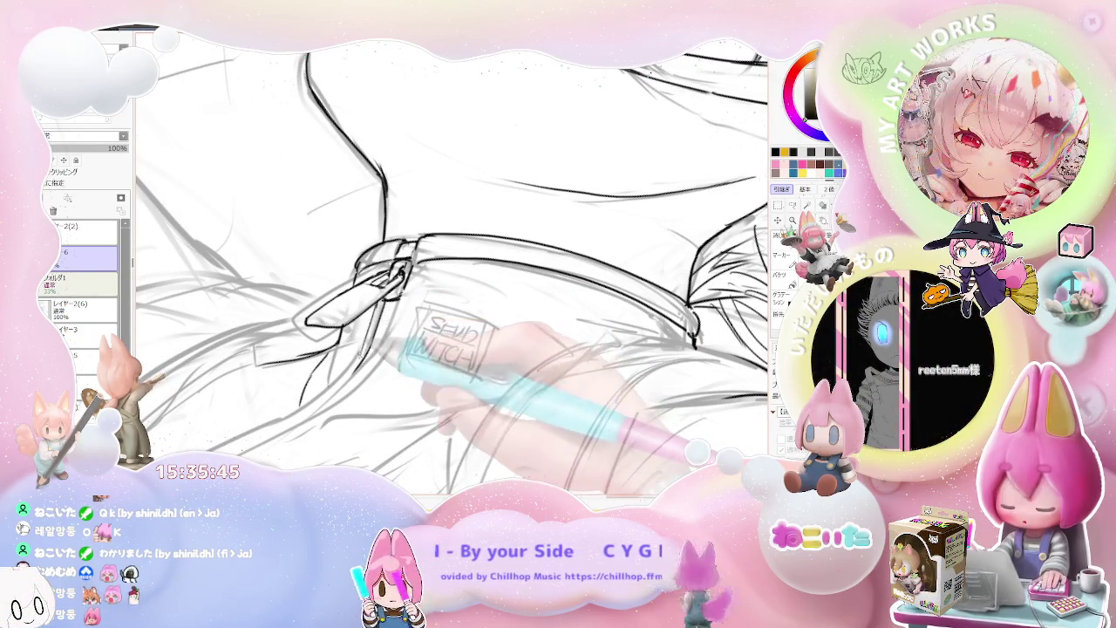
# Mirror the canvas view to check the collar drawing
pyautogui.scroll(-1, 453, 271)
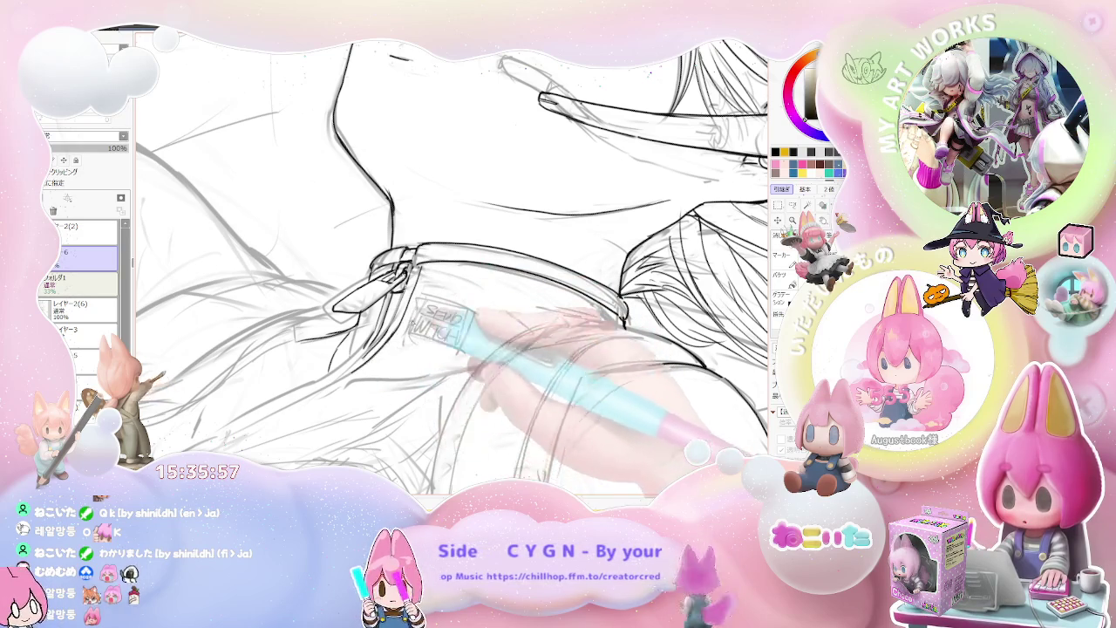
pyautogui.scroll(-5, 415, 321)
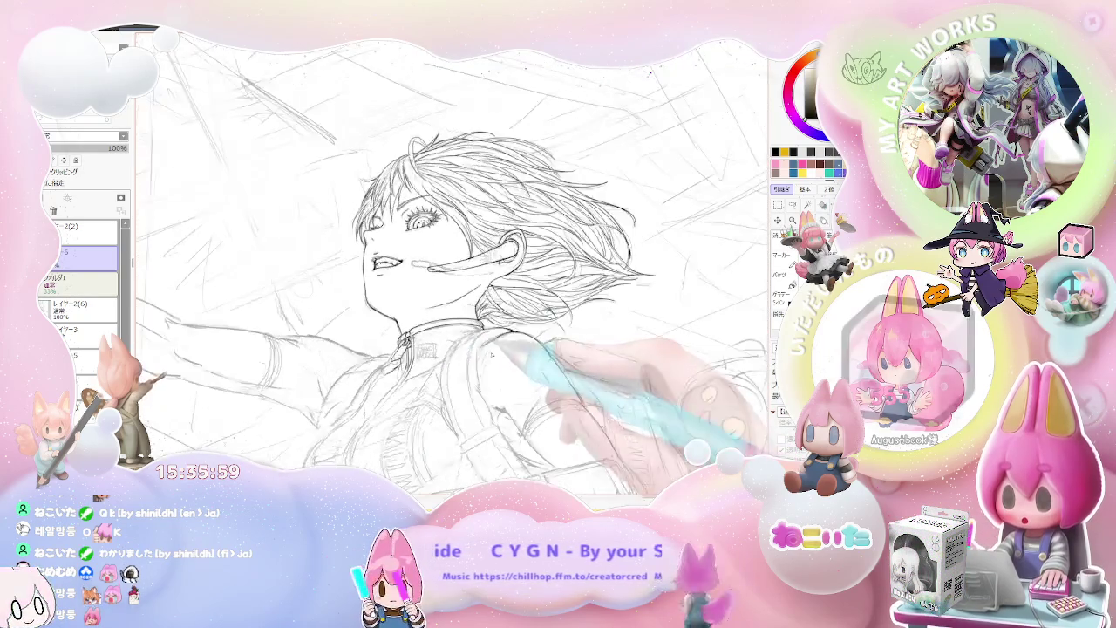
pyautogui.scroll(2, 491, 353)
pyautogui.scroll(2, 471, 362)
pyautogui.scroll(2, 436, 375)
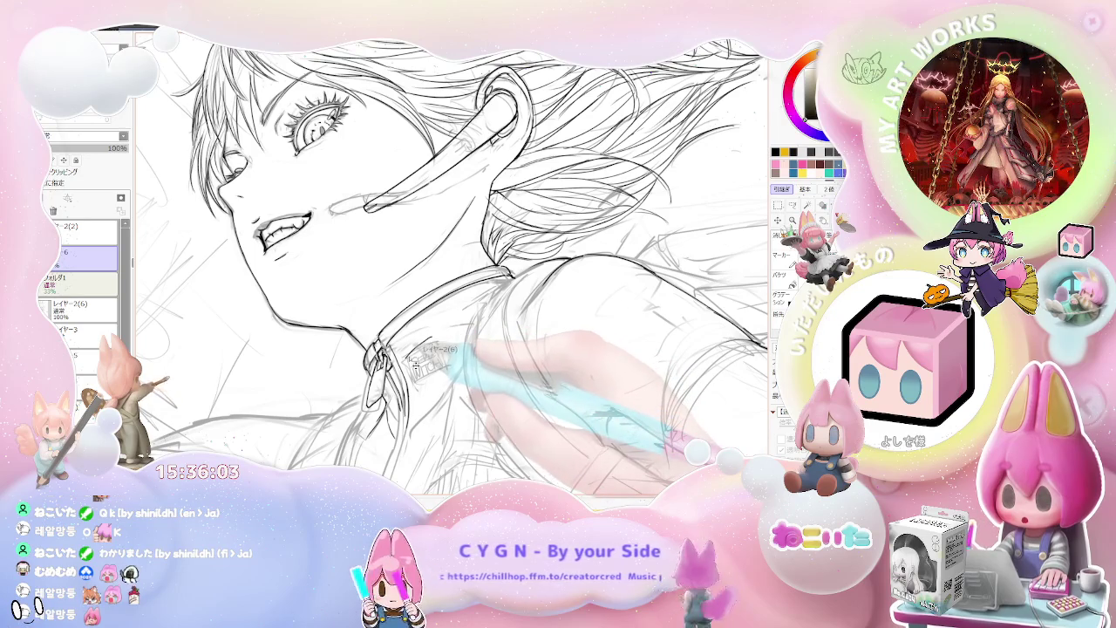
pyautogui.scroll(2, 427, 358)
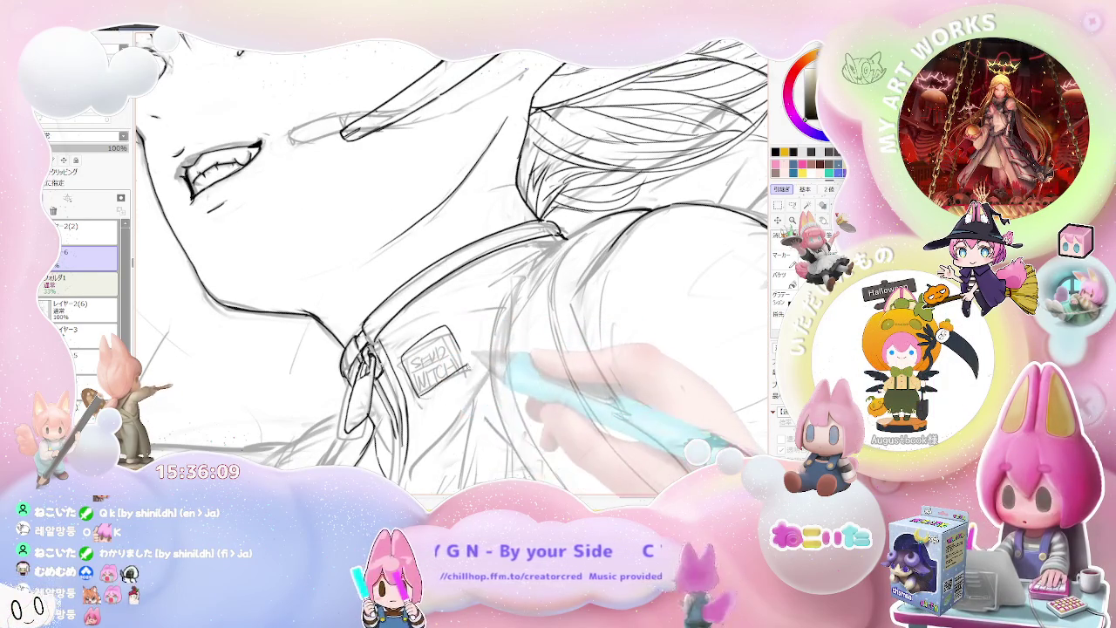
pyautogui.press('h')
pyautogui.scroll(-3, 503, 373)
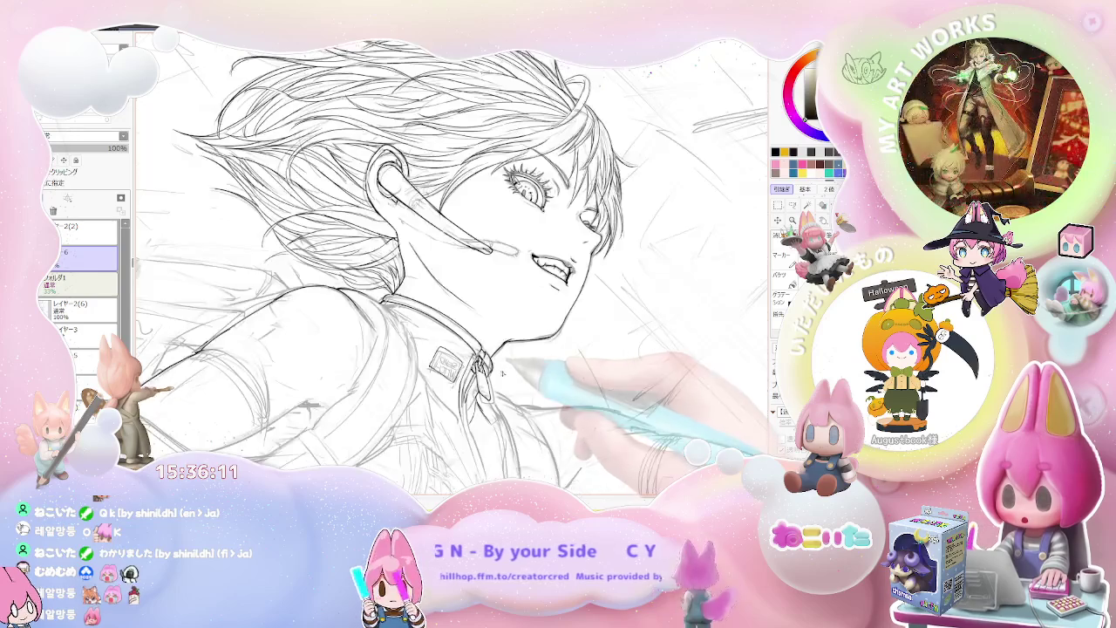
pyautogui.scroll(1, 513, 370)
pyautogui.scroll(2, 524, 353)
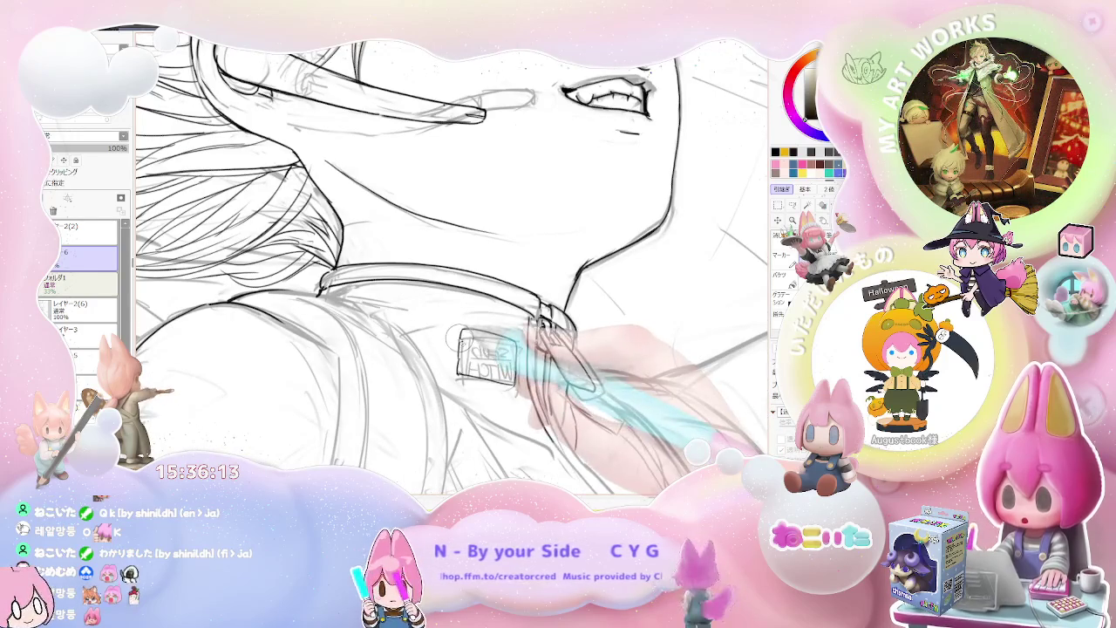
# Flip the small collar label horizontally and review the neck area
pyautogui.hotkey('ctrl', 'h')
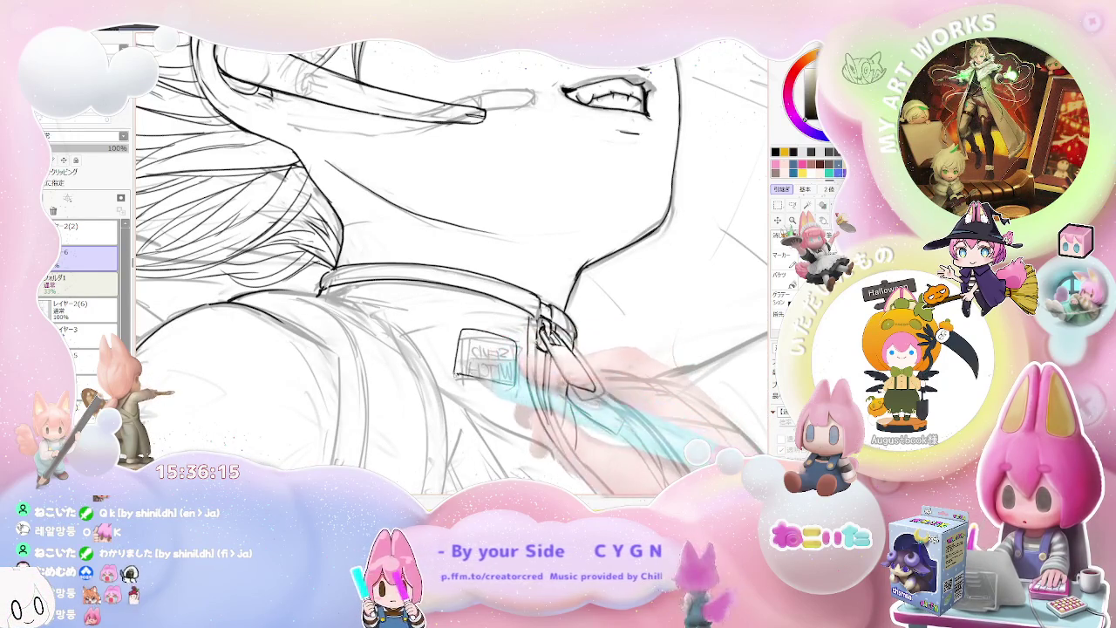
pyautogui.scroll(-1, 488, 366)
pyautogui.scroll(-1, 488, 366)
pyautogui.scroll(-1, 489, 367)
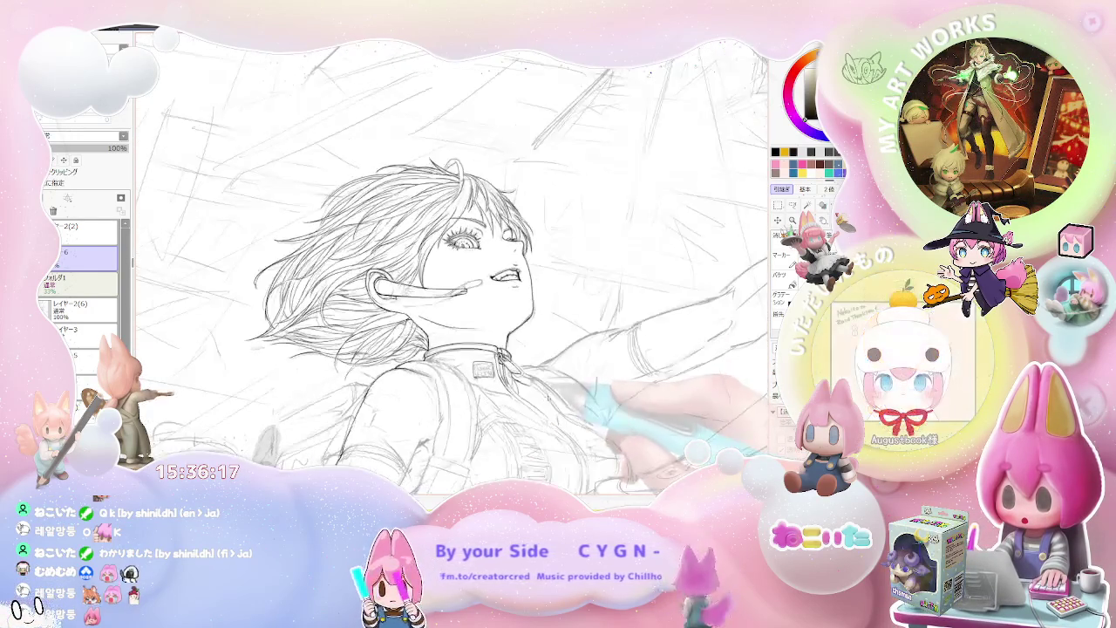
pyautogui.scroll(1, 480, 373)
pyautogui.scroll(2, 480, 373)
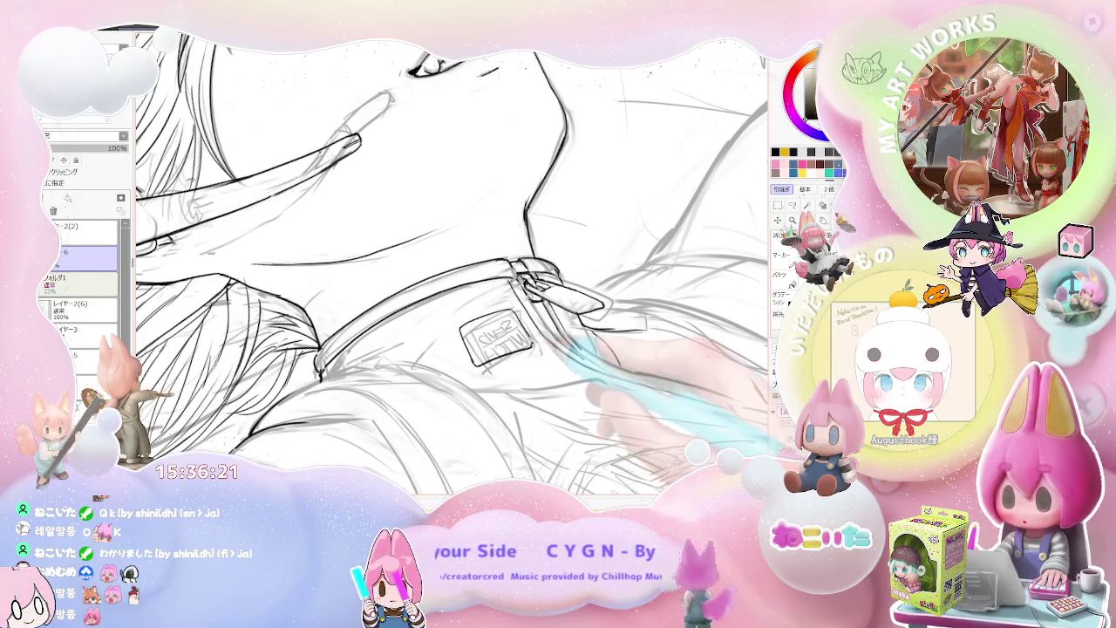
pyautogui.scroll(-1, 452, 267)
pyautogui.scroll(-1, 451, 267)
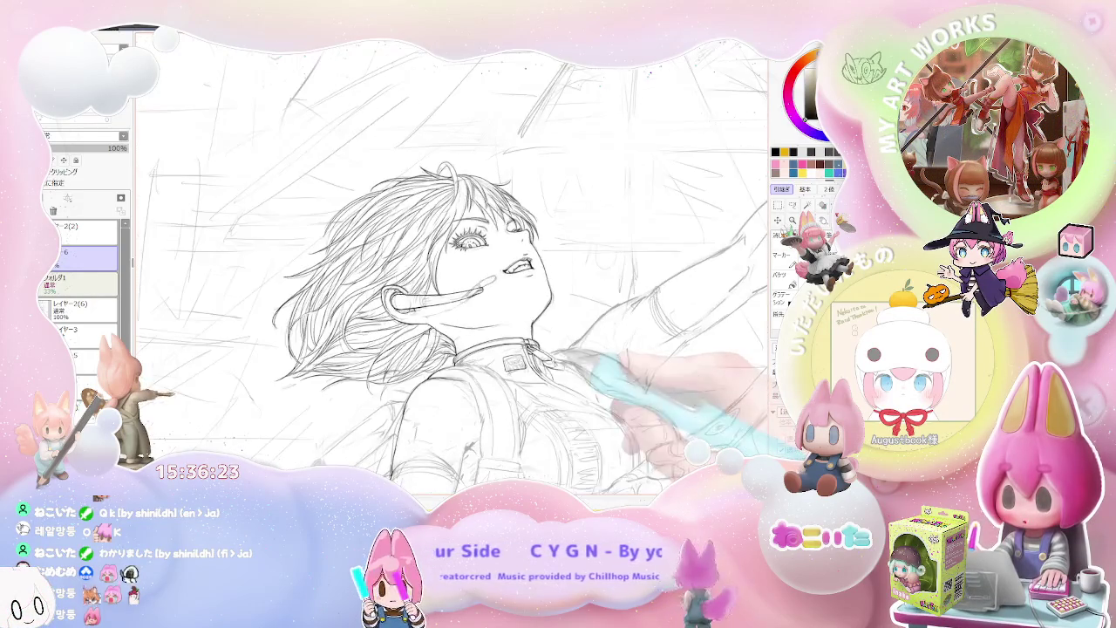
pyautogui.scroll(1, 471, 366)
pyautogui.scroll(1, 471, 366)
pyautogui.scroll(1, 471, 367)
pyautogui.scroll(1, 471, 367)
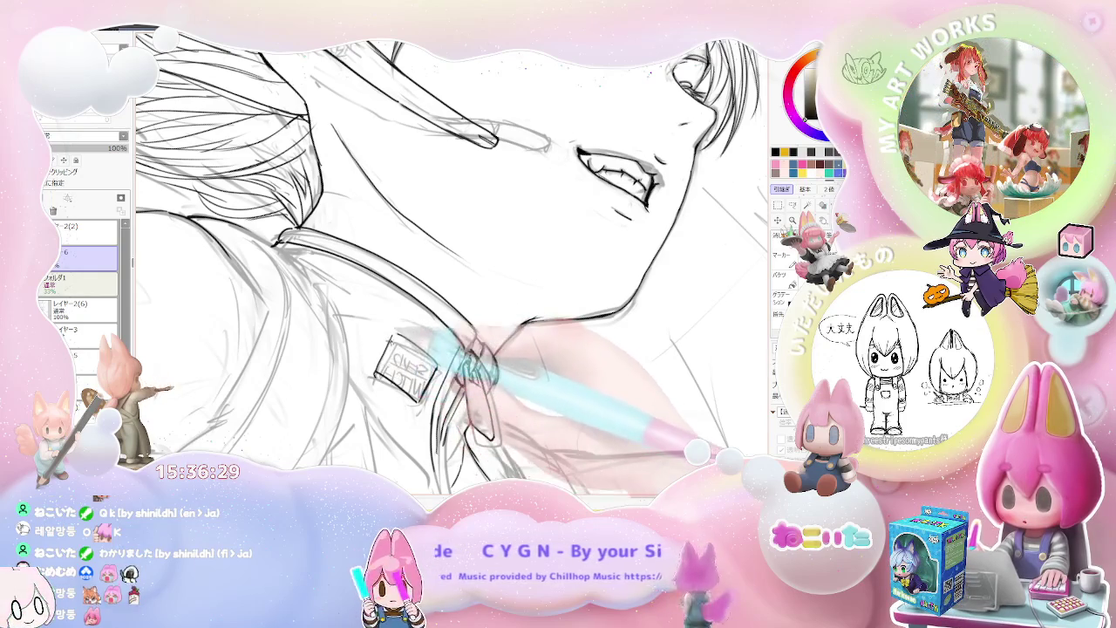
pyautogui.scroll(-4, 447, 267)
# Rotate the canvas clockwise so the backpack strap is comfortable to ink
pyautogui.moveTo(549, 422); pyautogui.dragTo(536, 354)
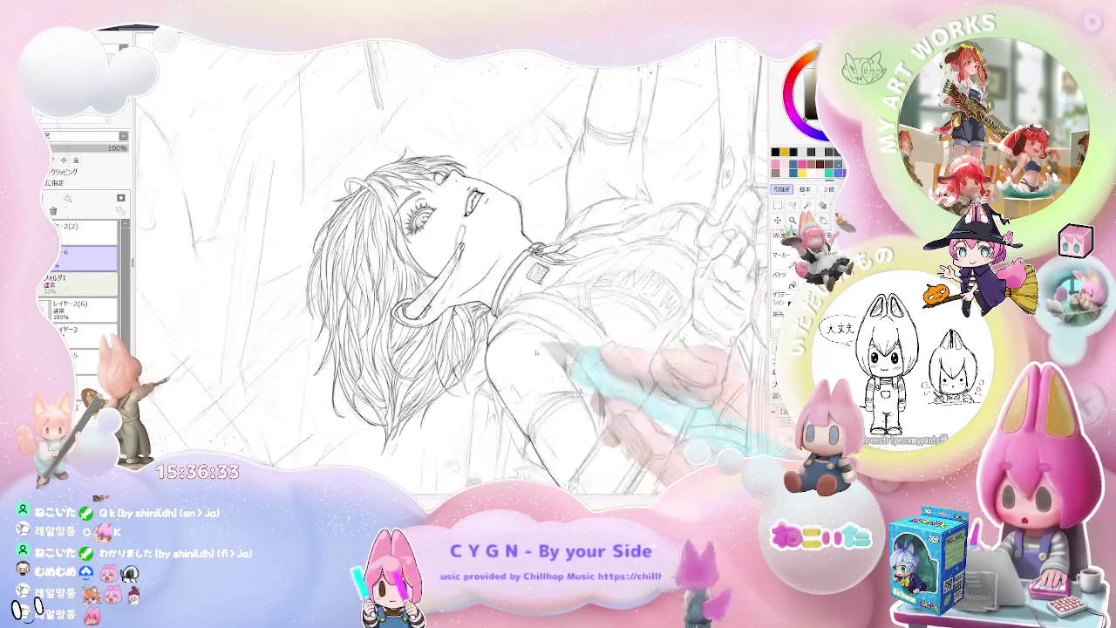
pyautogui.scroll(4, 535, 352)
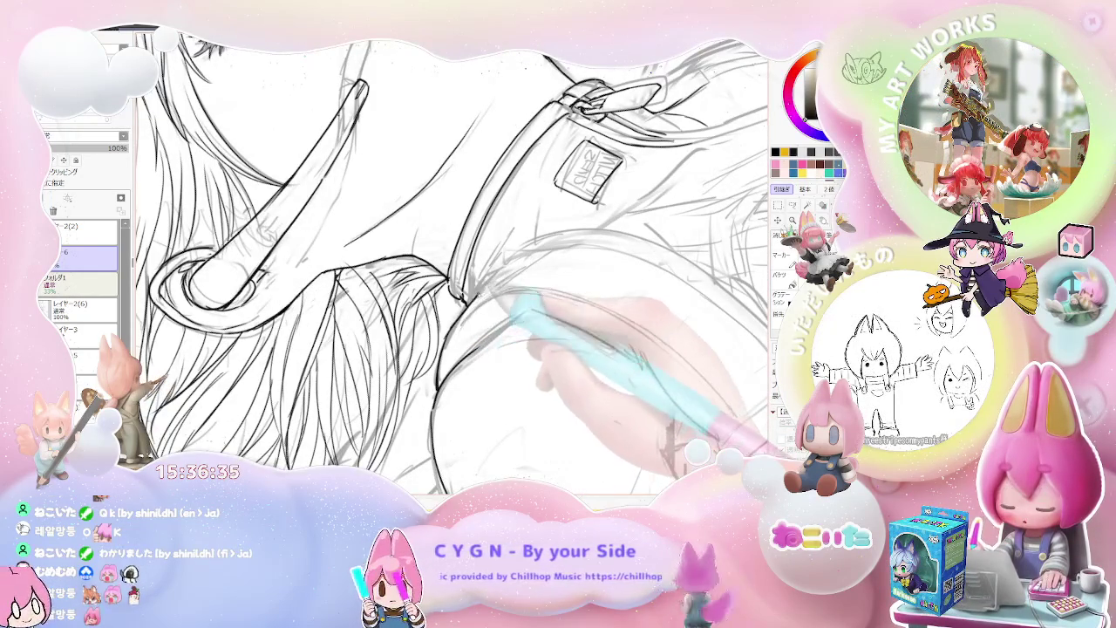
pyautogui.scroll(-2, 523, 296)
pyautogui.scroll(-2, 523, 296)
pyautogui.scroll(-1, 524, 296)
pyautogui.moveTo(536, 354); pyautogui.dragTo(484, 301)
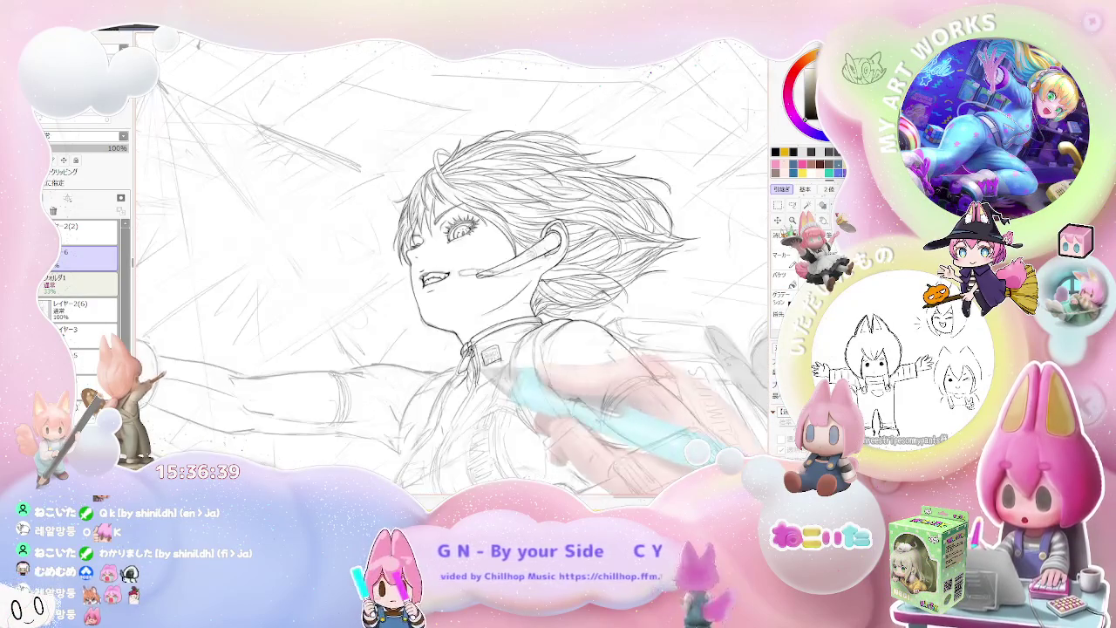
pyautogui.scroll(2, 559, 349)
pyautogui.scroll(2, 500, 358)
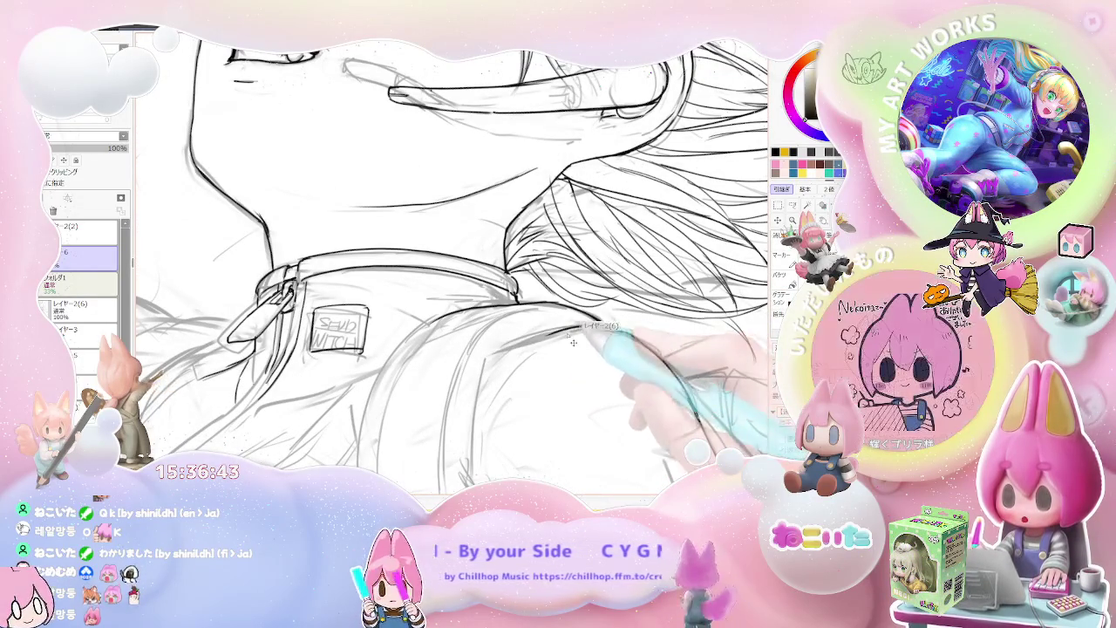
pyautogui.scroll(-2, 453, 261)
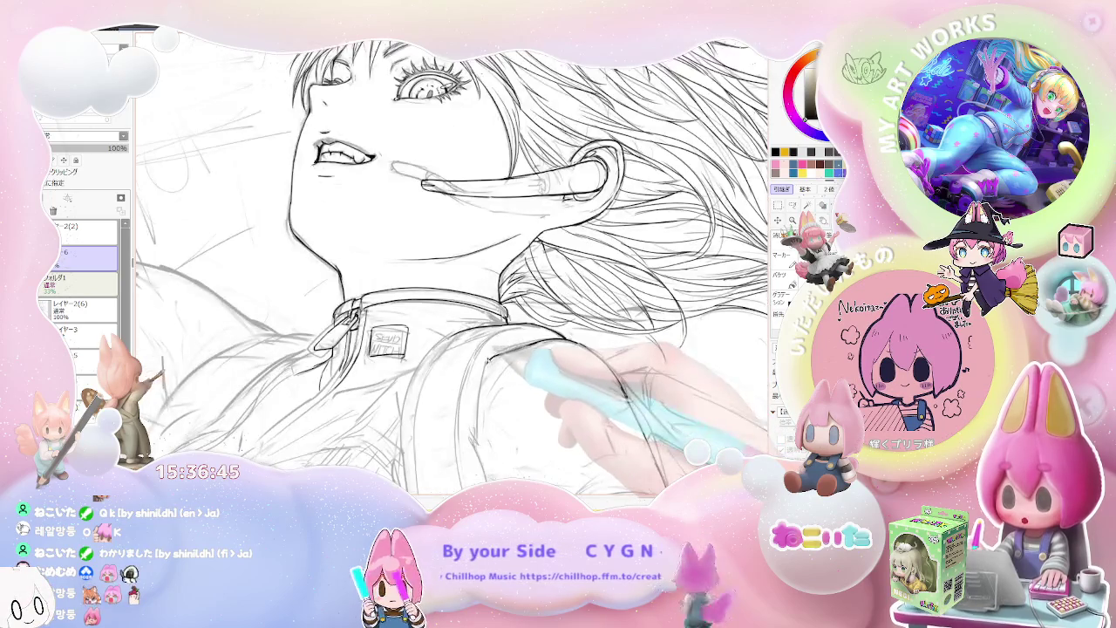
pyautogui.scroll(-1, 454, 261)
pyautogui.scroll(-2, 454, 271)
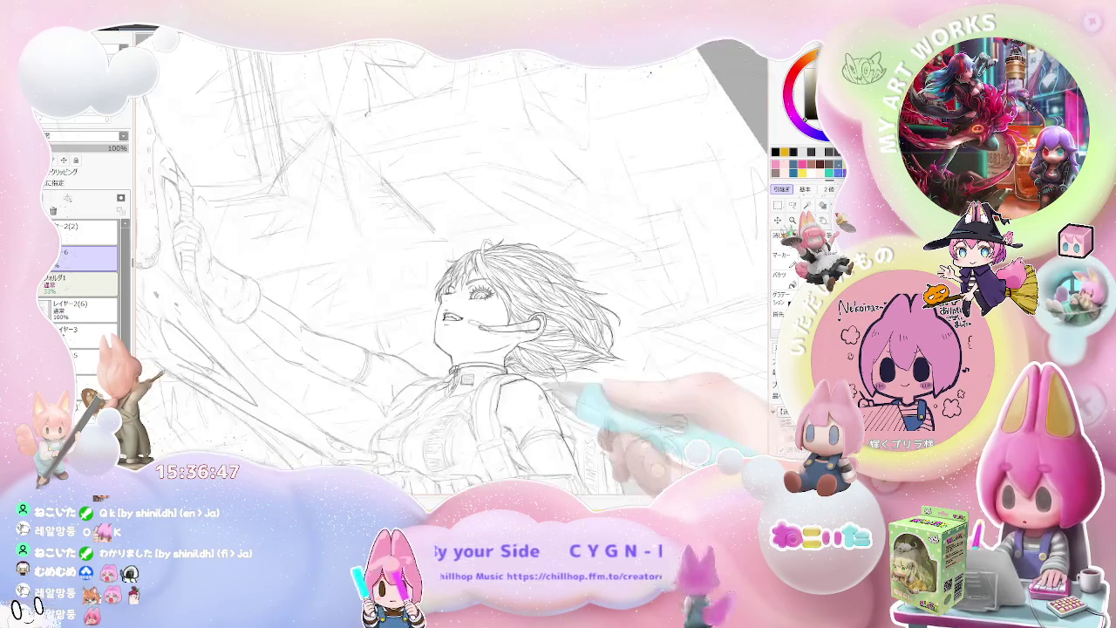
pyautogui.scroll(2, 453, 262)
pyautogui.scroll(2, 453, 261)
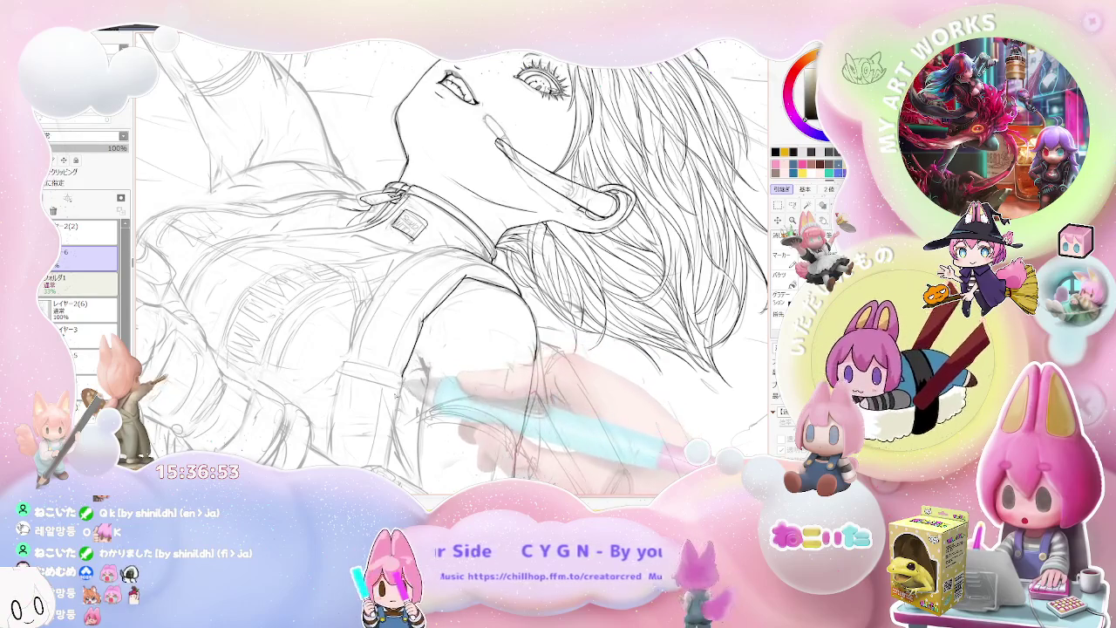
# Ink a short line on the backpack strap over the shoulder
pyautogui.hotkey('ctrl', '-')
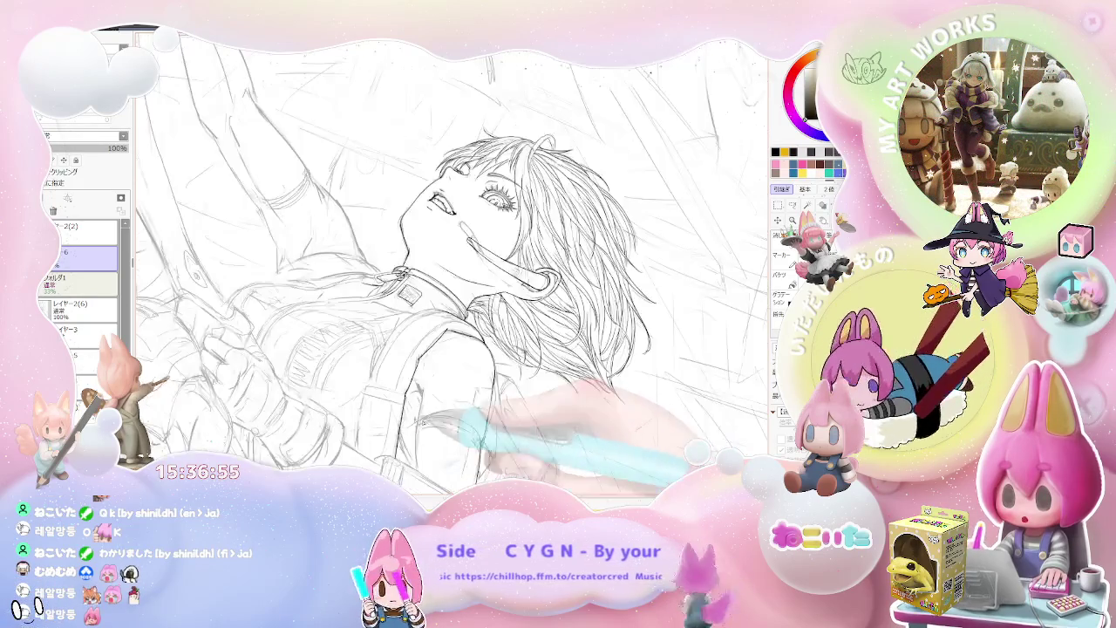
pyautogui.hotkey('ctrl', '+')
pyautogui.scroll(2, 412, 398)
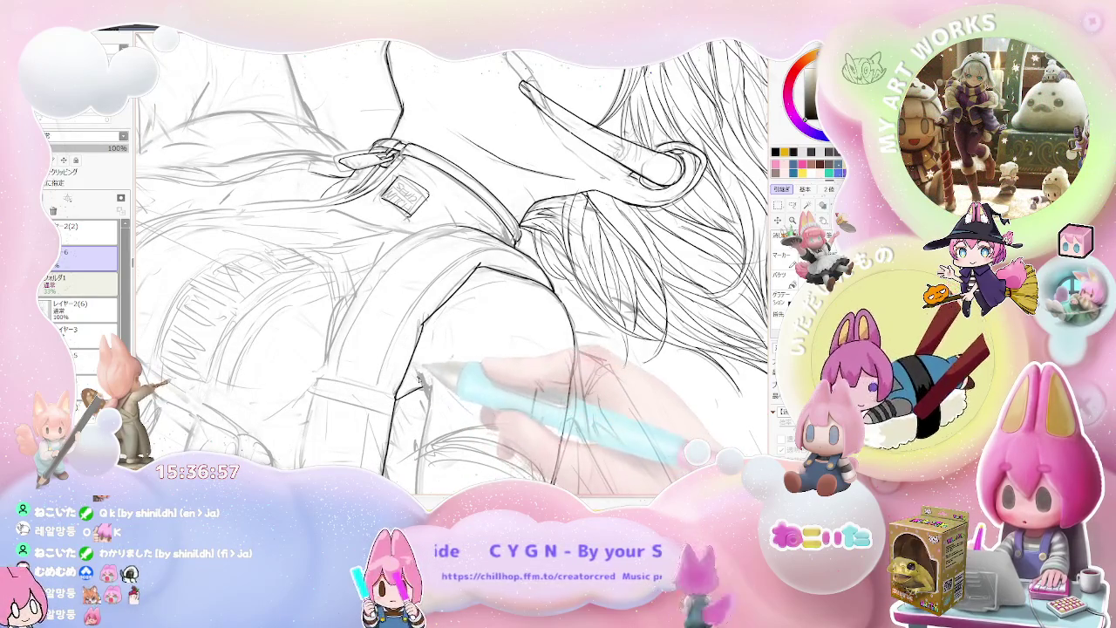
pyautogui.scroll(-2, 421, 370)
pyautogui.scroll(-2, 453, 401)
pyautogui.scroll(1, 471, 383)
pyautogui.scroll(1, 506, 367)
pyautogui.scroll(1, 506, 359)
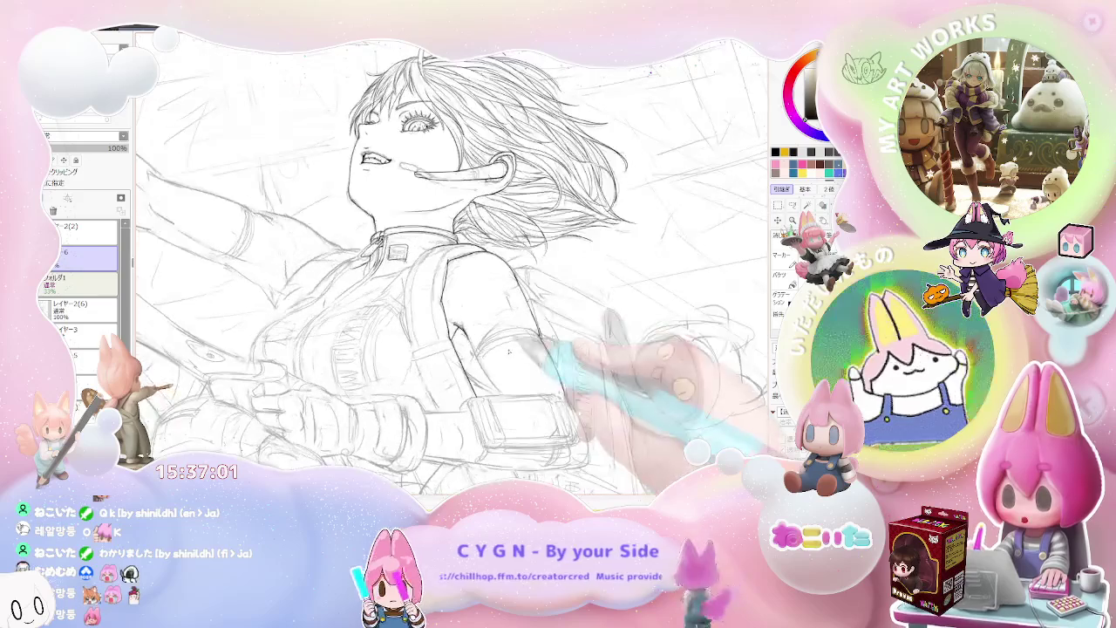
pyautogui.scroll(1, 480, 349)
pyautogui.scroll(1, 456, 334)
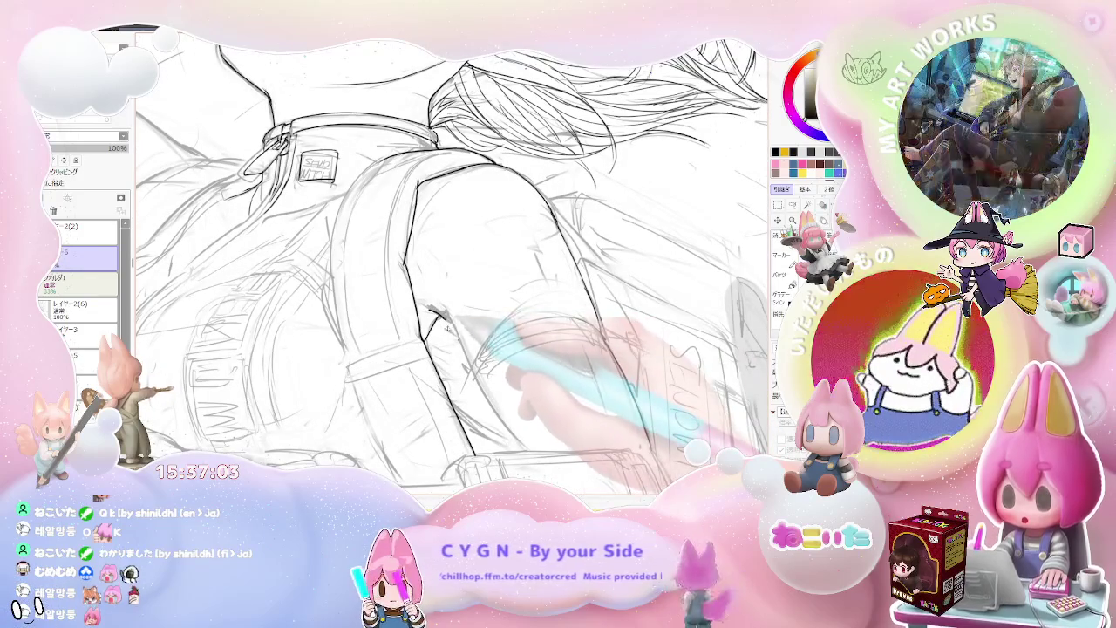
pyautogui.moveTo(436, 325); pyautogui.dragTo(427, 341)
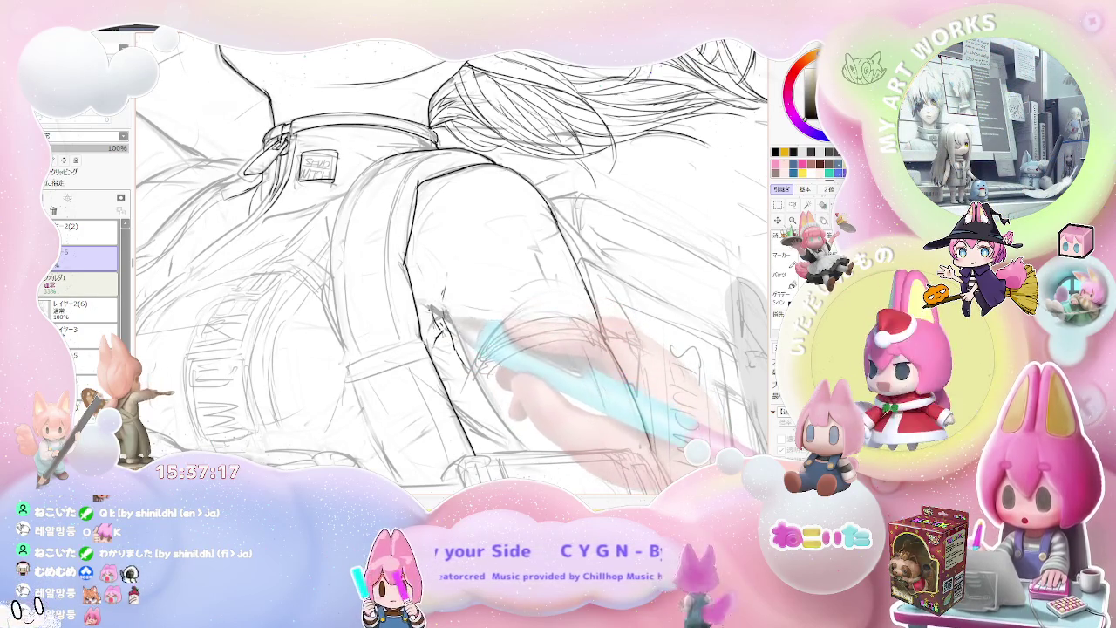
# Mirror the canvas view to check the strap's proportions
pyautogui.press('h')
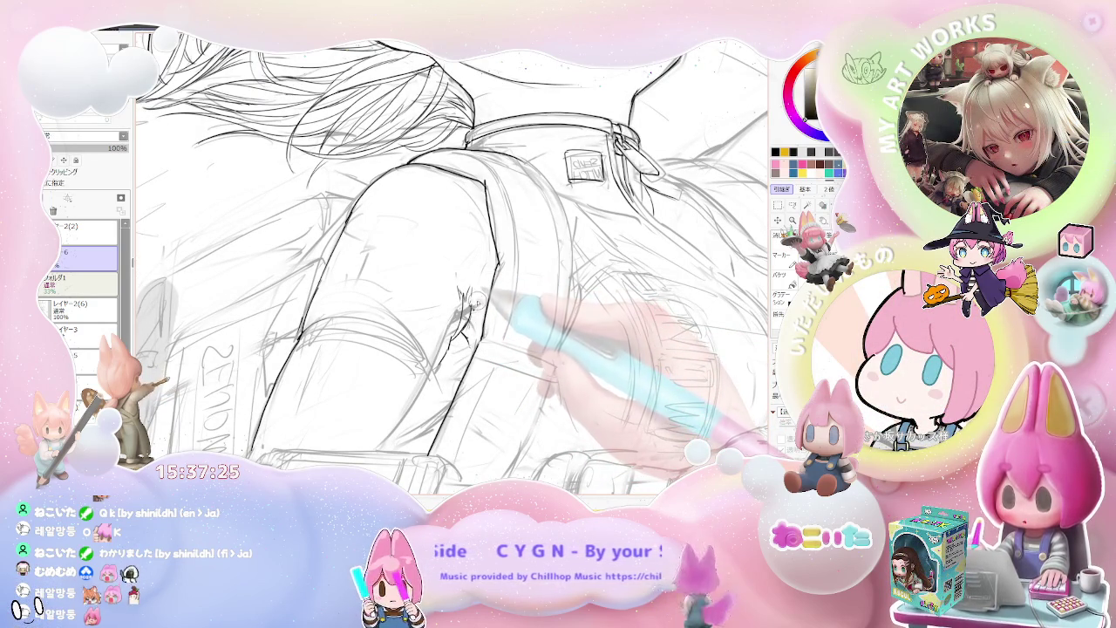
pyautogui.scroll(-2, 480, 300)
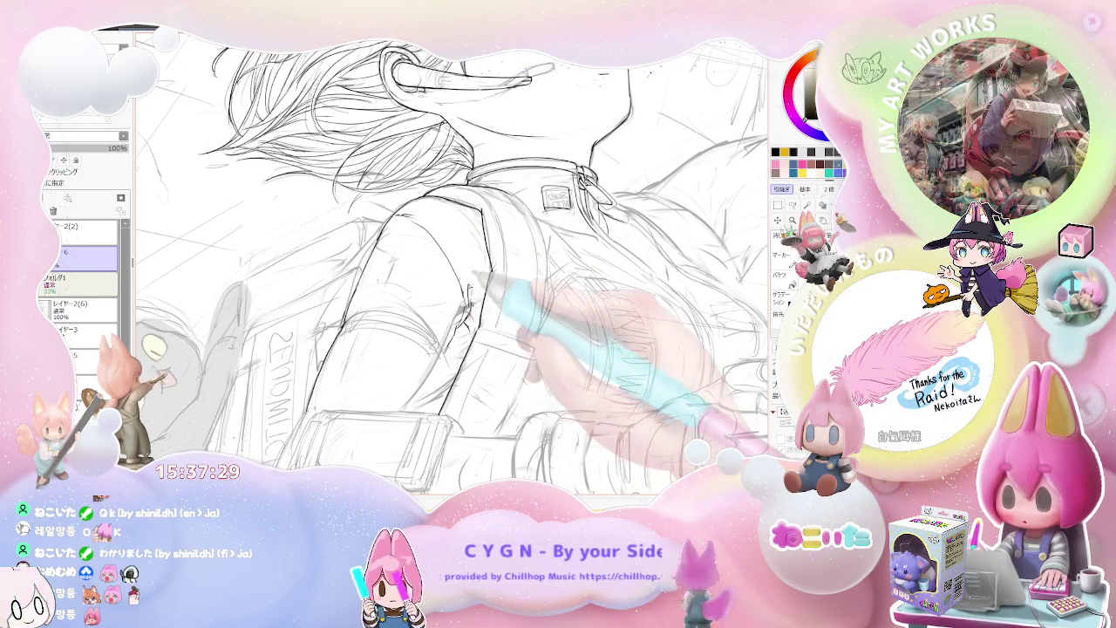
pyautogui.scroll(3, 454, 261)
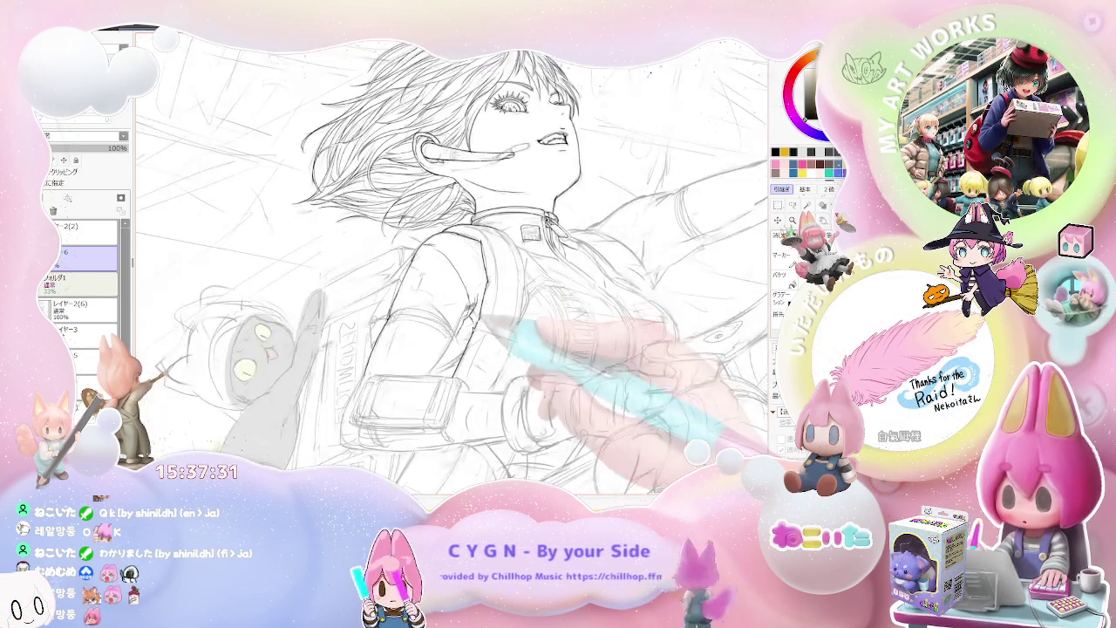
pyautogui.scroll(-3, 454, 262)
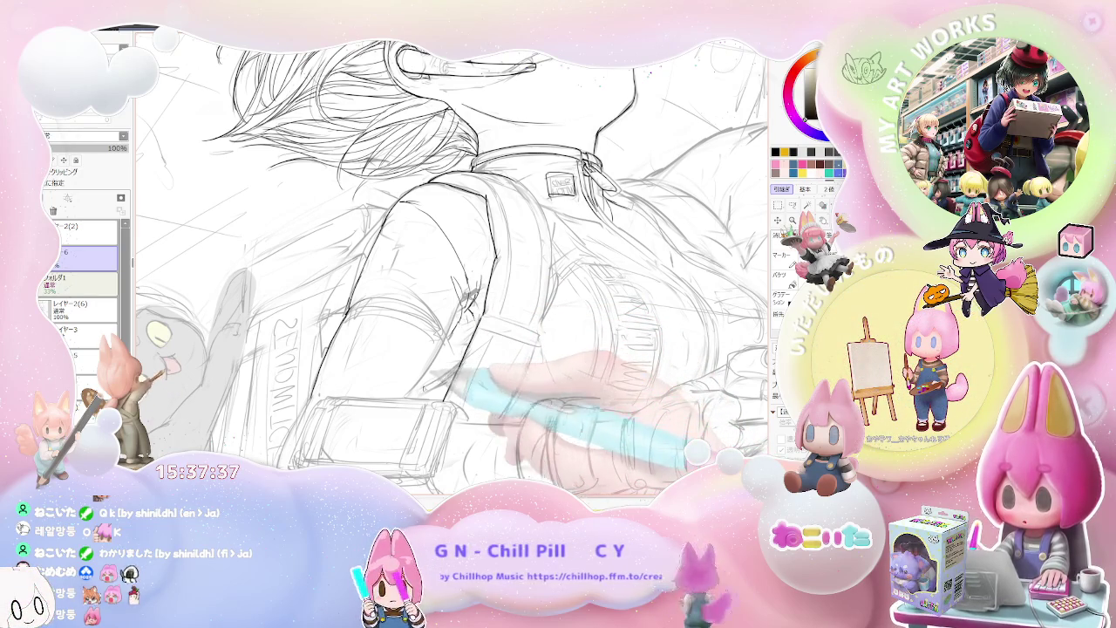
pyautogui.scroll(-2, 454, 261)
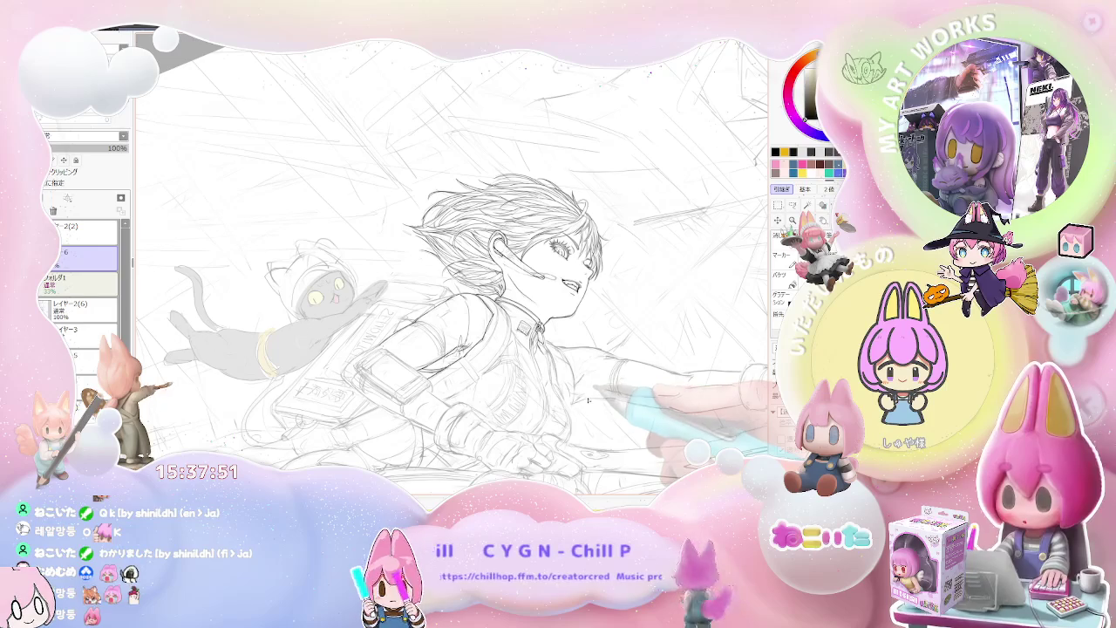
# Mirror the view back and inspect the strap, buckle and jacket folds on the chest
pyautogui.press('h')
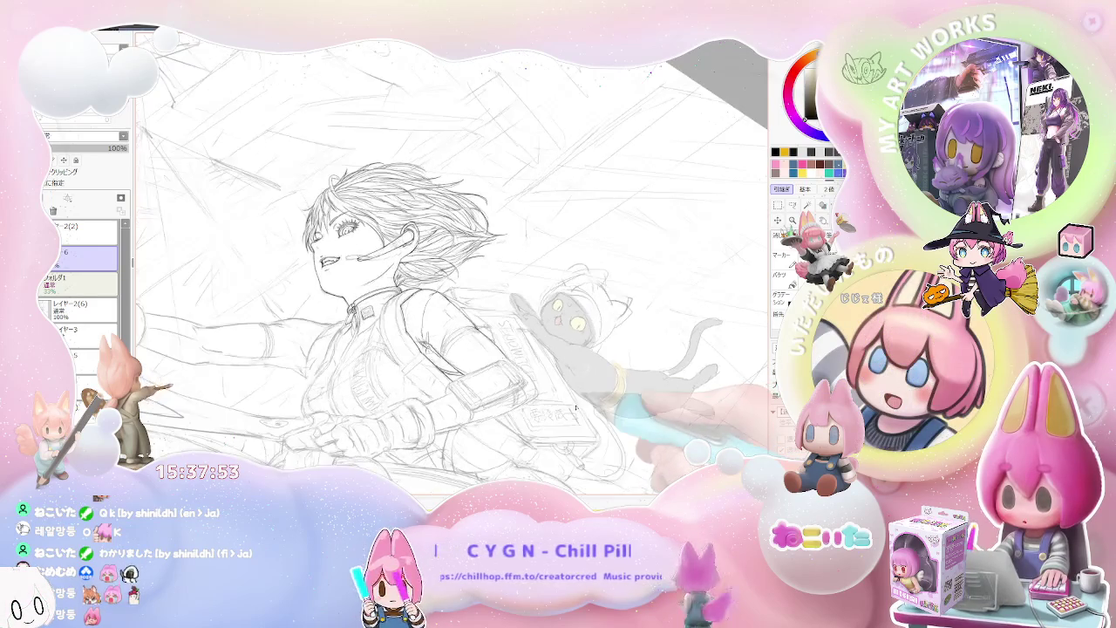
pyautogui.scroll(3, 397, 273)
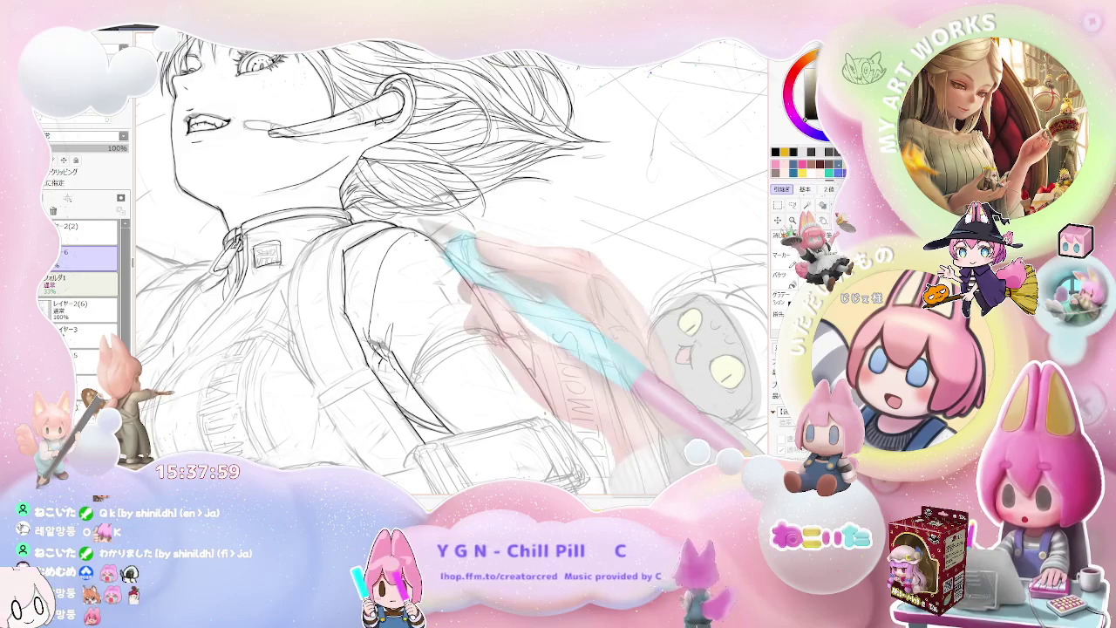
pyautogui.scroll(-2, 425, 229)
pyautogui.scroll(-2, 452, 262)
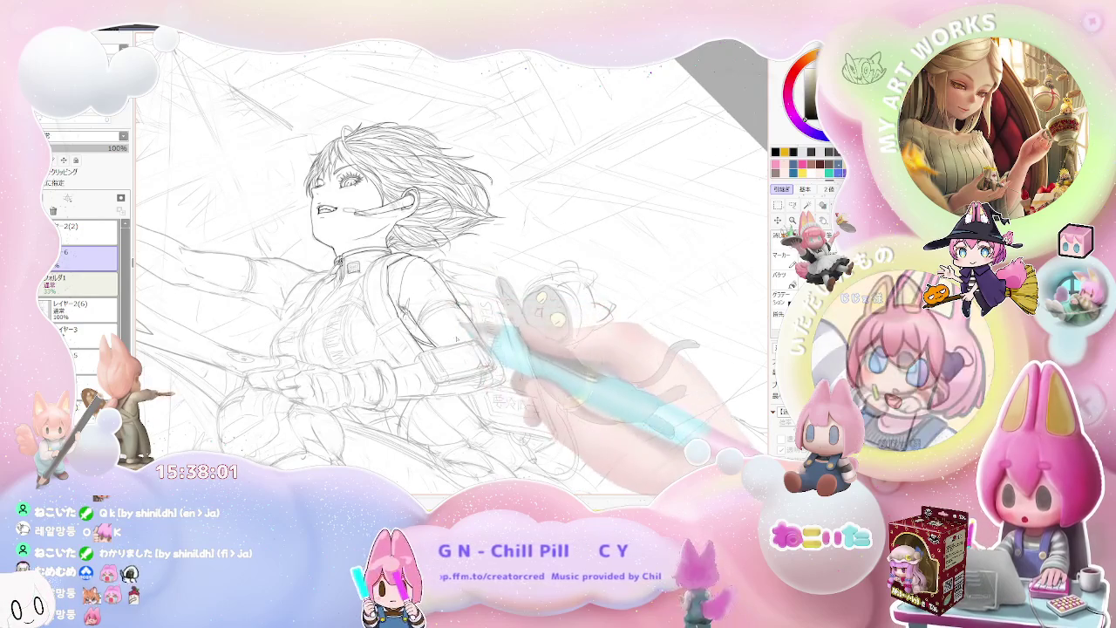
pyautogui.scroll(1, 419, 244)
pyautogui.scroll(1, 419, 244)
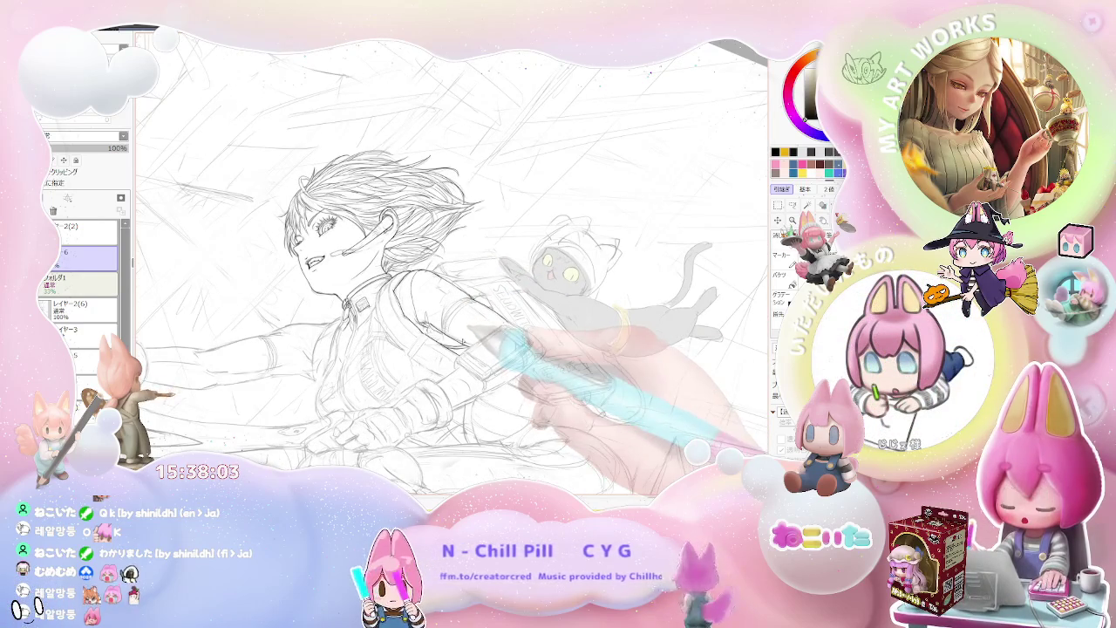
pyautogui.scroll(1, 418, 244)
pyautogui.scroll(1, 419, 245)
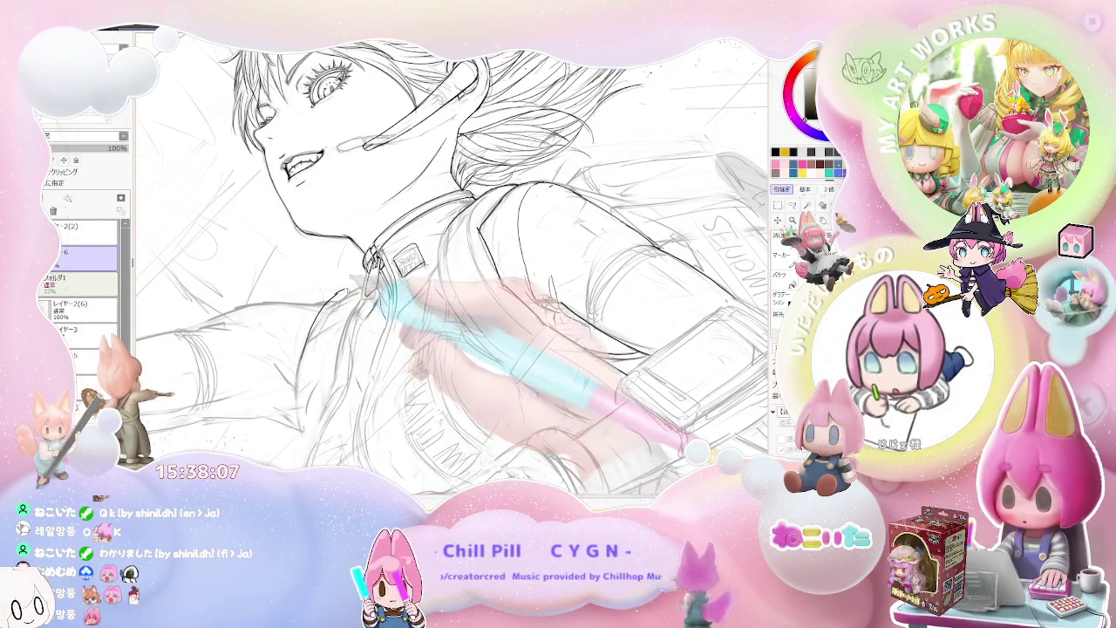
pyautogui.scroll(2, 384, 279)
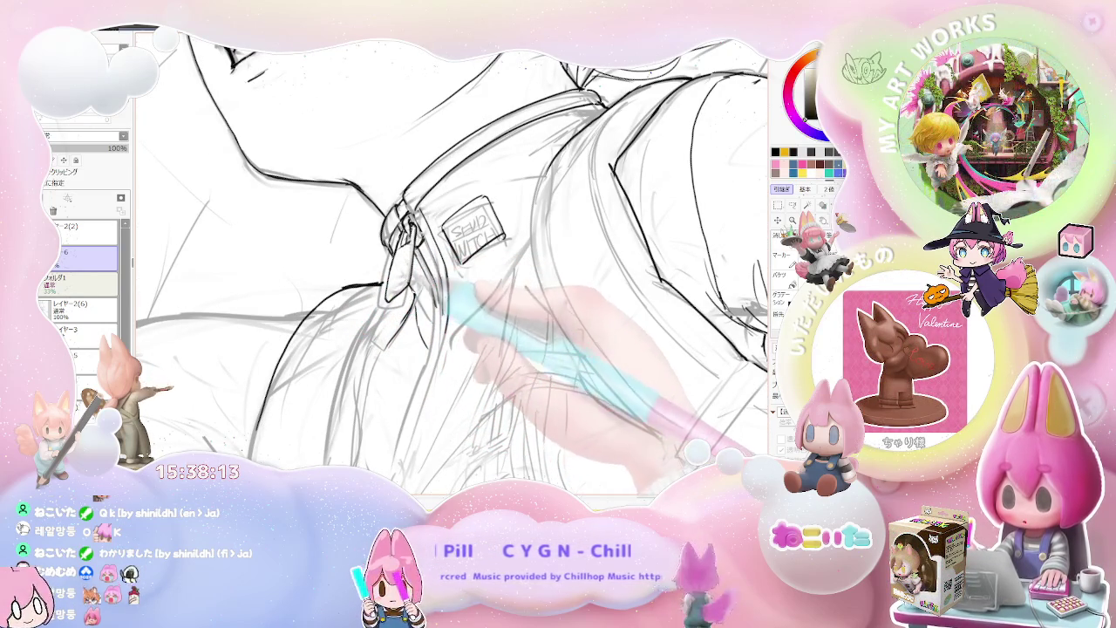
pyautogui.scroll(-2, 453, 262)
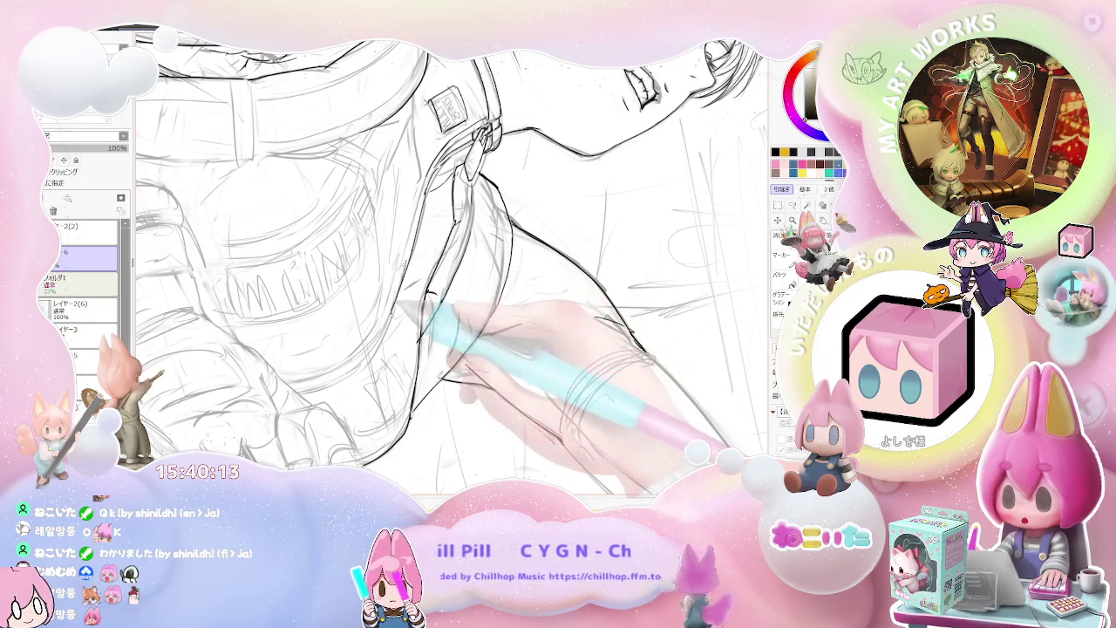
# Rotate the view face-up, then back upright, to work along the torso strap
pyautogui.scroll(-5, 452, 262)
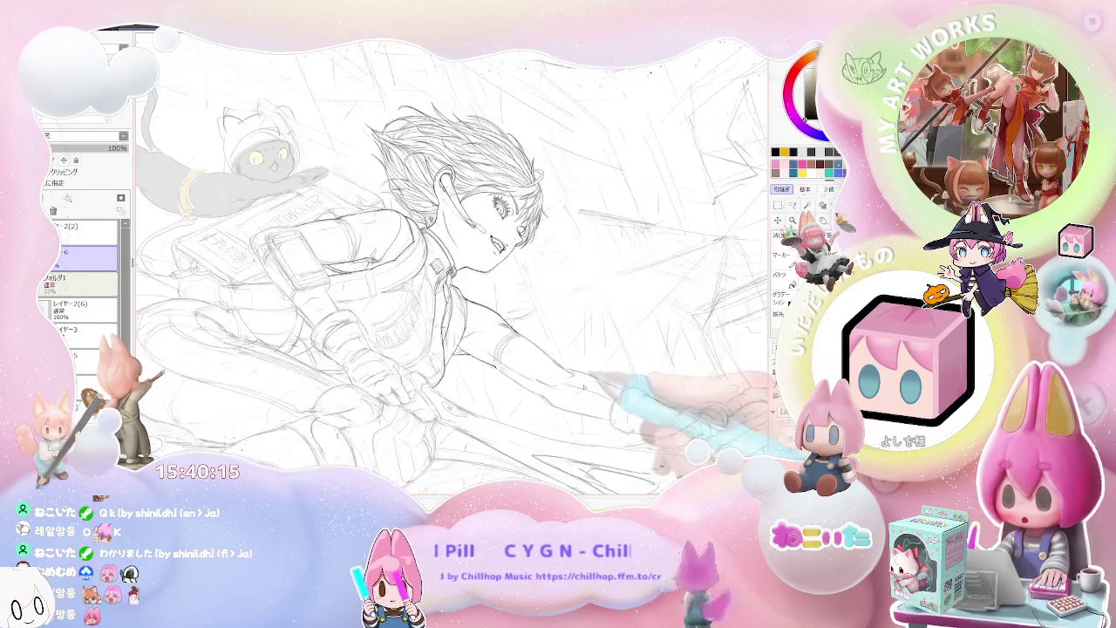
pyautogui.press('Delete')
pyautogui.press('Delete')
pyautogui.press('Delete')
pyautogui.press('Delete')
pyautogui.press('Delete')
pyautogui.press('Delete')
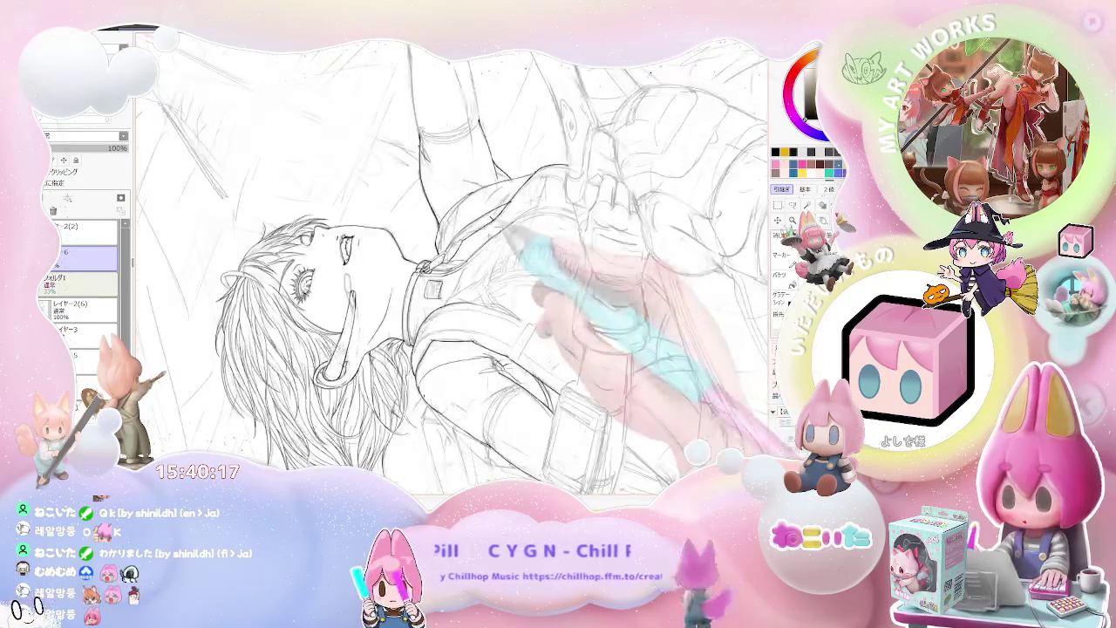
pyautogui.scroll(2, 451, 267)
pyautogui.scroll(2, 452, 267)
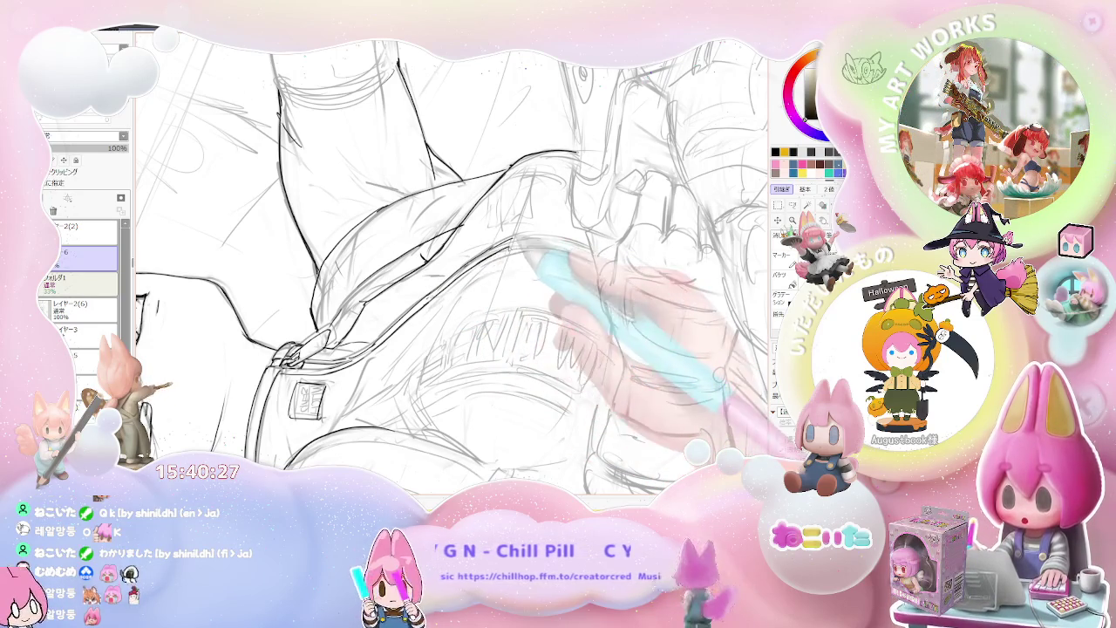
pyautogui.scroll(-5, 655, 328)
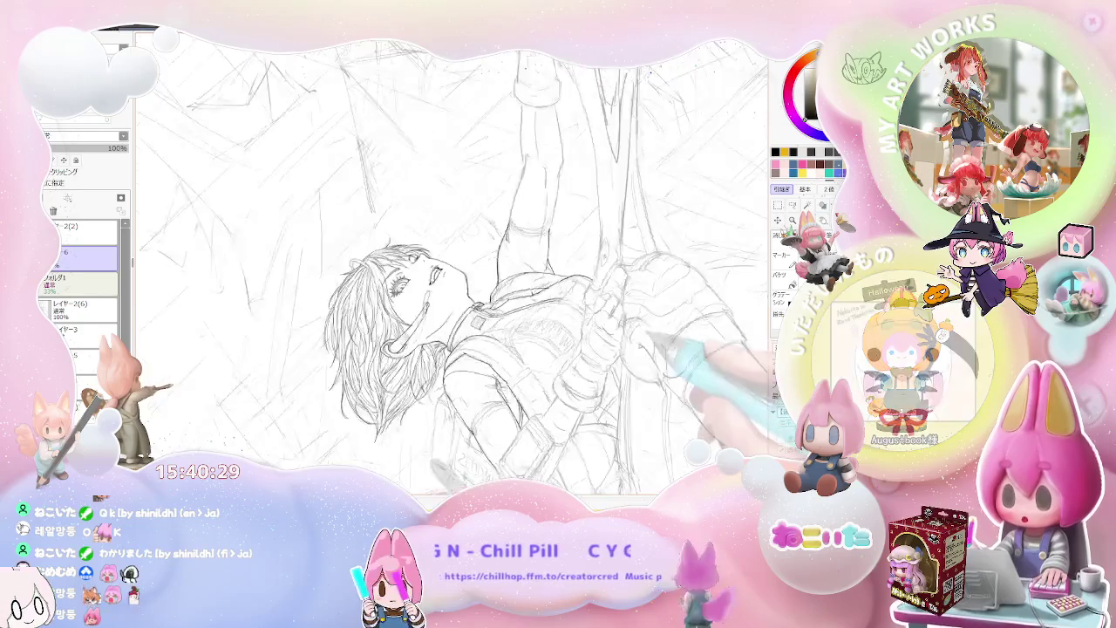
pyautogui.press('Home')
pyautogui.scroll(3, 655, 327)
pyautogui.scroll(2, 452, 266)
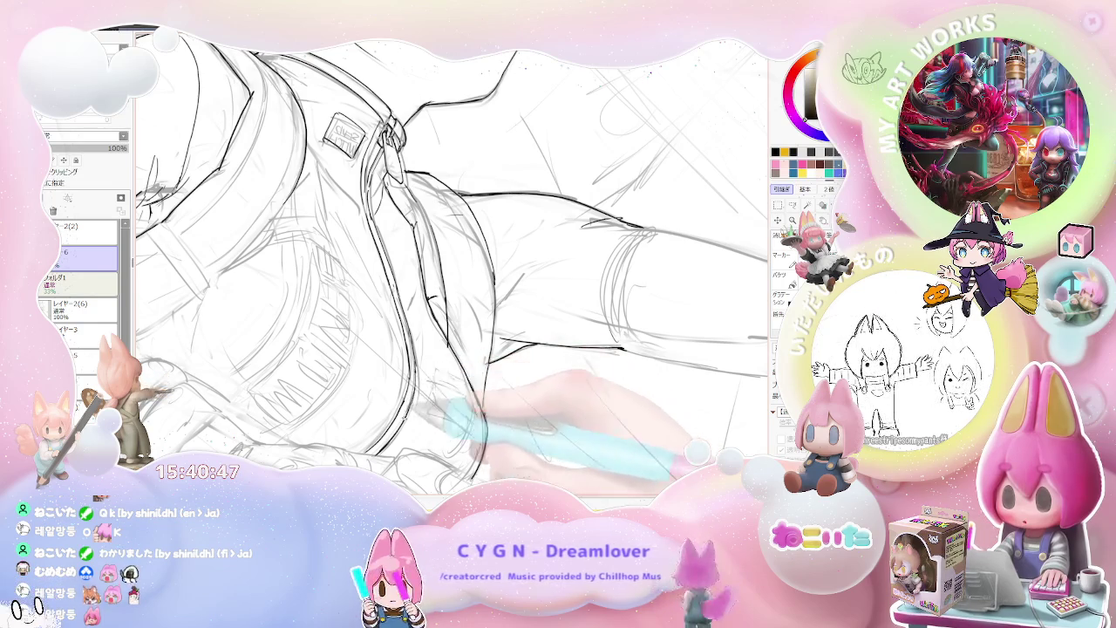
# Fit the whole character, mirror it, then tilt and zoom onto face and torso
pyautogui.hotkey('ctrl', '0')
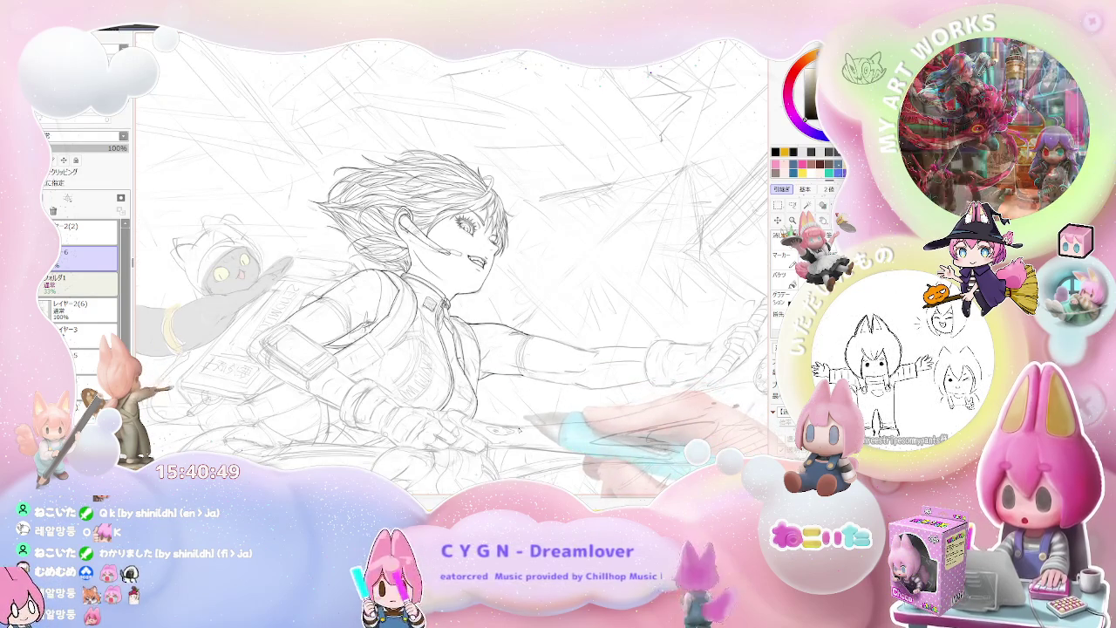
pyautogui.press('h')
pyautogui.press('Delete')
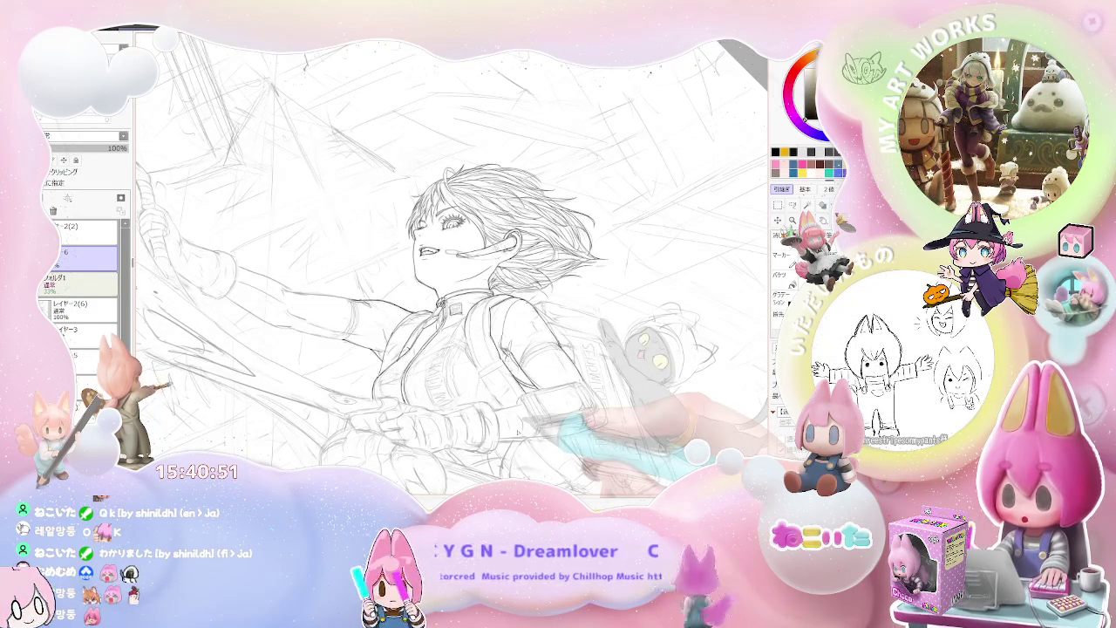
pyautogui.press('Delete')
pyautogui.press('Delete')
pyautogui.press('End')
pyautogui.press('End')
pyautogui.hotkey('ctrl', '+')
pyautogui.hotkey('ctrl', '+')
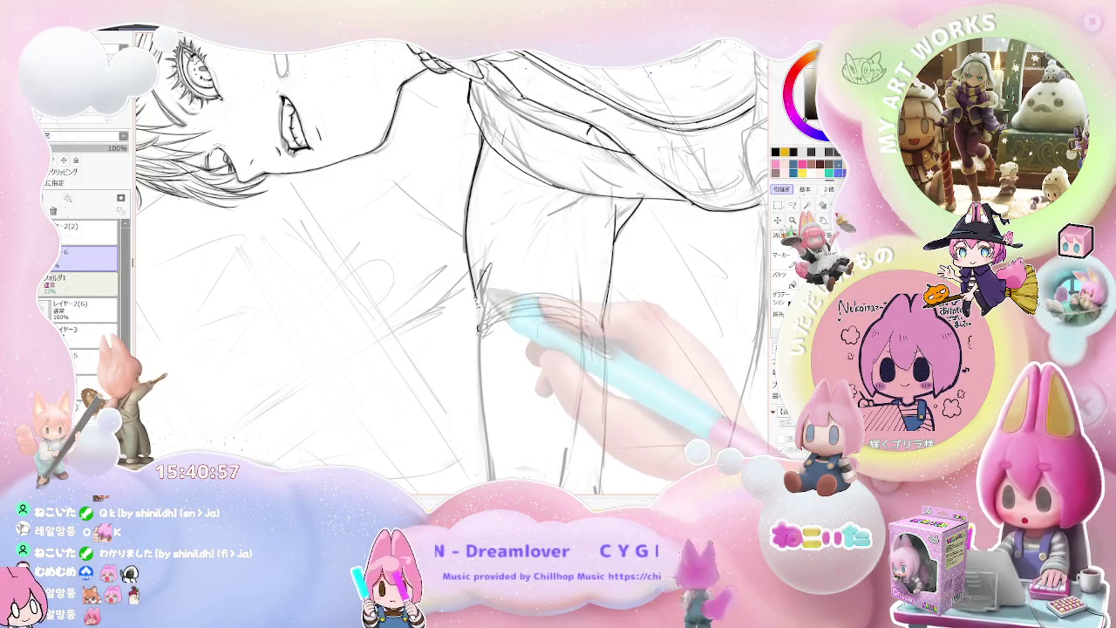
# Ink the hatching strokes near the shoulder
pyautogui.moveTo(485, 305)
pyautogui.mouseDown()
pyautogui.moveTo(575, 296)
pyautogui.moveTo(547, 305)
pyautogui.mouseUp()
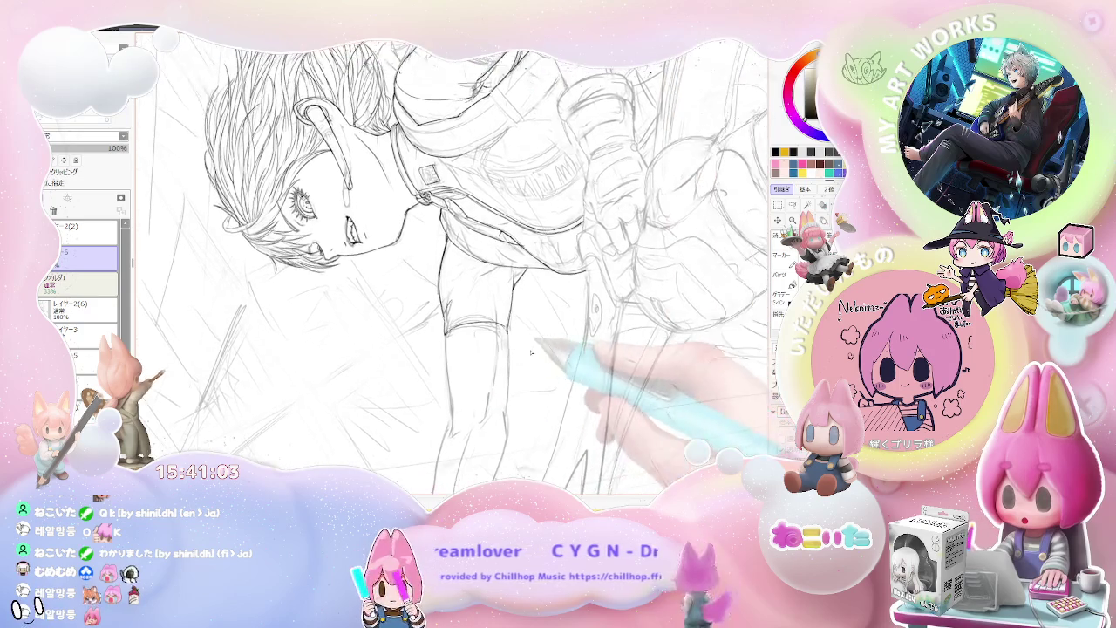
pyautogui.scroll(3, 550, 305)
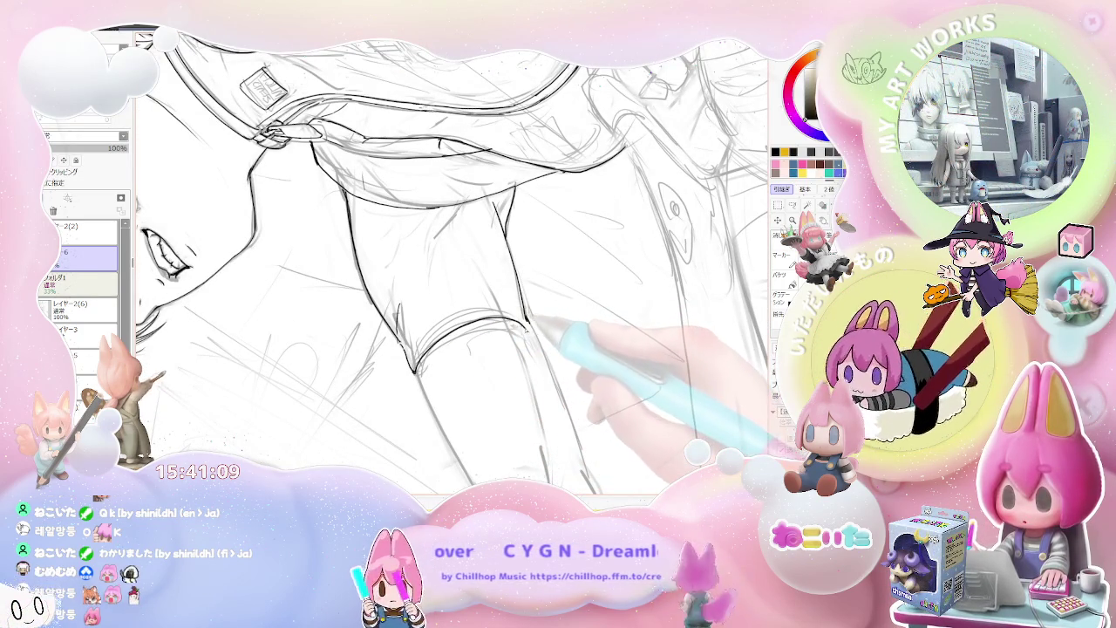
pyautogui.scroll(-2, 523, 336)
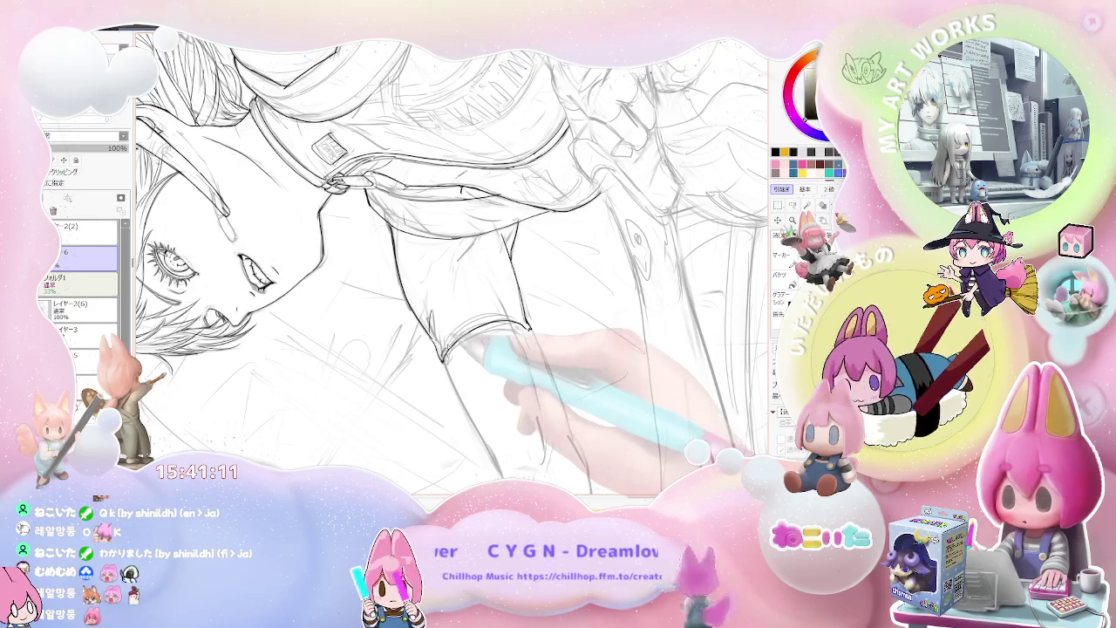
pyautogui.scroll(-2, 528, 325)
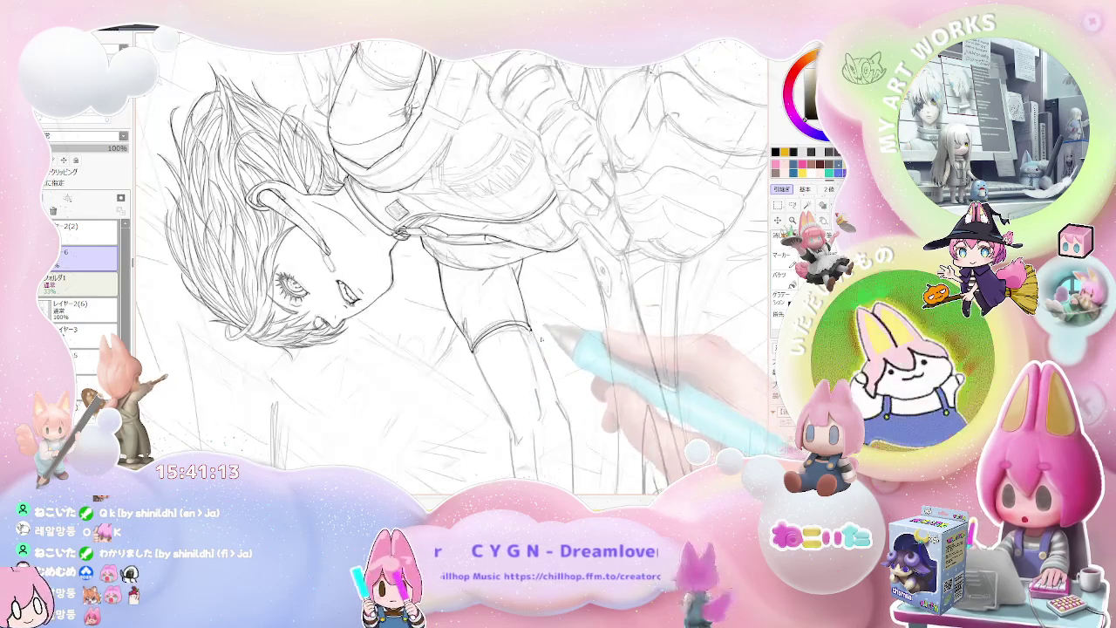
pyautogui.moveTo(529, 325); pyautogui.dragTo(425, 376)
pyautogui.scroll(3, 425, 377)
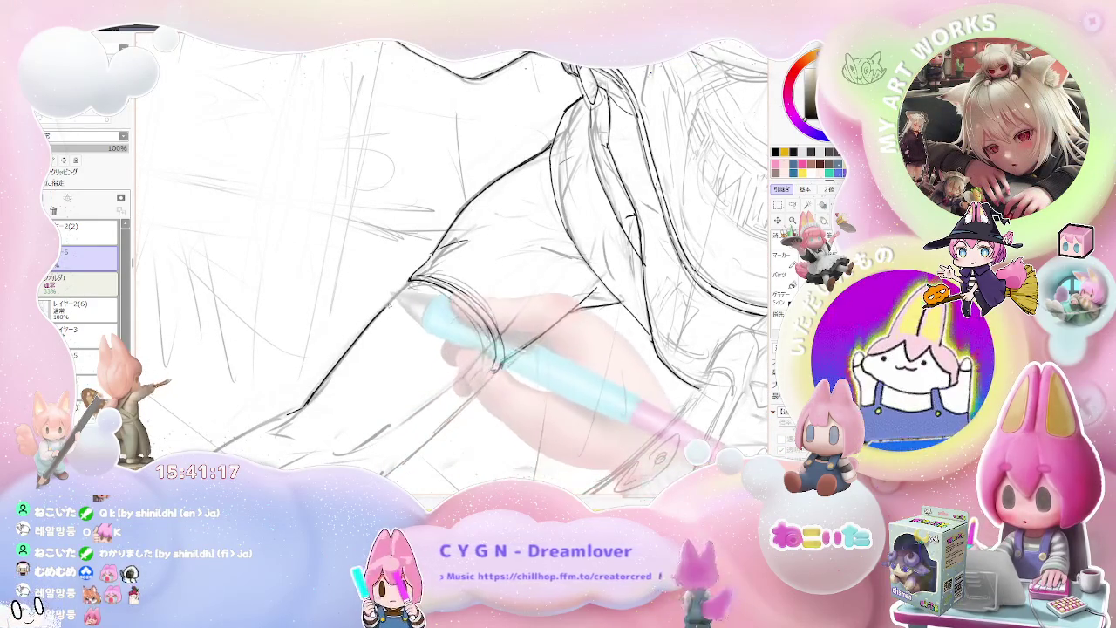
pyautogui.moveTo(398, 361); pyautogui.dragTo(401, 433)
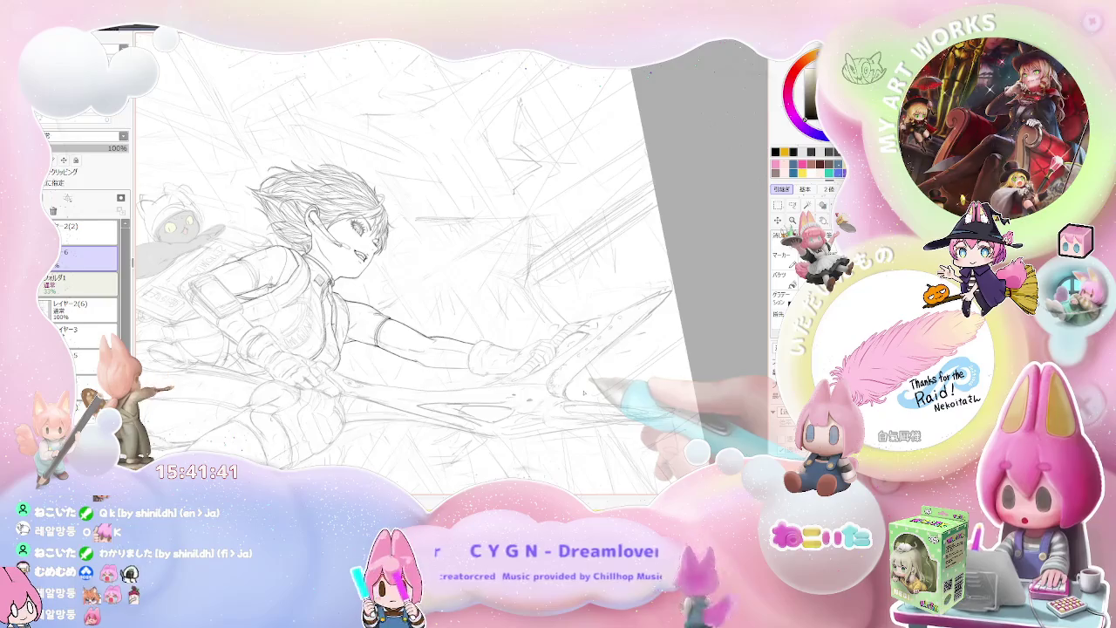
# Ink the sleeve edge from the cuff along the outstretched arm's wrist
pyautogui.scroll(5, 453, 262)
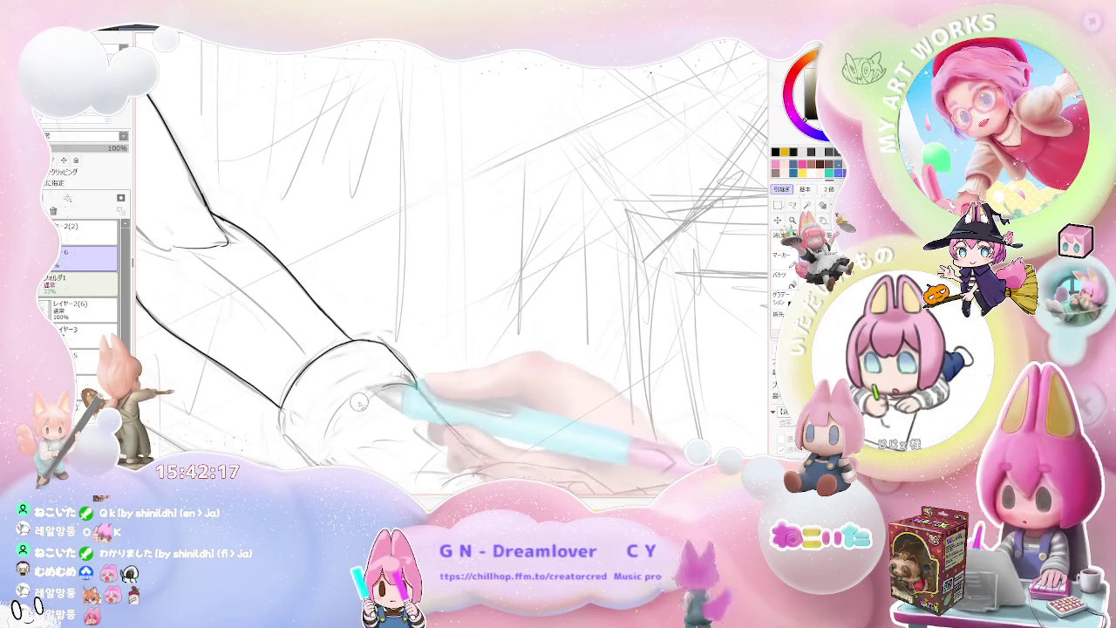
pyautogui.moveTo(331, 411); pyautogui.dragTo(329, 461)
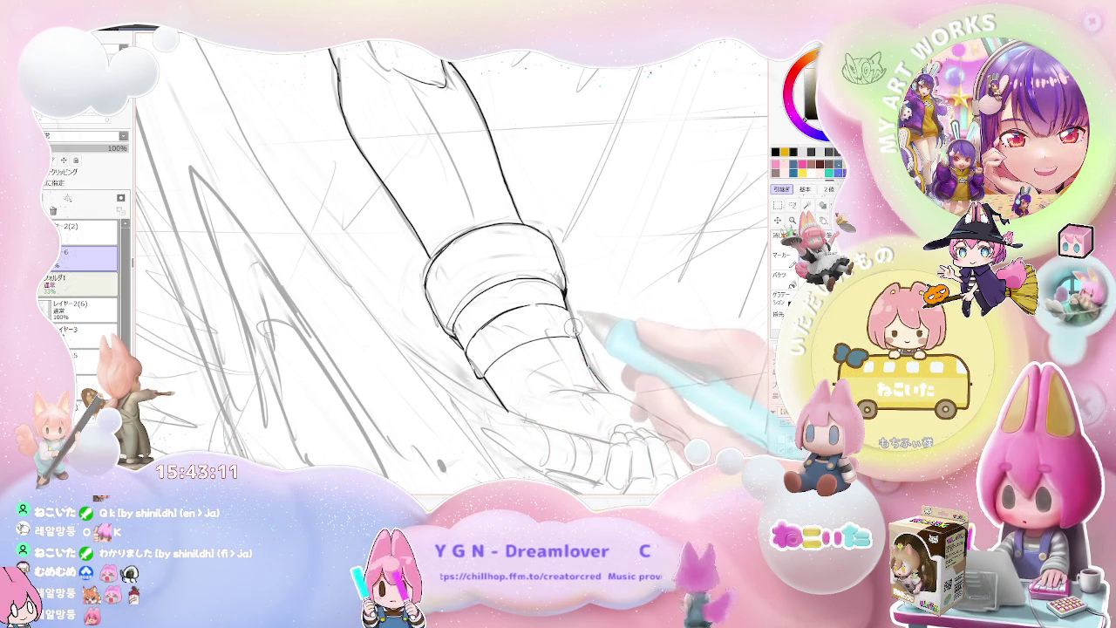
# Rotate and zoom onto the arm, then ink a curved contour along the gripping hand
pyautogui.press('End')
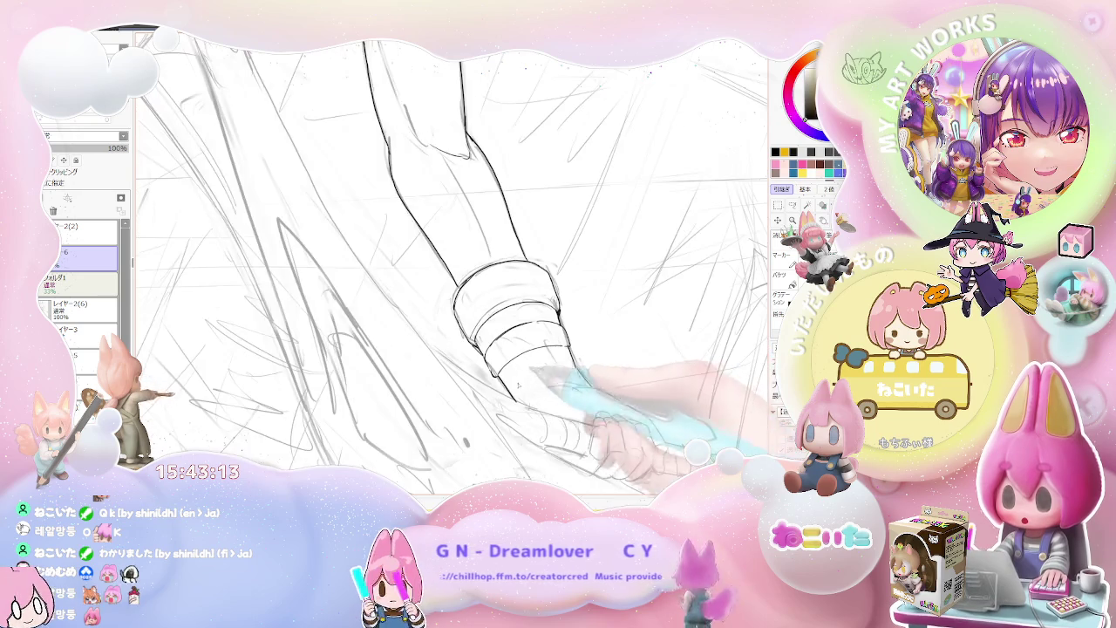
pyautogui.scroll(-2, 497, 380)
pyautogui.scroll(-1, 559, 393)
pyautogui.scroll(-1, 612, 403)
pyautogui.scroll(1, 612, 401)
pyautogui.scroll(1, 610, 401)
pyautogui.scroll(1, 611, 401)
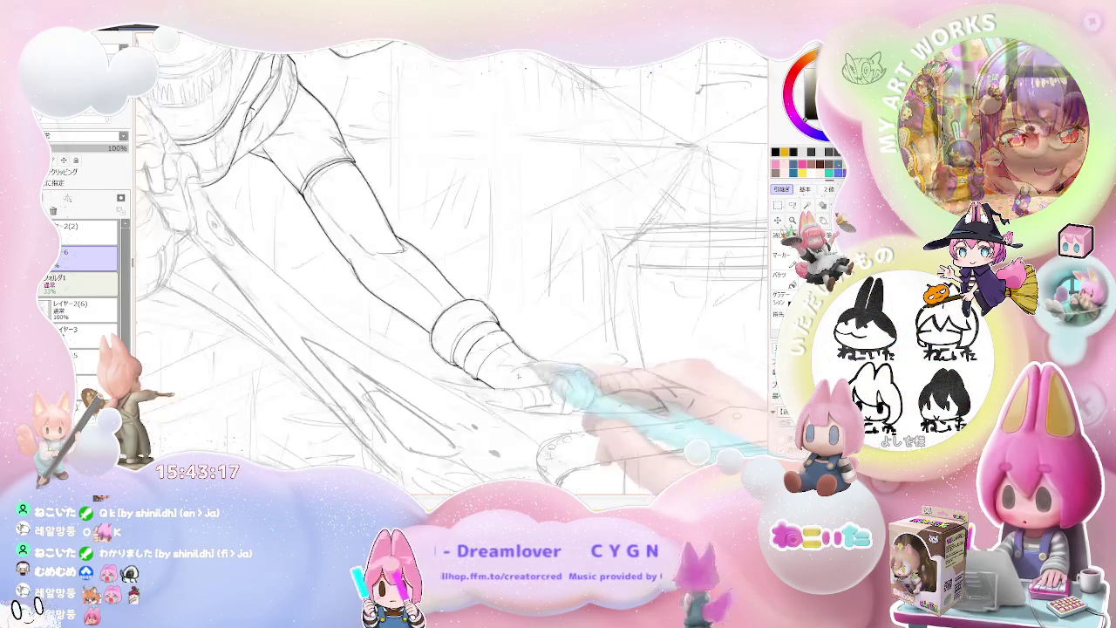
pyautogui.scroll(1, 593, 397)
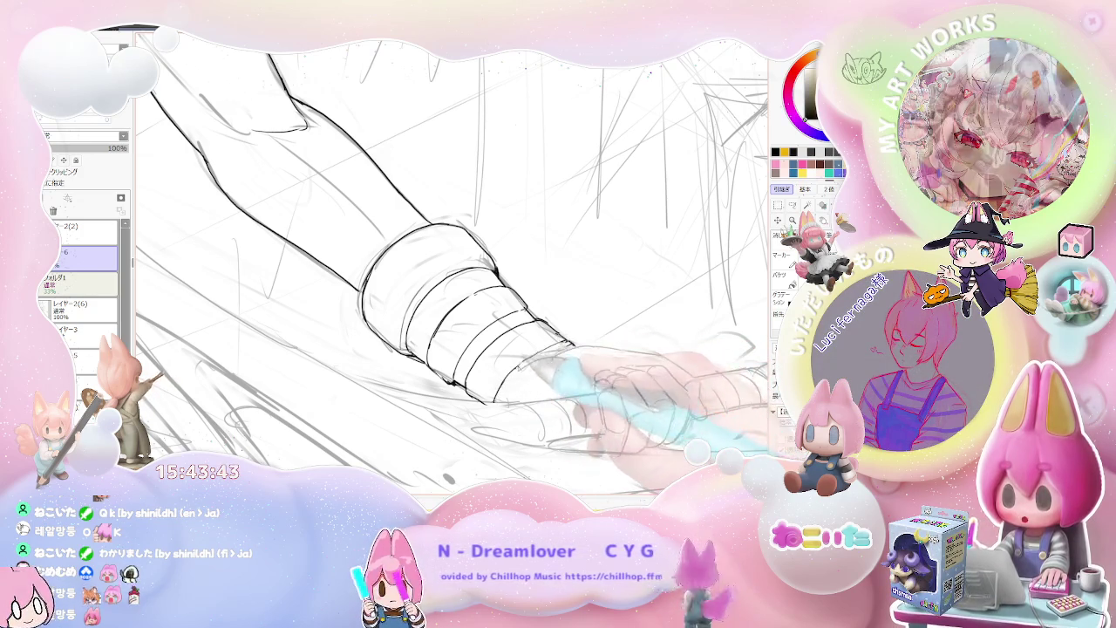
pyautogui.press('-')
pyautogui.press('-')
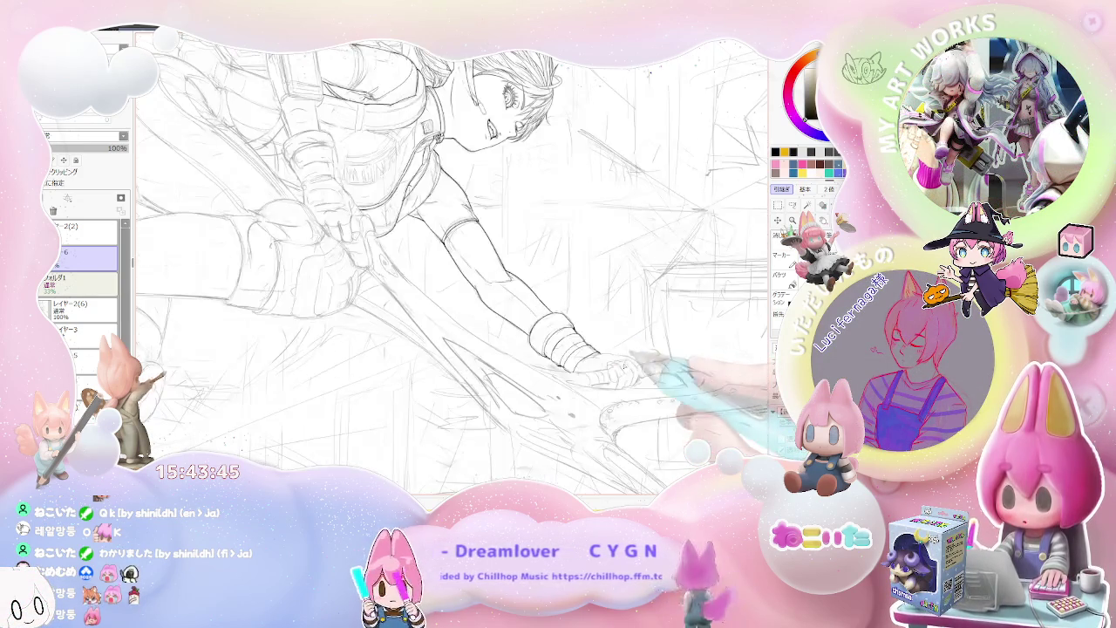
pyautogui.press('-')
pyautogui.press('Delete')
pyautogui.press('+')
pyautogui.press('+')
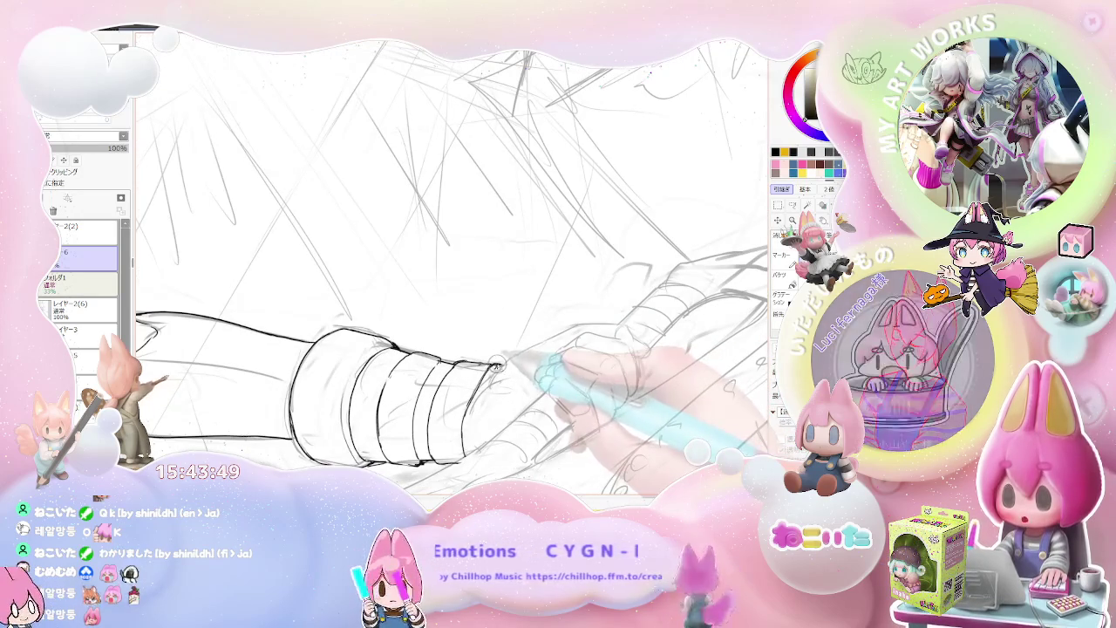
pyautogui.moveTo(523, 353); pyautogui.dragTo(493, 368)
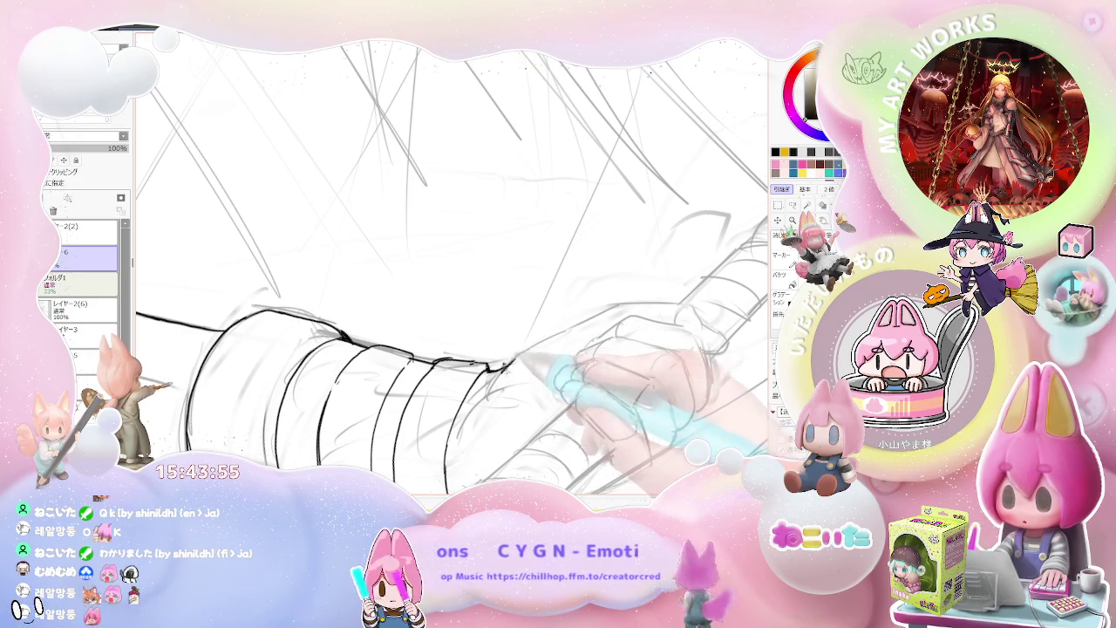
pyautogui.moveTo(516, 356); pyautogui.dragTo(641, 300)
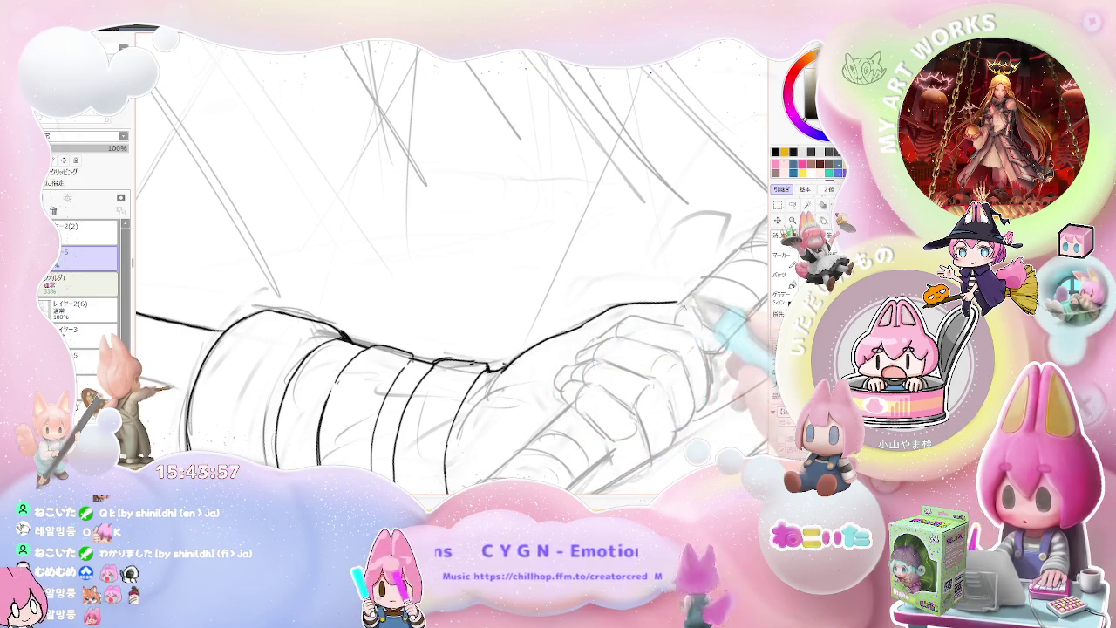
# Tilt the canvas about 15° clockwise and ink the finger contour of the gripping hand
pyautogui.scroll(-2, 676, 306)
pyautogui.scroll(-2, 672, 331)
pyautogui.scroll(-1, 663, 376)
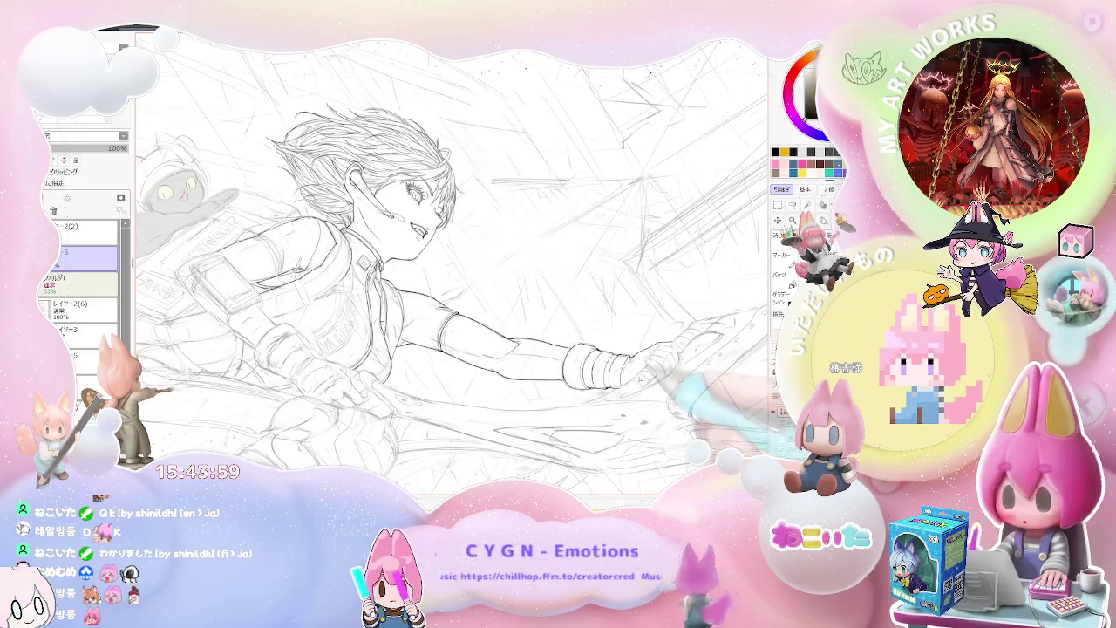
pyautogui.scroll(2, 646, 367)
pyautogui.scroll(1, 641, 361)
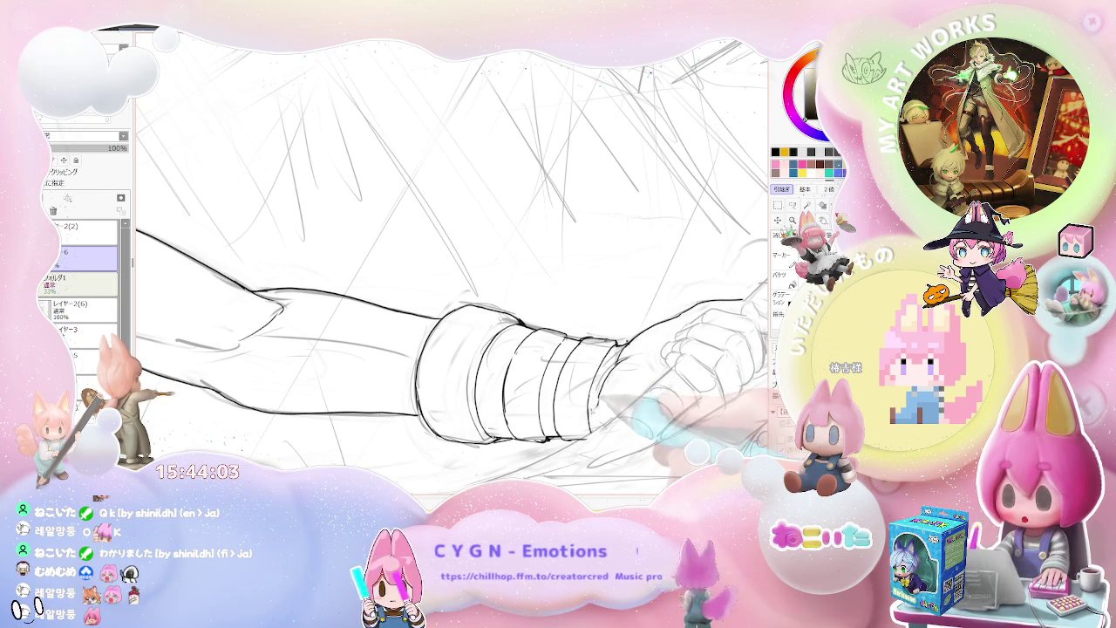
pyautogui.scroll(-1, 610, 366)
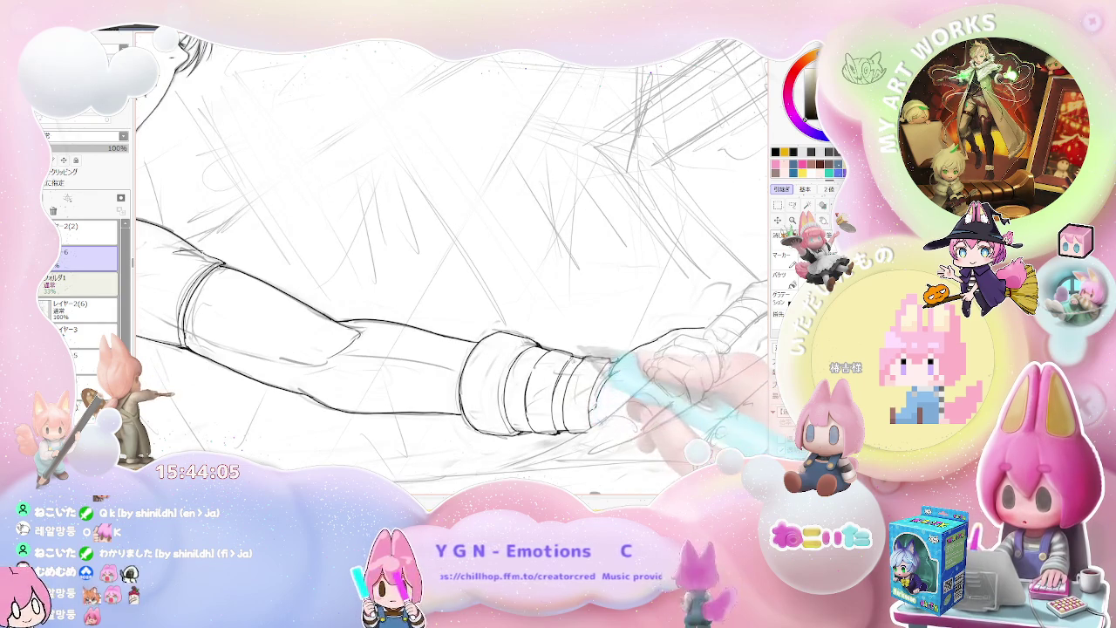
pyautogui.scroll(-1, 602, 370)
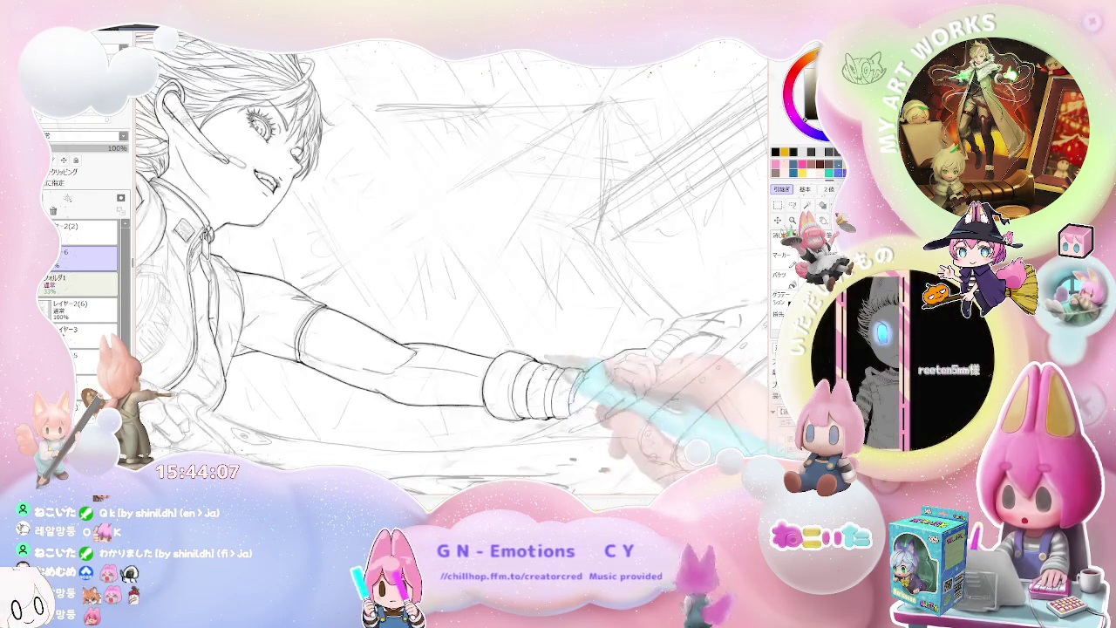
pyautogui.scroll(-2, 602, 371)
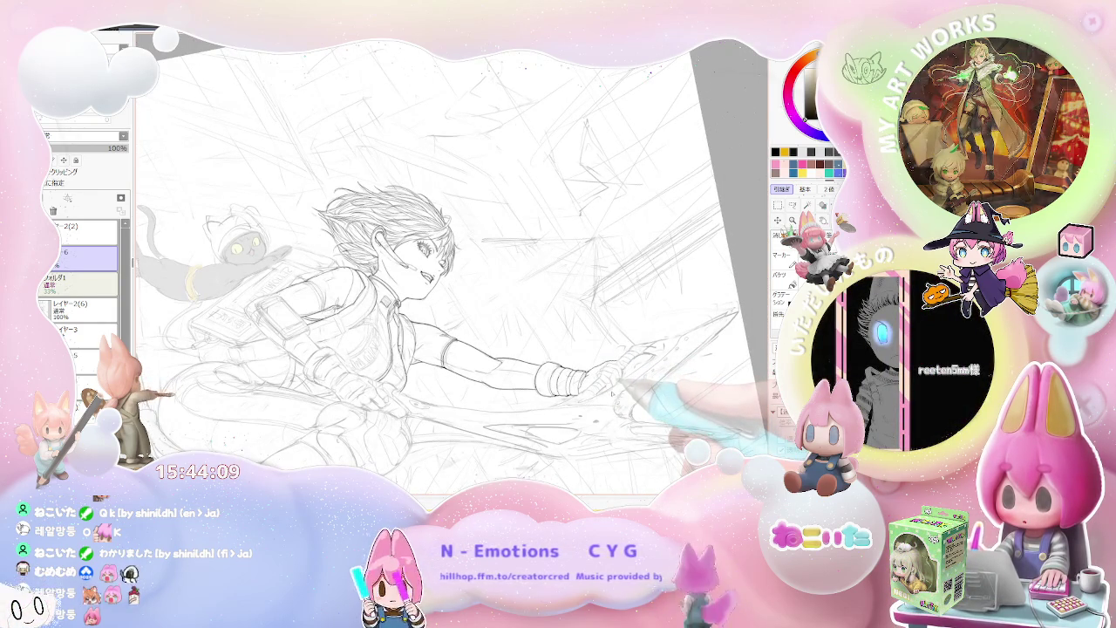
pyautogui.press('End')
pyautogui.press('End')
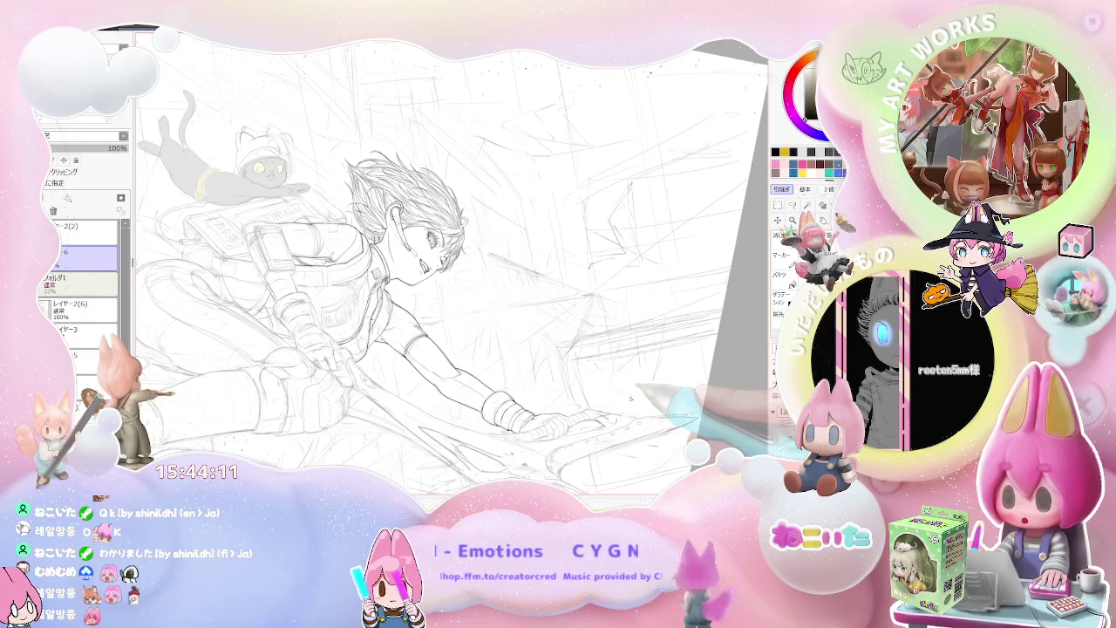
pyautogui.scroll(1, 621, 401)
pyautogui.scroll(1, 621, 401)
pyautogui.scroll(1, 621, 401)
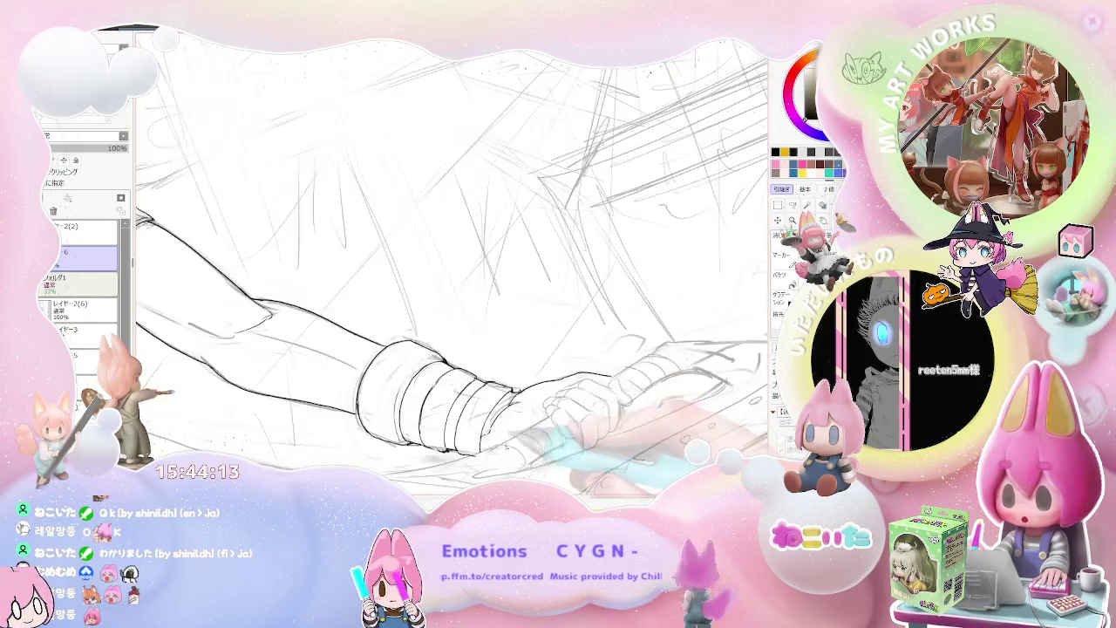
pyautogui.scroll(1, 621, 402)
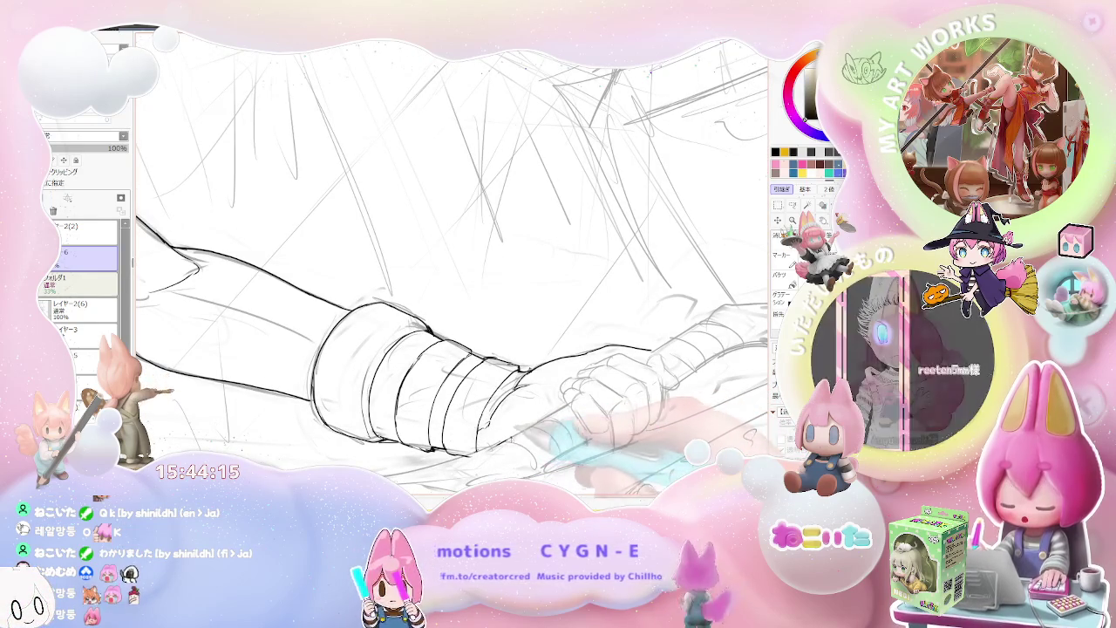
pyautogui.scroll(1, 621, 401)
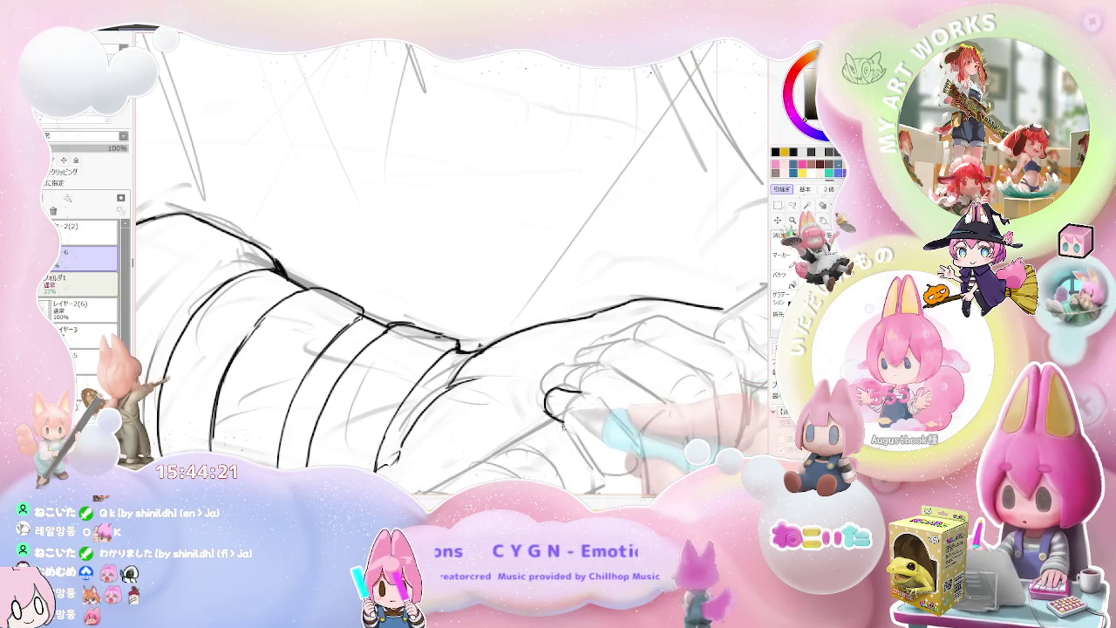
pyautogui.scroll(-1, 609, 413)
pyautogui.scroll(-1, 597, 422)
pyautogui.scroll(-1, 584, 430)
pyautogui.scroll(-1, 562, 443)
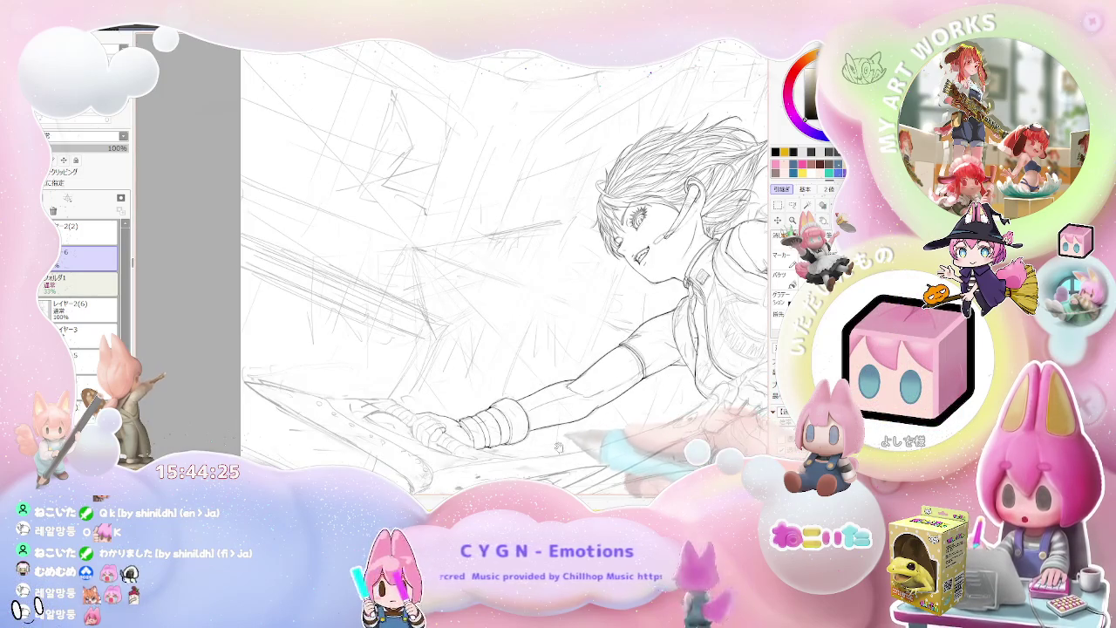
pyautogui.scroll(1, 559, 447)
pyautogui.scroll(1, 559, 446)
pyautogui.scroll(1, 559, 447)
pyautogui.scroll(1, 559, 446)
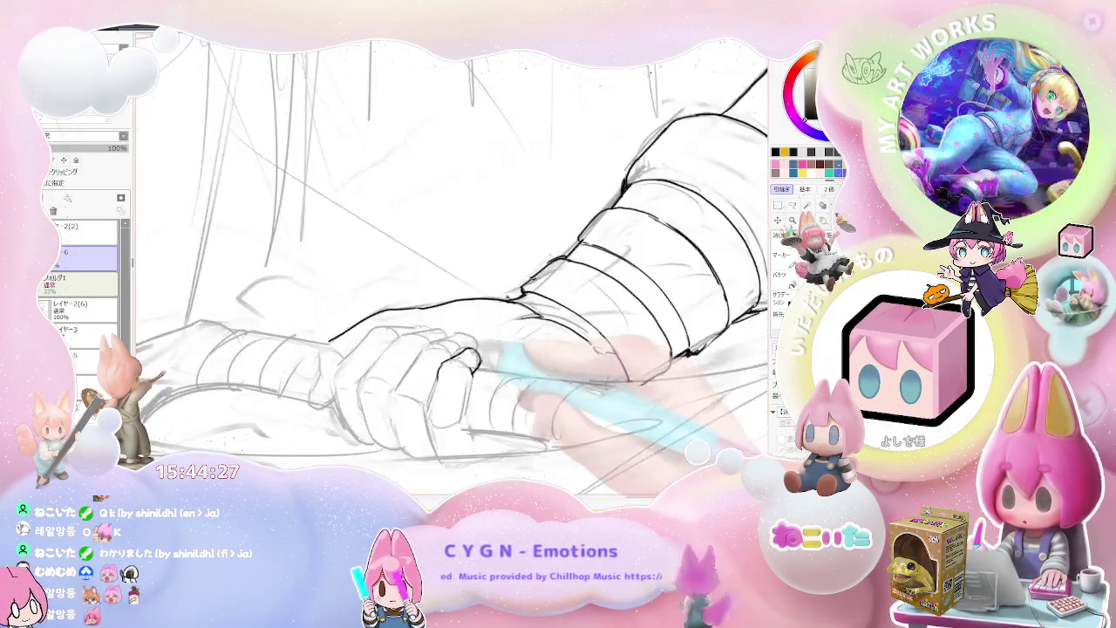
pyautogui.scroll(1, 559, 447)
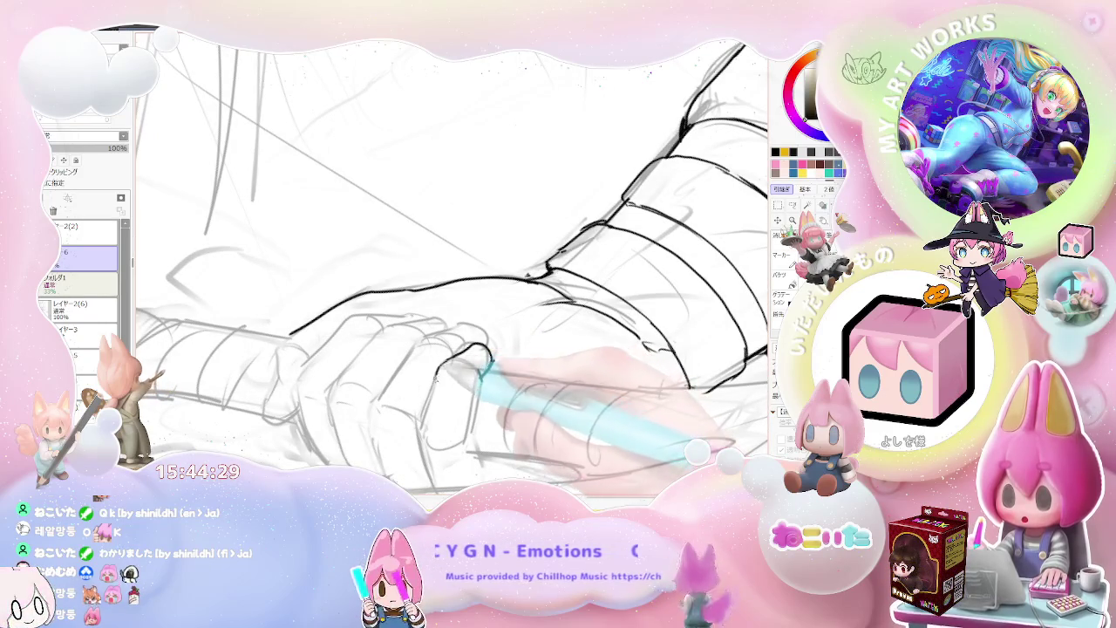
pyautogui.moveTo(436, 370); pyautogui.dragTo(422, 429)
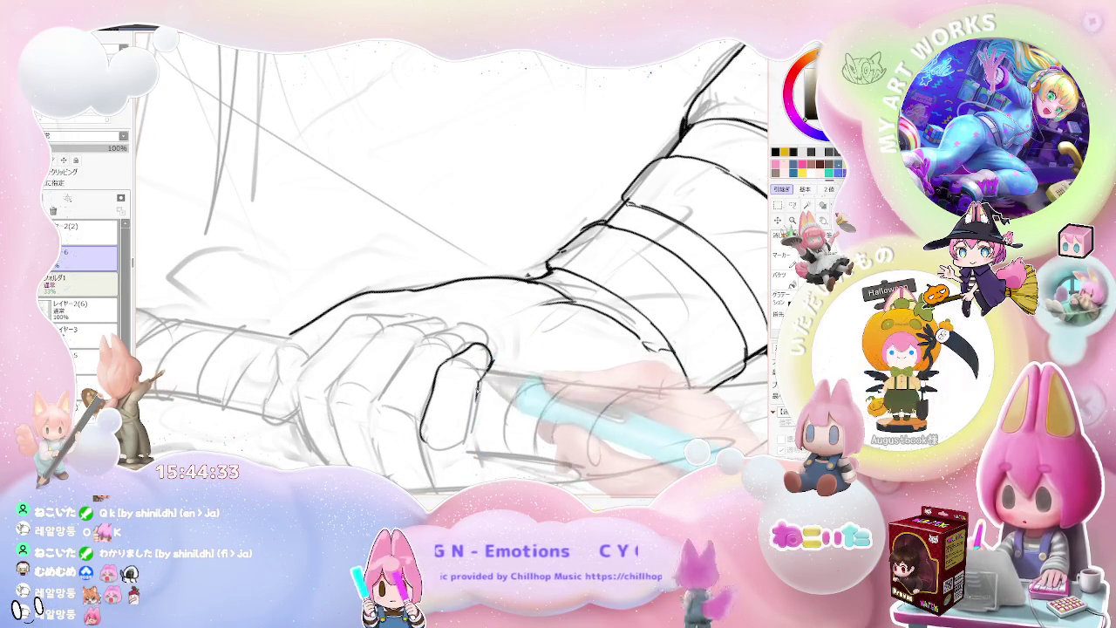
# Ink the lower finger outline of the hand with two overlapping strokes
pyautogui.scroll(-2, 454, 261)
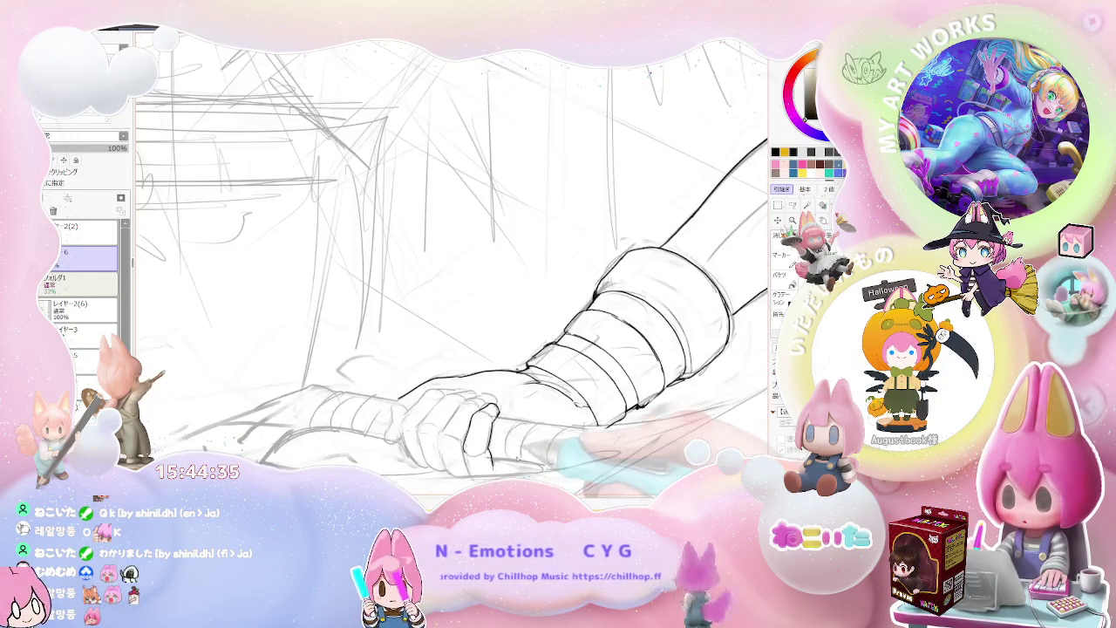
pyautogui.scroll(-2, 453, 262)
pyautogui.scroll(-2, 453, 261)
pyautogui.scroll(-1, 453, 262)
pyautogui.scroll(2, 454, 261)
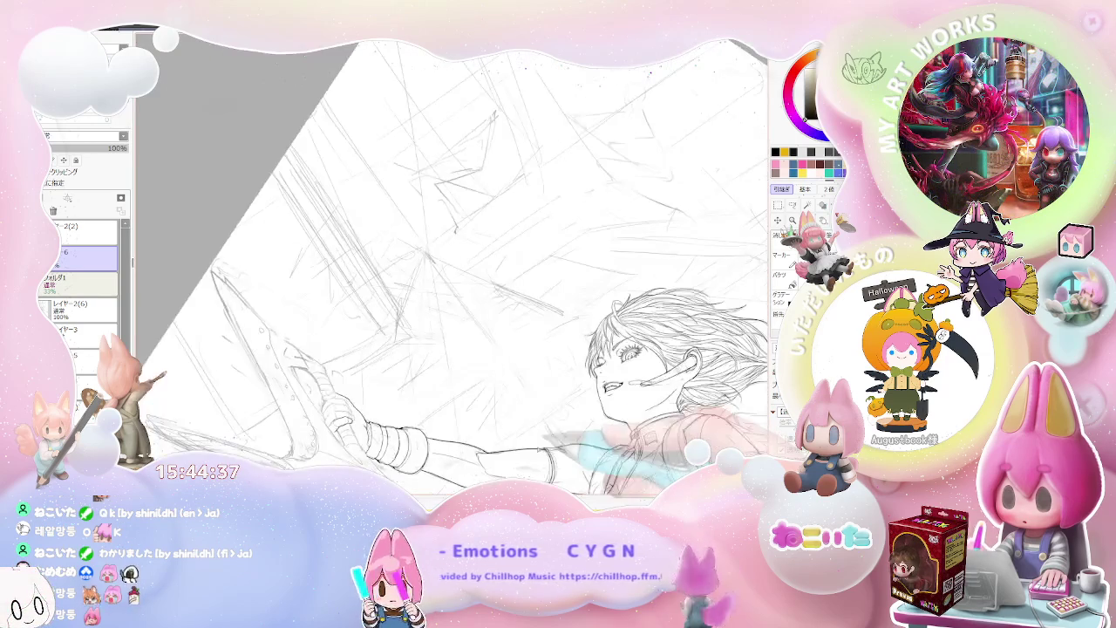
pyautogui.scroll(1, 453, 262)
pyautogui.scroll(1, 453, 262)
pyautogui.scroll(1, 453, 262)
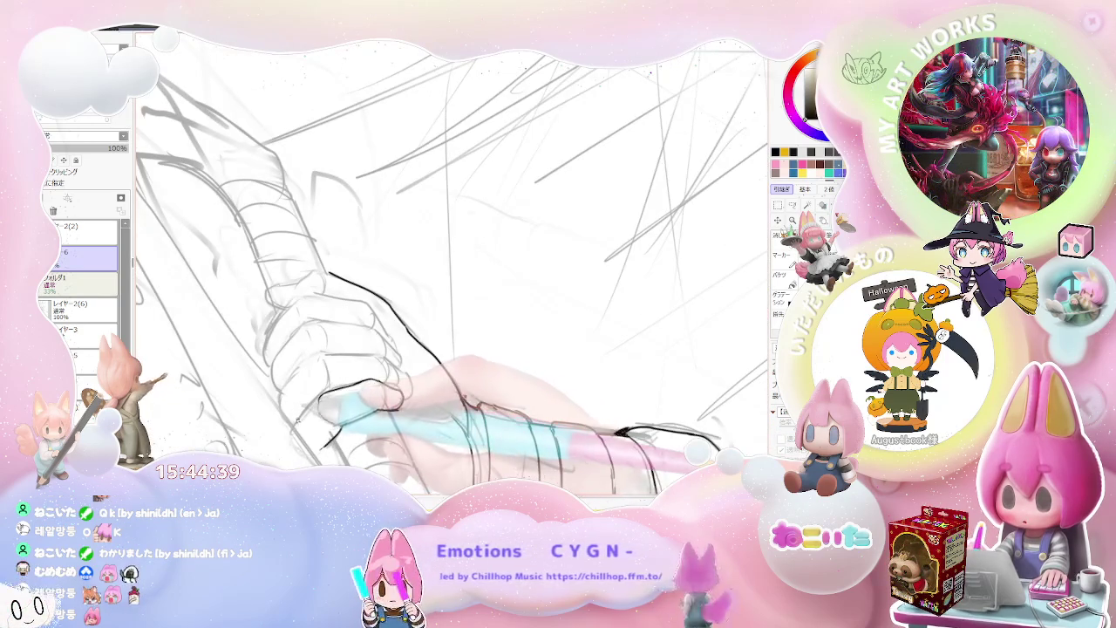
pyautogui.moveTo(307, 416); pyautogui.dragTo(397, 382)
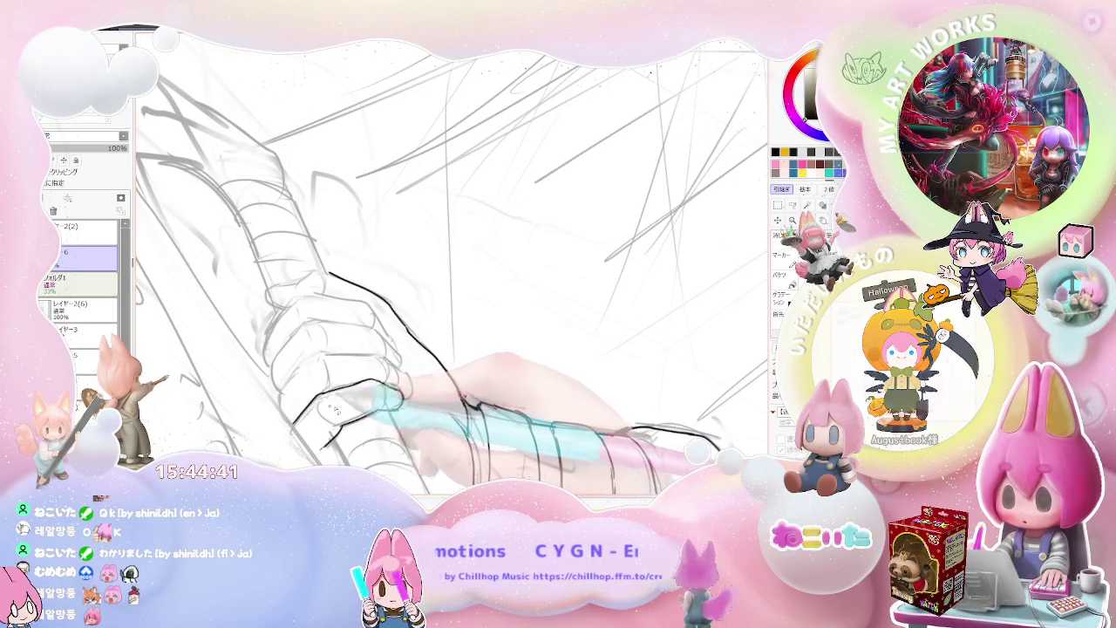
pyautogui.moveTo(316, 458); pyautogui.dragTo(342, 433)
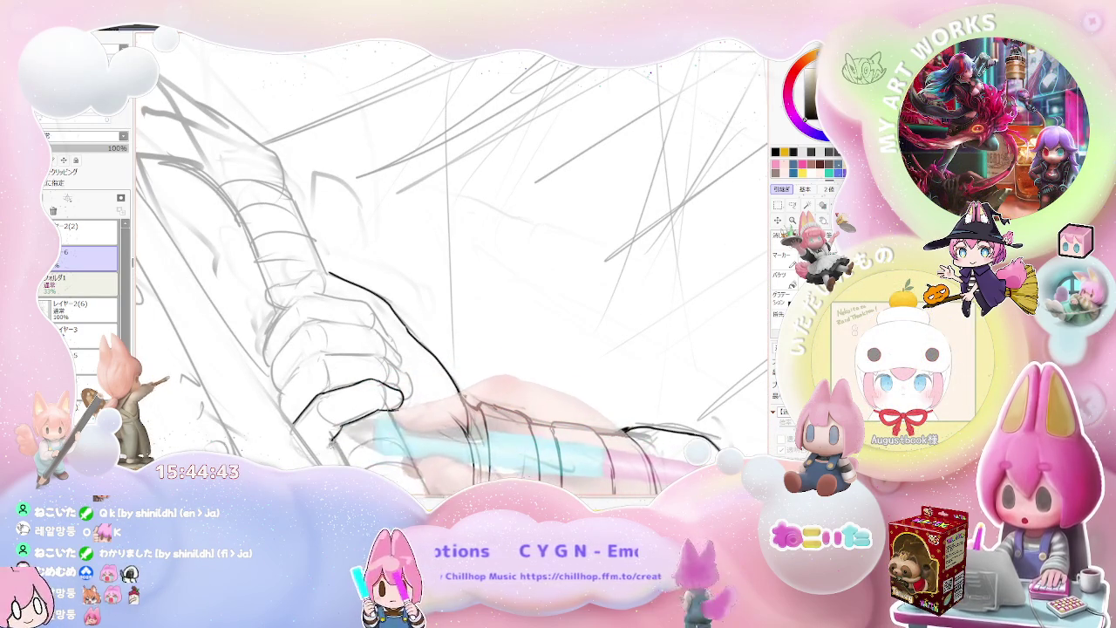
pyautogui.scroll(-1, 454, 262)
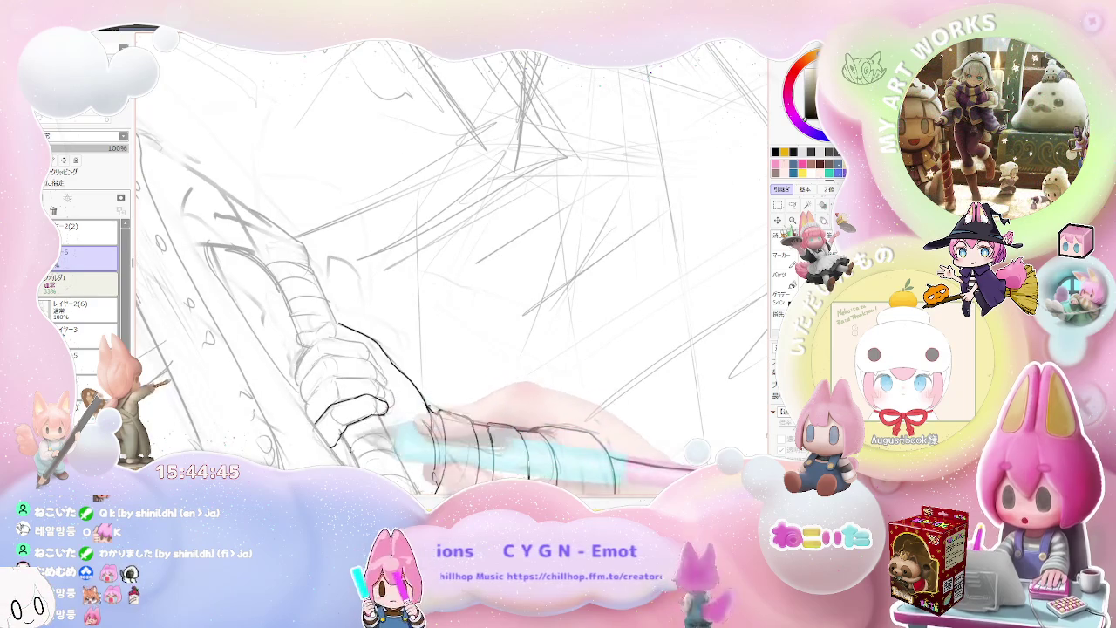
pyautogui.press('End')
pyautogui.press('End')
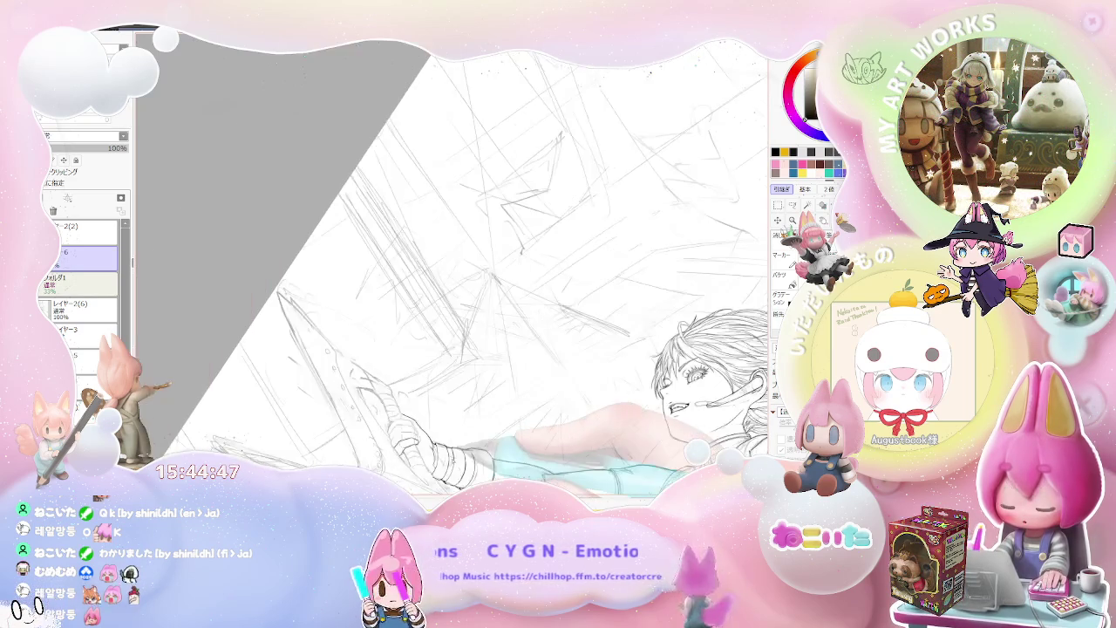
# Turn the view back upright and ink the edge running down-left from the hand
pyautogui.press('End')
pyautogui.press('Delete')
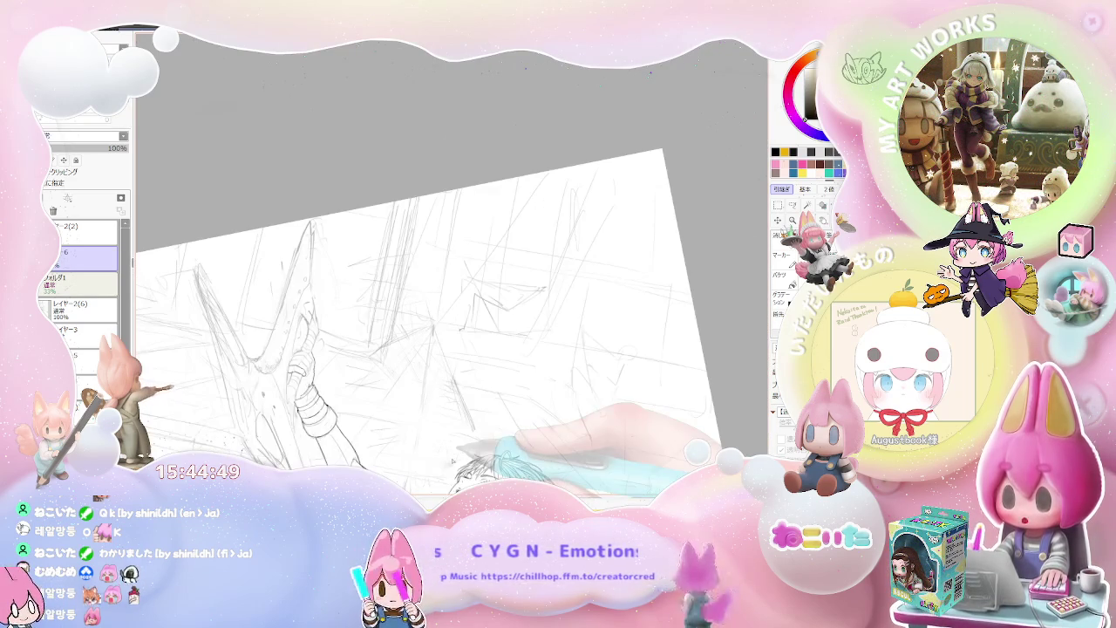
pyautogui.press('Delete')
pyautogui.press('Delete')
pyautogui.scroll(2, 453, 261)
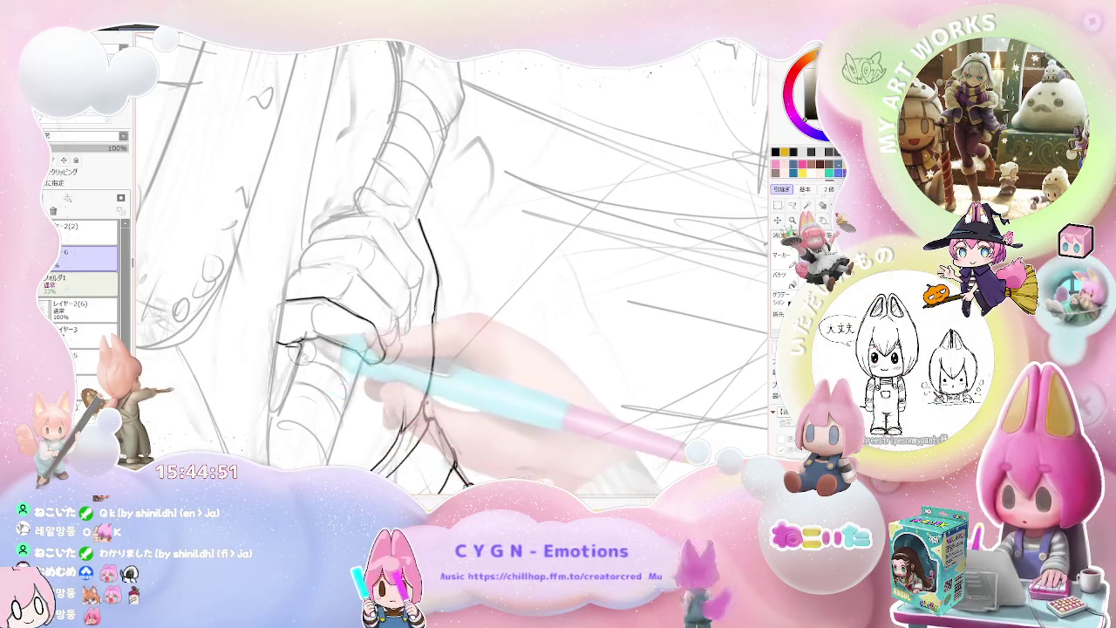
pyautogui.moveTo(302, 336); pyautogui.dragTo(270, 409)
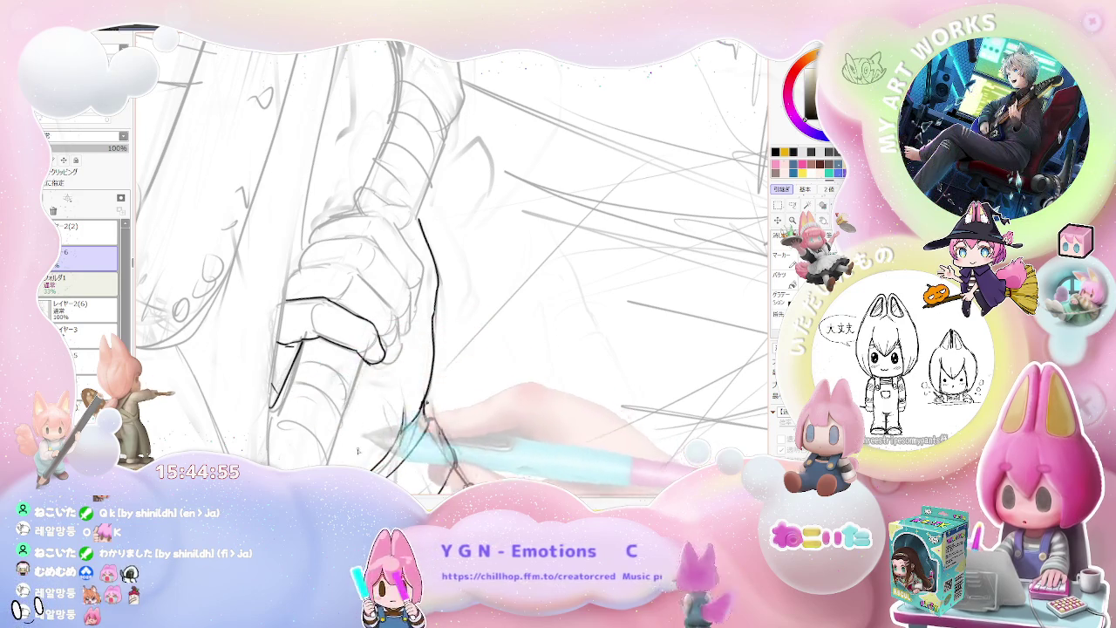
pyautogui.scroll(-3, 410, 393)
# Rotate the view so the sword grip stands upright and ink the top knuckle line
pyautogui.moveTo(541, 406)
pyautogui.mouseDown()
pyautogui.moveTo(628, 414)
pyautogui.moveTo(376, 417)
pyautogui.mouseUp()
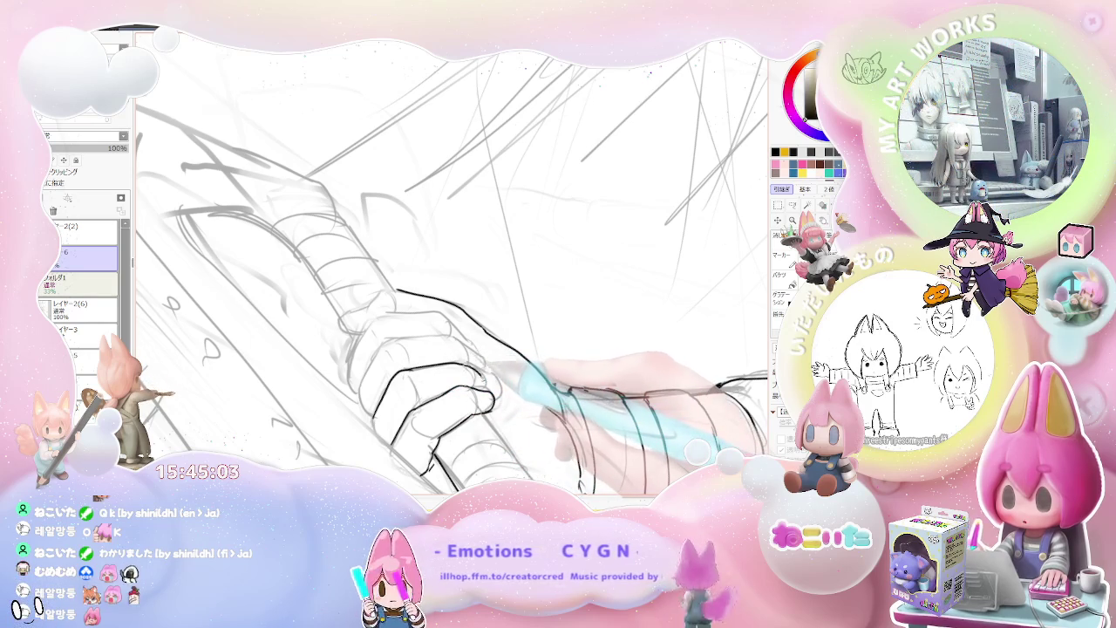
pyautogui.moveTo(532, 379)
pyautogui.mouseDown()
pyautogui.moveTo(611, 414)
pyautogui.moveTo(523, 388)
pyautogui.moveTo(410, 384)
pyautogui.moveTo(475, 349)
pyautogui.mouseUp()
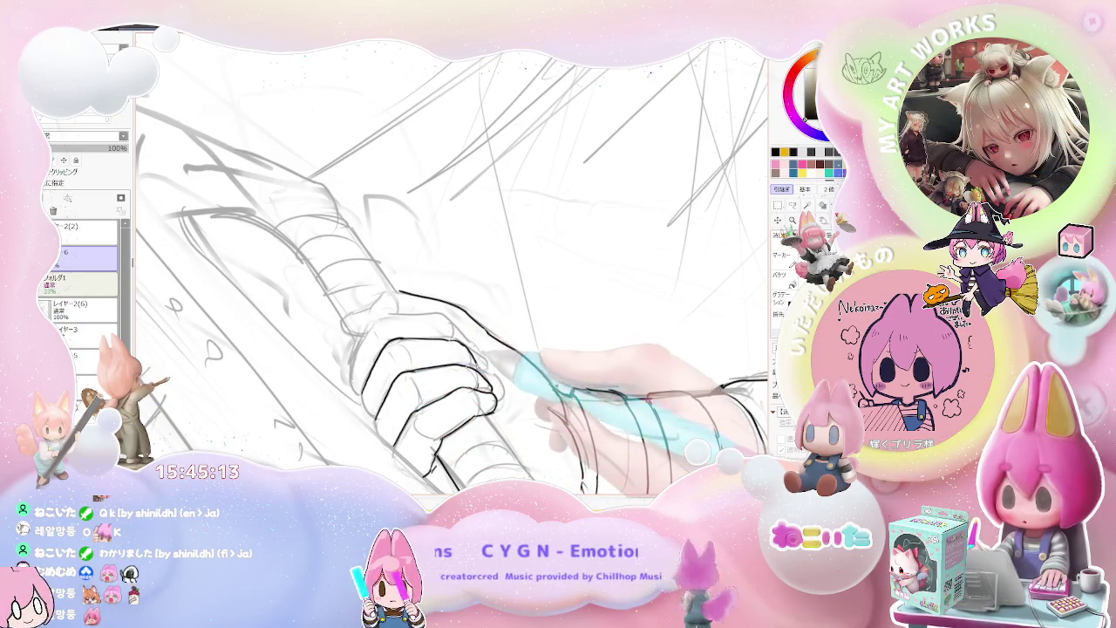
pyautogui.moveTo(504, 365); pyautogui.dragTo(493, 353)
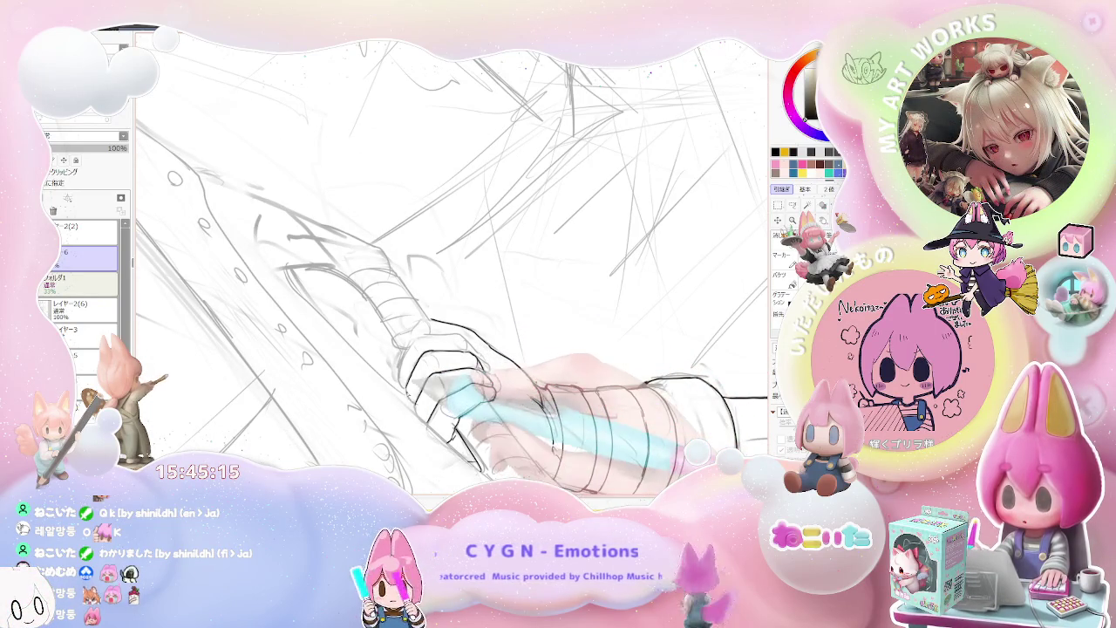
pyautogui.scroll(-3, 479, 397)
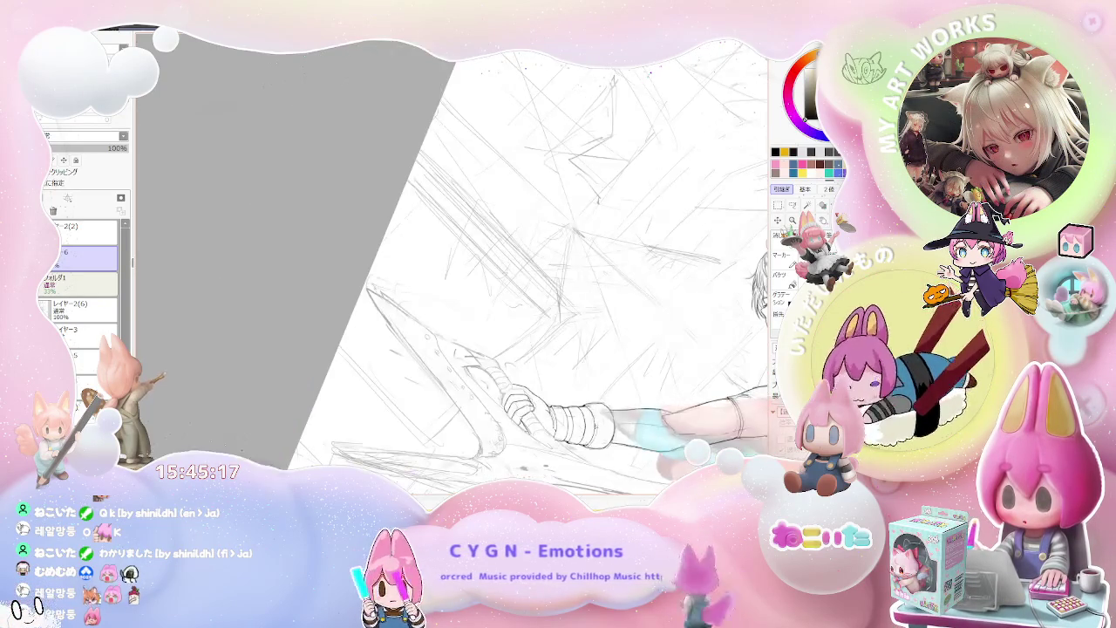
pyautogui.moveTo(480, 397); pyautogui.dragTo(406, 396)
pyautogui.scroll(2, 419, 401)
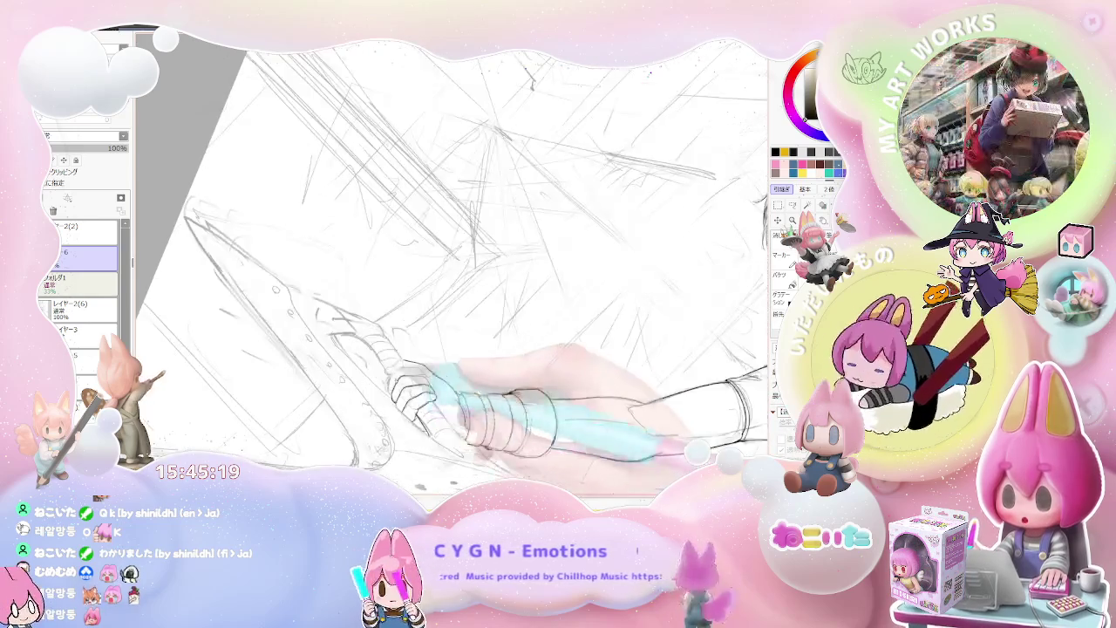
pyautogui.scroll(2, 419, 401)
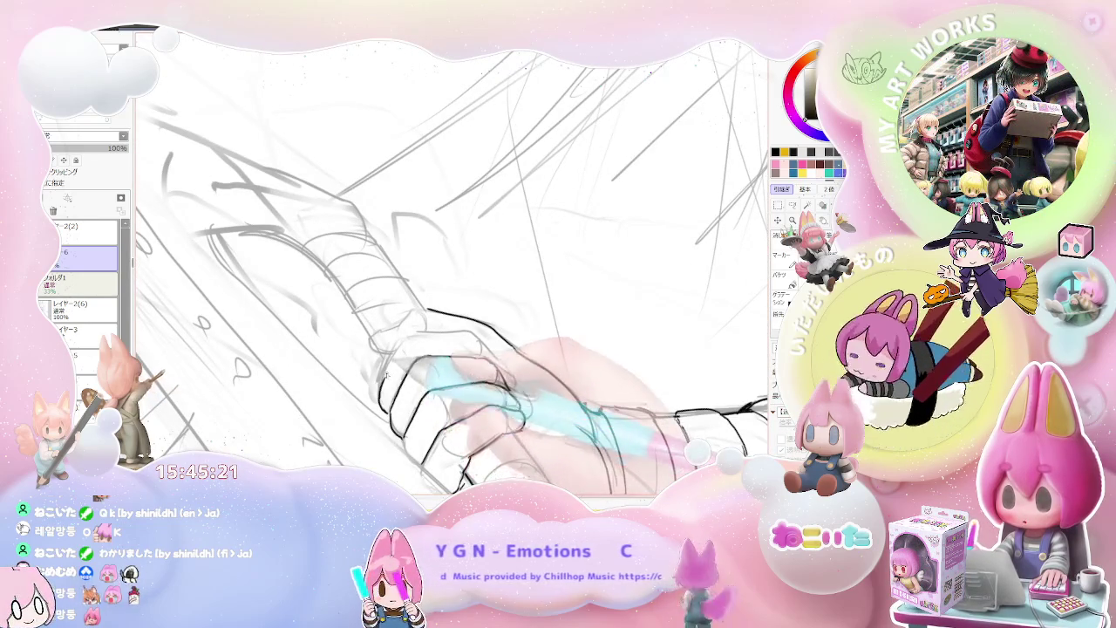
pyautogui.press('End')
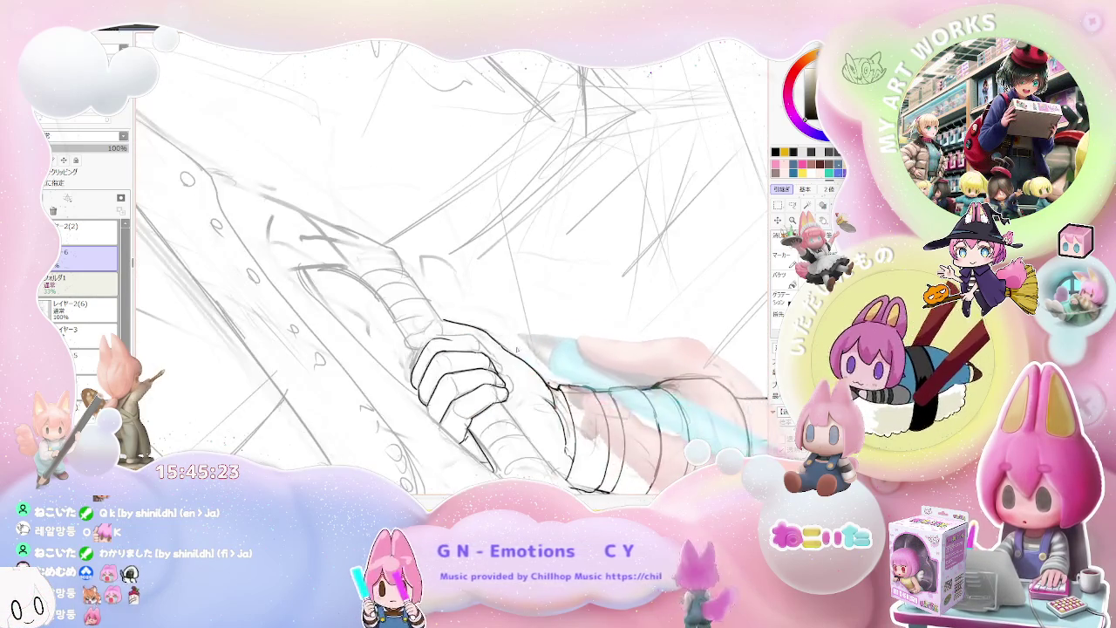
pyautogui.press('End')
pyautogui.press('End')
pyautogui.press('End')
pyautogui.scroll(2, 485, 331)
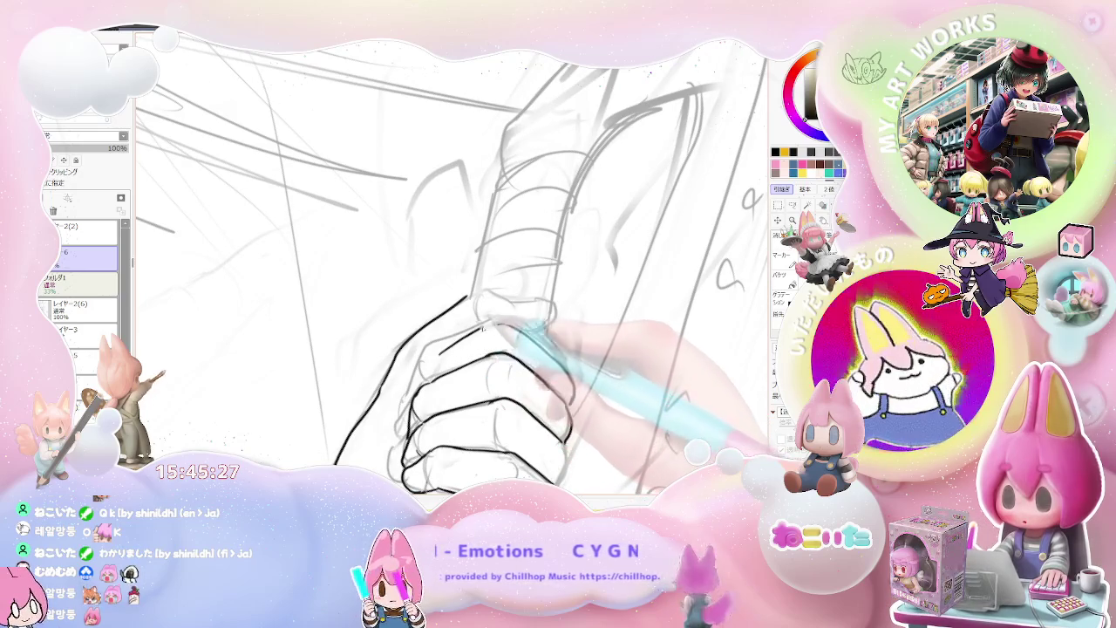
pyautogui.moveTo(515, 324); pyautogui.dragTo(449, 353)
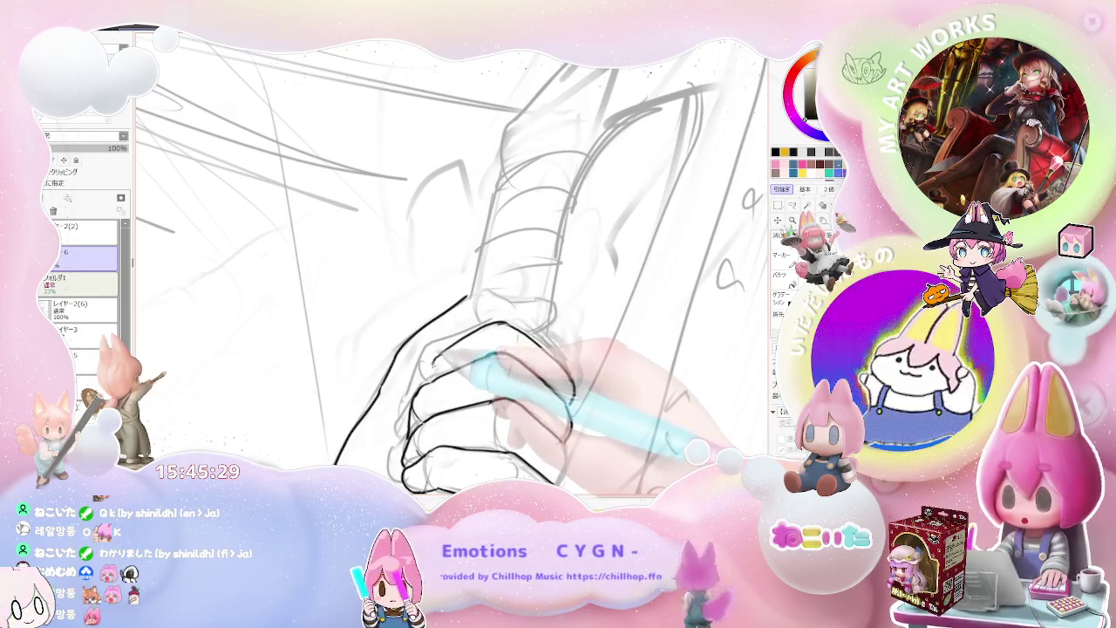
pyautogui.press('End')
pyautogui.press('End')
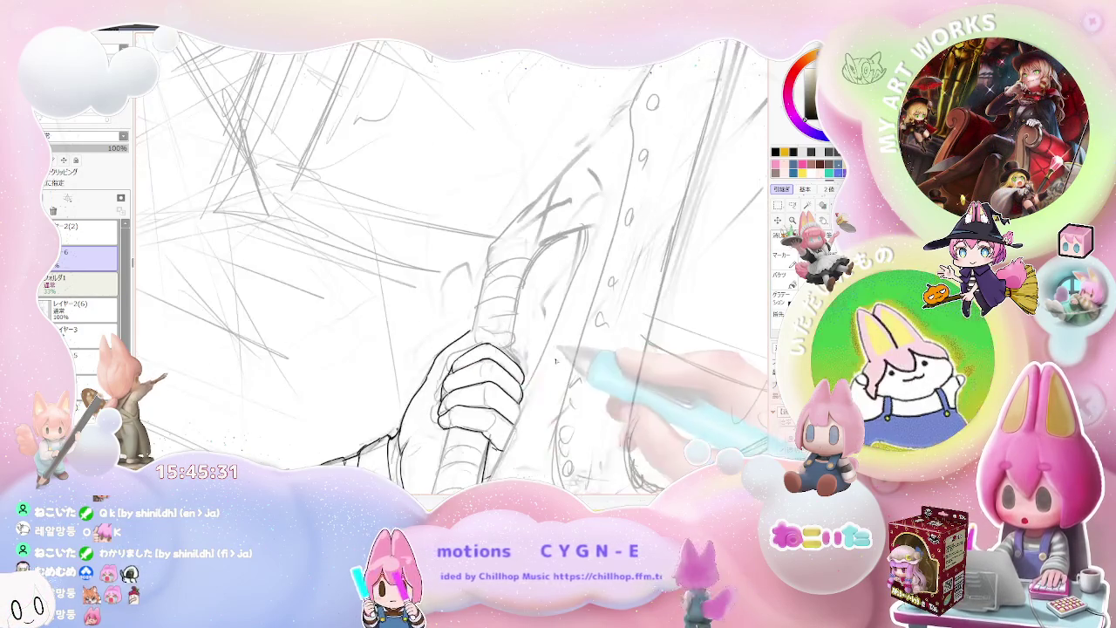
# Reset the view upright and ink the upper edge of the wrapped sword grip
pyautogui.press('End')
pyautogui.press('End')
pyautogui.scroll(5, 453, 271)
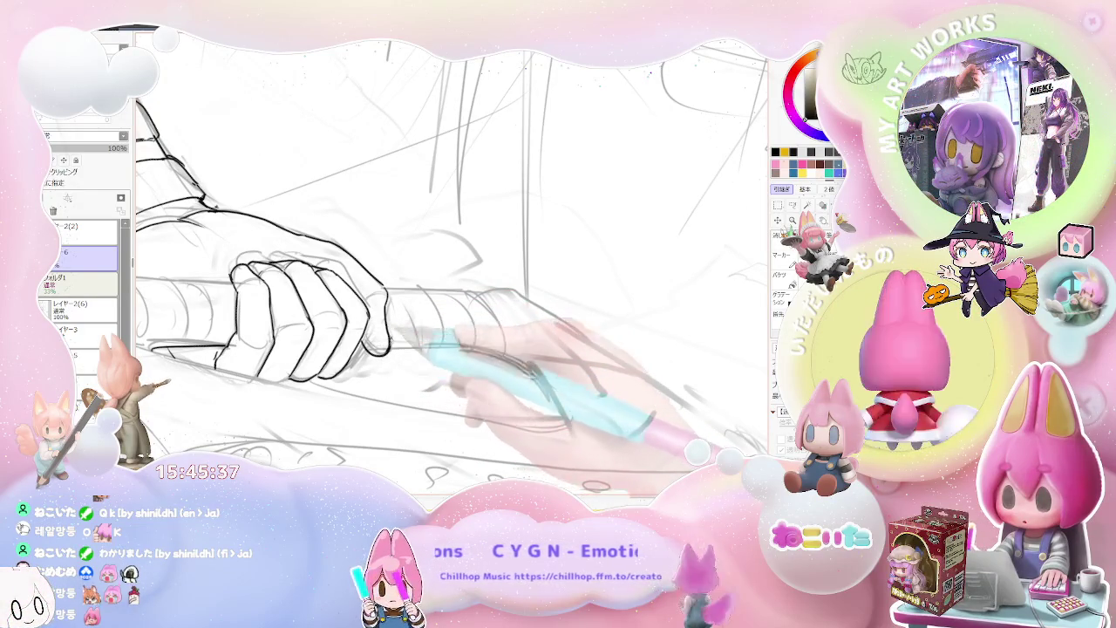
pyautogui.press('End')
pyautogui.press('End')
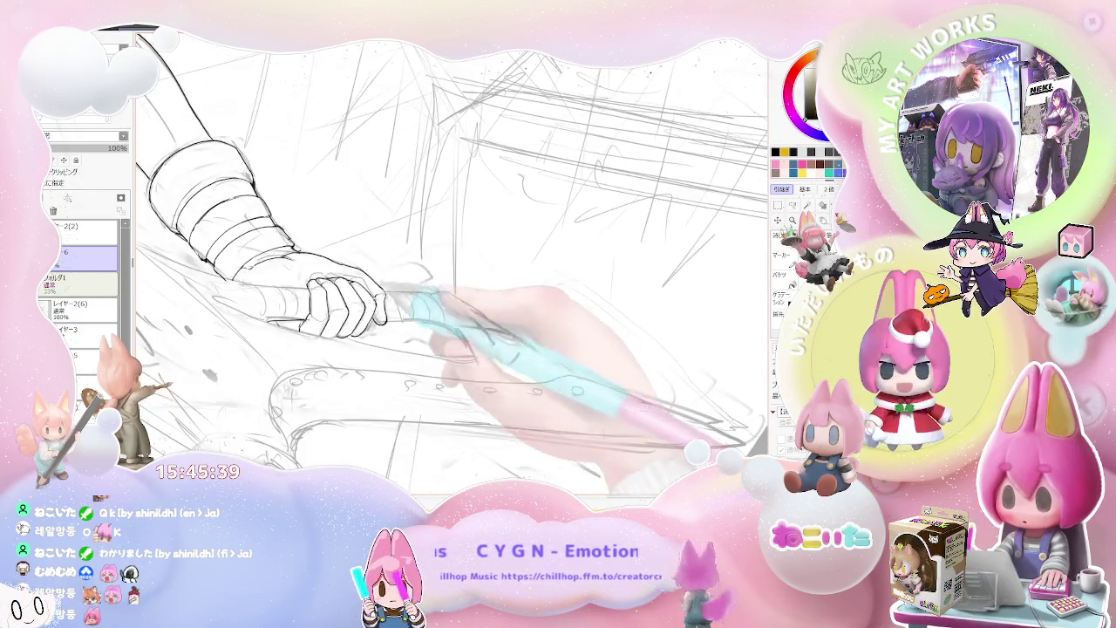
pyautogui.press('End')
pyautogui.press('End')
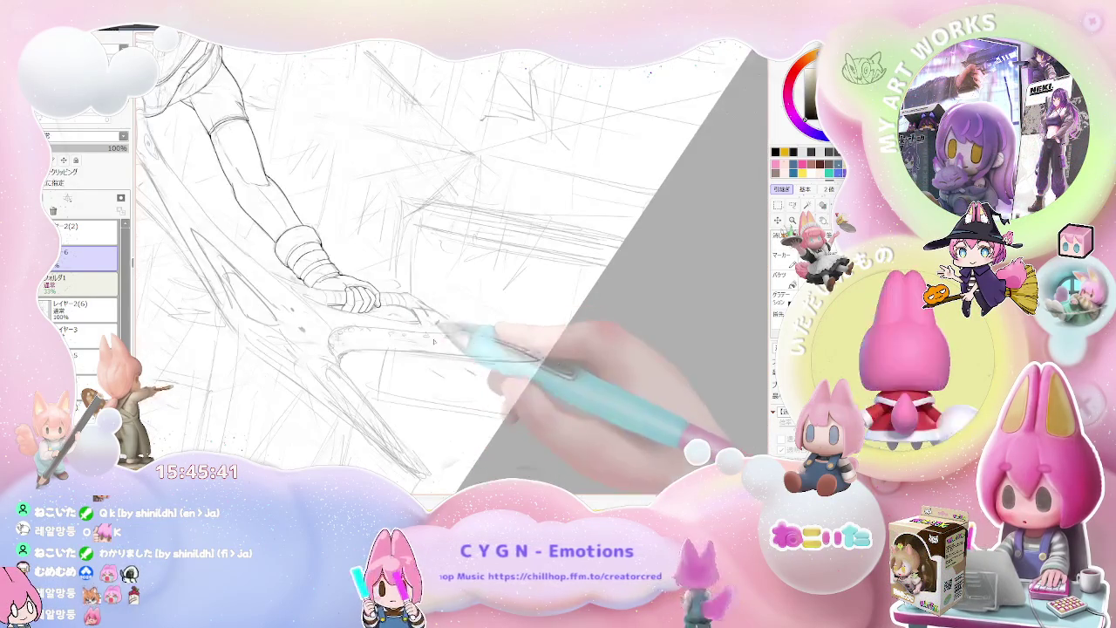
pyautogui.press('End')
pyautogui.hotkey('ctrl', '+')
pyautogui.hotkey('ctrl', '+')
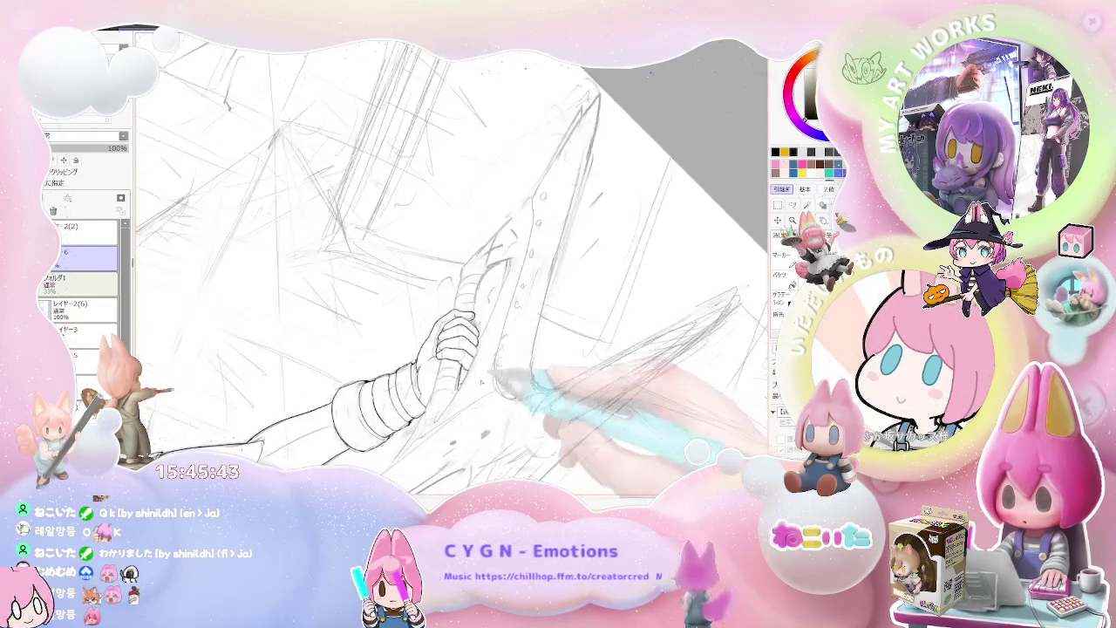
pyautogui.hotkey('ctrl', '+')
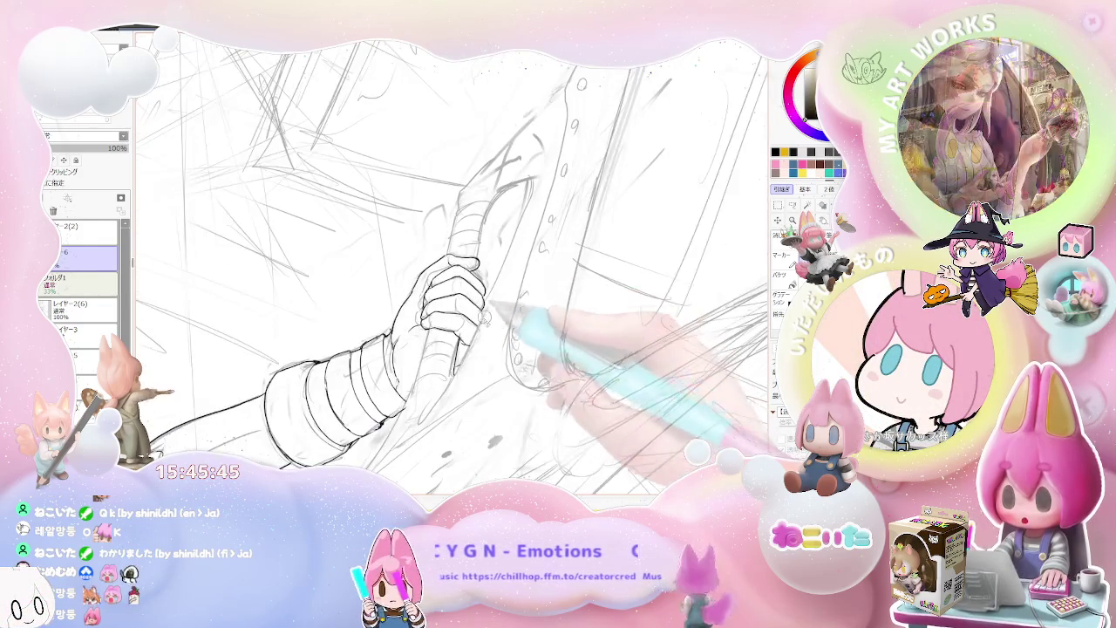
pyautogui.press('Delete')
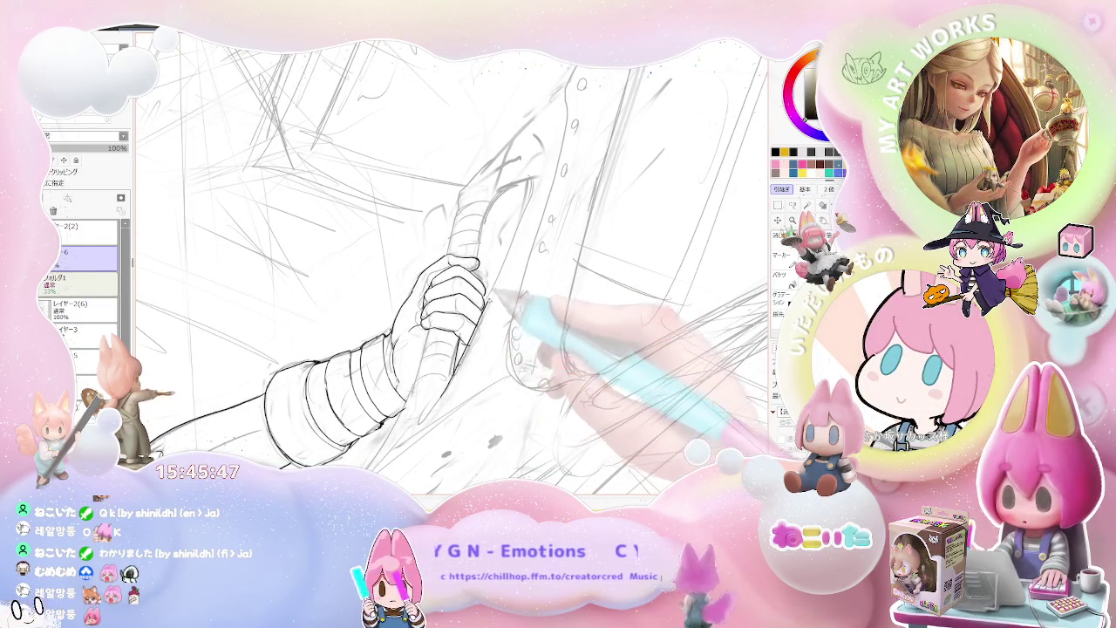
pyautogui.hotkey('ctrl', '-')
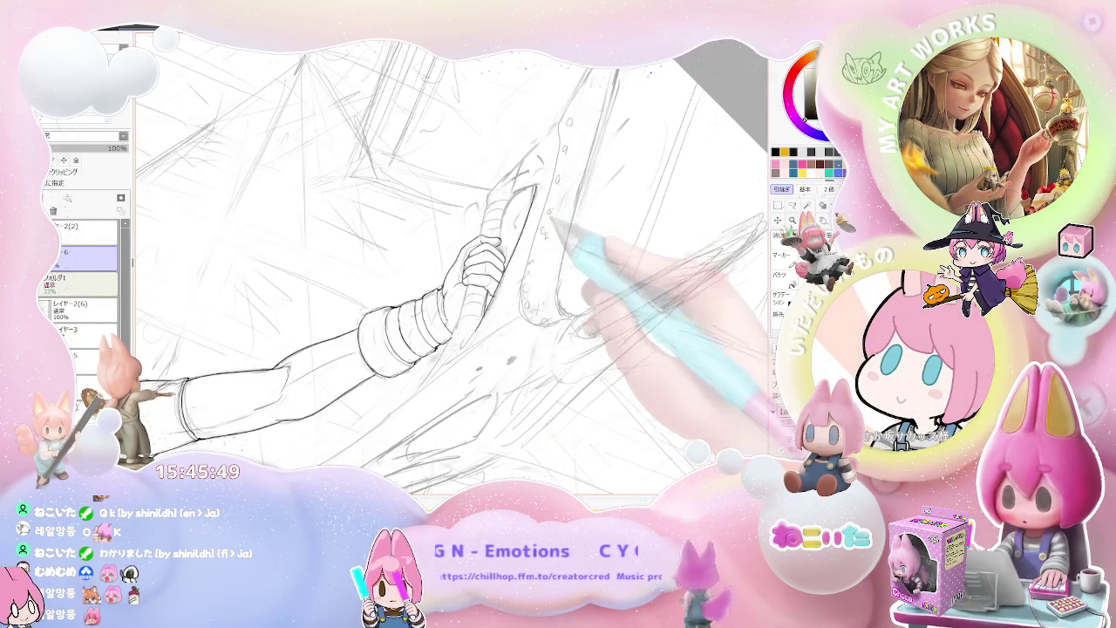
pyautogui.hotkey('ctrl', '-')
pyautogui.press('End')
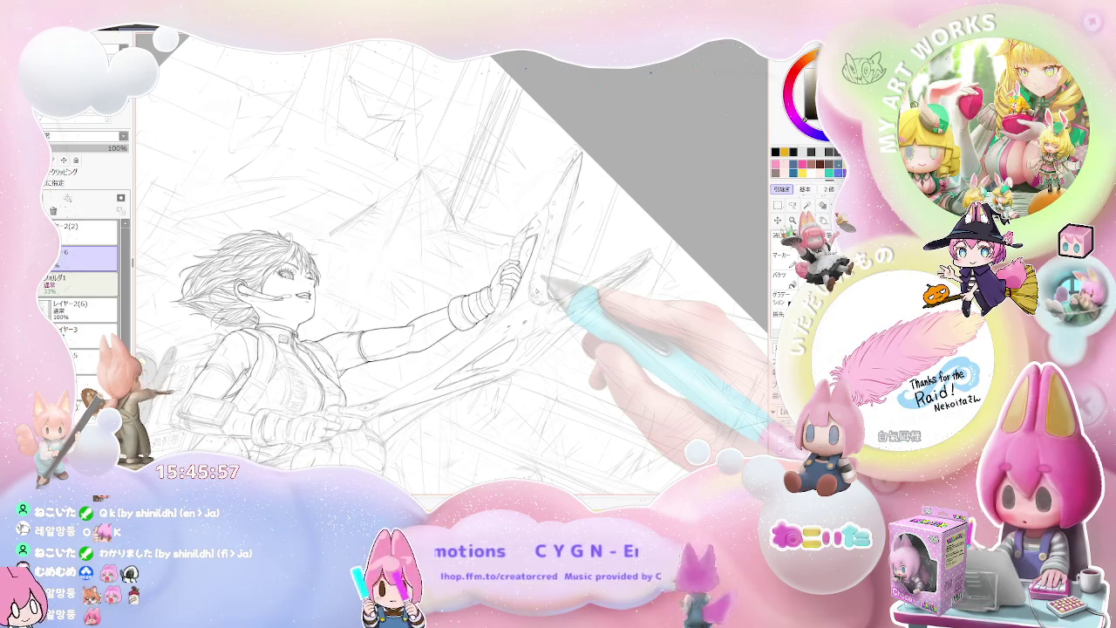
pyautogui.press('Home')
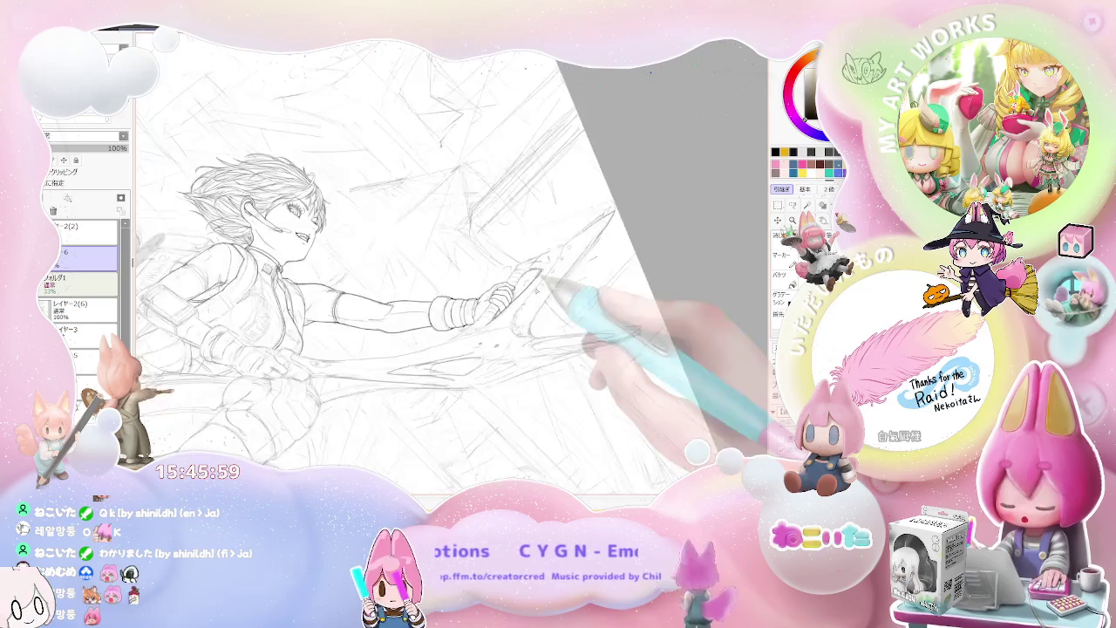
pyautogui.scroll(2, 393, 349)
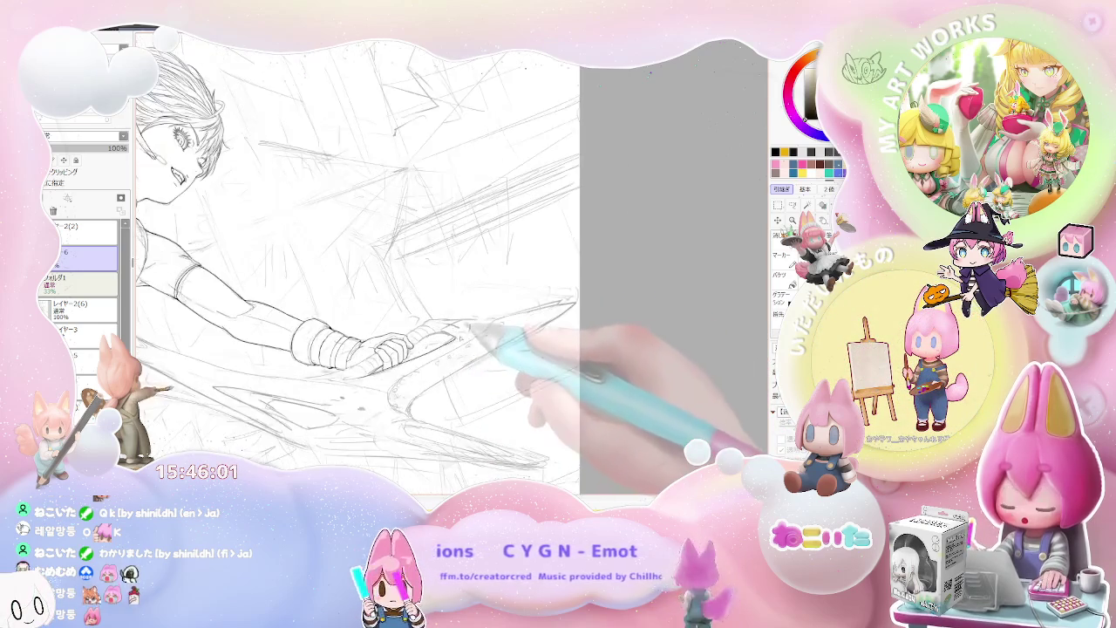
pyautogui.scroll(2, 392, 349)
pyautogui.scroll(2, 392, 348)
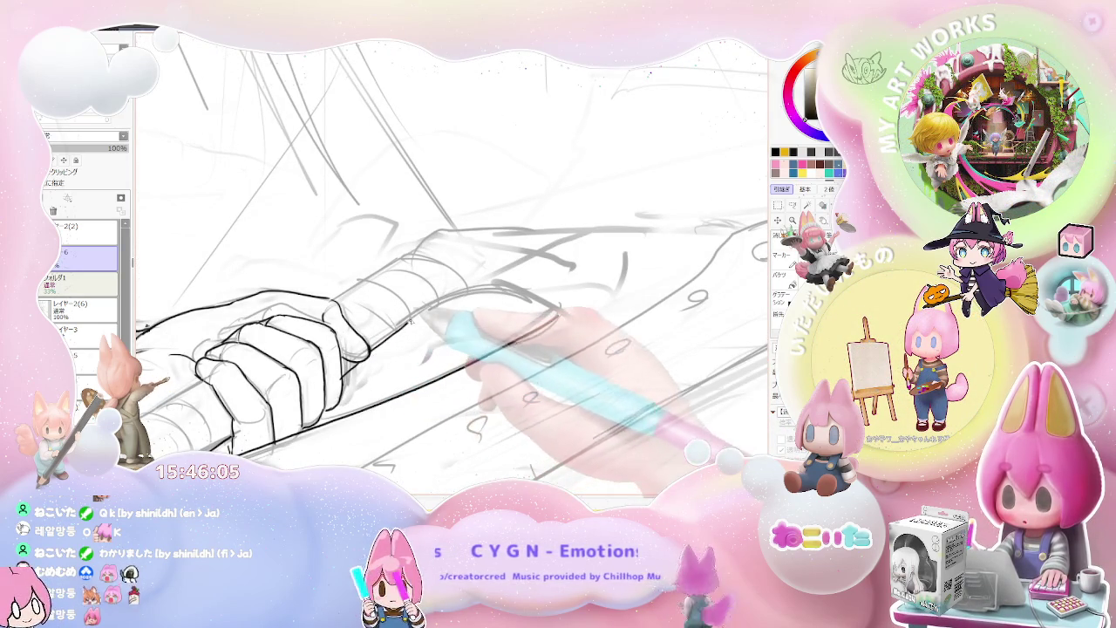
pyautogui.moveTo(384, 345); pyautogui.dragTo(528, 294)
# Tilt the view counter-clockwise around the grip and ink the blade's upper edge
pyautogui.scroll(-1, 558, 305)
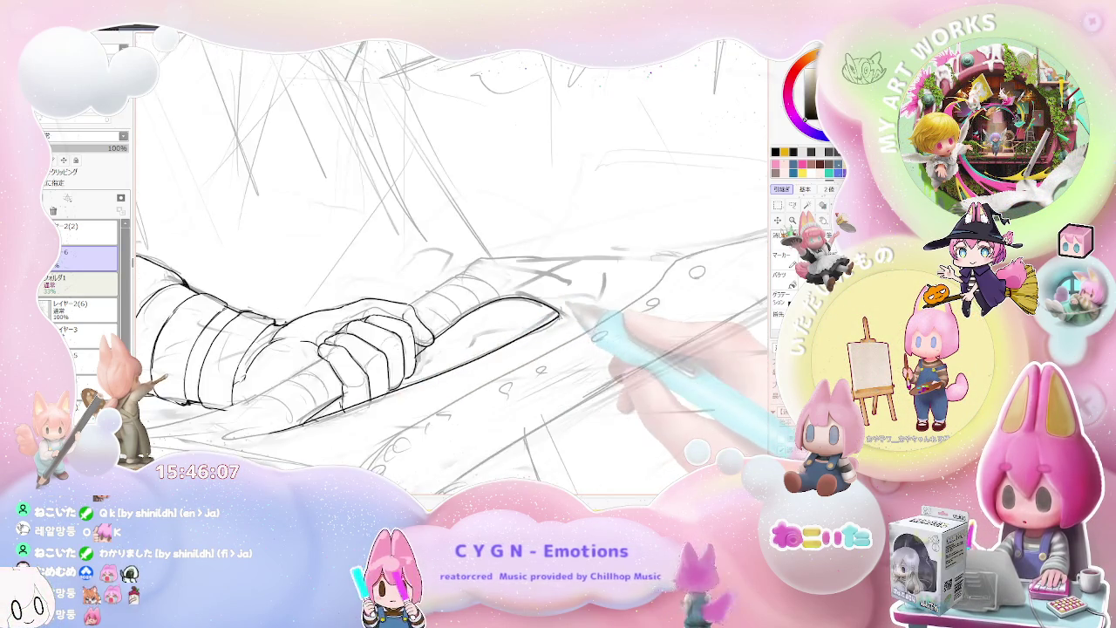
pyautogui.scroll(-1, 558, 310)
pyautogui.scroll(-1, 562, 318)
pyautogui.scroll(-2, 565, 326)
pyautogui.scroll(-1, 565, 327)
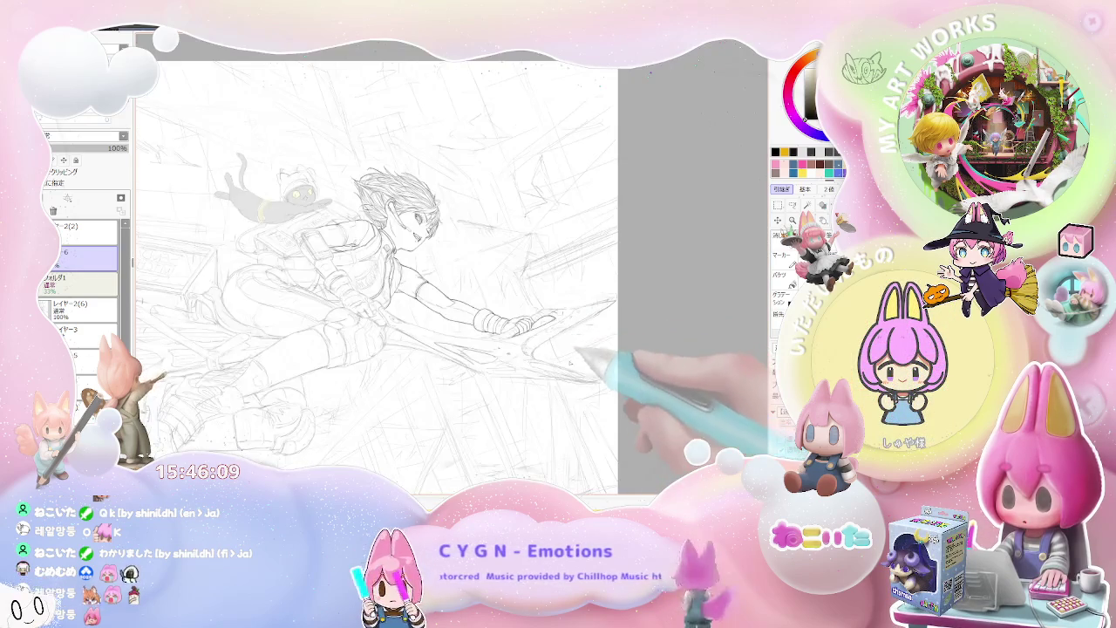
pyautogui.press('Delete')
pyautogui.press('Delete')
pyautogui.press('Delete')
pyautogui.scroll(2, 533, 370)
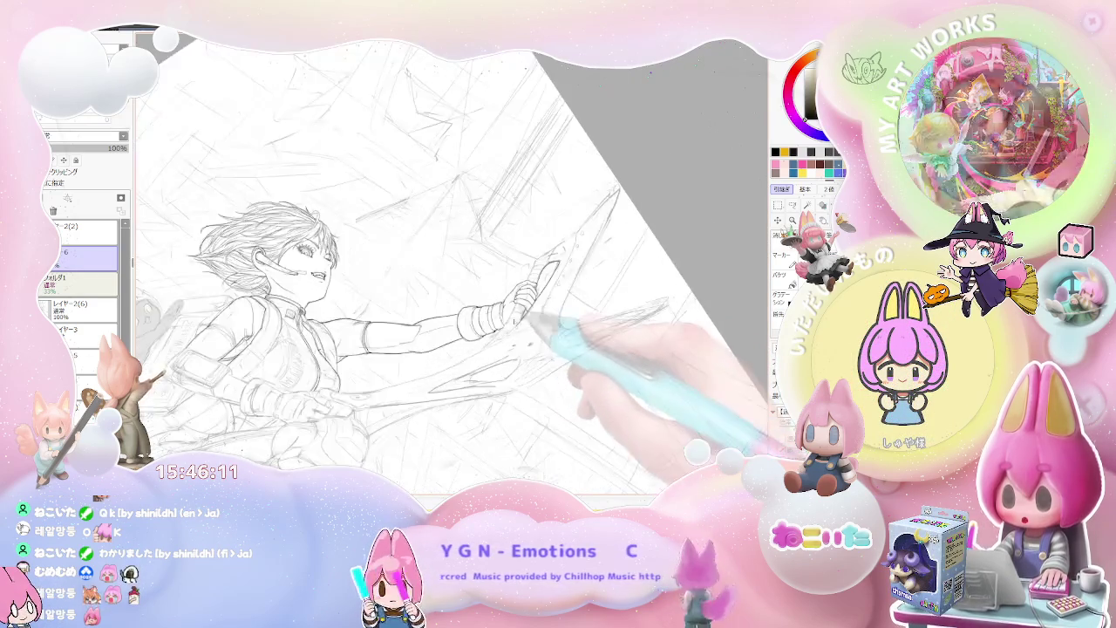
pyautogui.press('Home')
pyautogui.scroll(2, 528, 366)
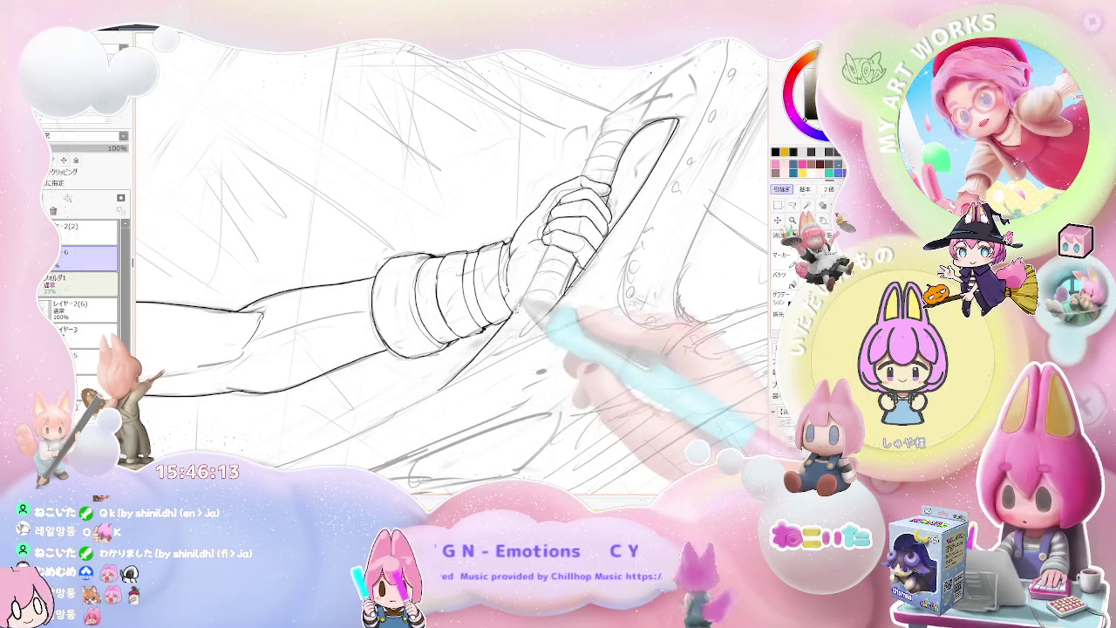
pyautogui.press('Delete')
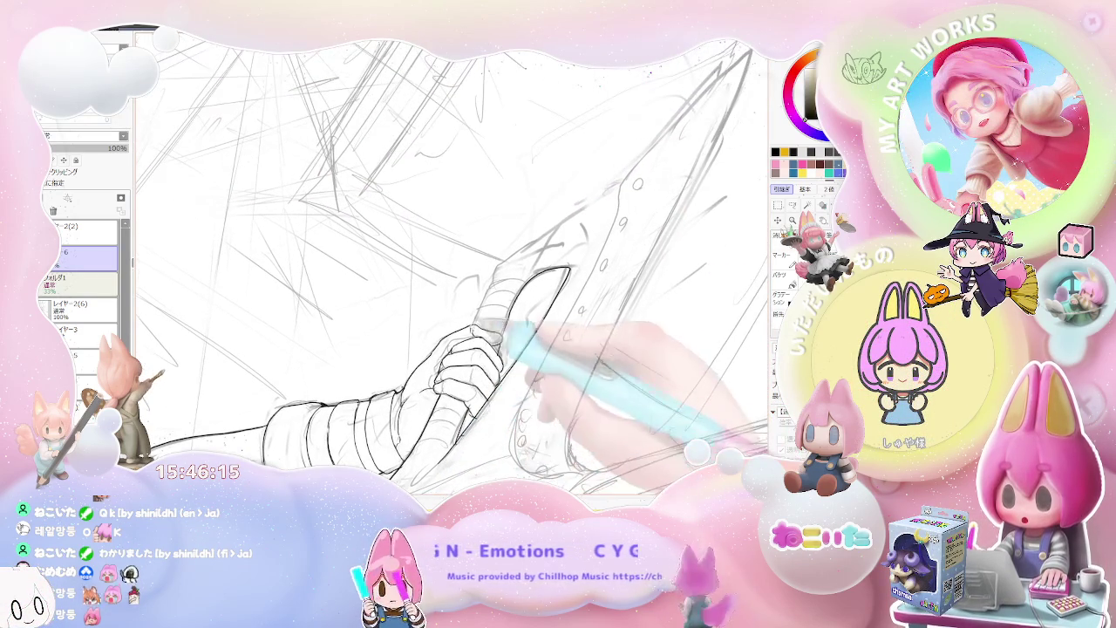
pyautogui.moveTo(499, 262)
pyautogui.mouseDown()
pyautogui.moveTo(599, 212)
pyautogui.moveTo(623, 181)
pyautogui.mouseUp()
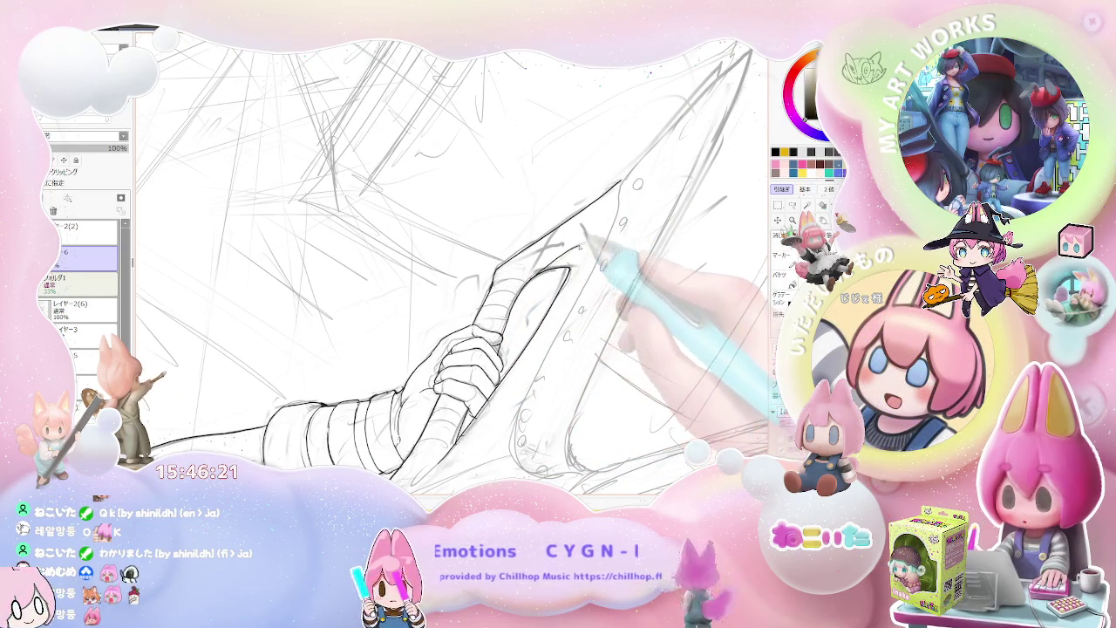
# Zoom and rotate between the gripping hand and whole figure to review the inked sword
pyautogui.press('End')
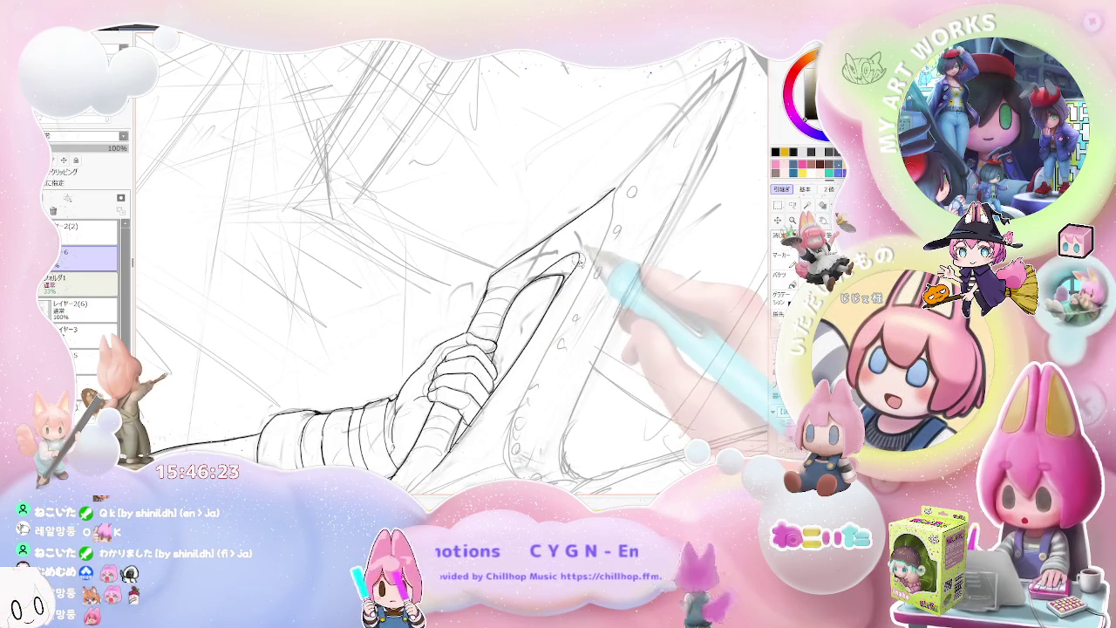
pyautogui.press('pagedown')
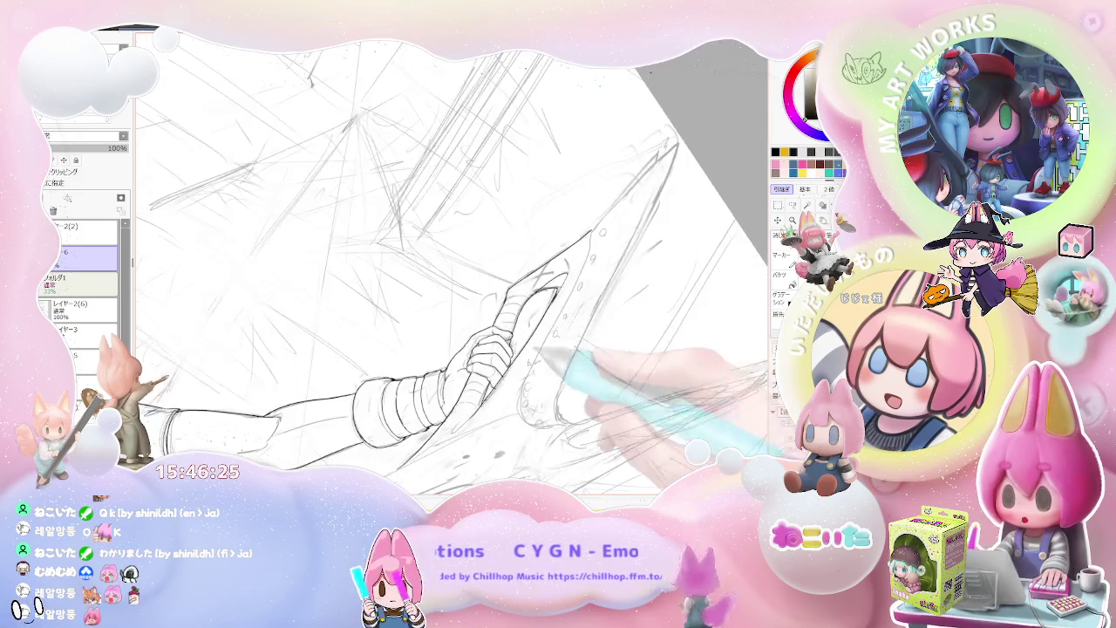
pyautogui.press('pageup')
pyautogui.press('pageup')
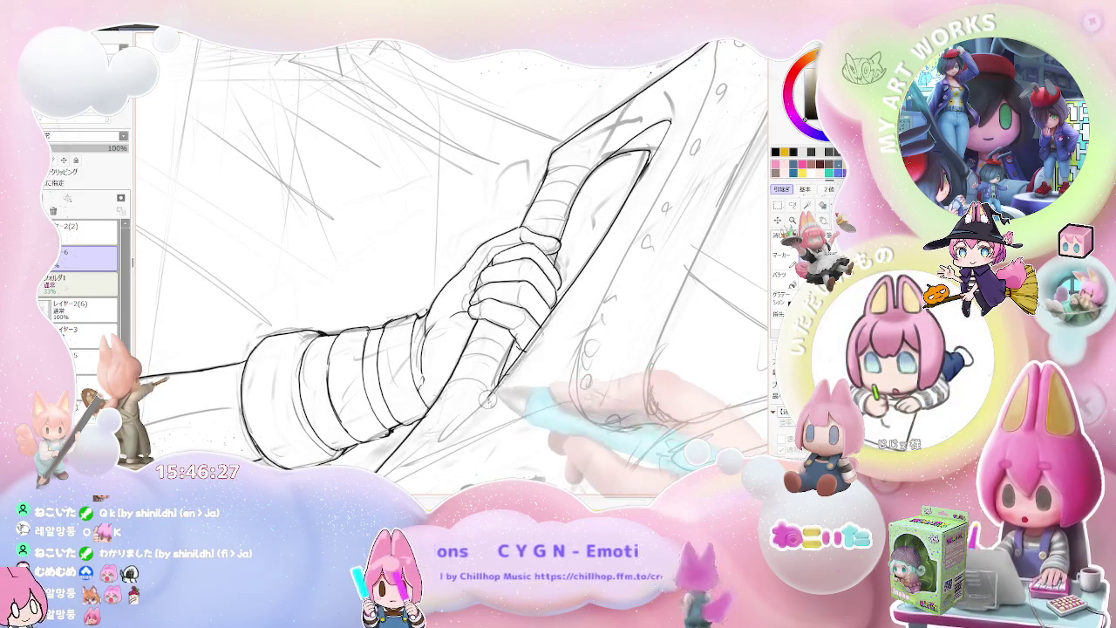
pyautogui.press('pagedown')
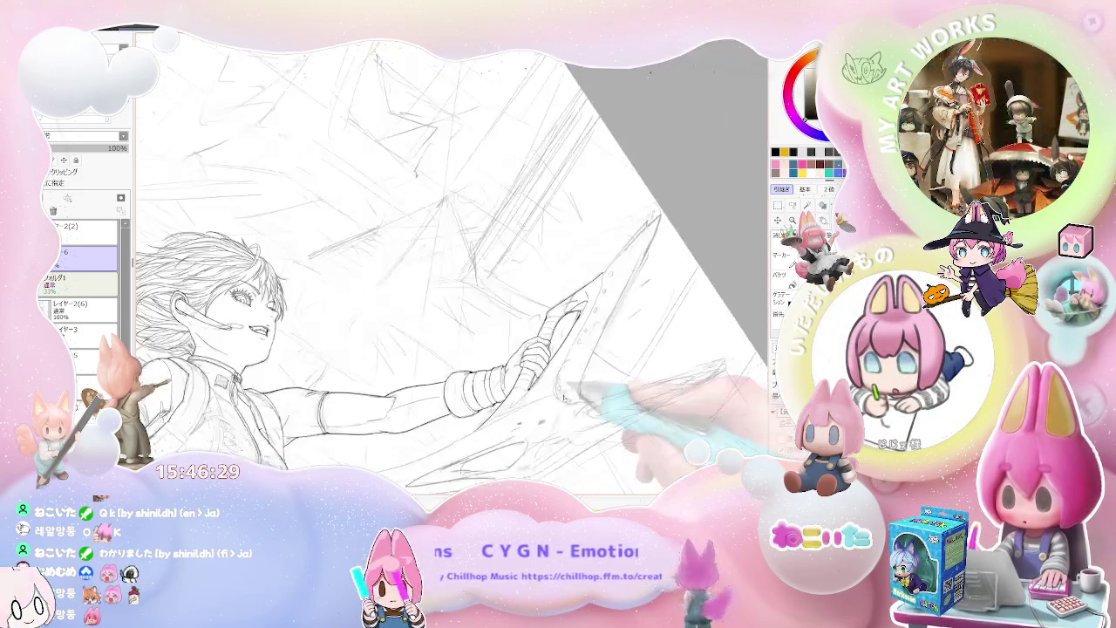
pyautogui.press('pagedown')
pyautogui.press('End')
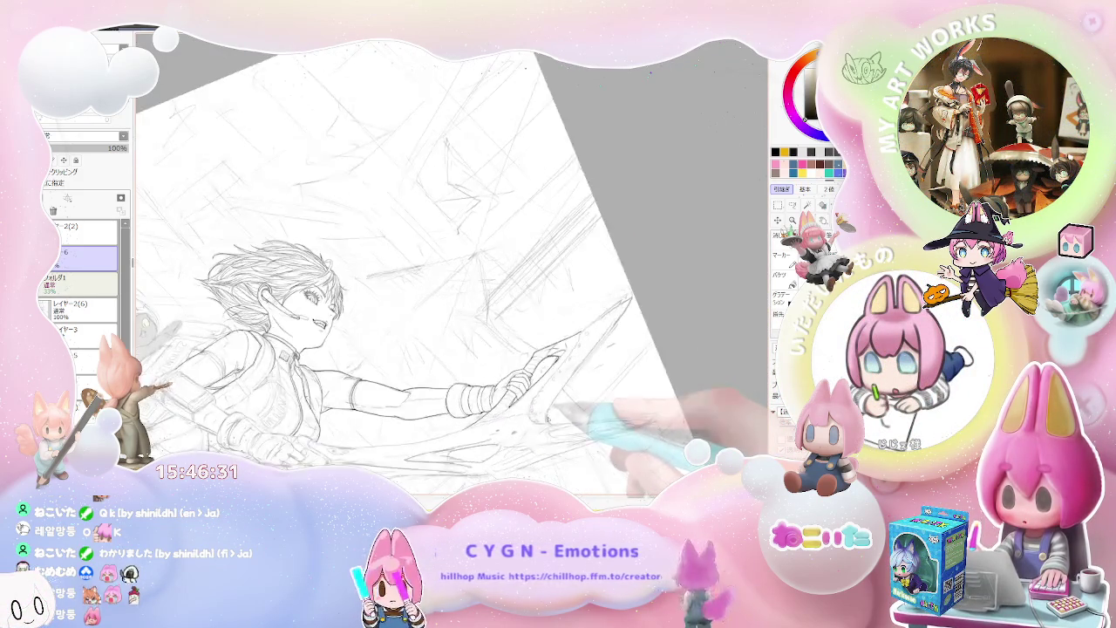
pyautogui.press('End')
pyautogui.press('End')
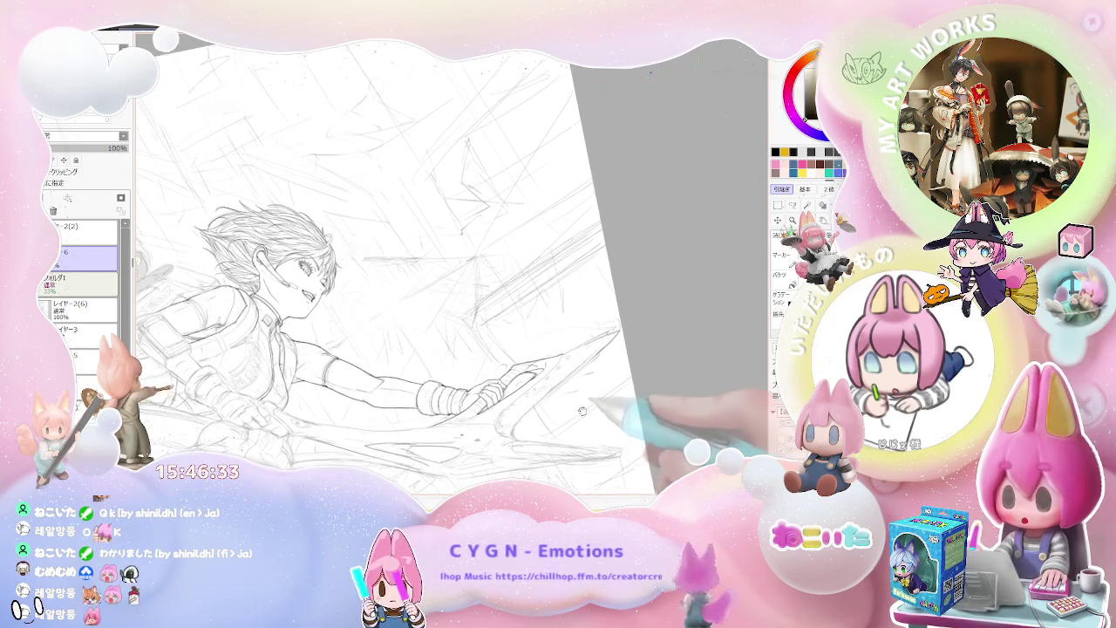
pyautogui.press('pageup')
pyautogui.press('End')
pyautogui.press('pageup')
pyautogui.press('pageup')
pyautogui.press('pageup')
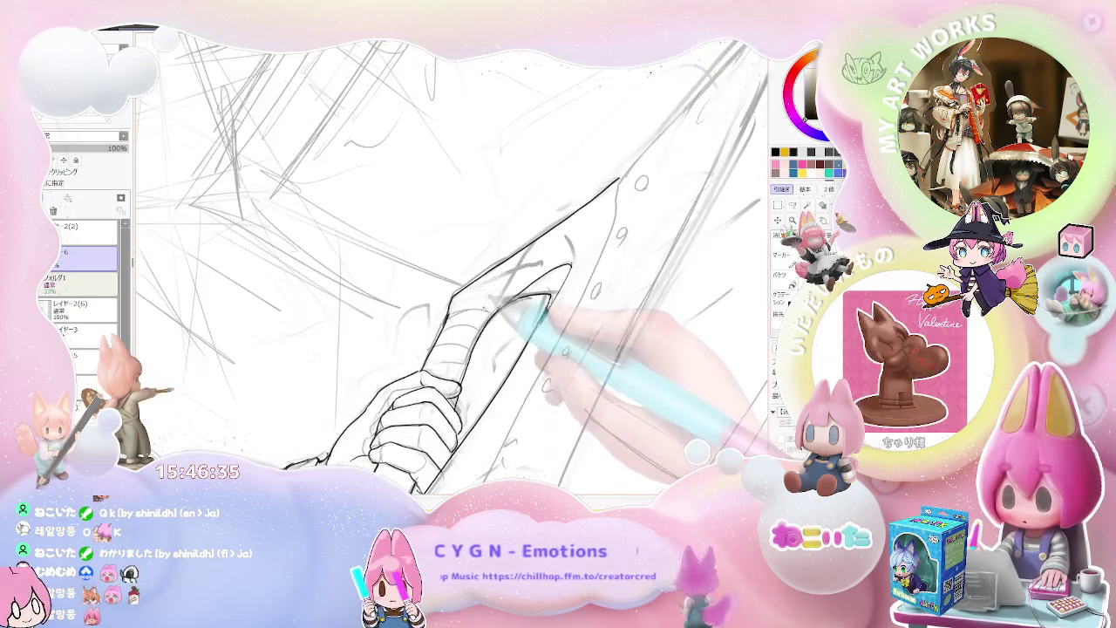
pyautogui.press('pageup')
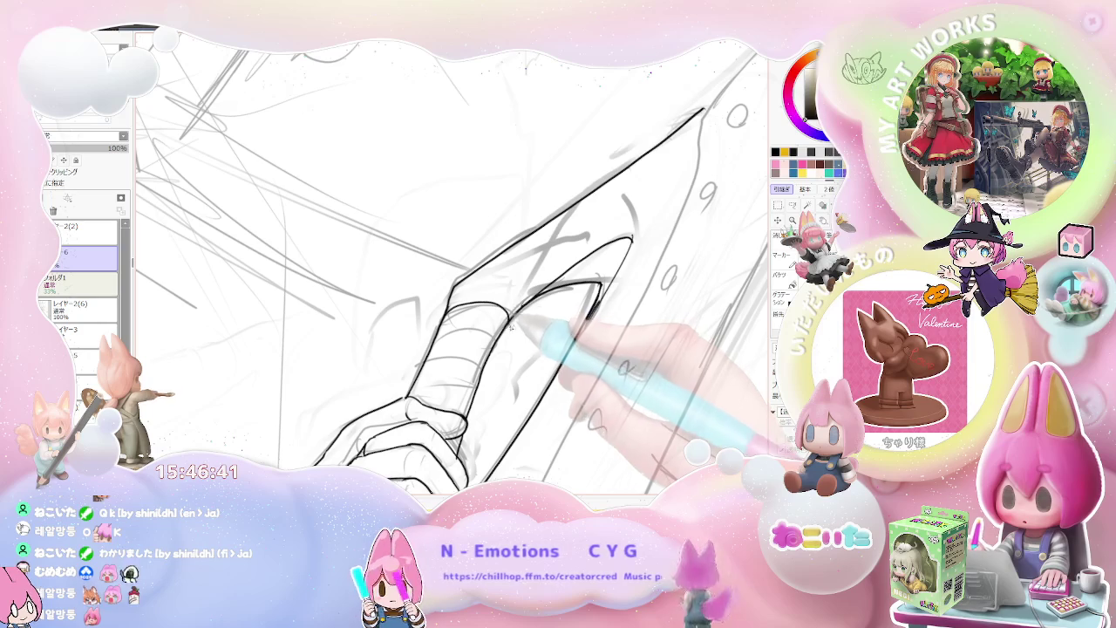
pyautogui.press('pagedown')
pyautogui.press('pagedown')
pyautogui.press('pagedown')
pyautogui.press('pagedown')
pyautogui.press('pageup')
pyautogui.press('pageup')
pyautogui.press('pageup')
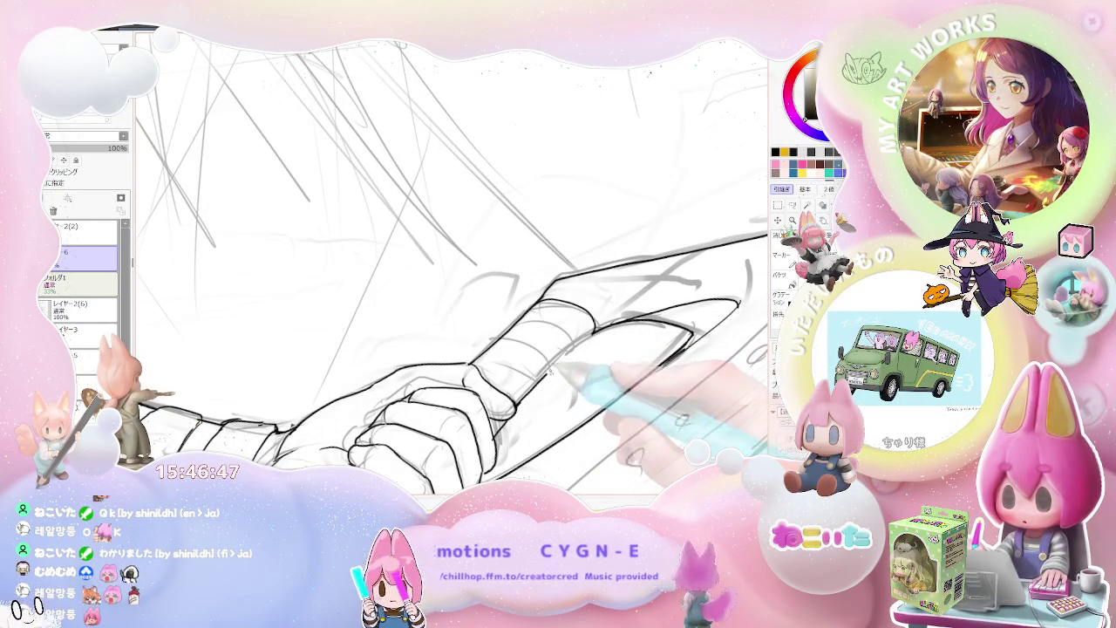
pyautogui.press('pagedown')
pyautogui.press('pagedown')
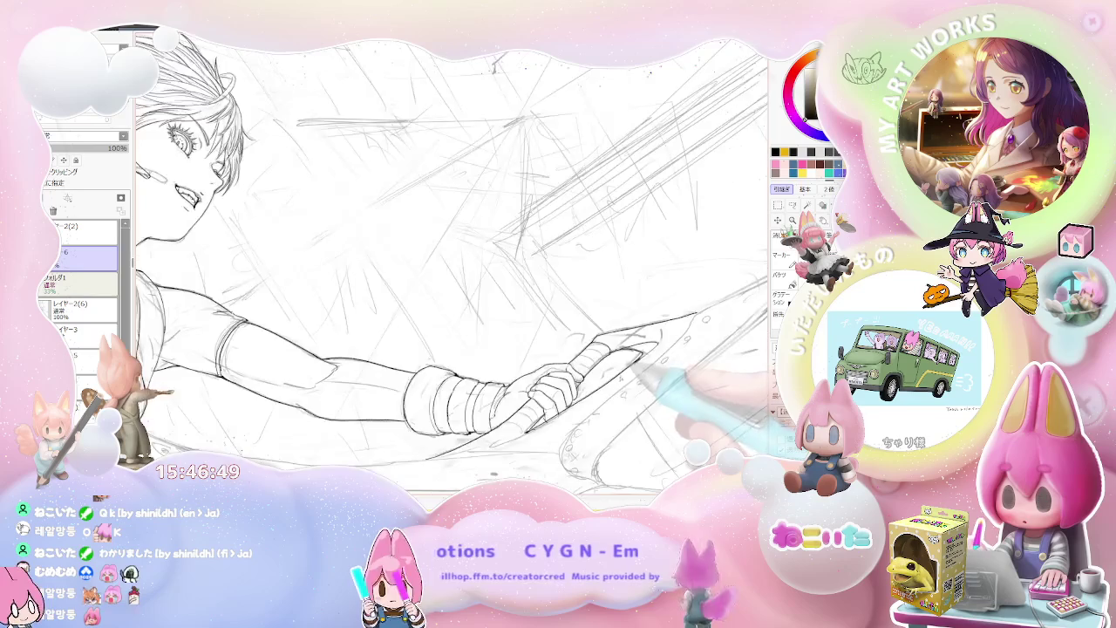
pyautogui.press('pagedown')
pyautogui.press('pageup')
pyautogui.press('pageup')
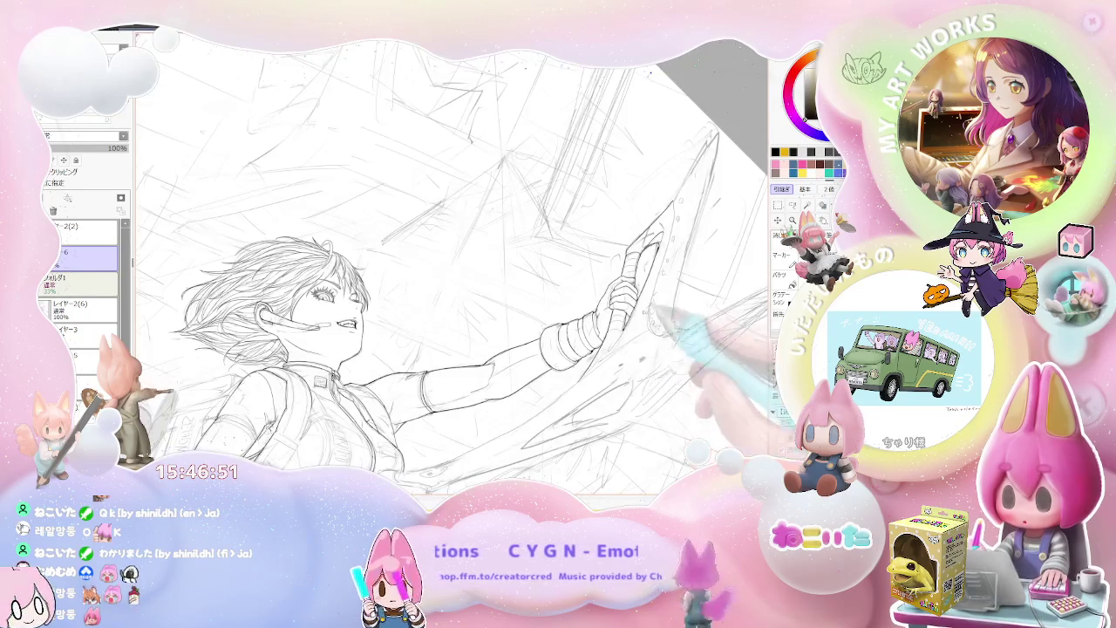
pyautogui.press('pageup')
pyautogui.press('pageup')
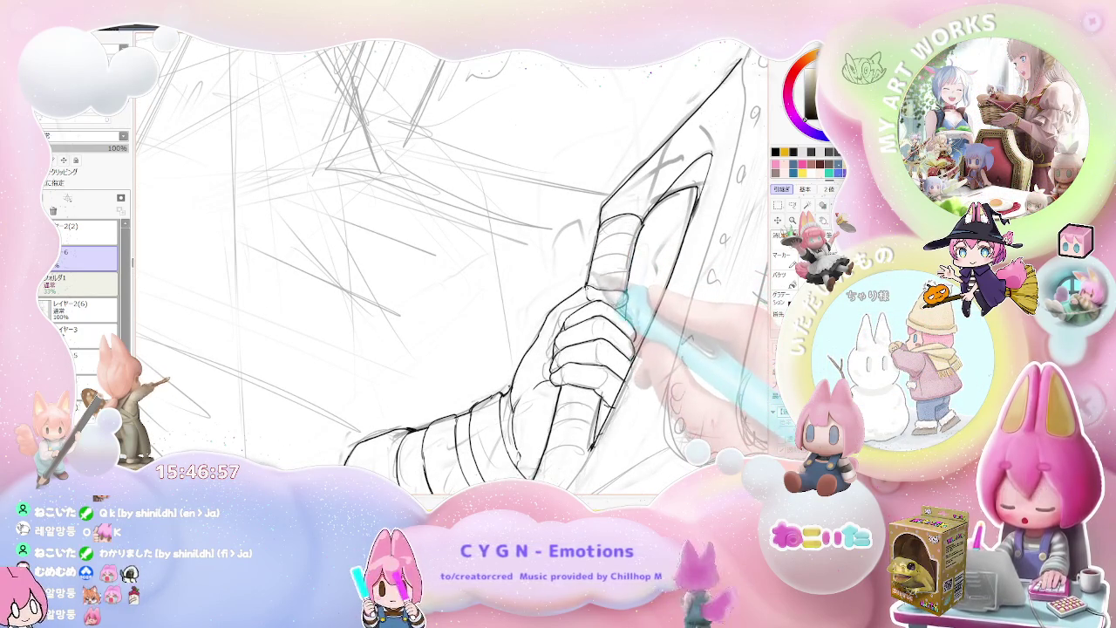
pyautogui.press('Delete')
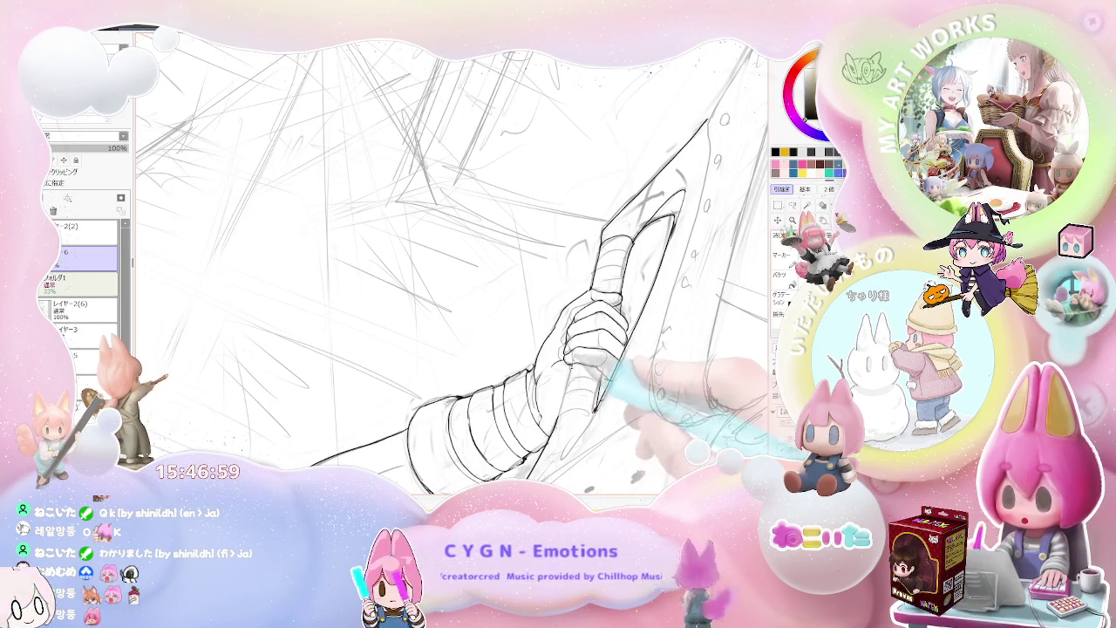
pyautogui.press('-')
pyautogui.press('-')
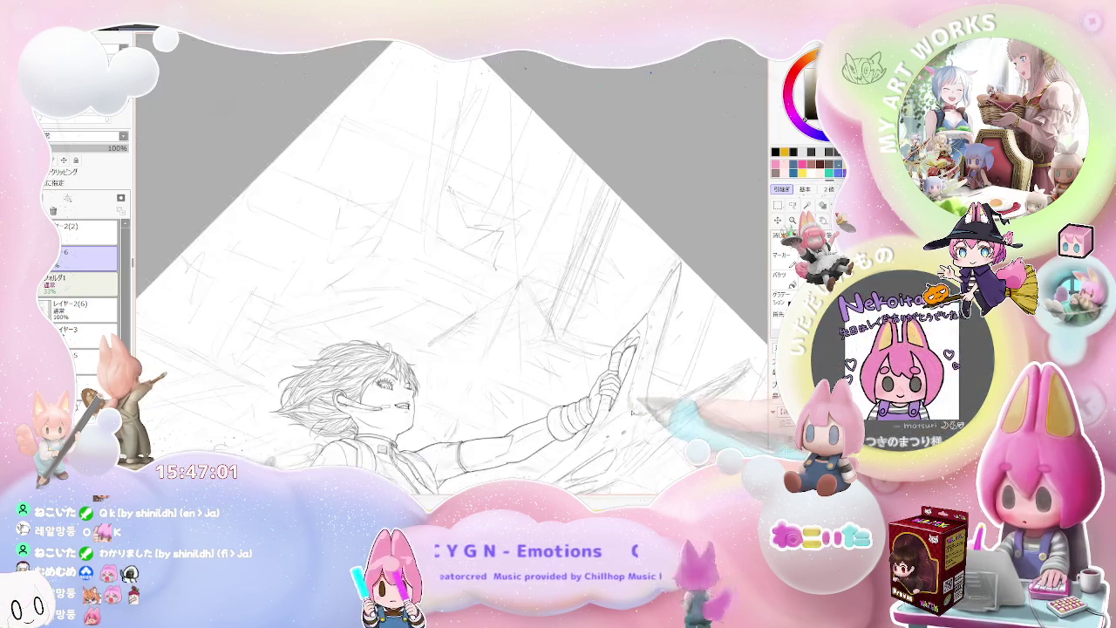
pyautogui.press('End')
pyautogui.press('End')
pyautogui.press('End')
pyautogui.press('+')
pyautogui.press('+')
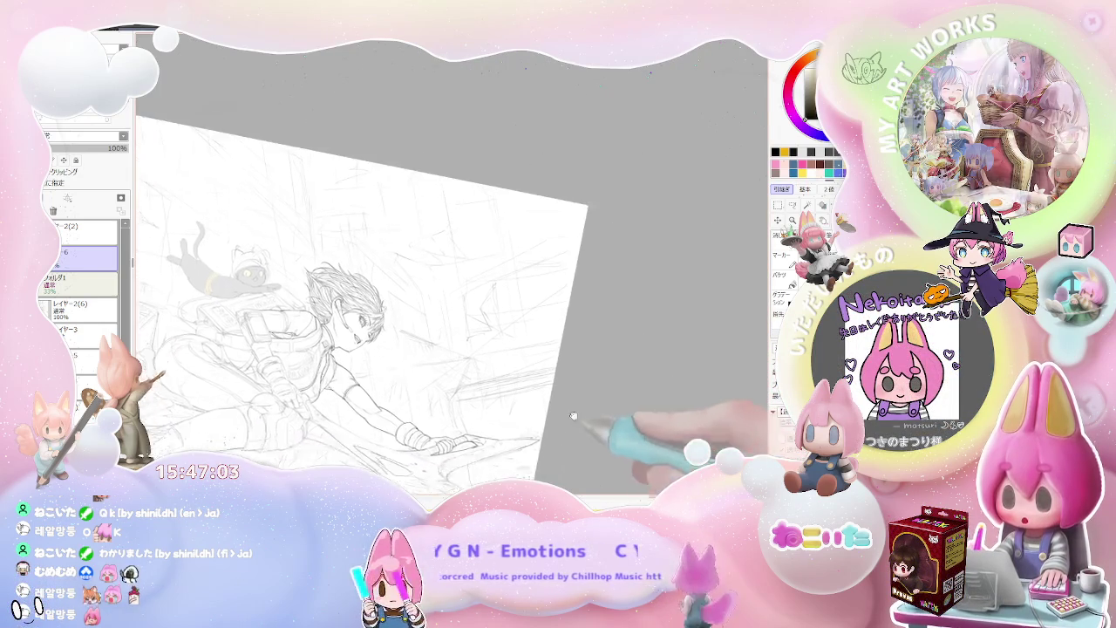
pyautogui.press('+')
pyautogui.press('+')
pyautogui.press('+')
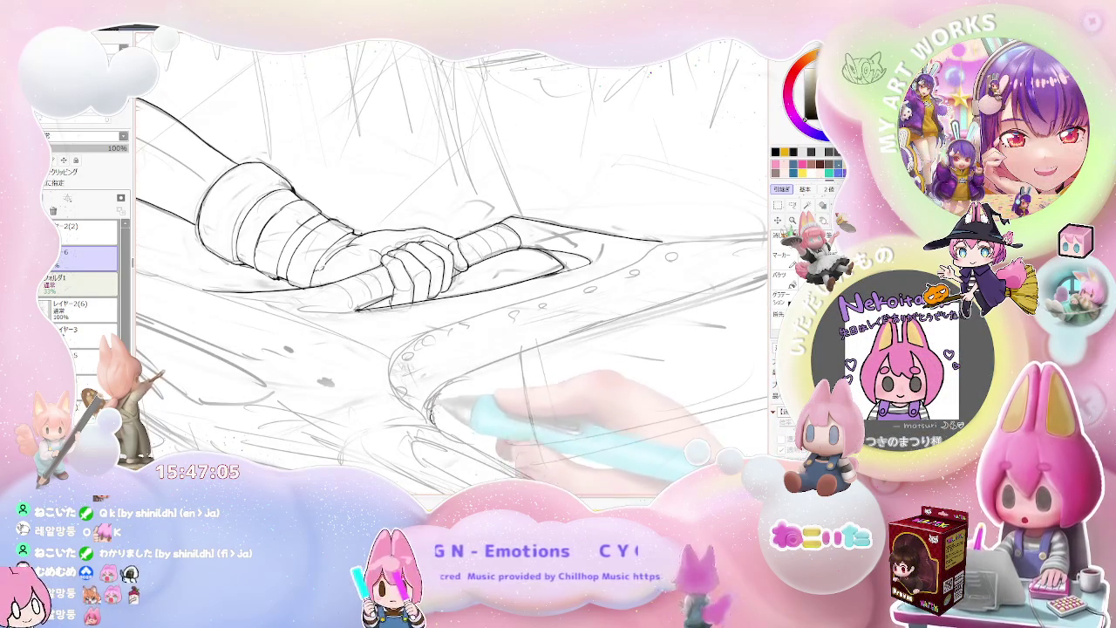
# Ink the blade's lower and upper edges, tracing the lower edge up to the tip
pyautogui.moveTo(523, 262); pyautogui.dragTo(349, 283)
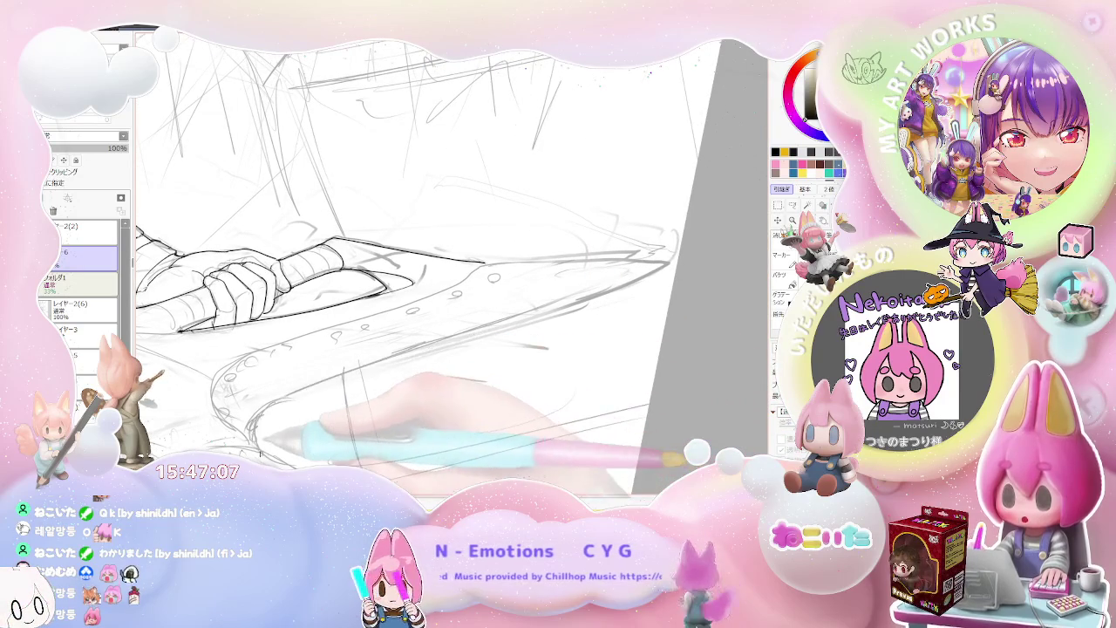
pyautogui.moveTo(463, 335); pyautogui.dragTo(667, 265)
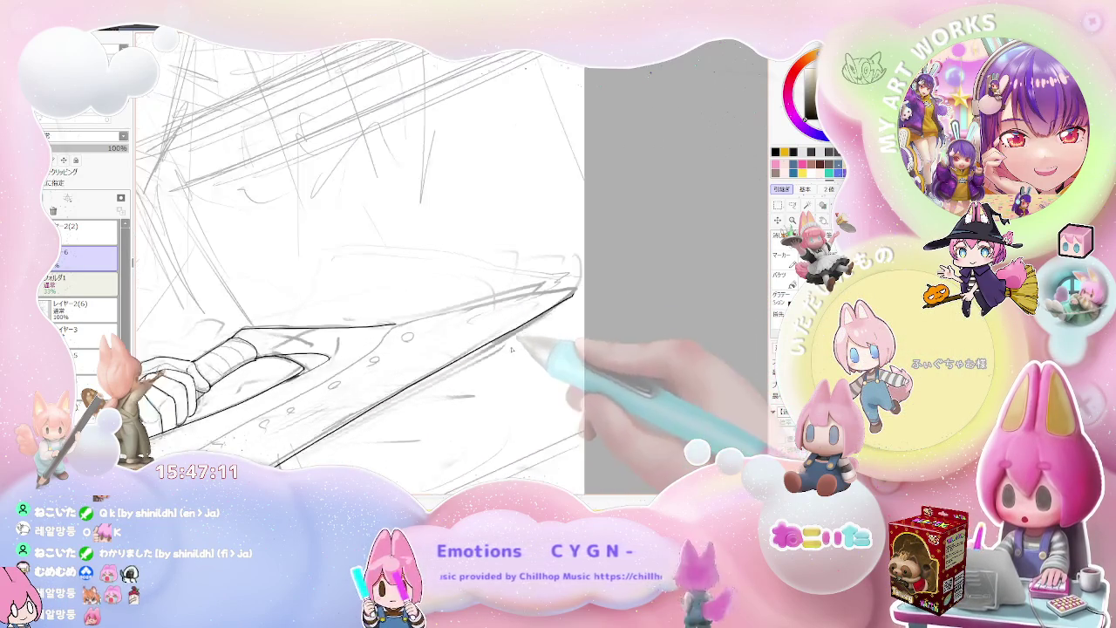
pyautogui.moveTo(405, 333)
pyautogui.mouseDown()
pyautogui.moveTo(629, 243)
pyautogui.moveTo(523, 410)
pyautogui.mouseUp()
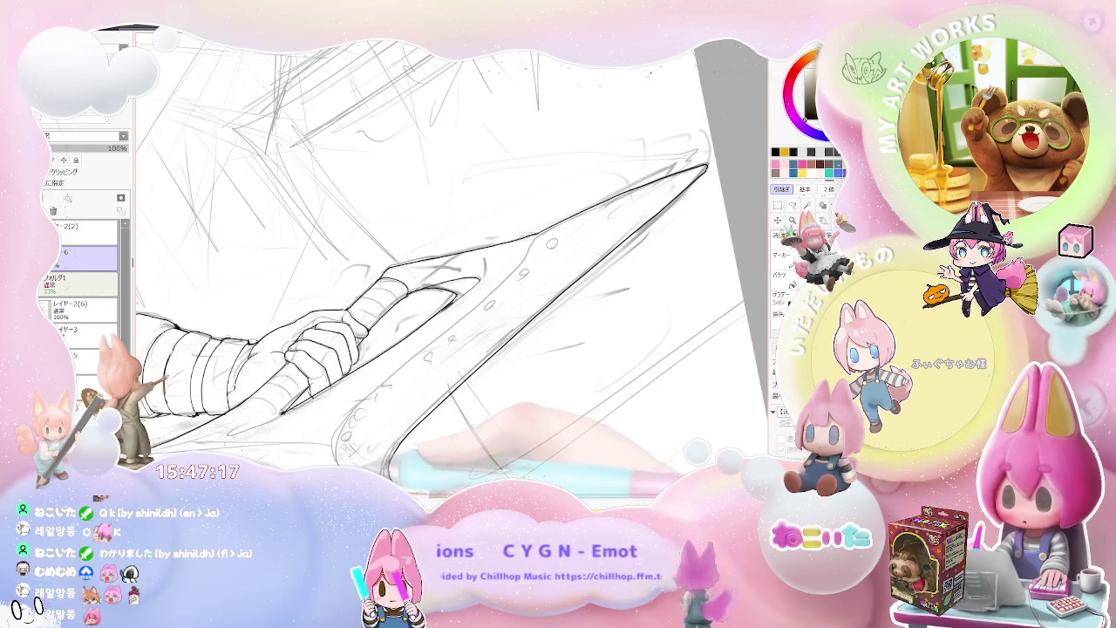
pyautogui.moveTo(365, 396); pyautogui.dragTo(542, 228)
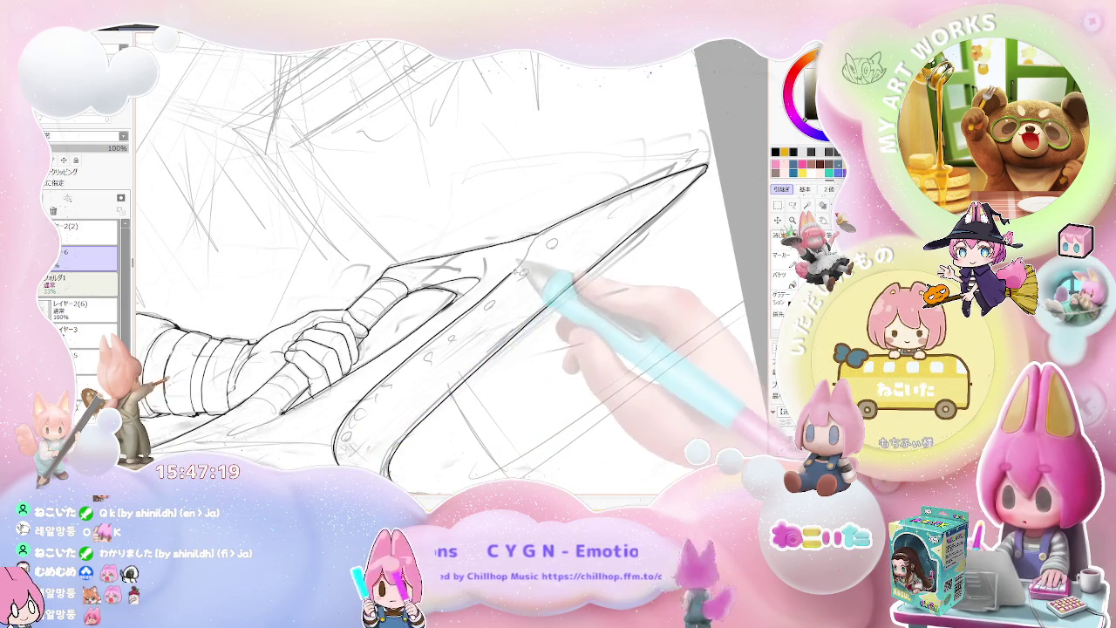
# Extend the blade's lower edge downward and add a long line along it
pyautogui.scroll(-3, 565, 387)
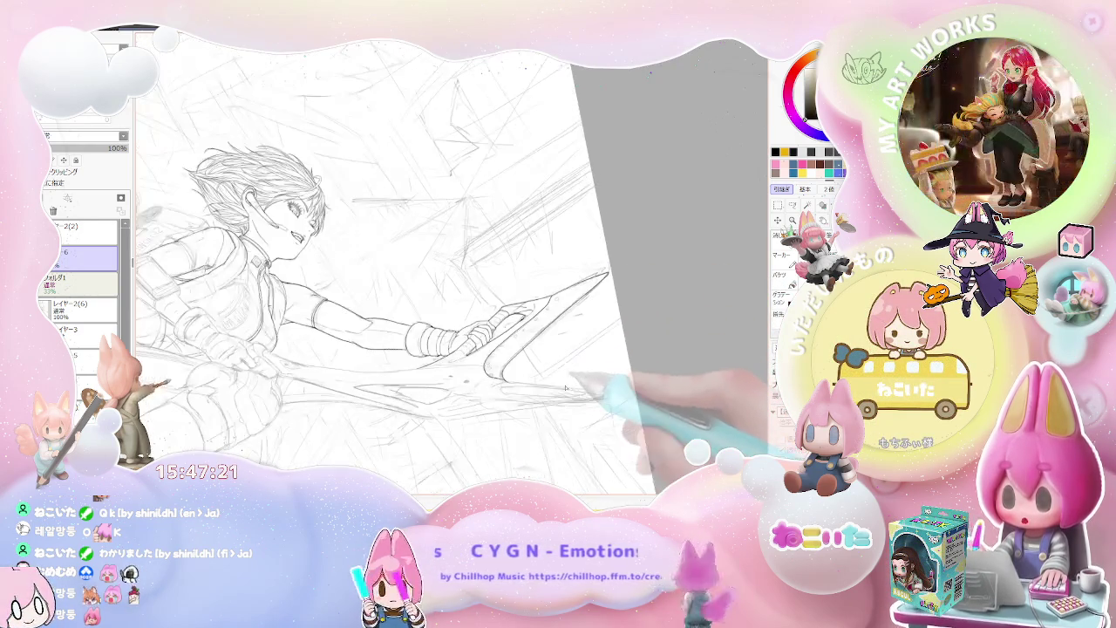
pyautogui.moveTo(593, 391); pyautogui.dragTo(532, 403)
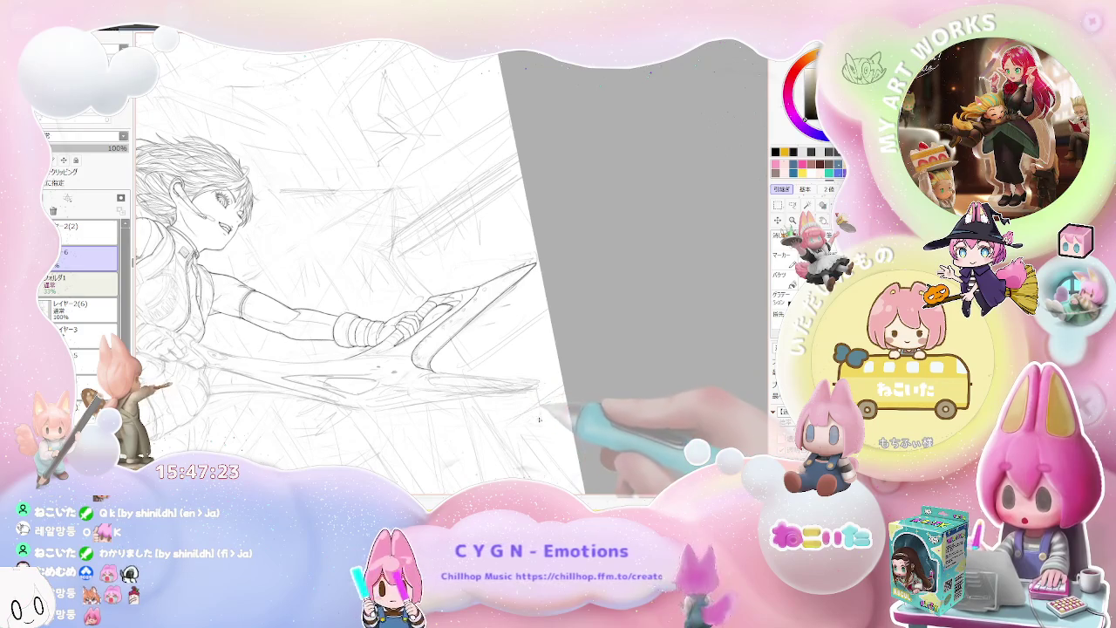
pyautogui.scroll(5, 539, 419)
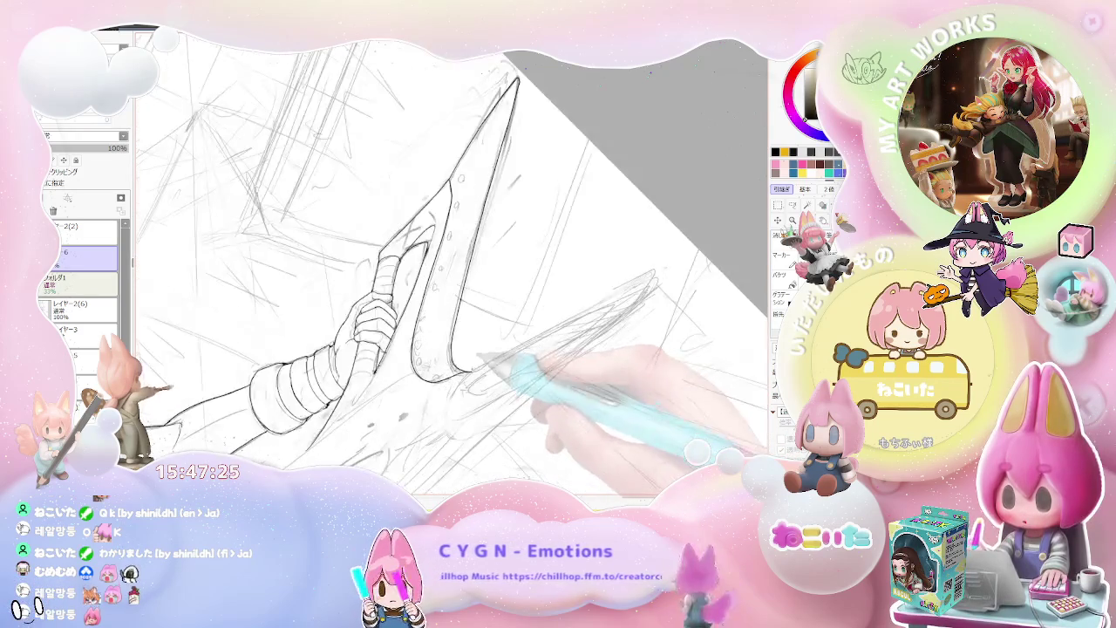
pyautogui.scroll(3, 488, 360)
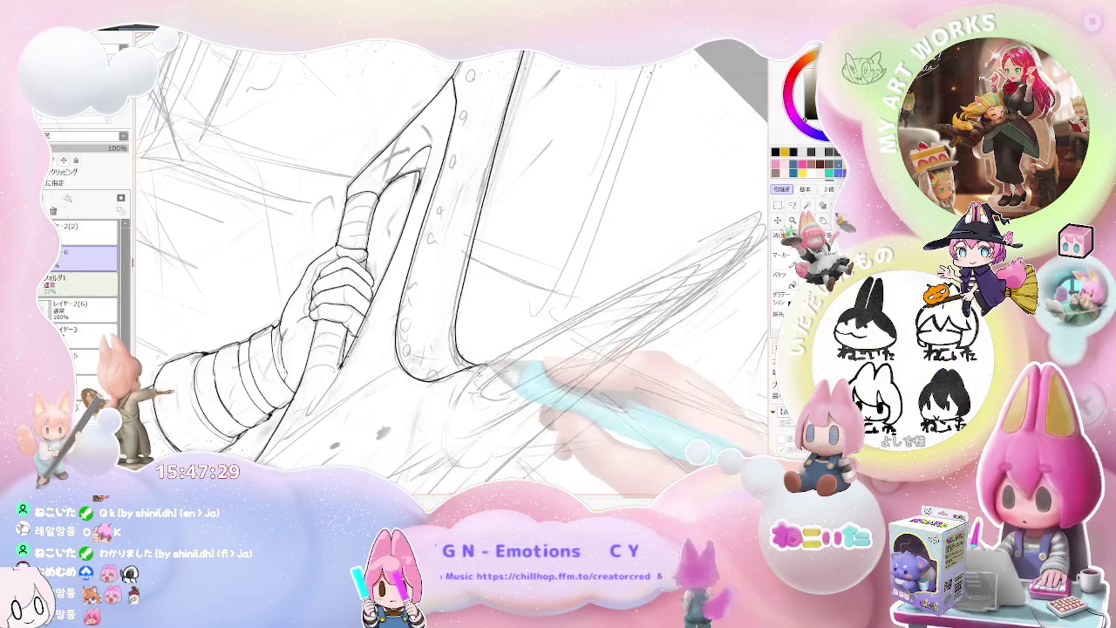
pyautogui.scroll(-3, 464, 373)
pyautogui.moveTo(465, 384); pyautogui.dragTo(471, 429)
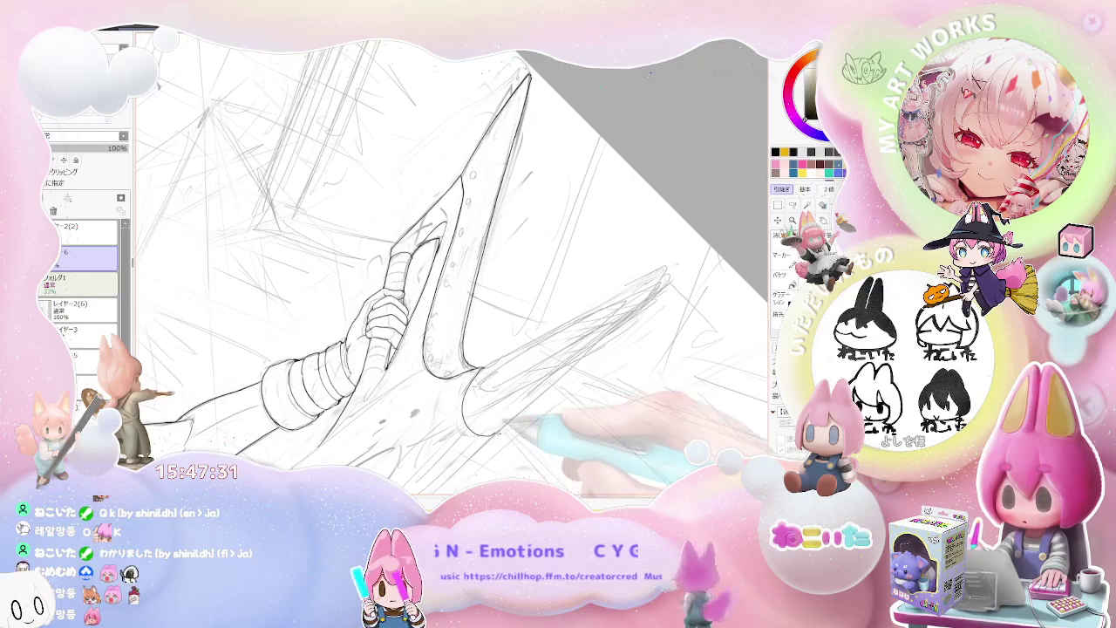
pyautogui.scroll(-2, 454, 271)
pyautogui.scroll(2, 453, 270)
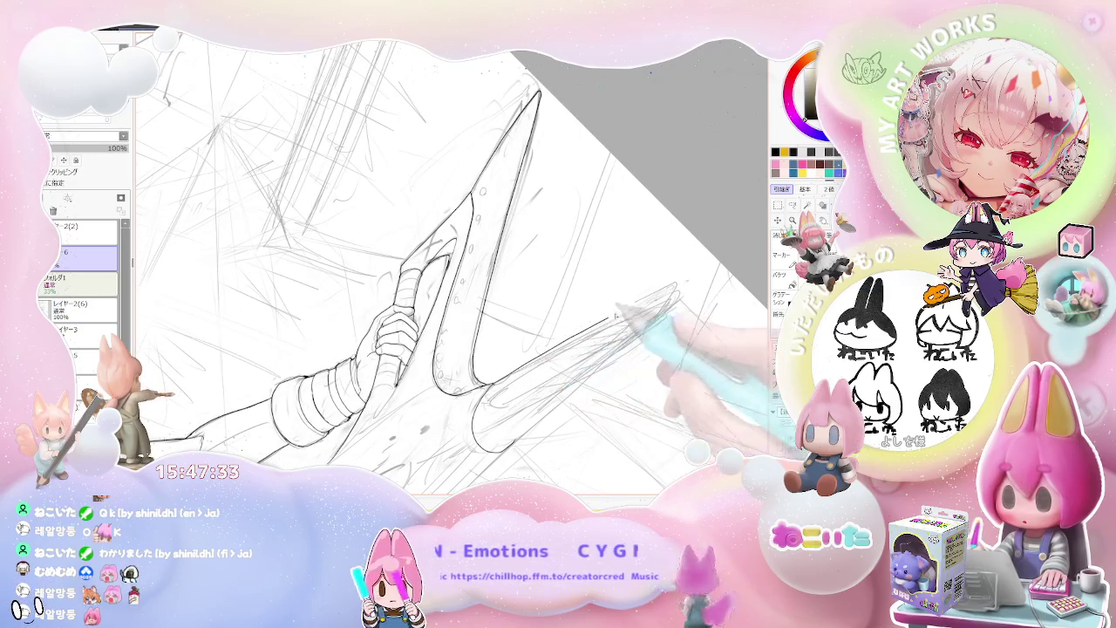
pyautogui.moveTo(486, 400); pyautogui.dragTo(679, 284)
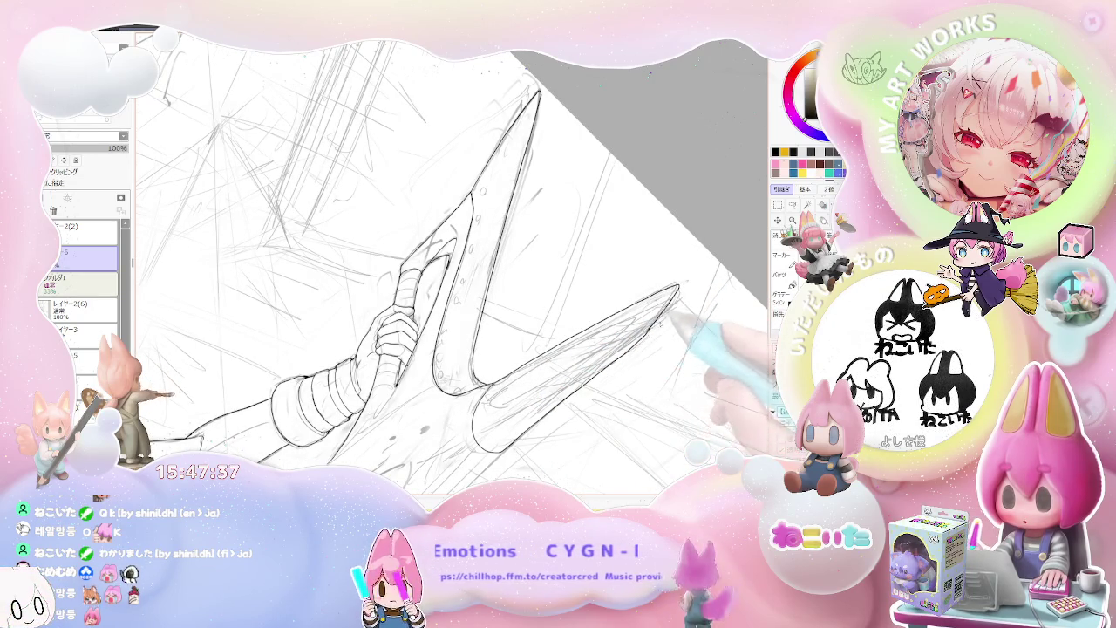
# Turn the blade horizontal and mirror the view to check the drawing's balance
pyautogui.moveTo(689, 327); pyautogui.dragTo(611, 436)
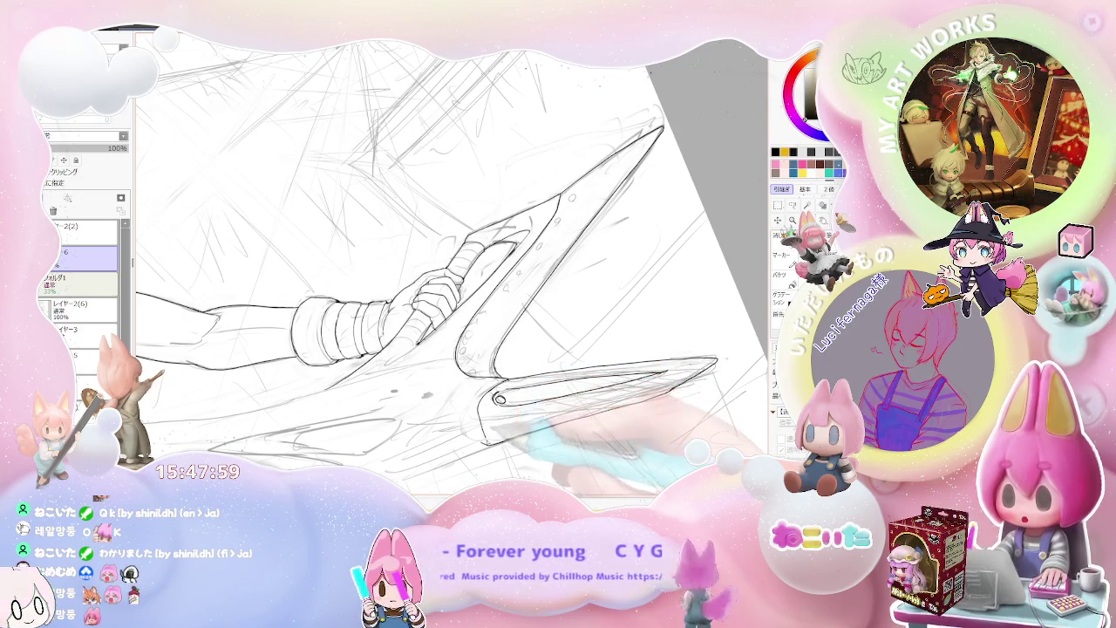
pyautogui.press('h')
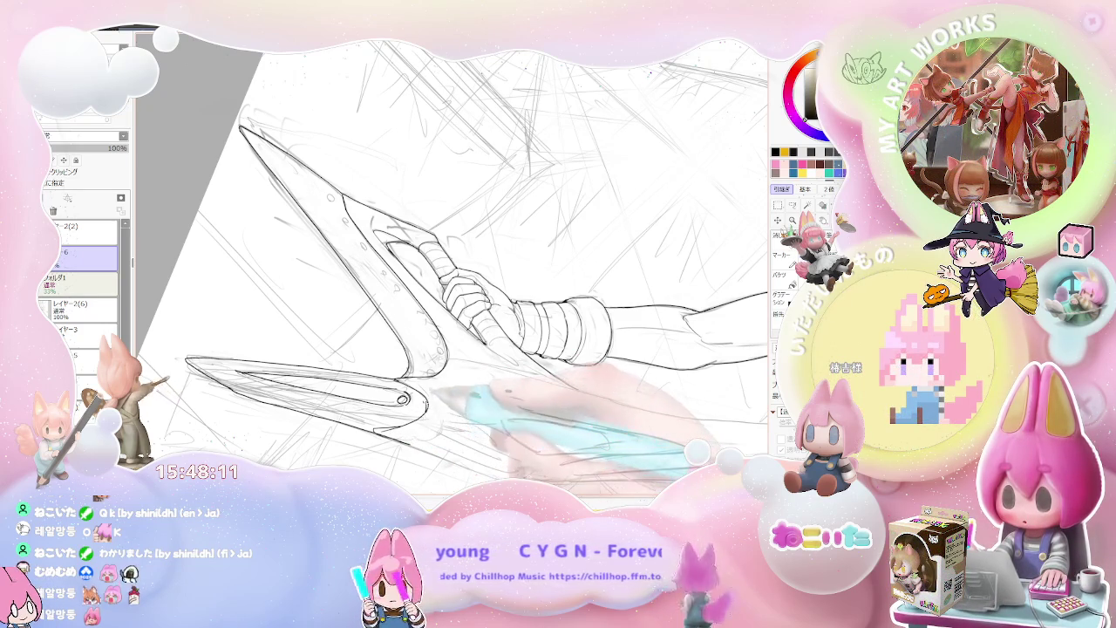
pyautogui.scroll(-2, 467, 408)
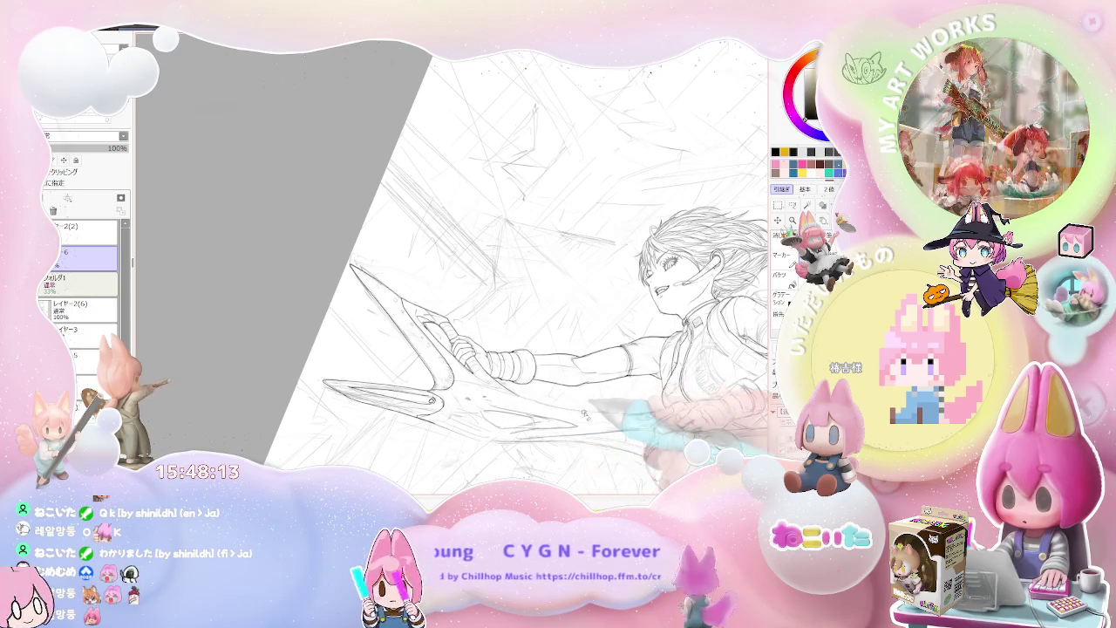
# Restore the unflipped view and zoom in on the outstretched arm and sleeve
pyautogui.press('h')
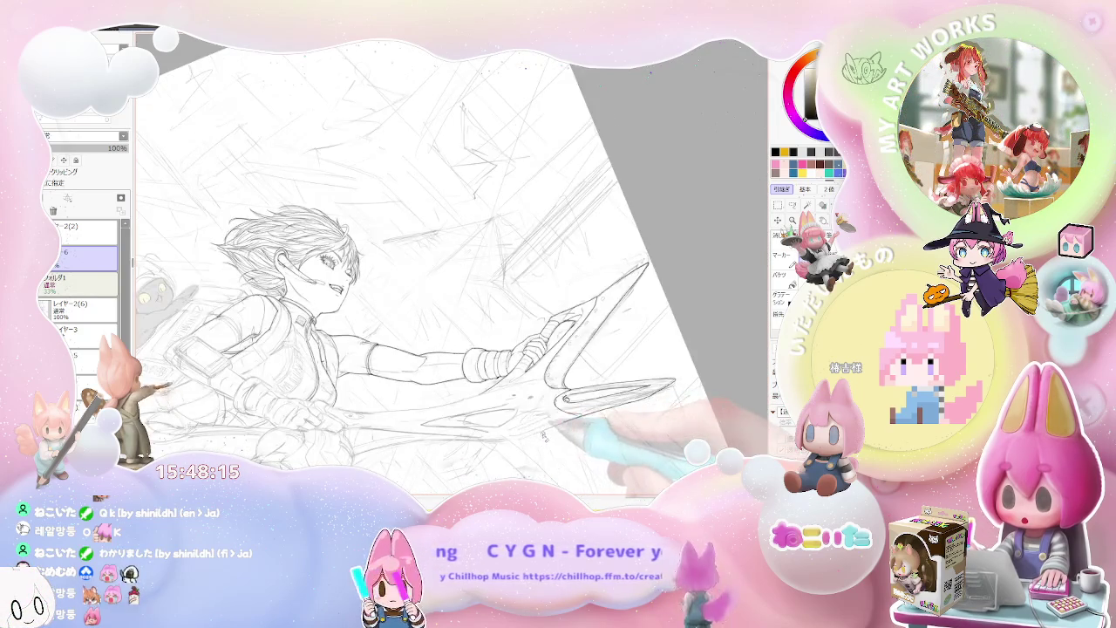
pyautogui.scroll(1, 493, 388)
pyautogui.scroll(2, 493, 388)
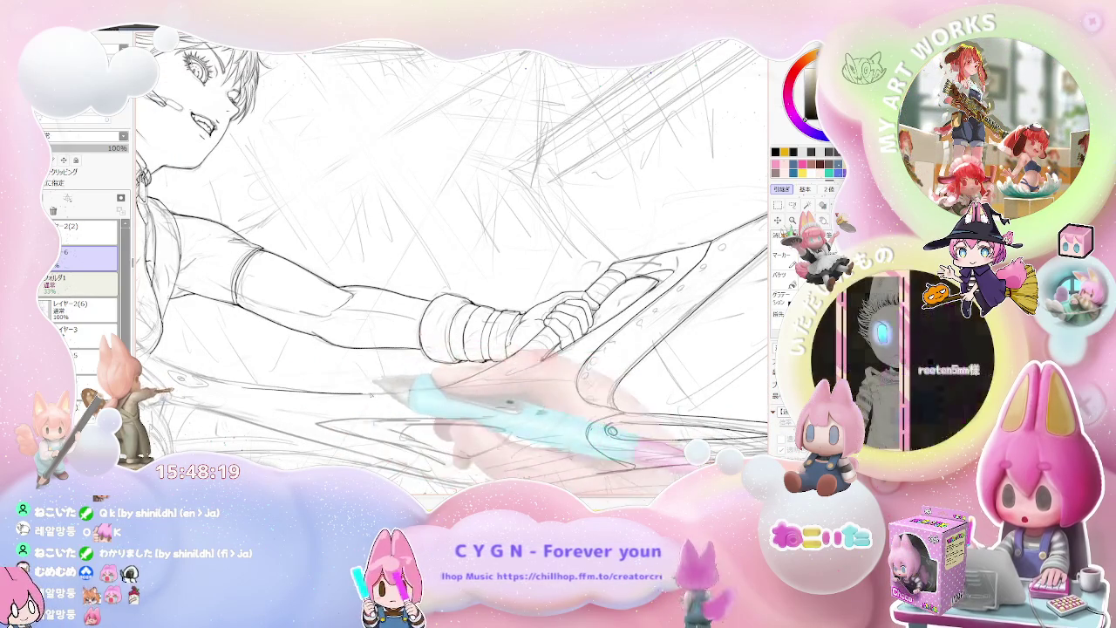
pyautogui.scroll(-2, 493, 388)
pyautogui.scroll(-1, 493, 388)
pyautogui.scroll(2, 493, 389)
pyautogui.scroll(1, 492, 388)
pyautogui.scroll(1, 493, 388)
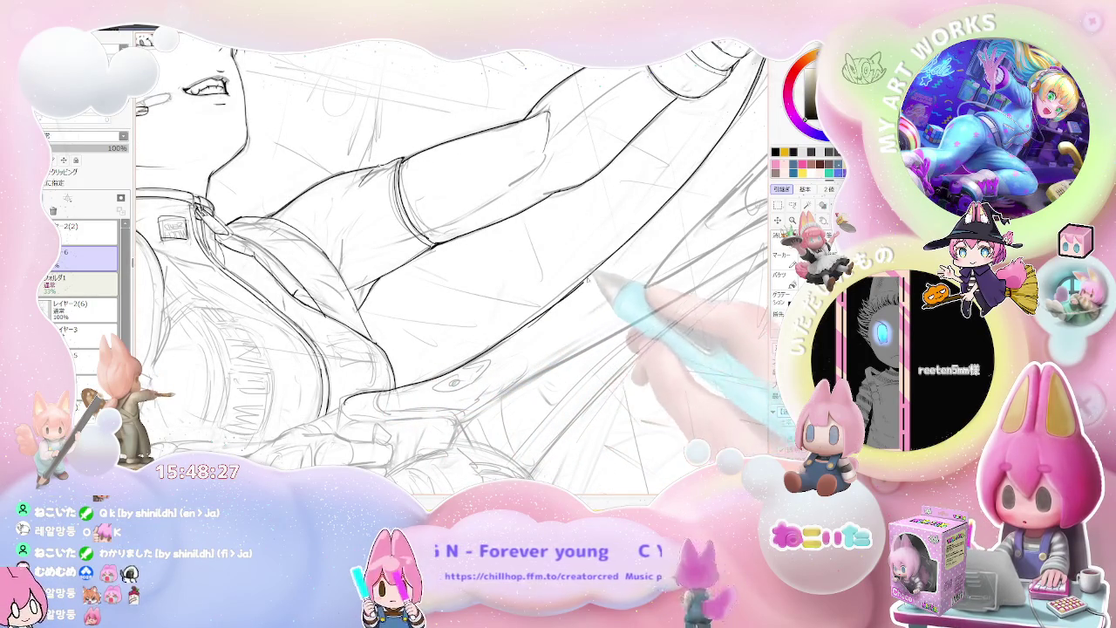
pyautogui.scroll(1, 471, 401)
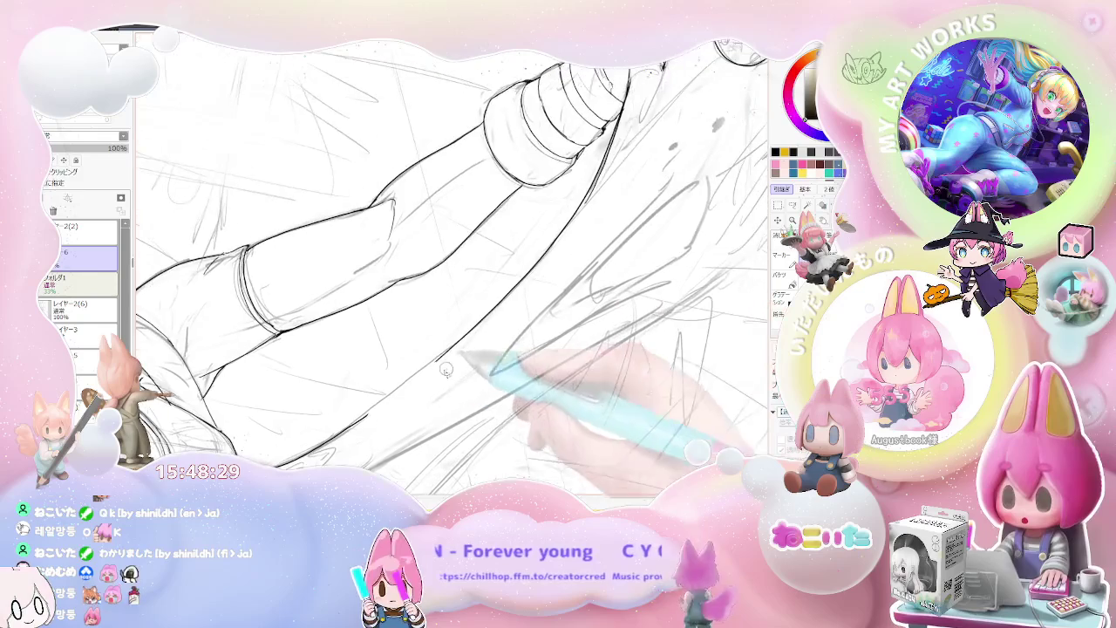
pyautogui.scroll(1, 349, 445)
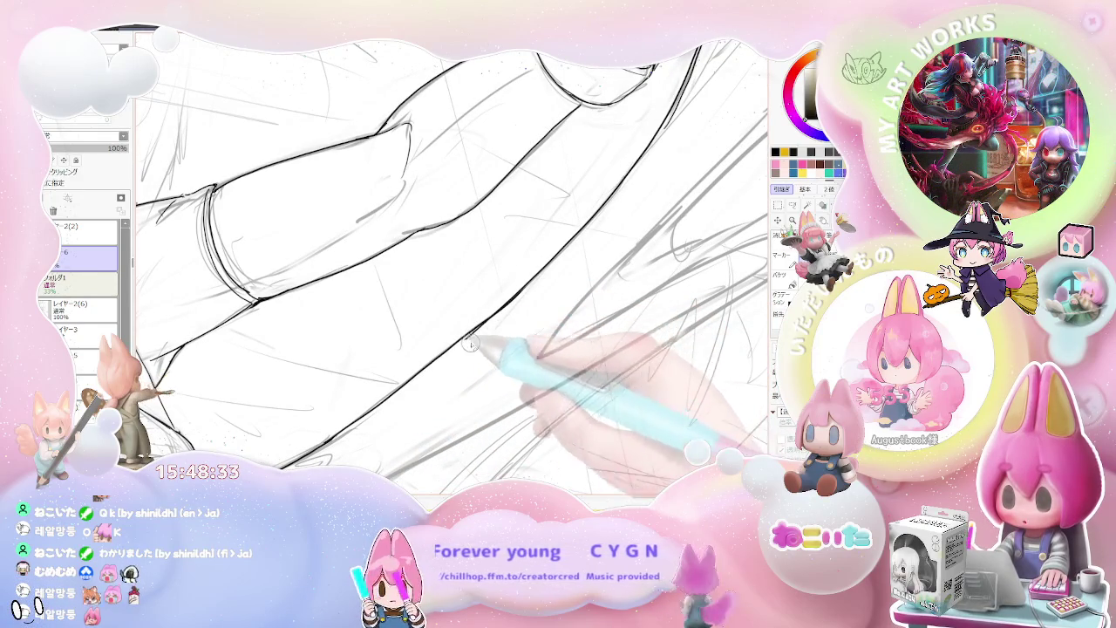
pyautogui.scroll(-3, 614, 336)
# Rotate the canvas so the figure lies horizontal, then back to reaching upward
pyautogui.press('End')
pyautogui.press('End')
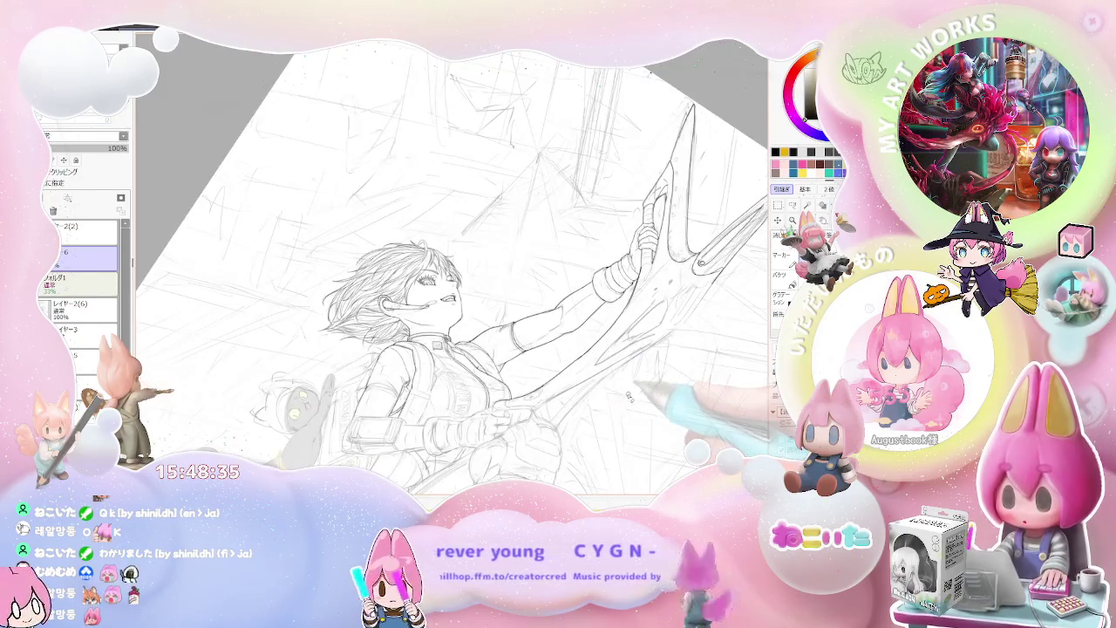
pyautogui.press('End')
pyautogui.press('End')
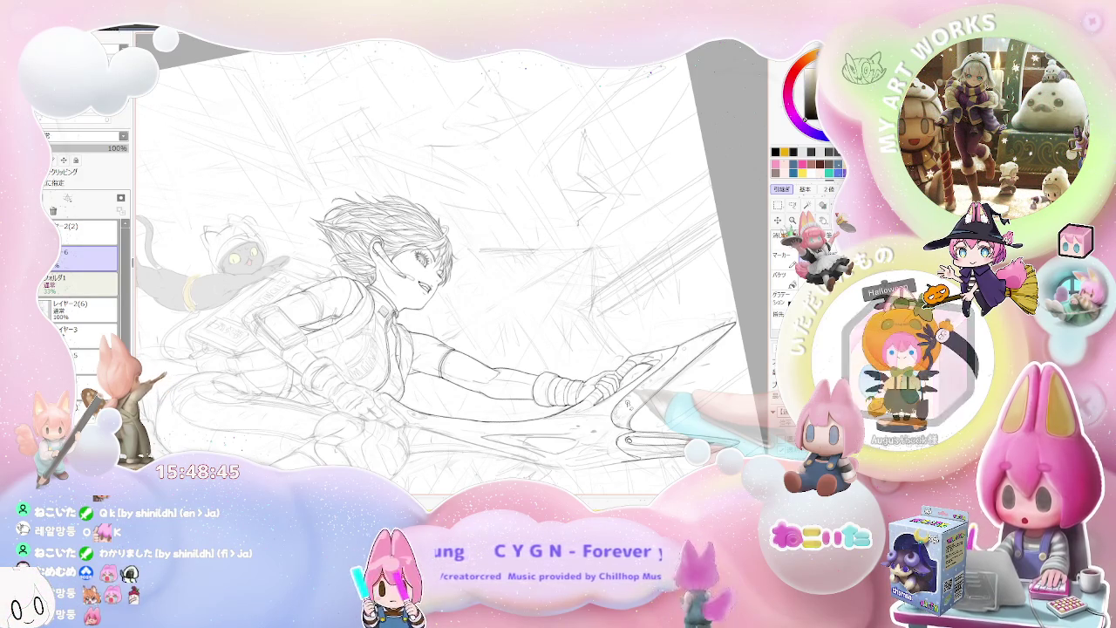
pyautogui.press('End')
pyautogui.press('End')
pyautogui.press('End')
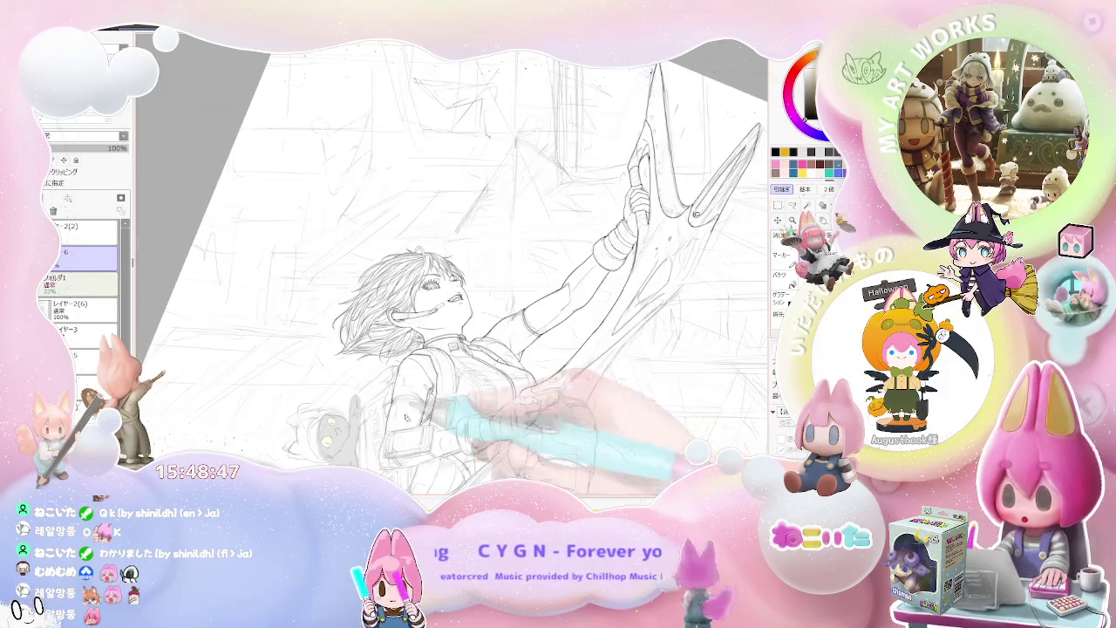
# Zoom into the torso and tilt the view counterclockwise around the jacket shoulder
pyautogui.scroll(3, 471, 401)
pyautogui.scroll(3, 471, 401)
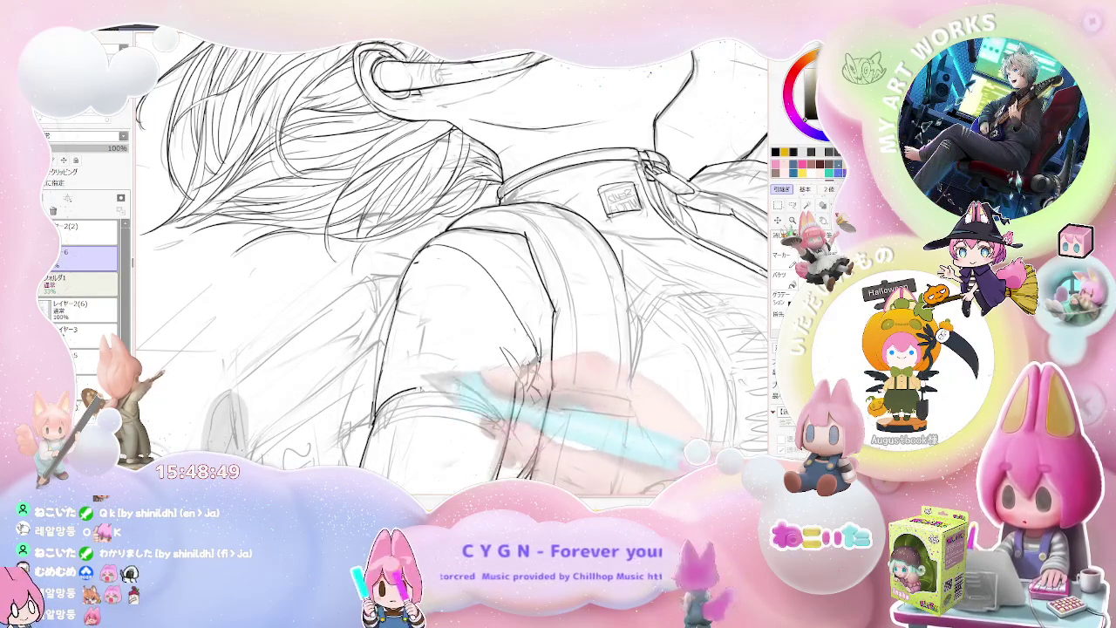
pyautogui.press('Delete')
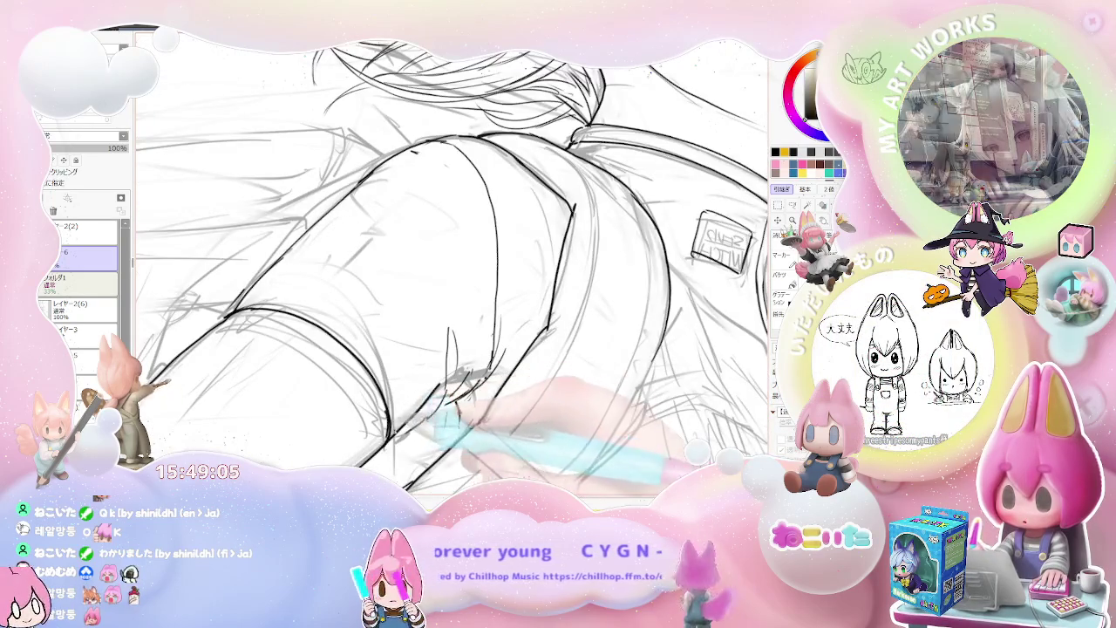
pyautogui.moveTo(517, 428); pyautogui.dragTo(443, 434)
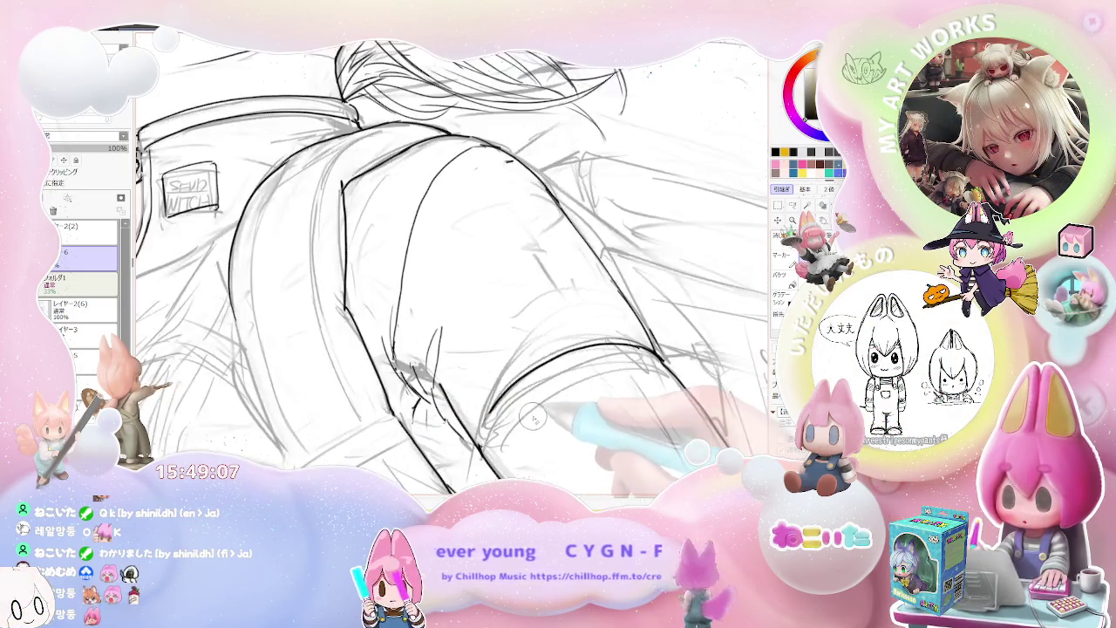
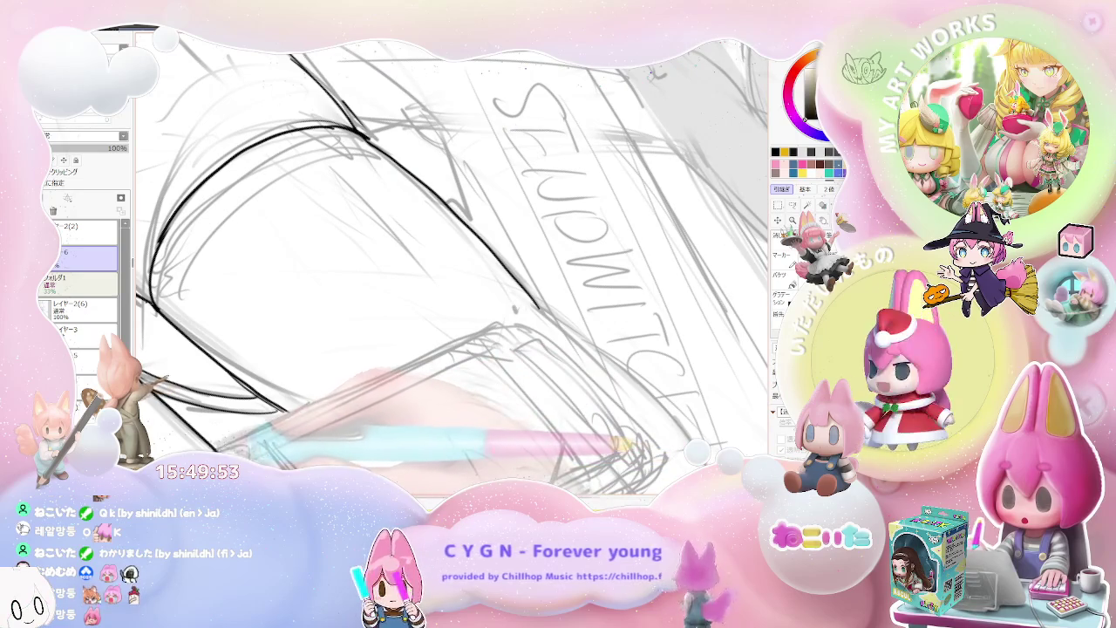
# Ink bold black strokes along the armband strap and the phone's bottom edge
pyautogui.moveTo(218, 450); pyautogui.dragTo(433, 350)
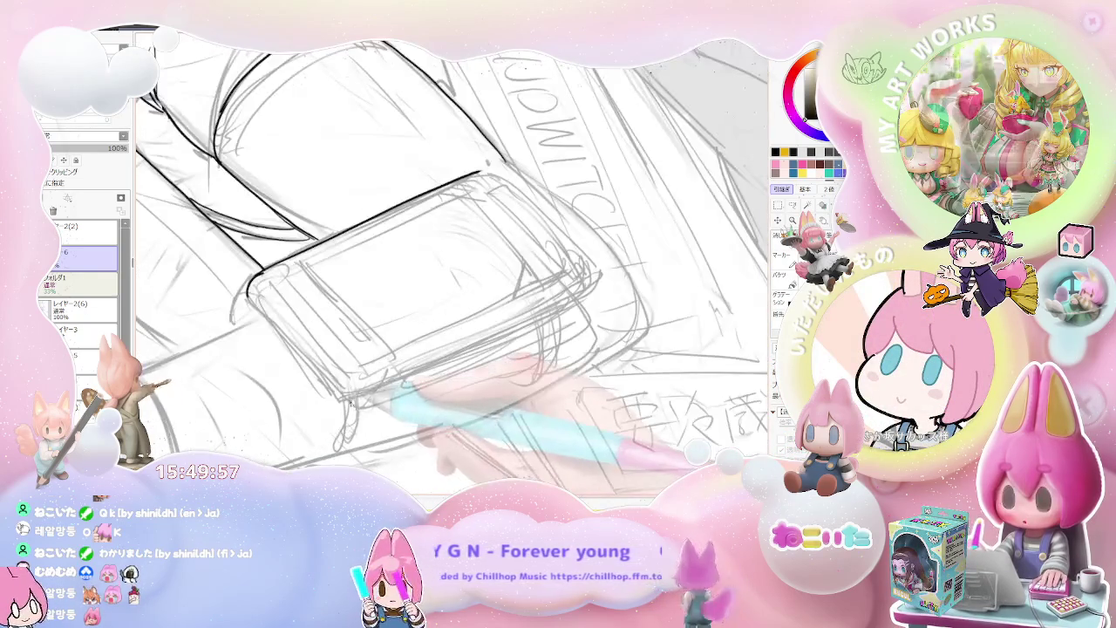
pyautogui.moveTo(377, 393); pyautogui.dragTo(540, 313)
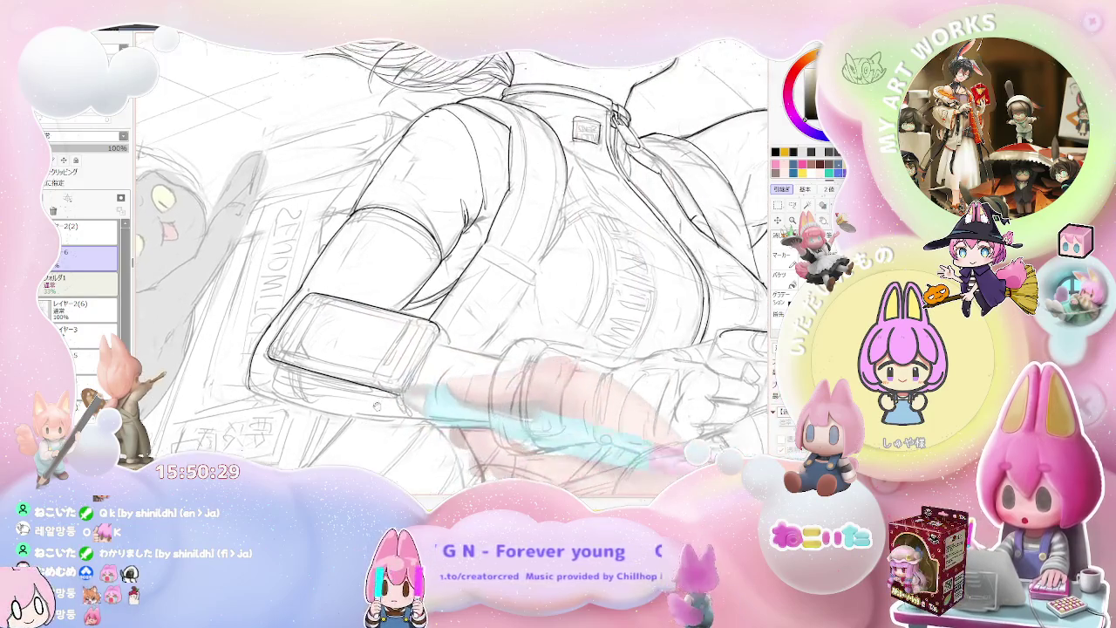
pyautogui.scroll(-3, 453, 262)
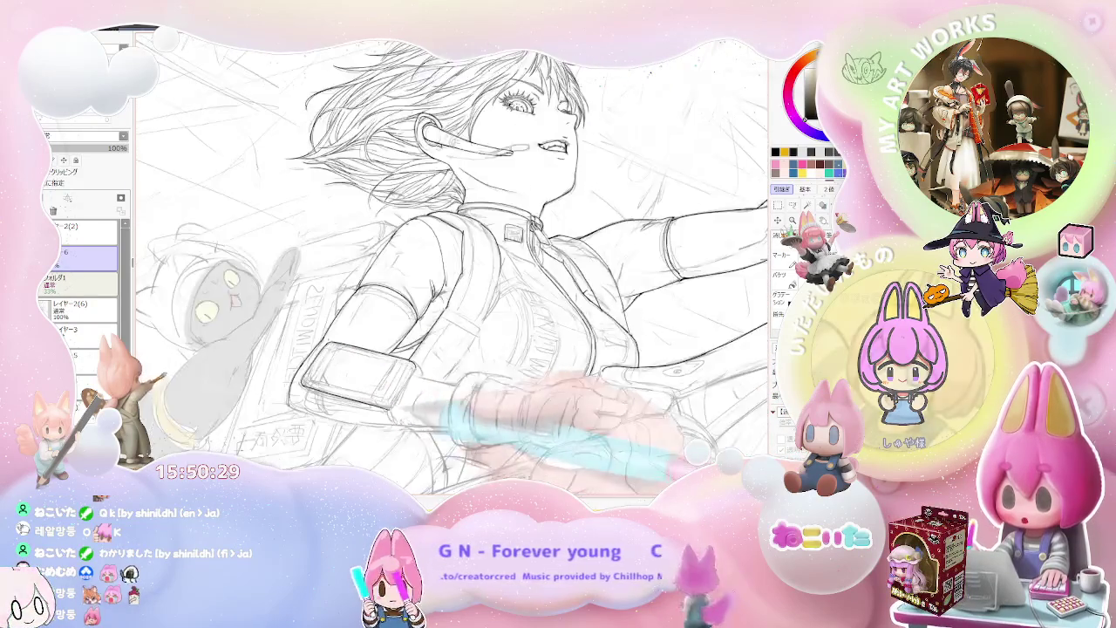
pyautogui.scroll(3, 419, 384)
pyautogui.scroll(1, 419, 384)
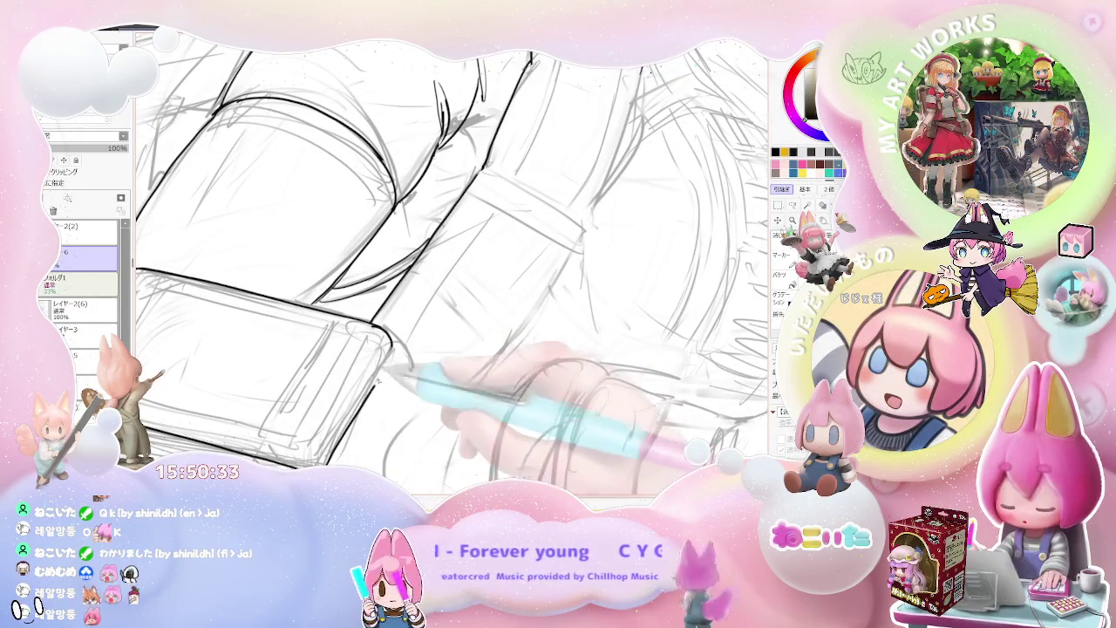
pyautogui.scroll(-1, 390, 370)
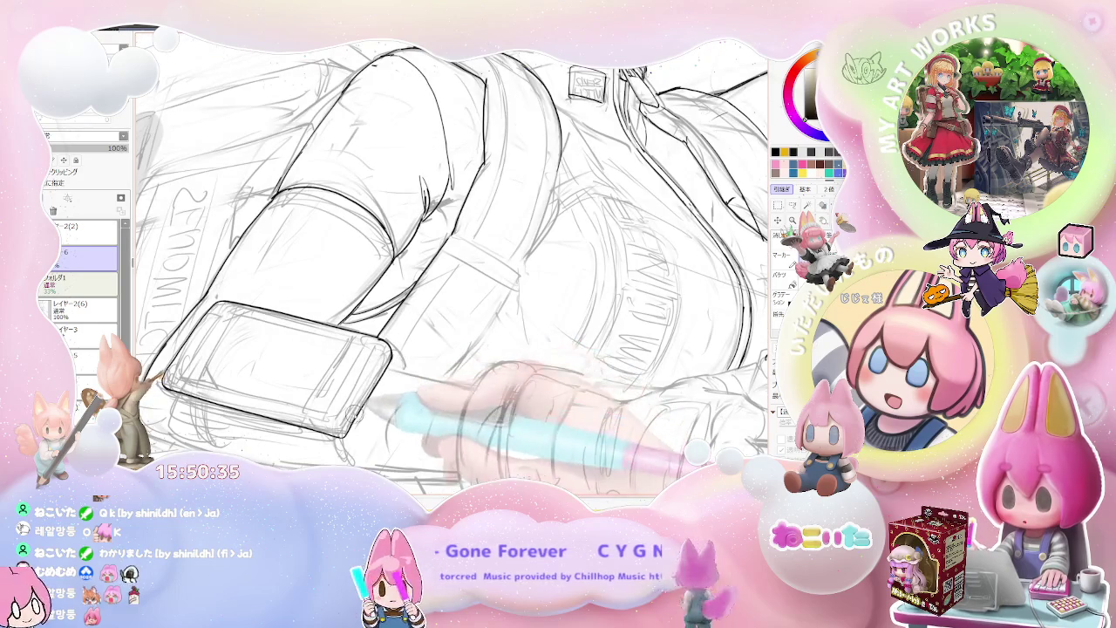
pyautogui.scroll(1, 352, 422)
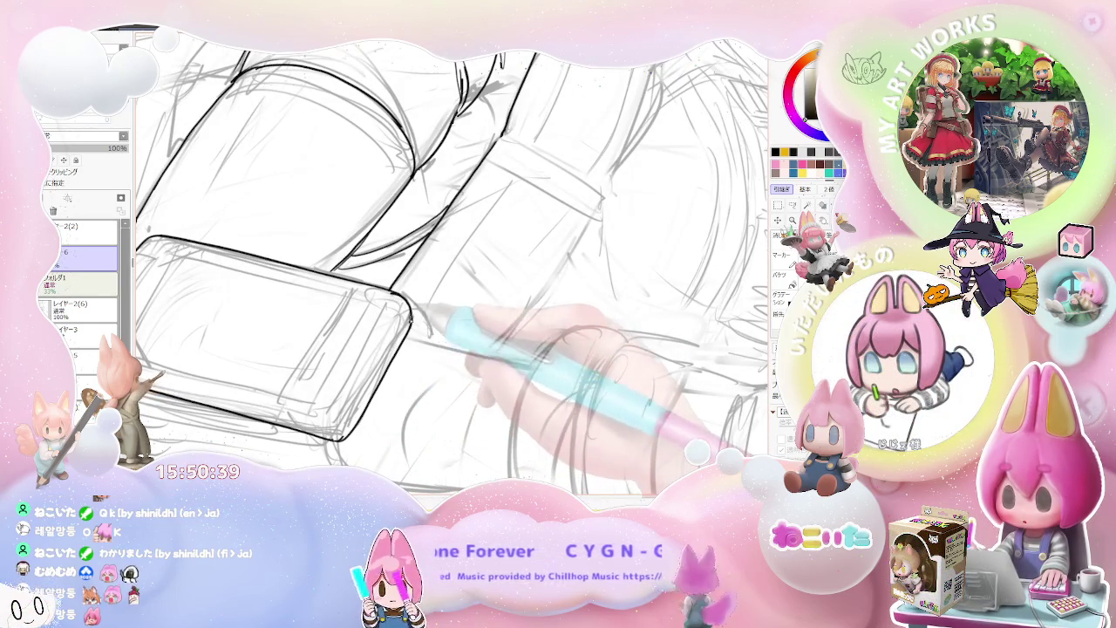
pyautogui.scroll(-1, 413, 319)
pyautogui.scroll(-1, 412, 364)
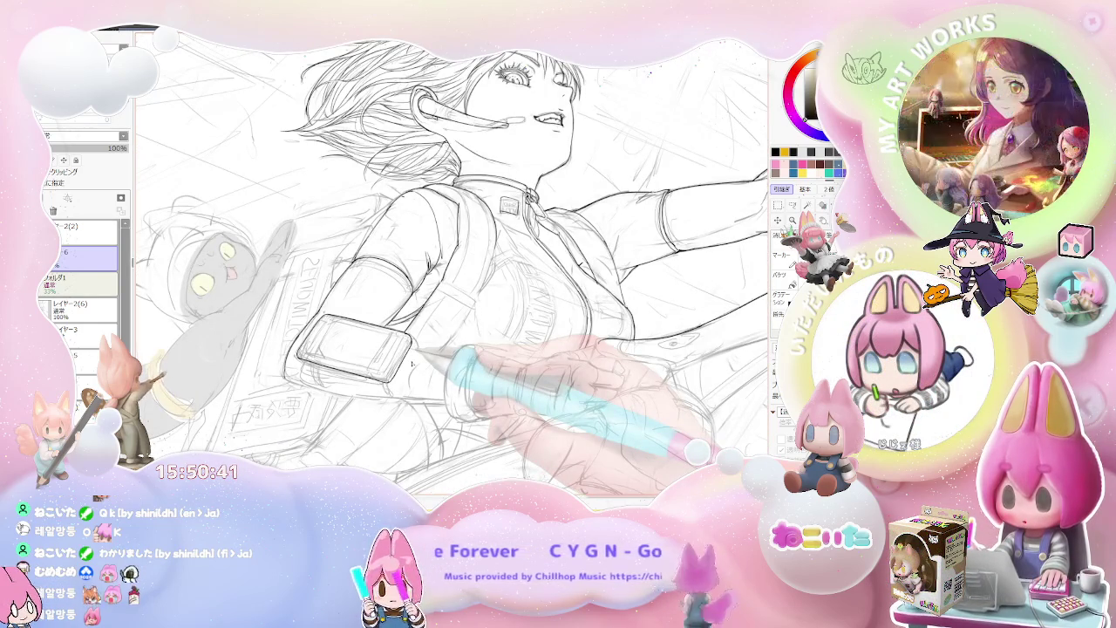
# Rotate the canvas so the figure tilts down-right and zoom in on the phone
pyautogui.moveTo(413, 365); pyautogui.dragTo(349, 312)
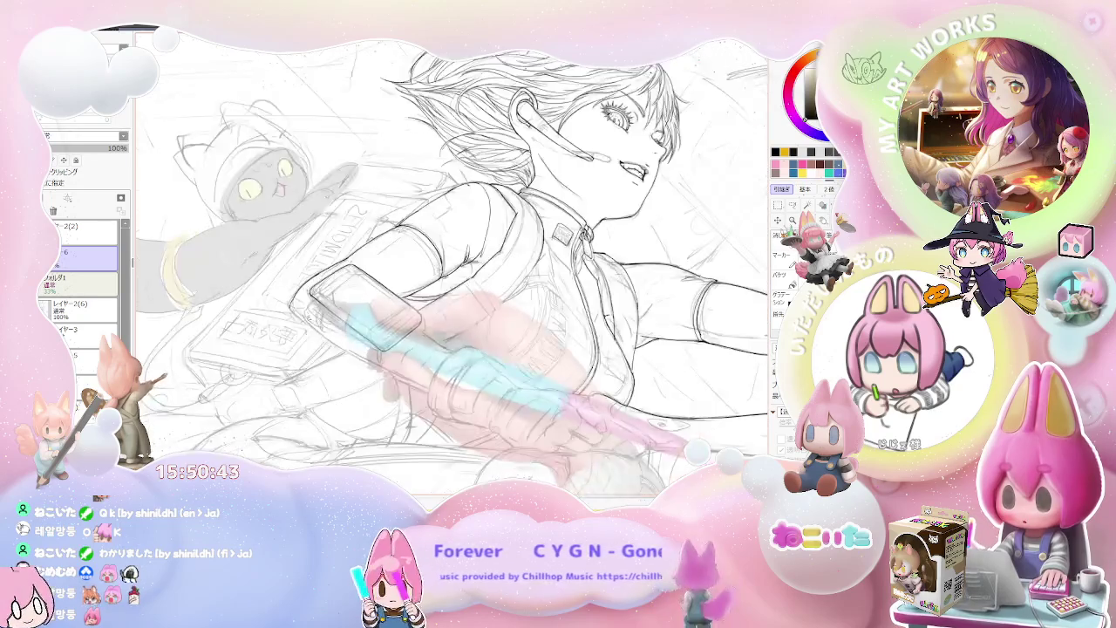
pyautogui.scroll(3, 305, 273)
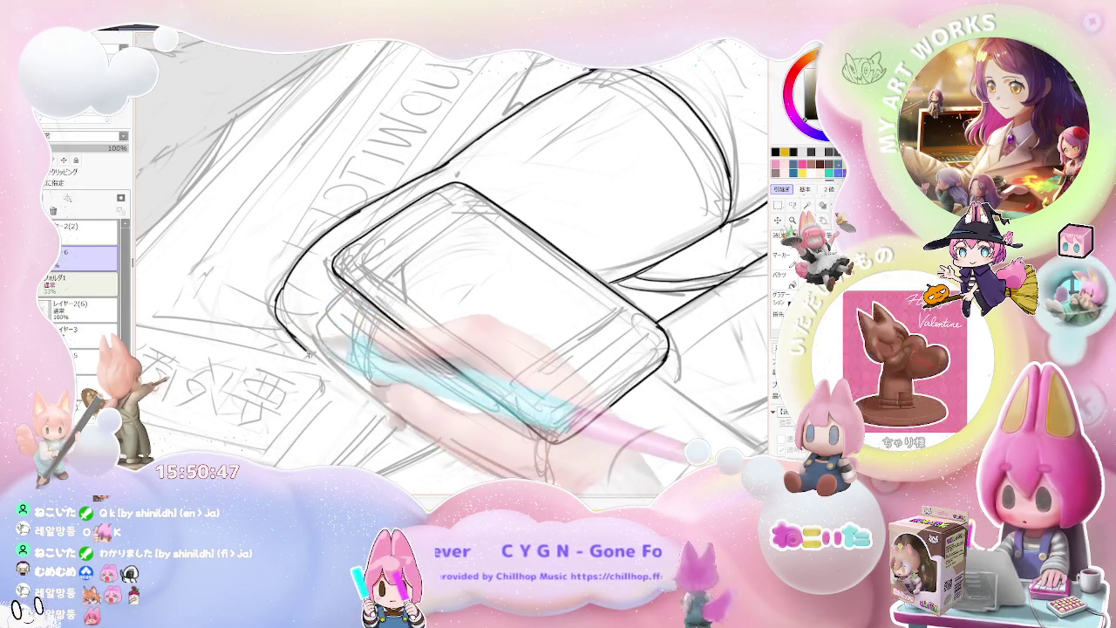
pyautogui.scroll(-3, 355, 383)
pyautogui.scroll(-2, 375, 392)
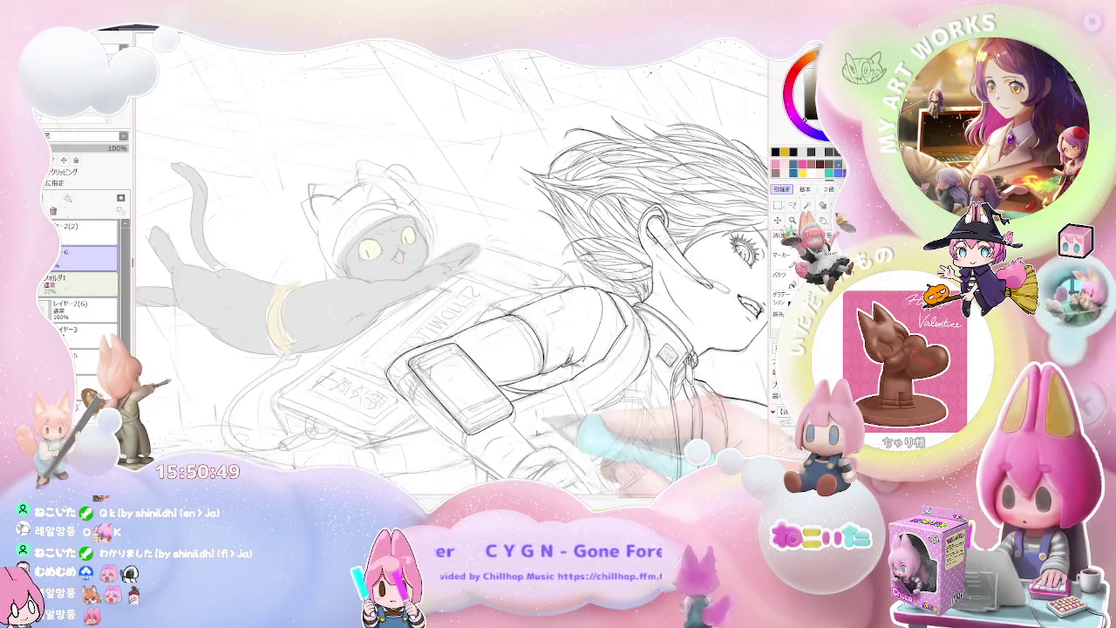
pyautogui.scroll(2, 437, 432)
pyautogui.scroll(2, 437, 432)
pyautogui.scroll(2, 437, 433)
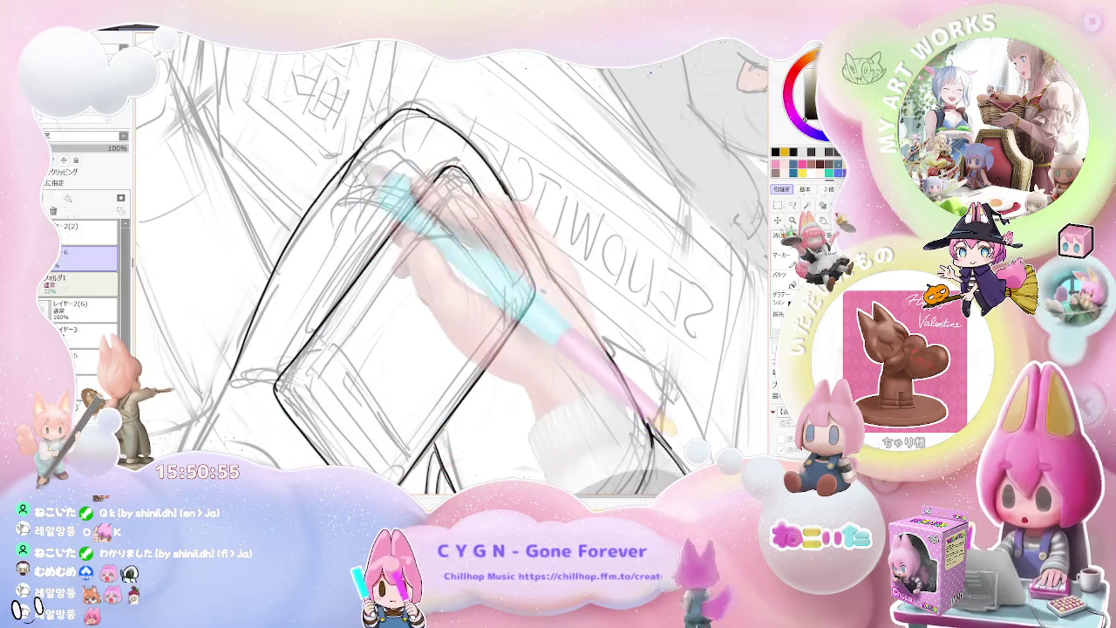
pyautogui.scroll(-2, 453, 266)
pyautogui.scroll(-3, 453, 266)
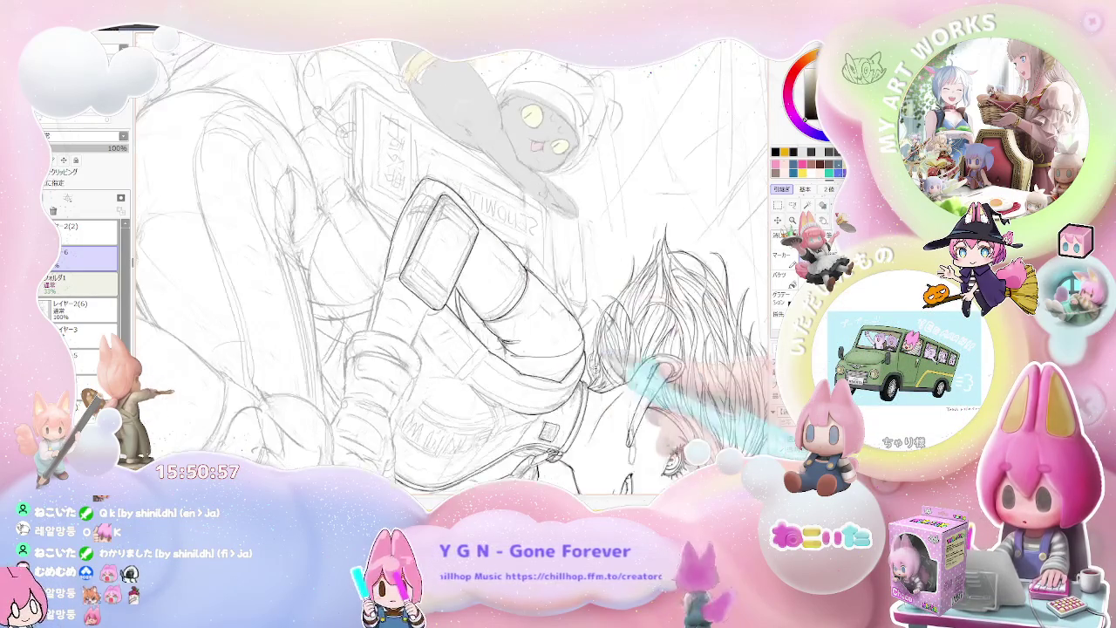
pyautogui.scroll(1, 453, 266)
pyautogui.scroll(1, 453, 266)
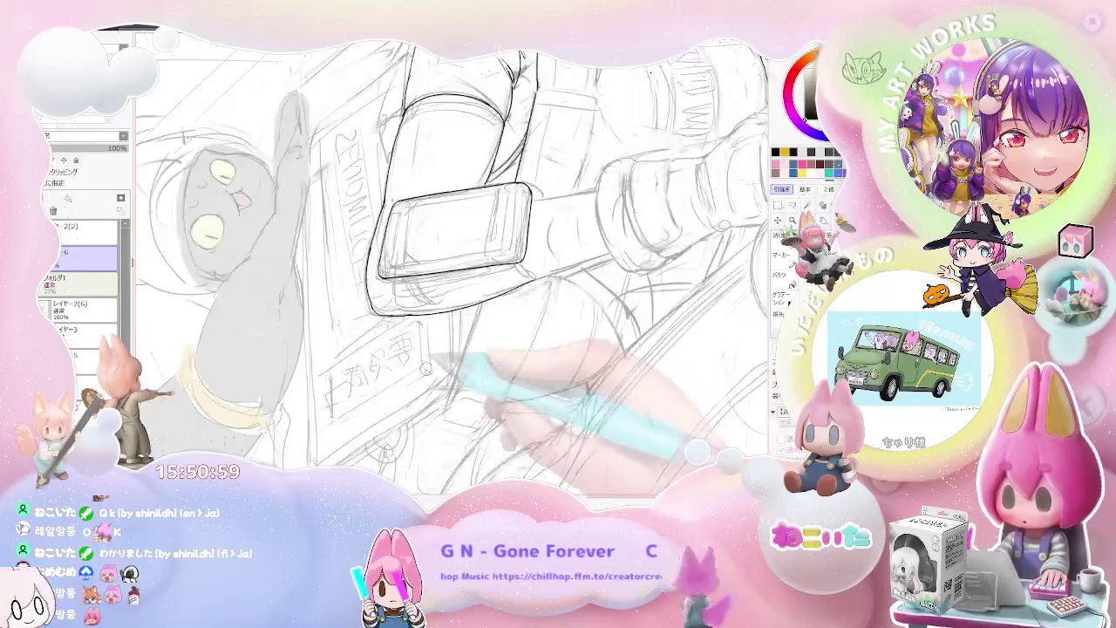
pyautogui.scroll(1, 453, 266)
pyautogui.scroll(1, 453, 266)
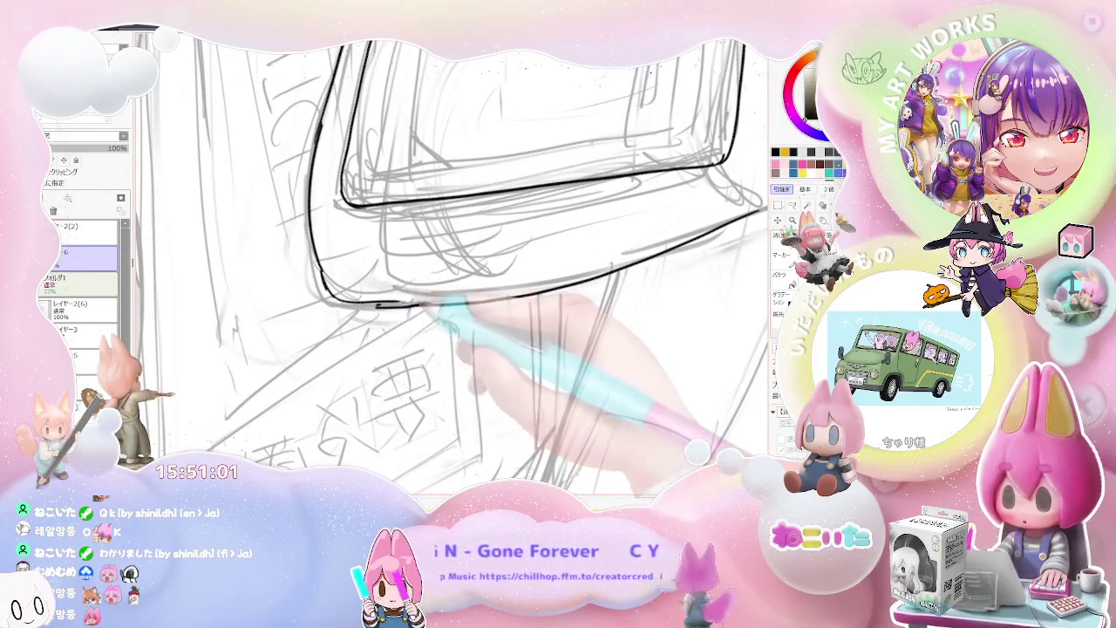
pyautogui.scroll(-1, 441, 301)
pyautogui.scroll(-1, 440, 301)
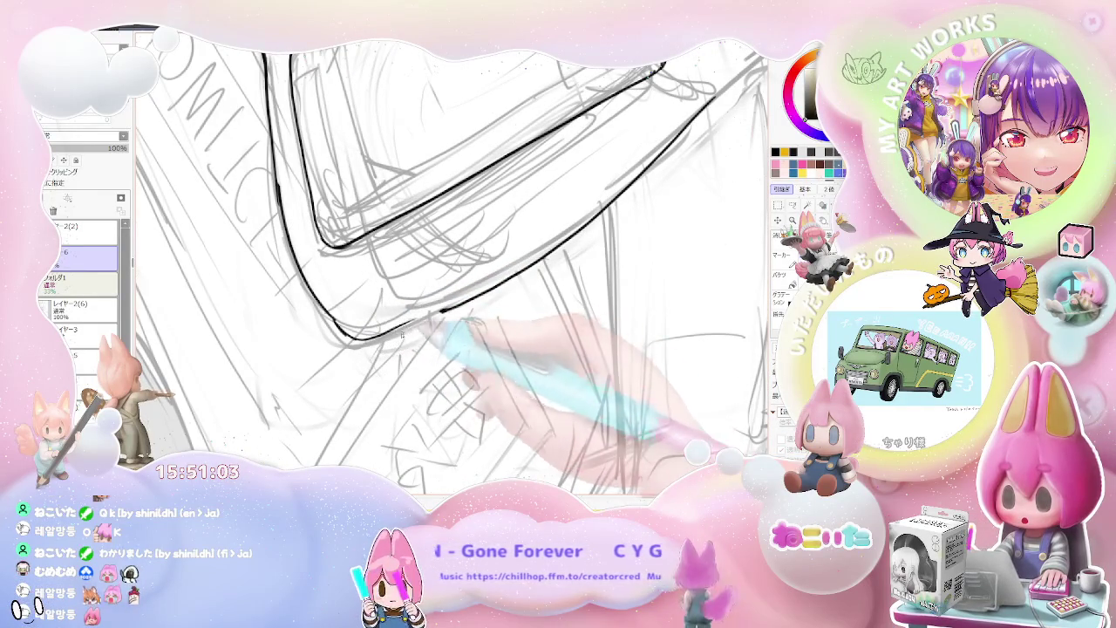
pyautogui.scroll(-1, 452, 266)
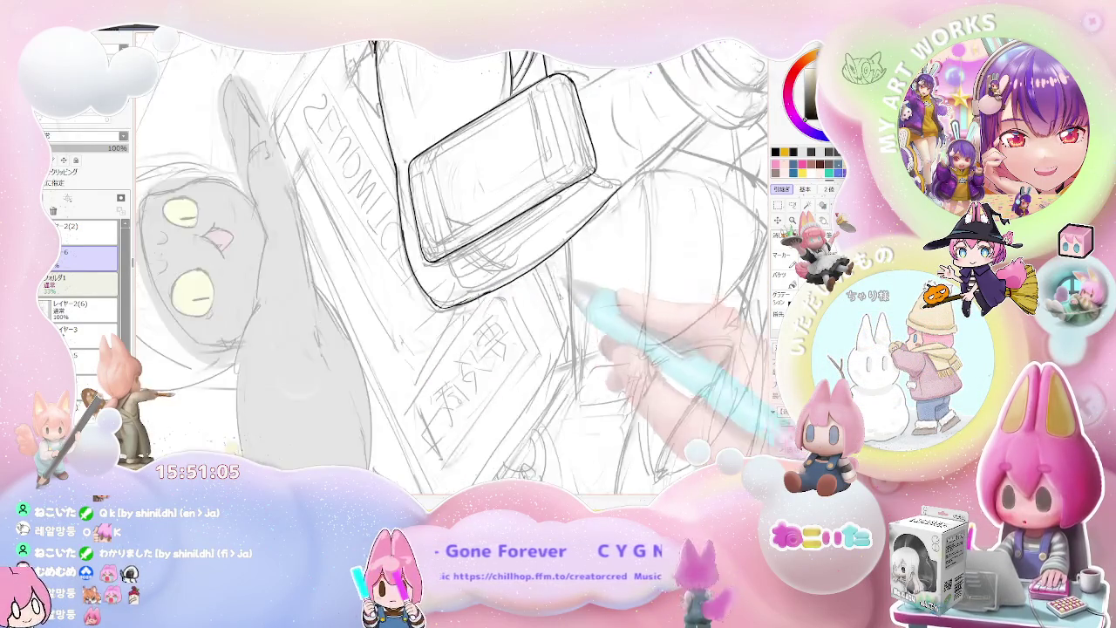
pyautogui.scroll(-1, 453, 266)
pyautogui.scroll(1, 453, 266)
pyautogui.scroll(1, 453, 266)
pyautogui.scroll(1, 453, 266)
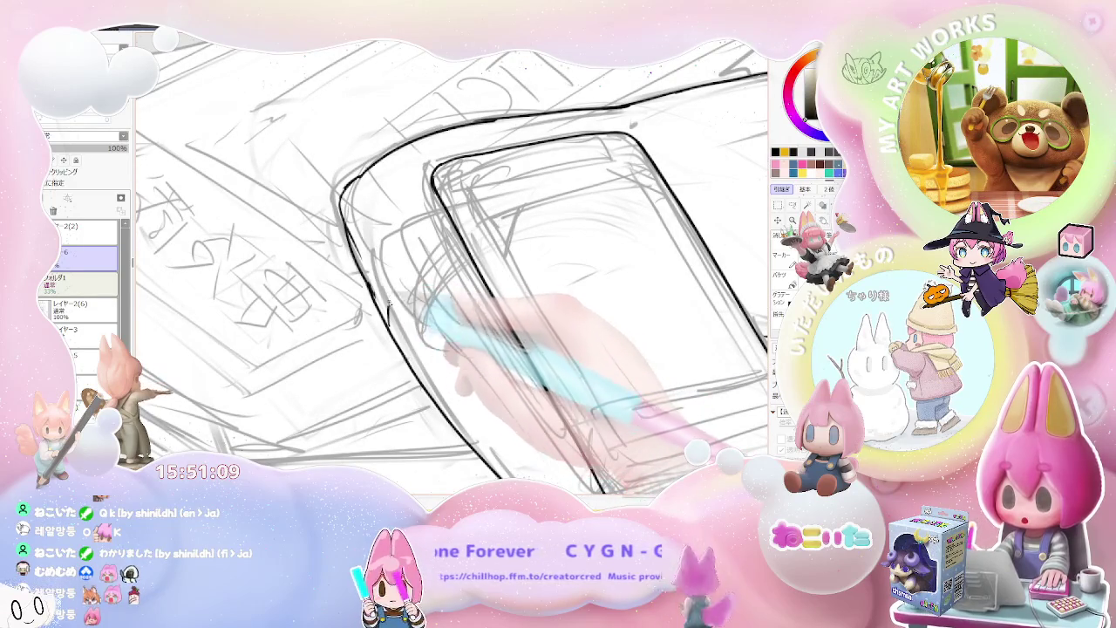
# Ink a thick curved black line along the phone's left edge
pyautogui.moveTo(390, 295); pyautogui.dragTo(449, 218)
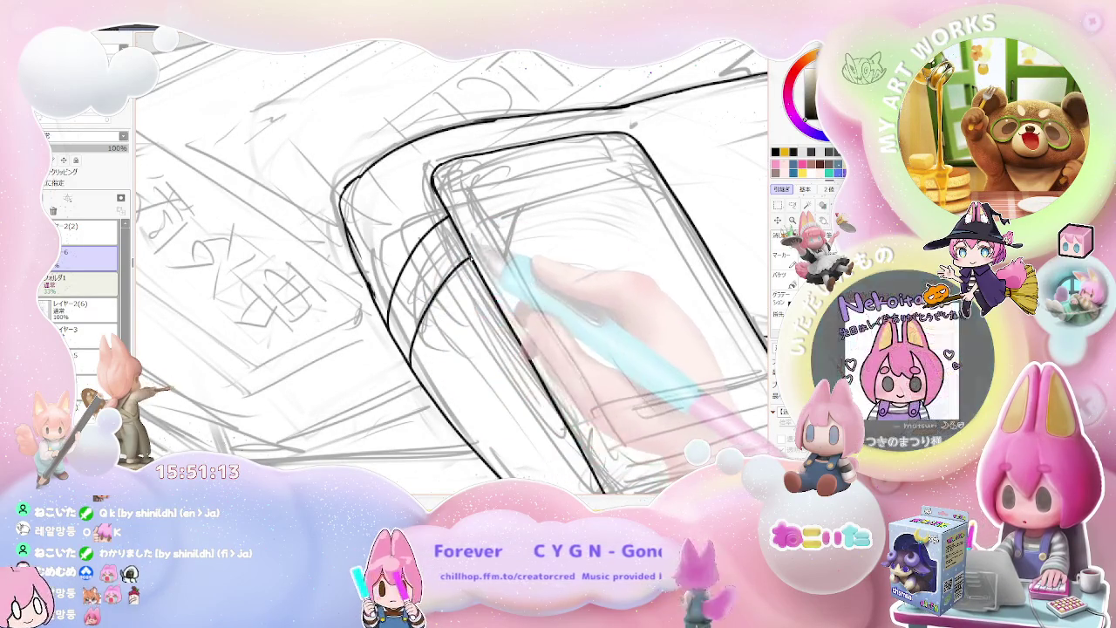
pyautogui.scroll(-2, 607, 340)
pyautogui.scroll(-2, 606, 340)
pyautogui.moveTo(720, 403); pyautogui.dragTo(528, 416)
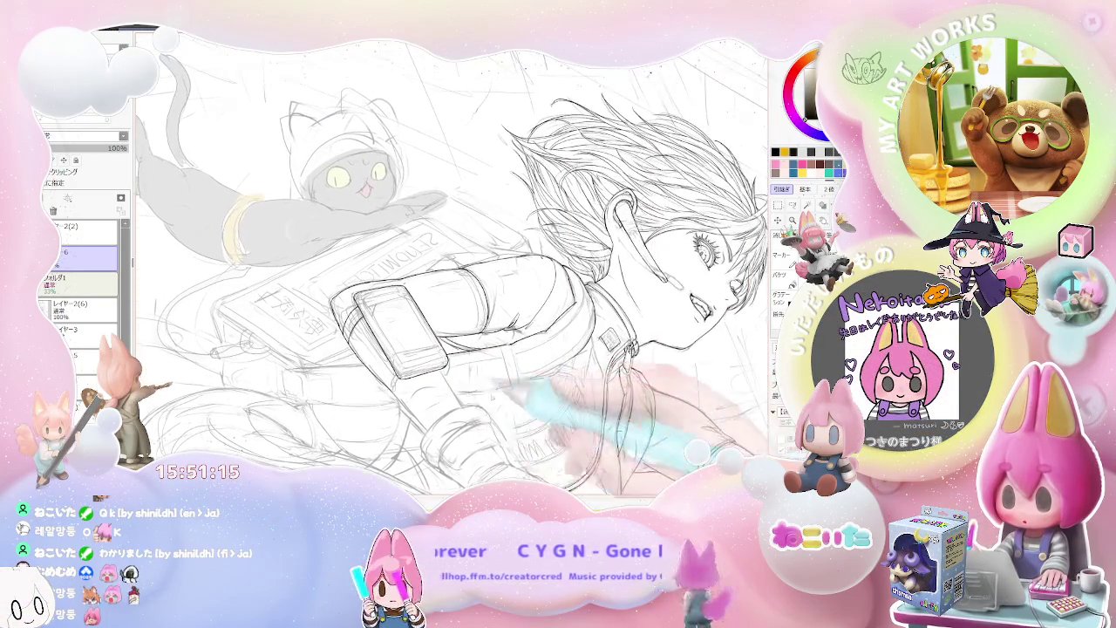
pyautogui.scroll(2, 529, 415)
pyautogui.scroll(1, 528, 415)
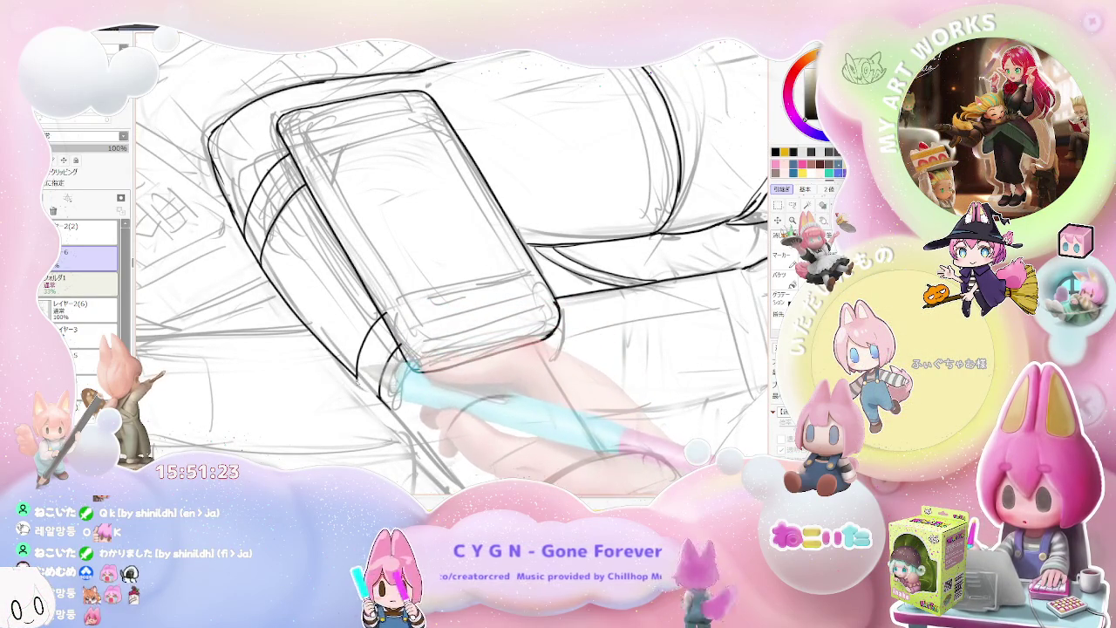
# Reframe the view on the phone, rotating the canvas back toward upright
pyautogui.moveTo(436, 261)
pyautogui.mouseDown()
pyautogui.moveTo(479, 327)
pyautogui.moveTo(479, 300)
pyautogui.mouseUp()
pyautogui.moveTo(314, 261); pyautogui.dragTo(286, 276)
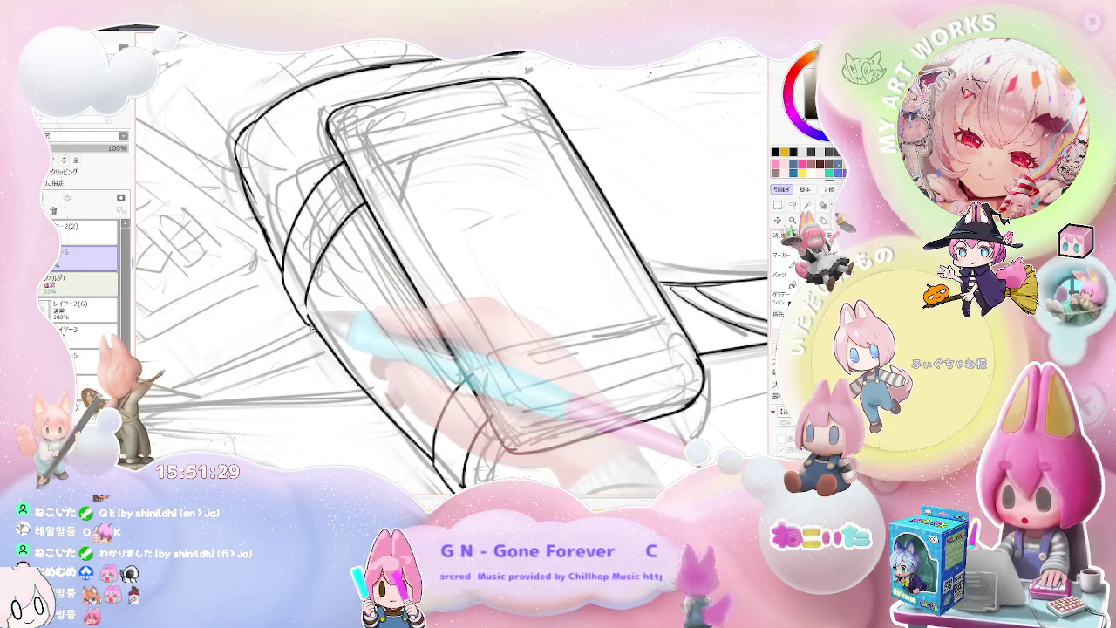
pyautogui.scroll(-2, 453, 262)
pyautogui.scroll(-2, 454, 261)
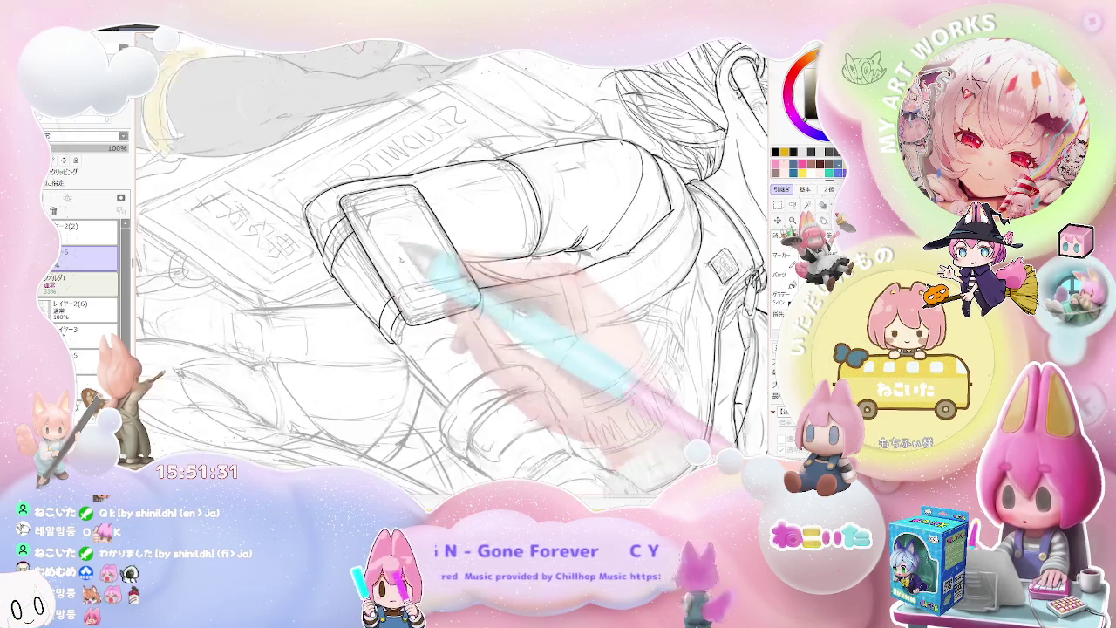
pyautogui.scroll(-2, 453, 262)
pyautogui.press('Delete')
pyautogui.press('Delete')
pyautogui.press('Delete')
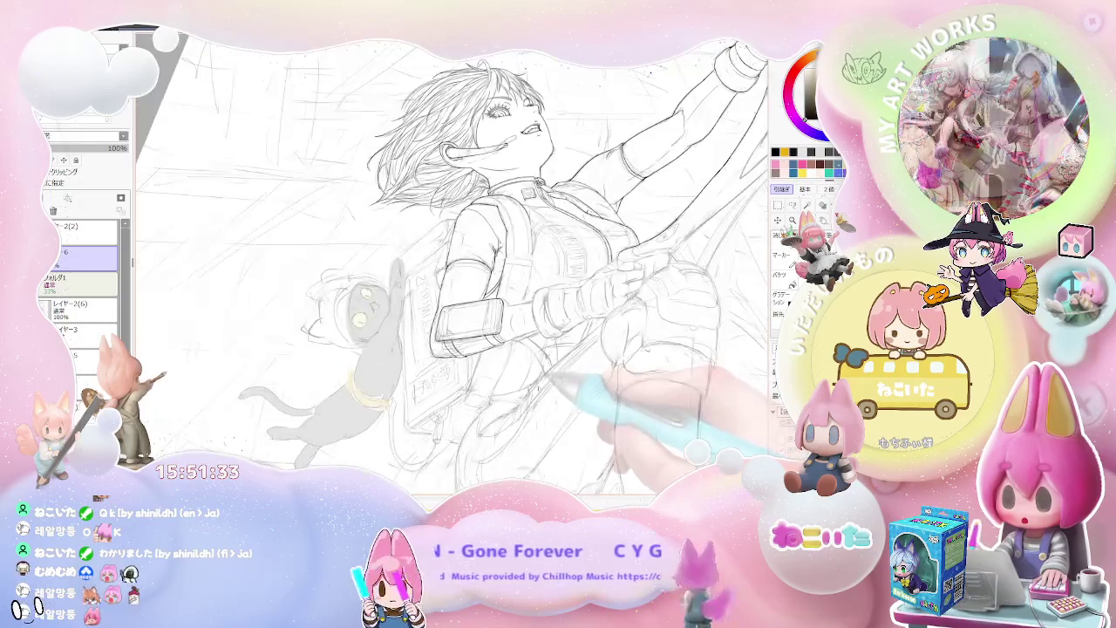
pyautogui.press('Delete')
pyautogui.press('Delete')
pyautogui.scroll(2, 453, 262)
pyautogui.scroll(2, 453, 261)
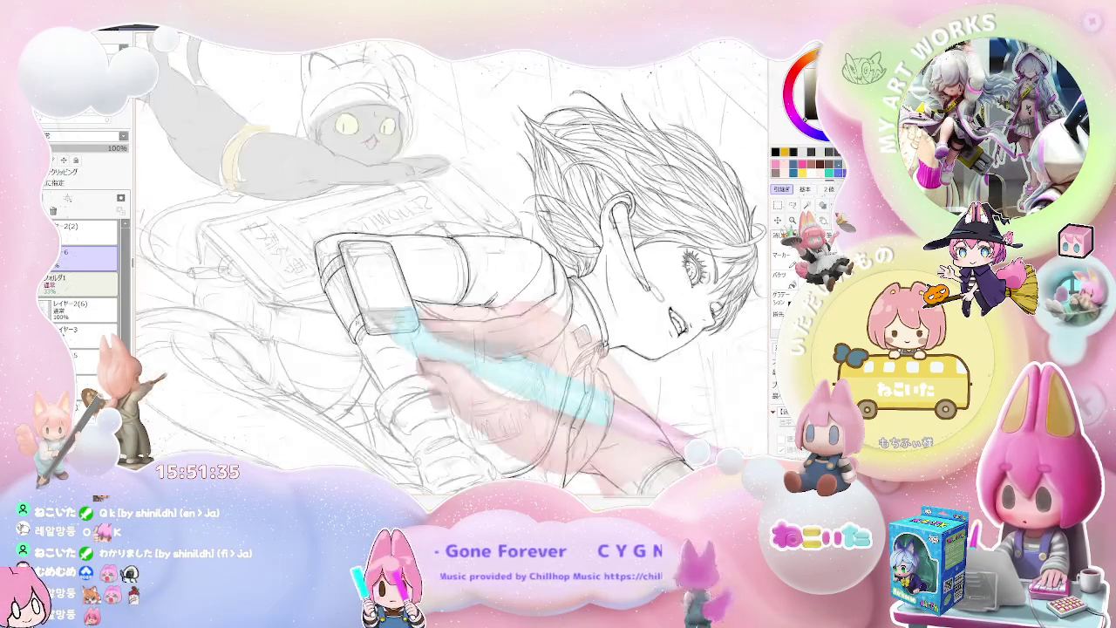
pyautogui.scroll(2, 454, 261)
pyautogui.scroll(2, 454, 261)
# Ink the strap's lower-left edge beneath the phone as a clean curved arc
pyautogui.moveTo(305, 299); pyautogui.dragTo(305, 309)
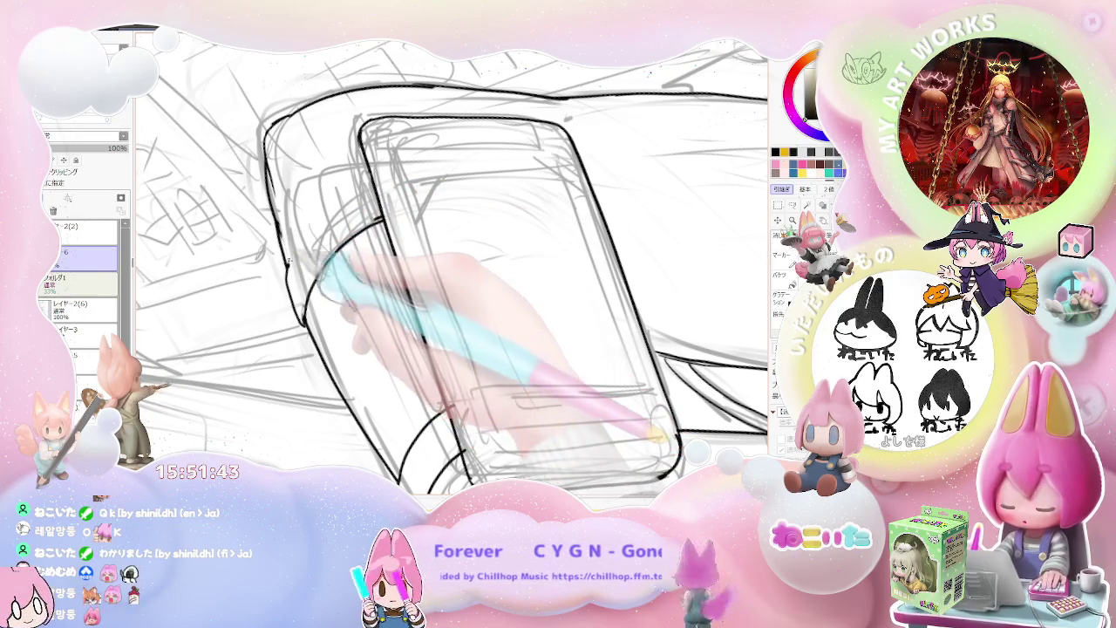
pyautogui.hotkey('ctrl', '-')
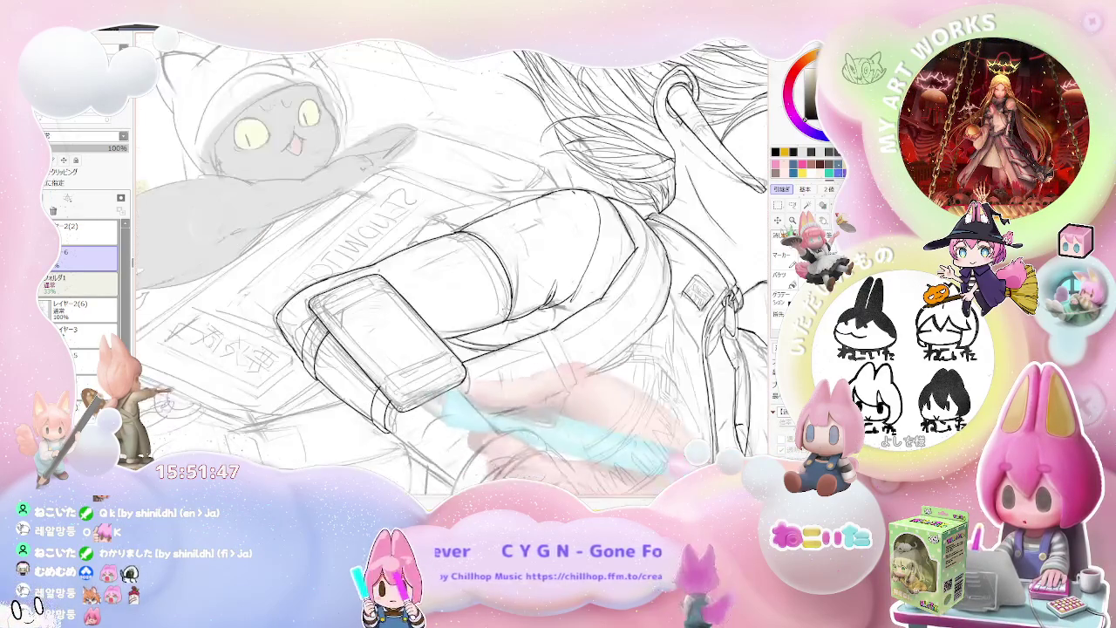
pyautogui.hotkey('ctrl', '+')
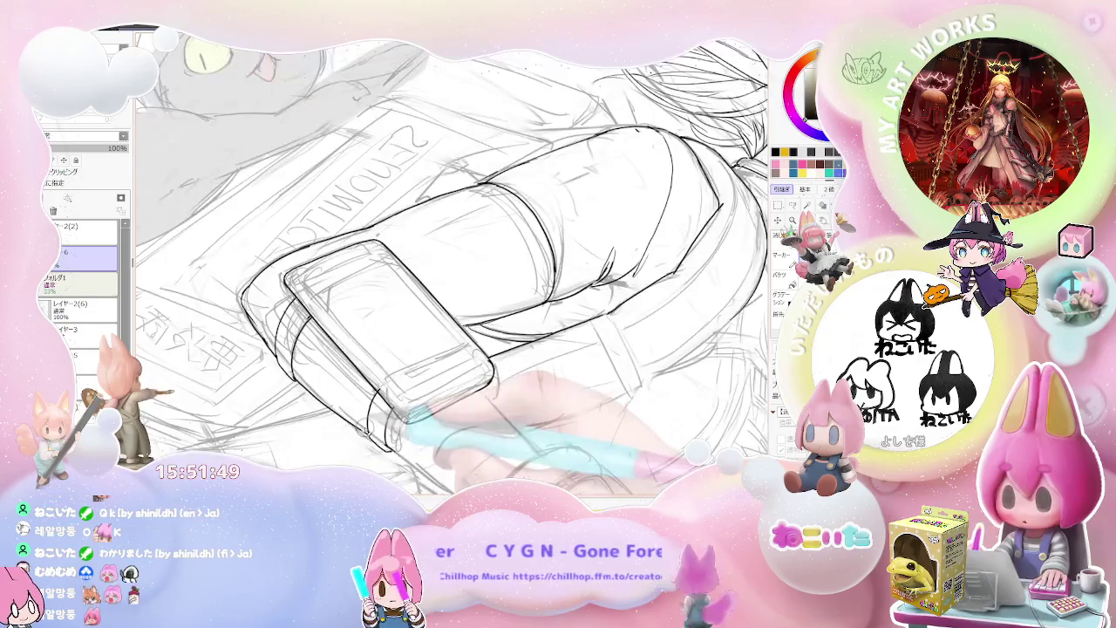
pyautogui.moveTo(262, 266); pyautogui.dragTo(325, 258)
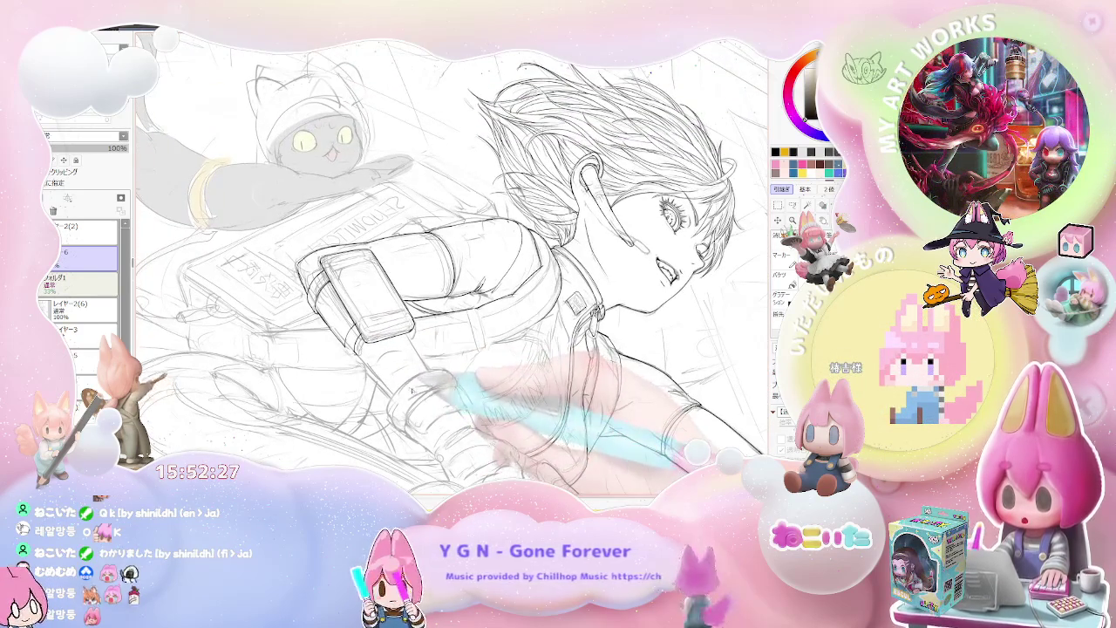
pyautogui.scroll(2, 453, 268)
pyautogui.scroll(2, 452, 267)
pyautogui.scroll(2, 453, 268)
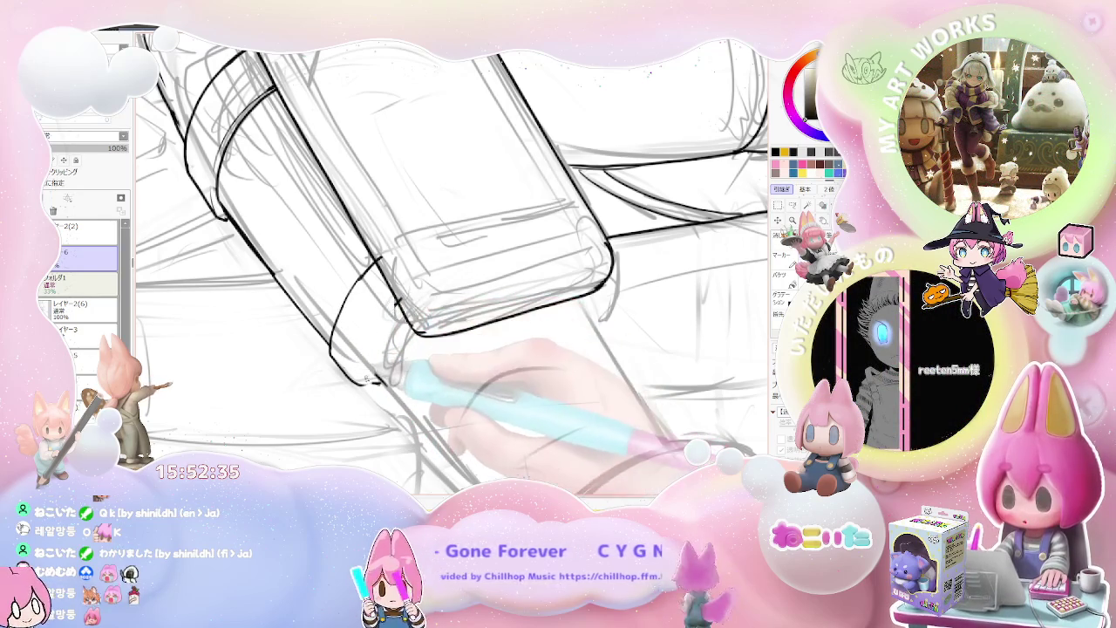
pyautogui.scroll(-1, 452, 267)
pyautogui.scroll(-1, 453, 267)
pyautogui.scroll(-1, 453, 268)
pyautogui.scroll(-2, 452, 268)
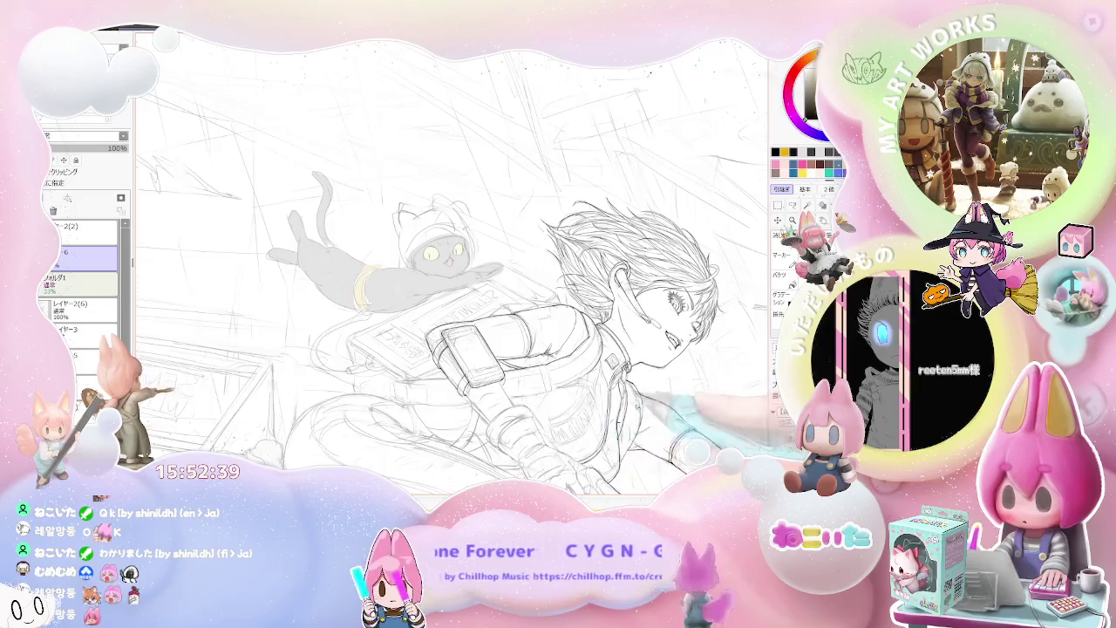
pyautogui.press('Delete')
pyautogui.press('Delete')
pyautogui.press('Delete')
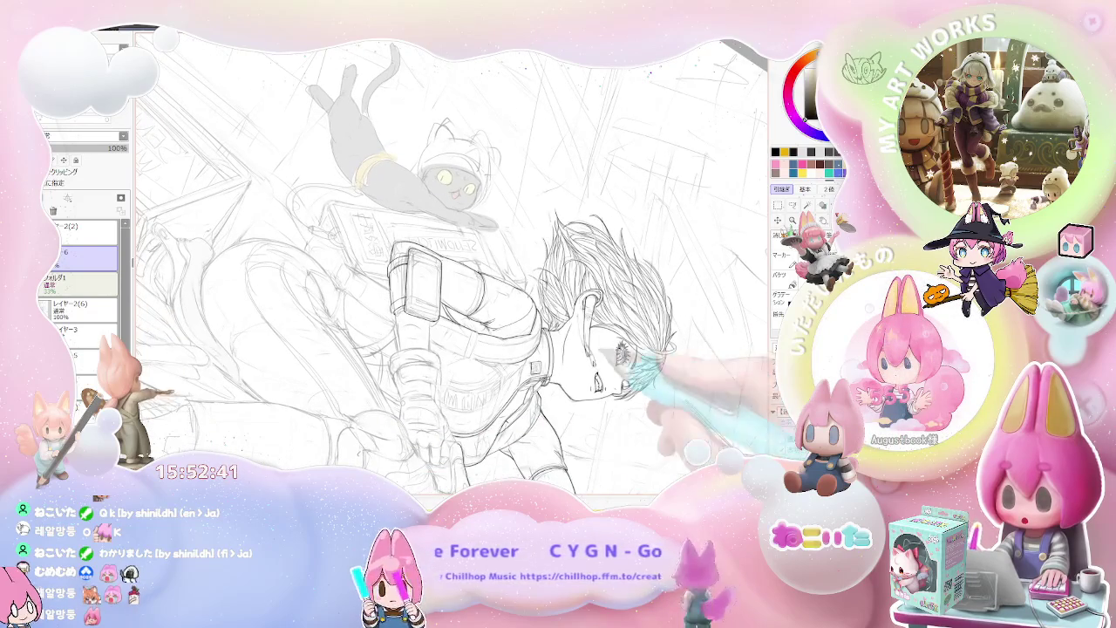
pyautogui.scroll(2, 453, 268)
pyautogui.scroll(2, 452, 268)
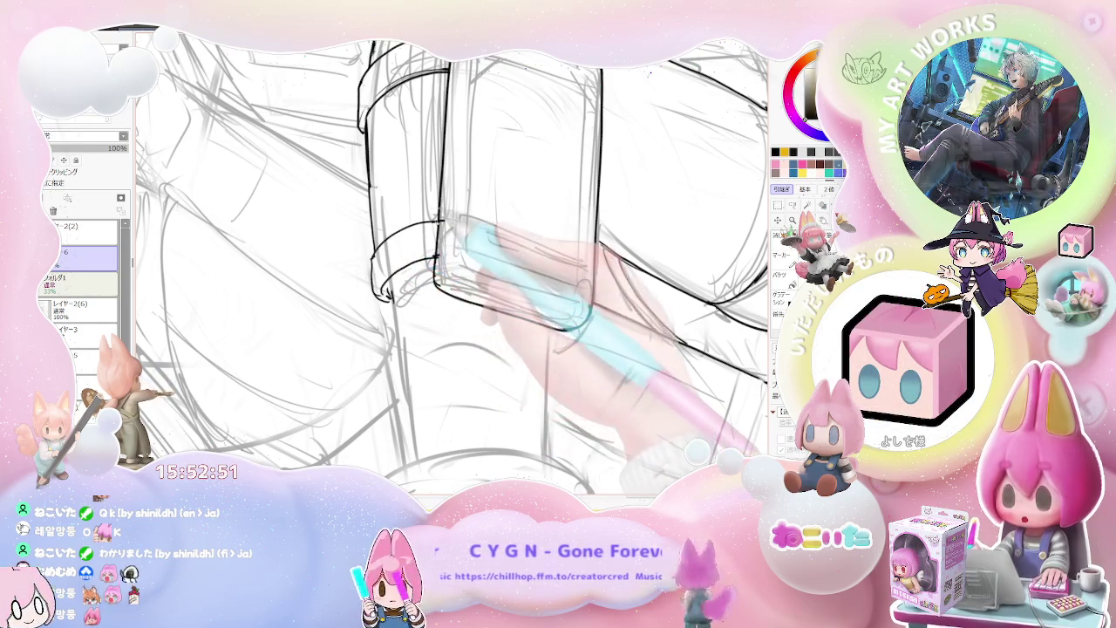
pyautogui.scroll(-1, 453, 267)
pyautogui.scroll(-1, 452, 268)
pyautogui.scroll(-2, 453, 268)
pyautogui.scroll(1, 480, 261)
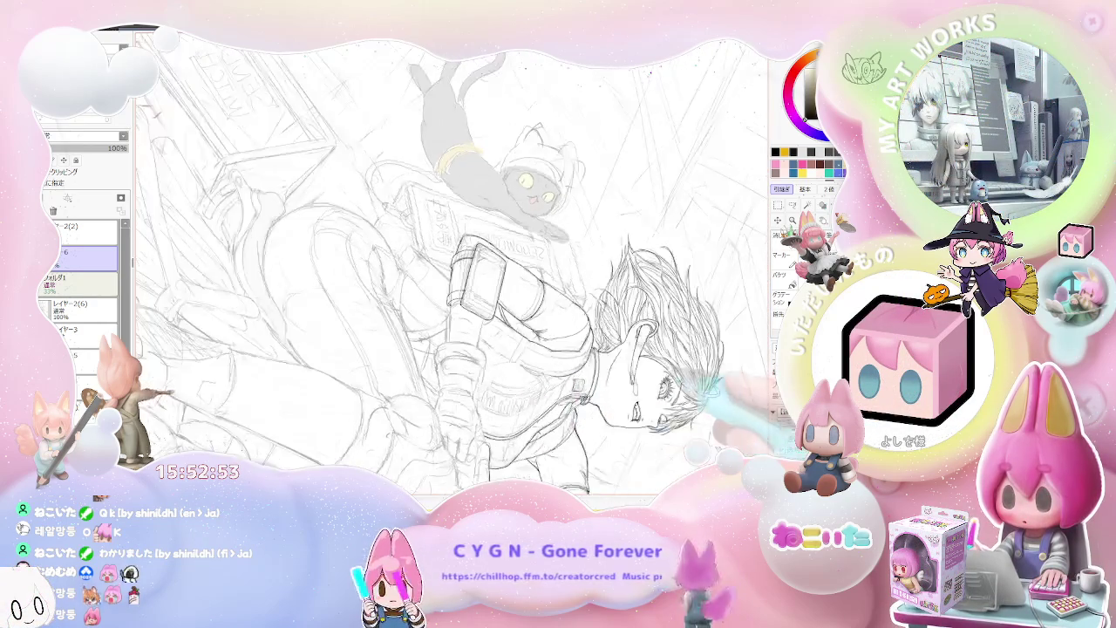
pyautogui.scroll(1, 479, 262)
pyautogui.scroll(1, 480, 261)
pyautogui.scroll(1, 480, 262)
pyautogui.scroll(1, 404, 277)
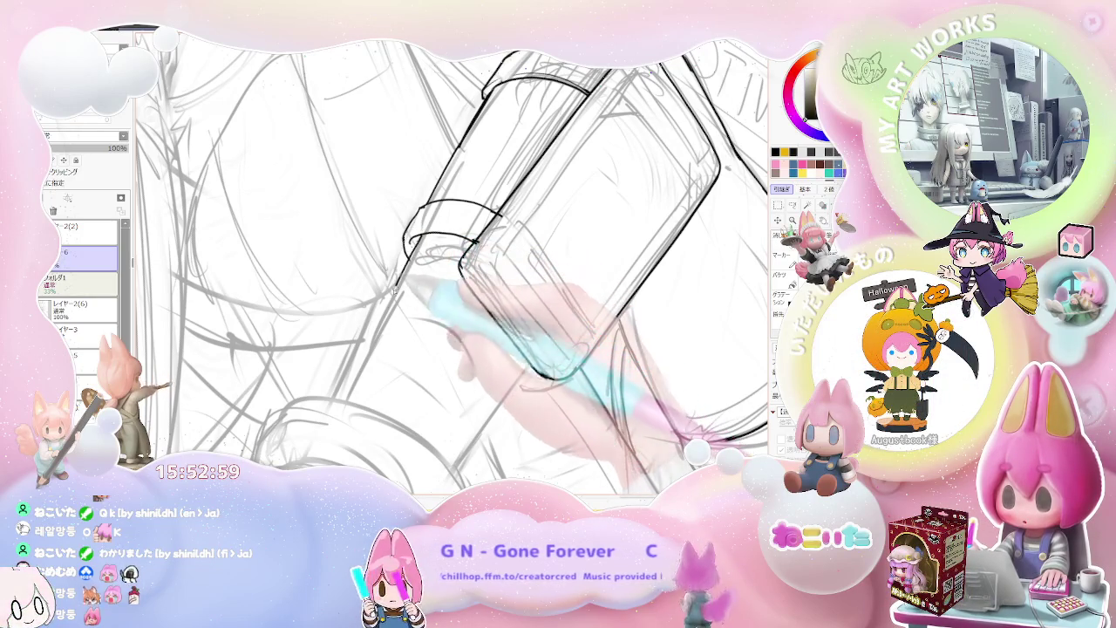
pyautogui.scroll(-2, 454, 261)
pyautogui.scroll(-2, 453, 261)
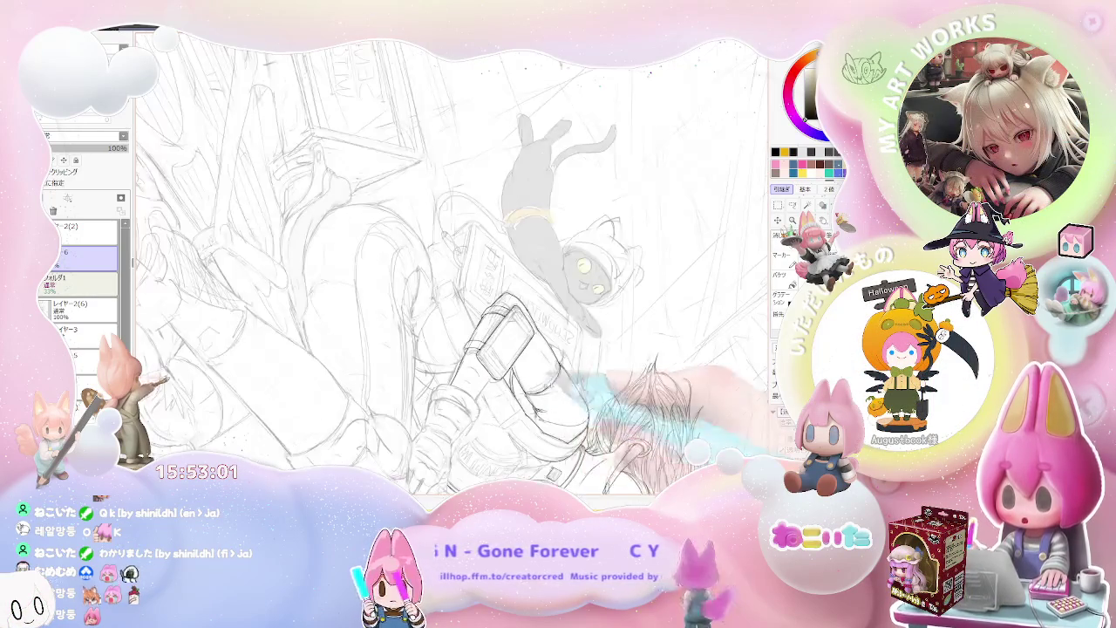
pyautogui.scroll(1, 514, 331)
pyautogui.scroll(1, 515, 332)
pyautogui.scroll(1, 514, 332)
pyautogui.scroll(1, 514, 331)
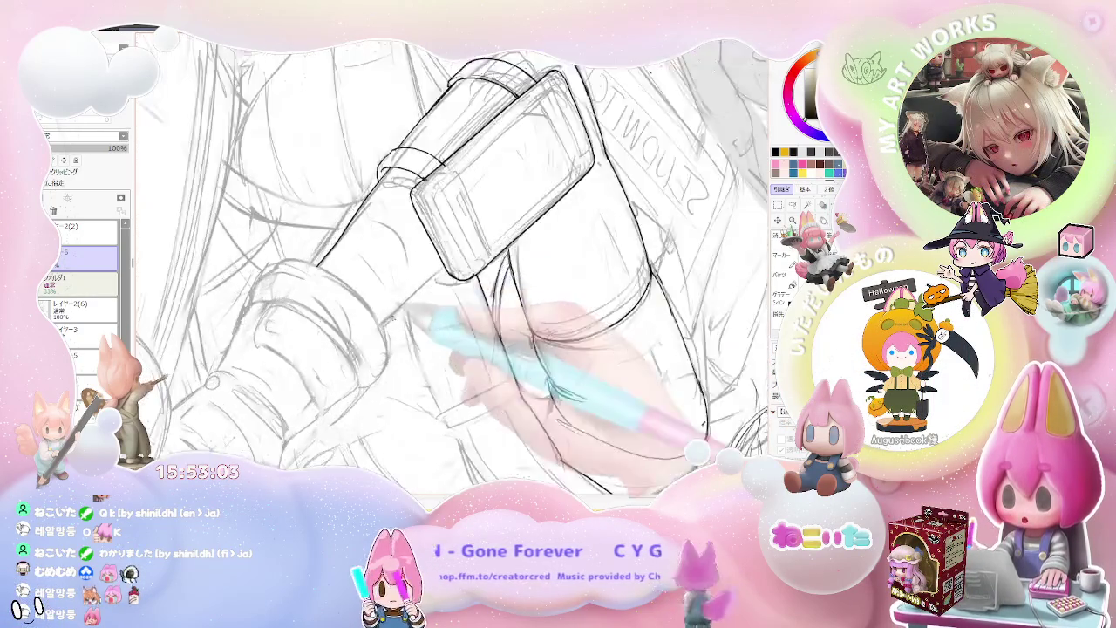
pyautogui.scroll(2, 515, 331)
pyautogui.scroll(-2, 514, 332)
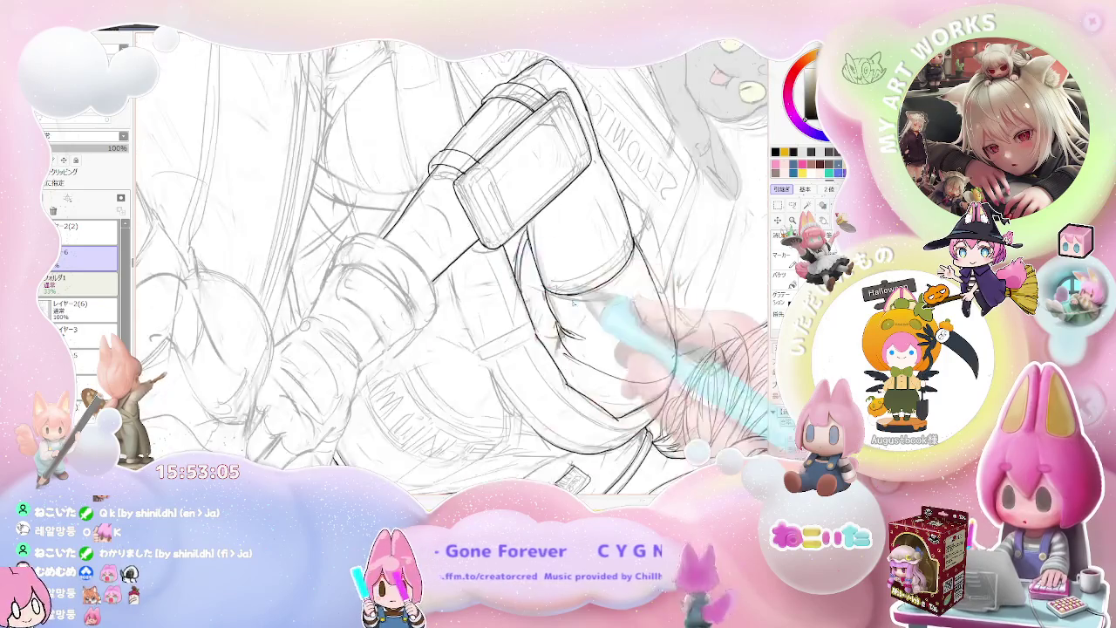
pyautogui.scroll(-2, 573, 303)
pyautogui.scroll(-1, 611, 349)
pyautogui.scroll(-1, 647, 397)
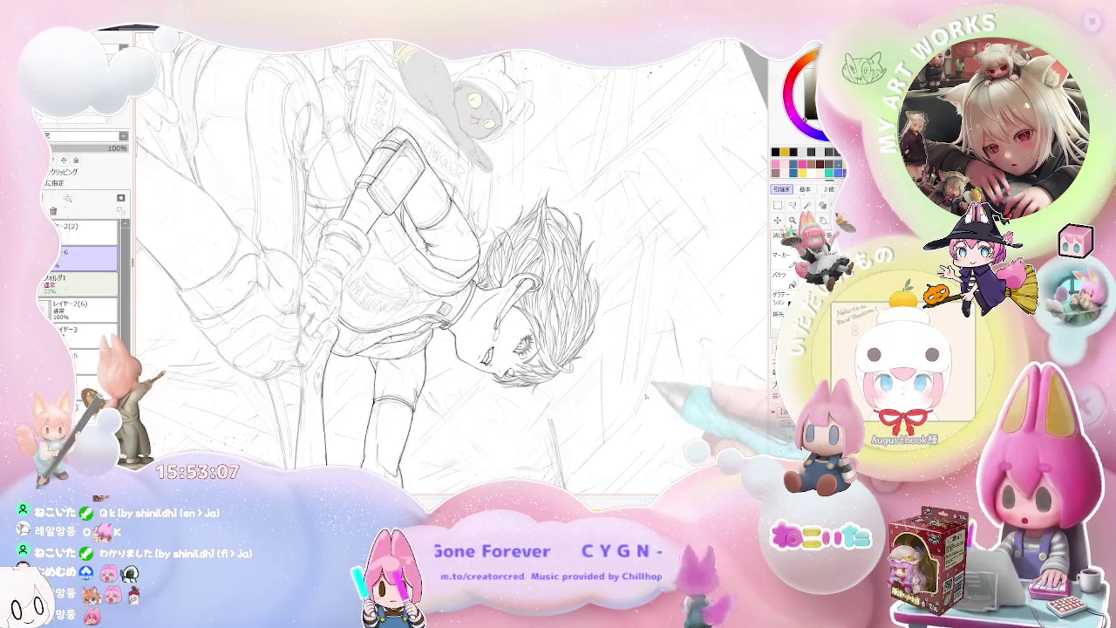
pyautogui.press('Home')
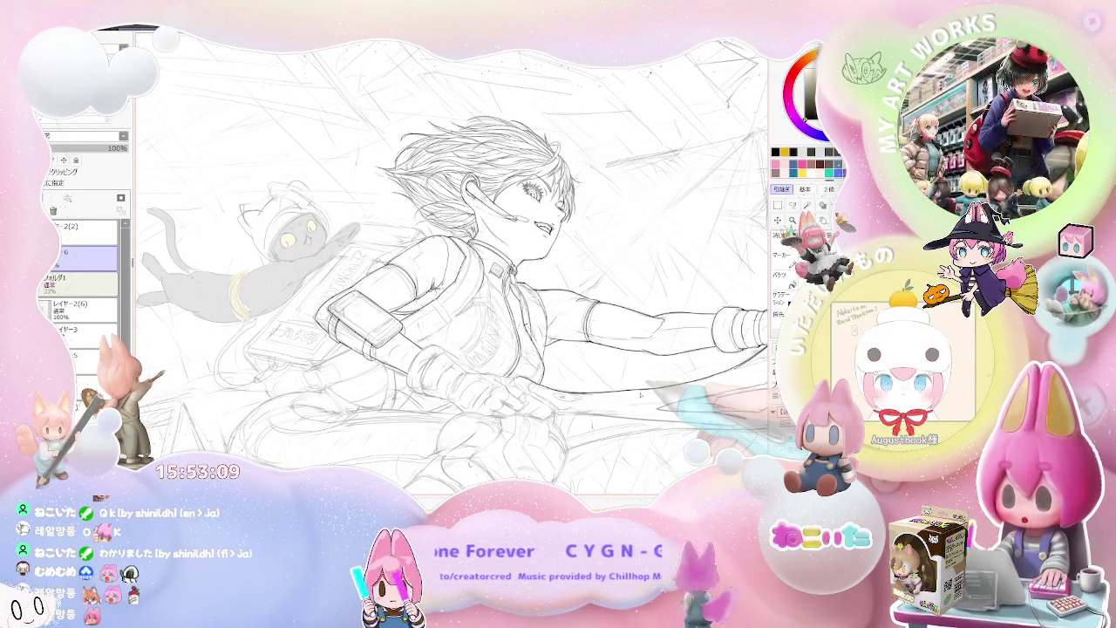
pyautogui.press('End')
pyautogui.press('End')
pyautogui.press('End')
pyautogui.press('Delete')
pyautogui.press('End')
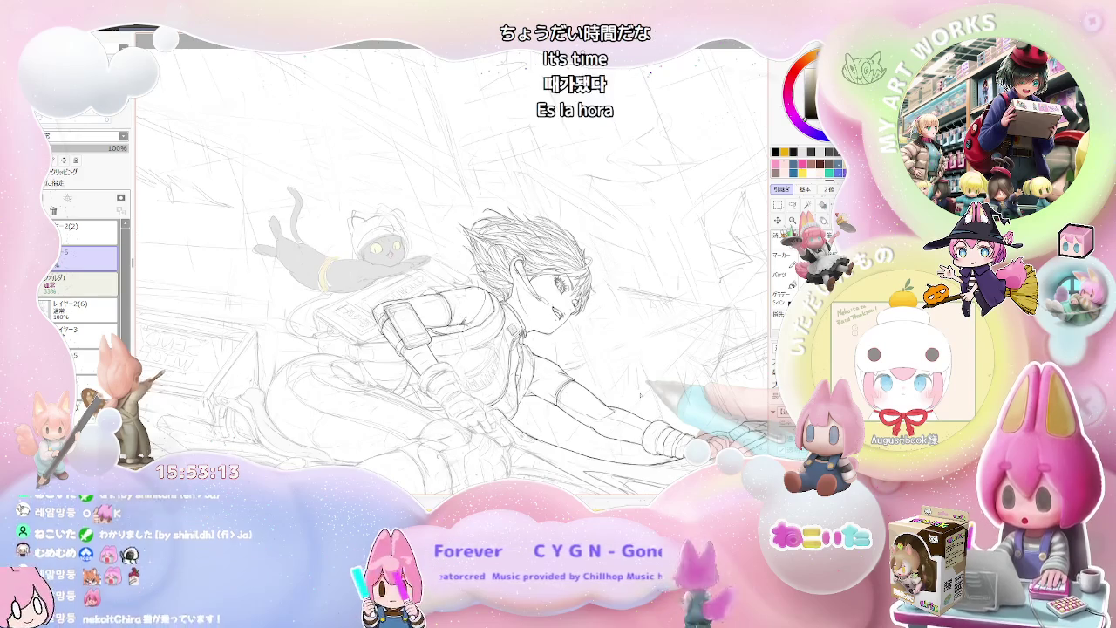